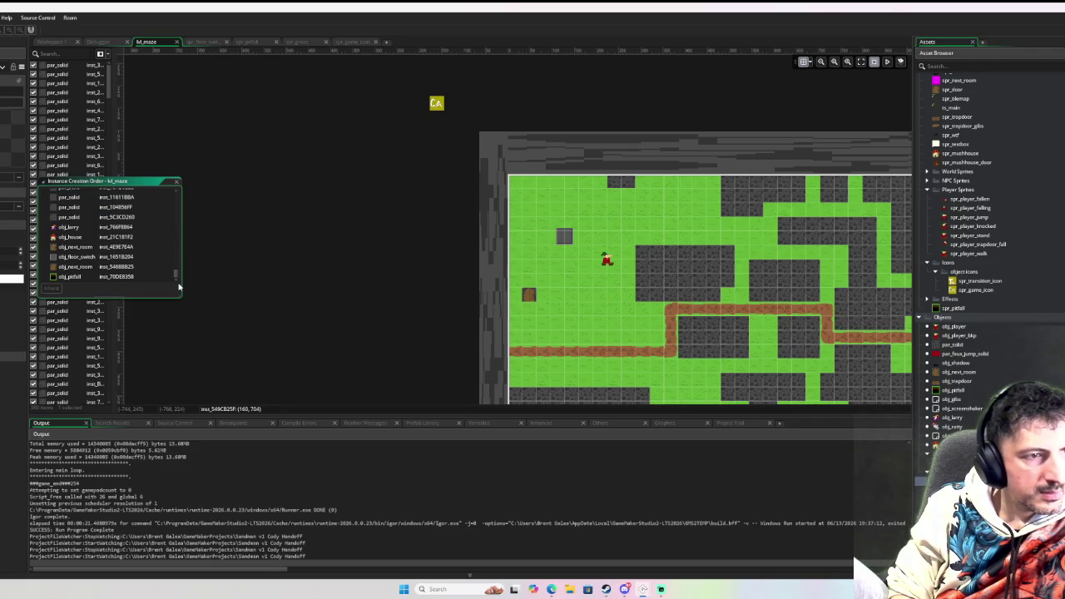
Pan down rm_maze to view the black pit, then start a debug run with F6
drag(416, 258, 282, 205)
scroll(282, 208, down, 2)
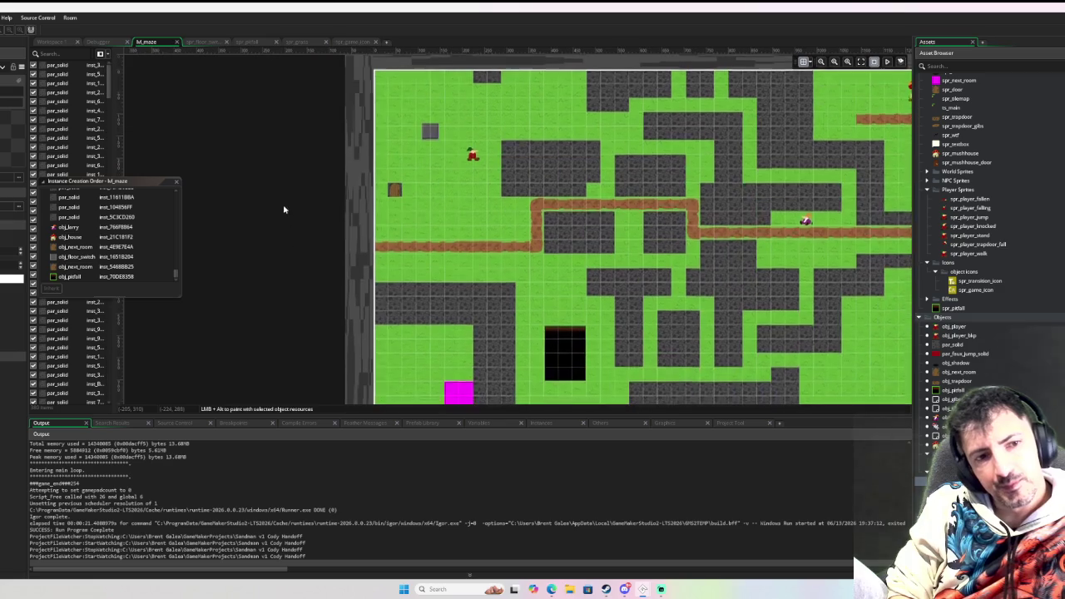
scroll(293, 183, down, 1)
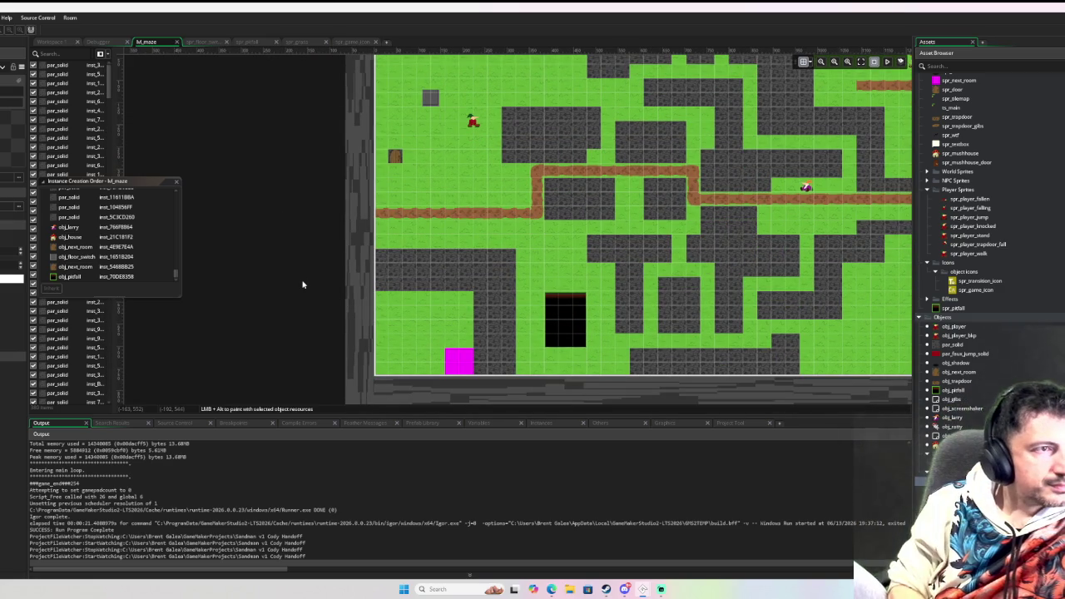
key(F6)
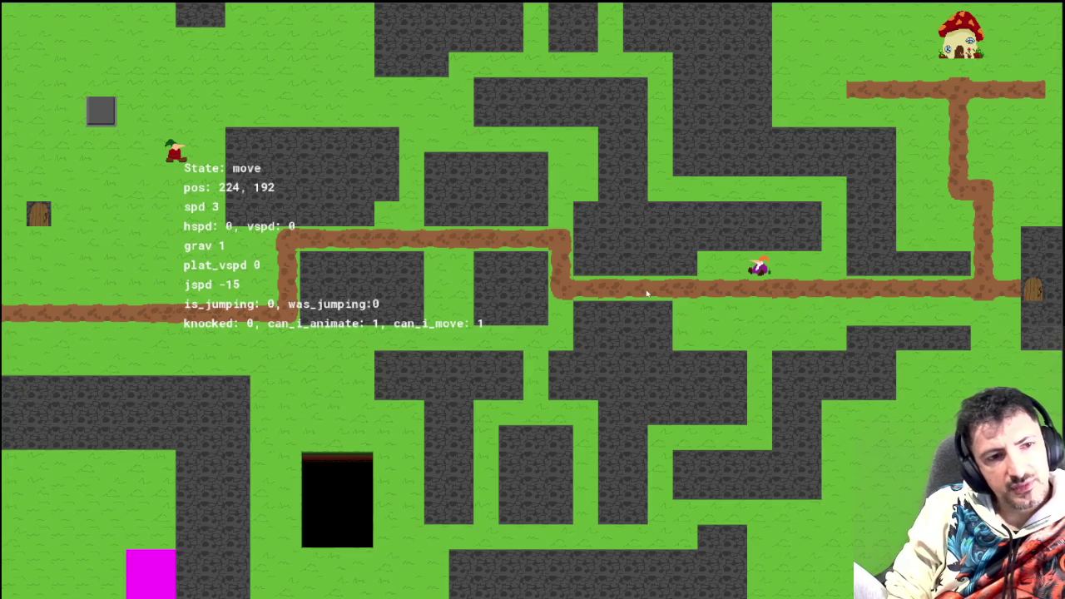
Walk the player out the left door and back and forth around the new room
key(Left)
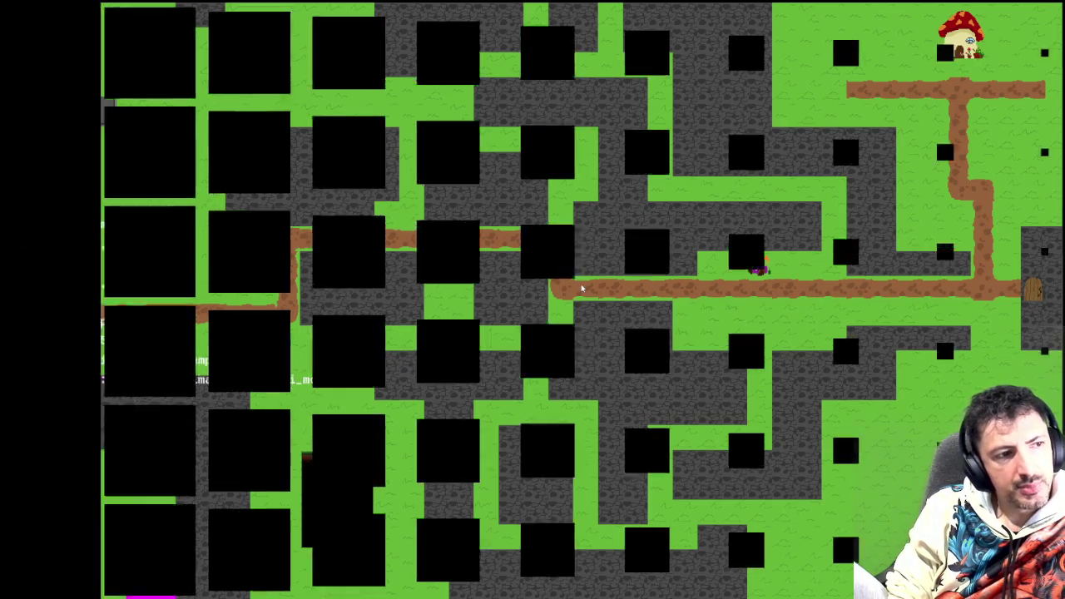
key(Up)
key(Right)
key(Left)
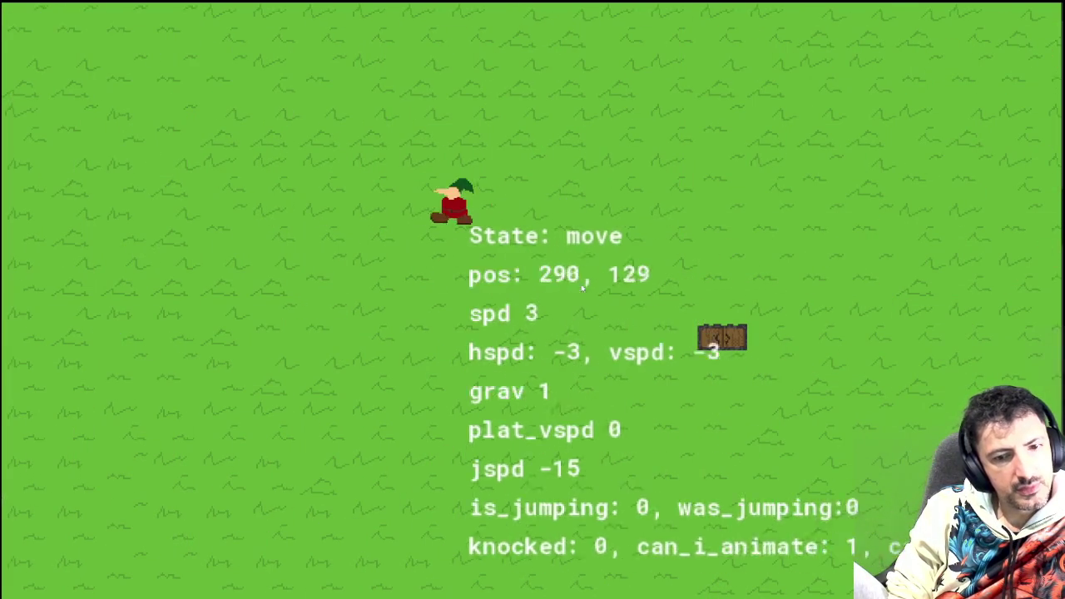
key(Right)
key(Left)
key(Right)
key(Left)
Walk and jump the player right, back left into the crate, then jump right again
key(Right)
key(Up)
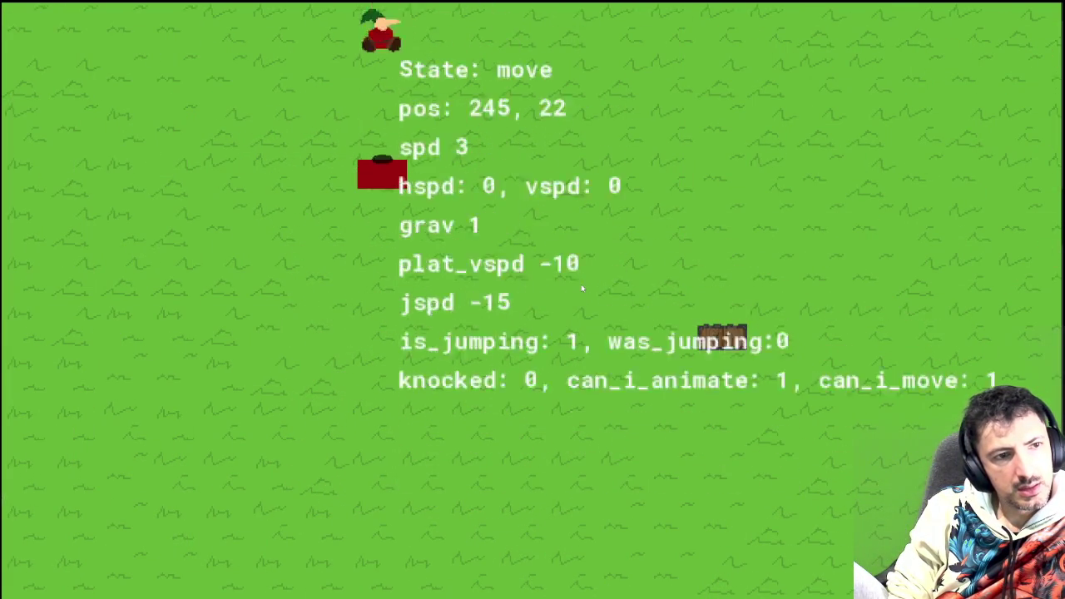
key(Right)
key(Up)
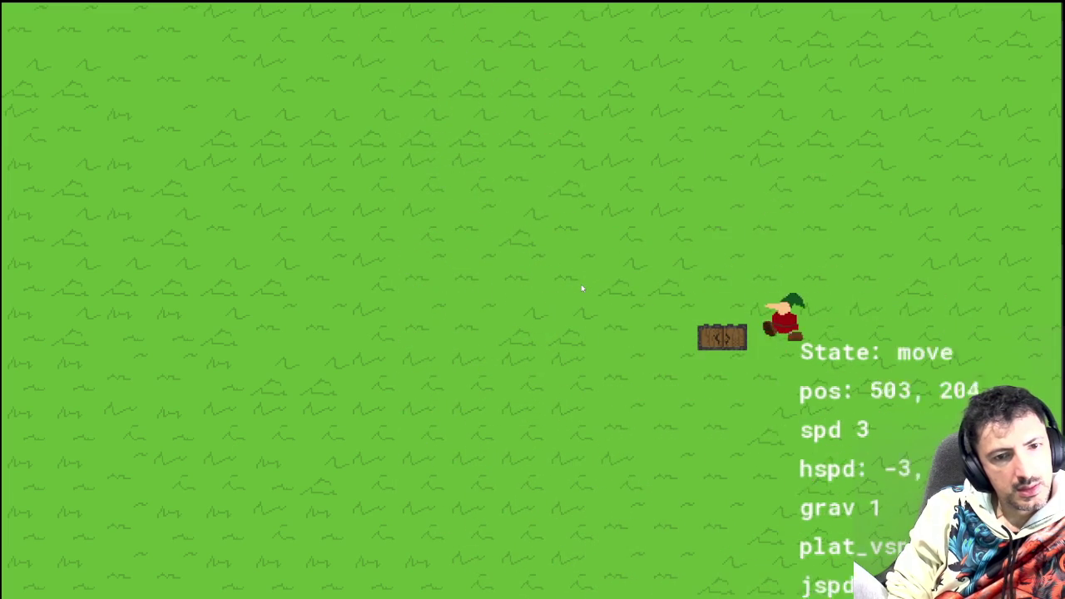
key(Left)
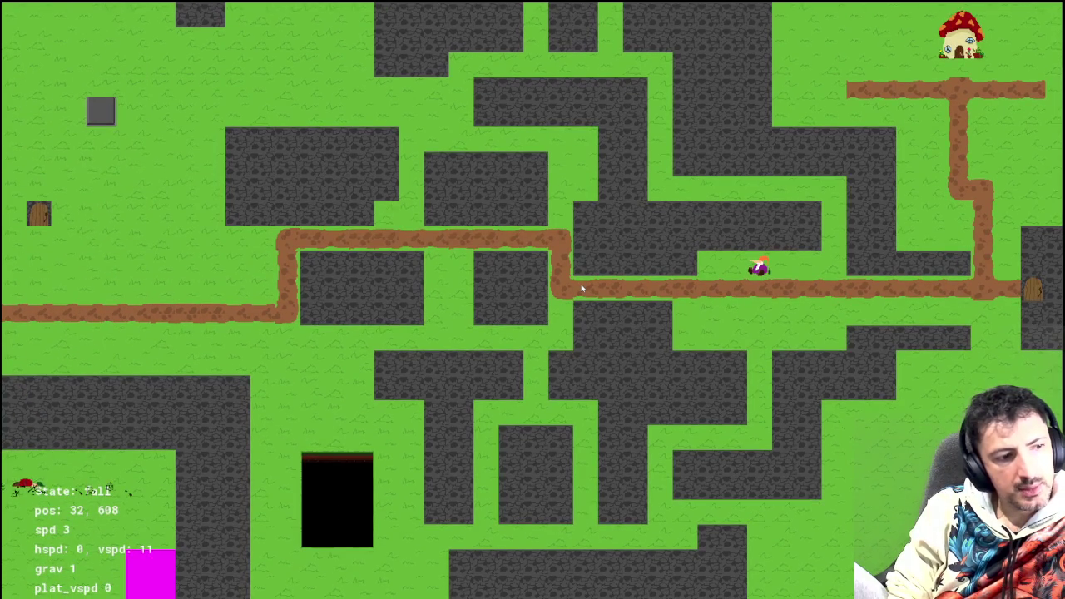
key(Right)
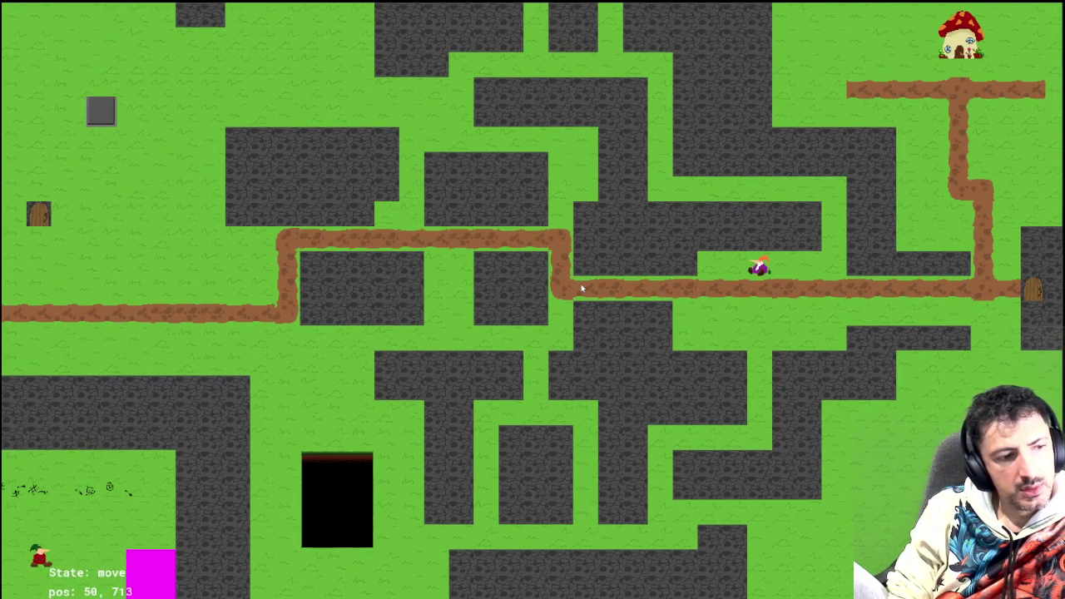
key(Left)
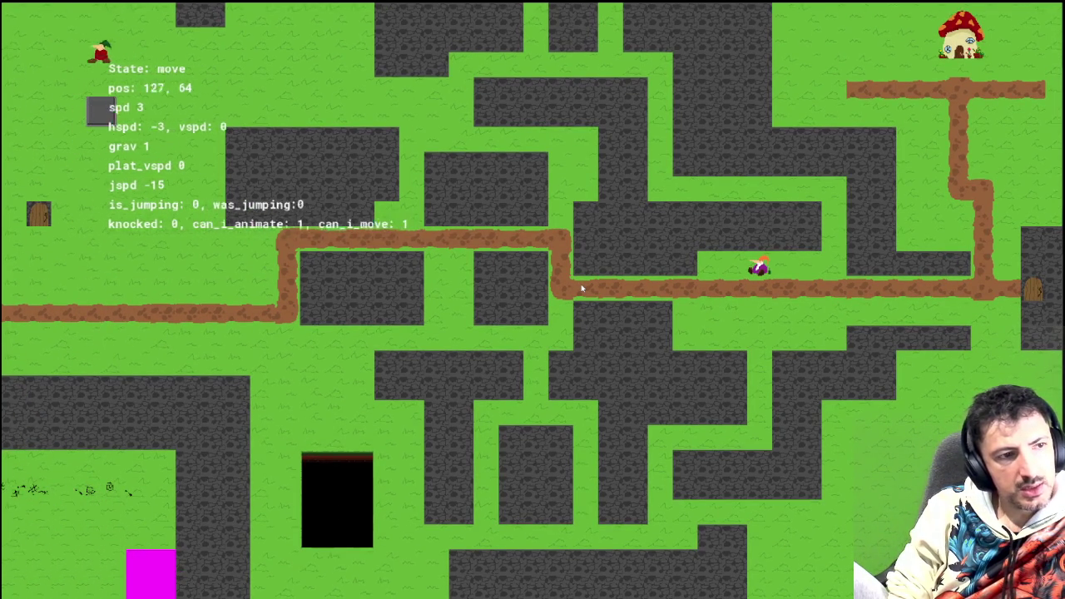
key(Right)
key(space)
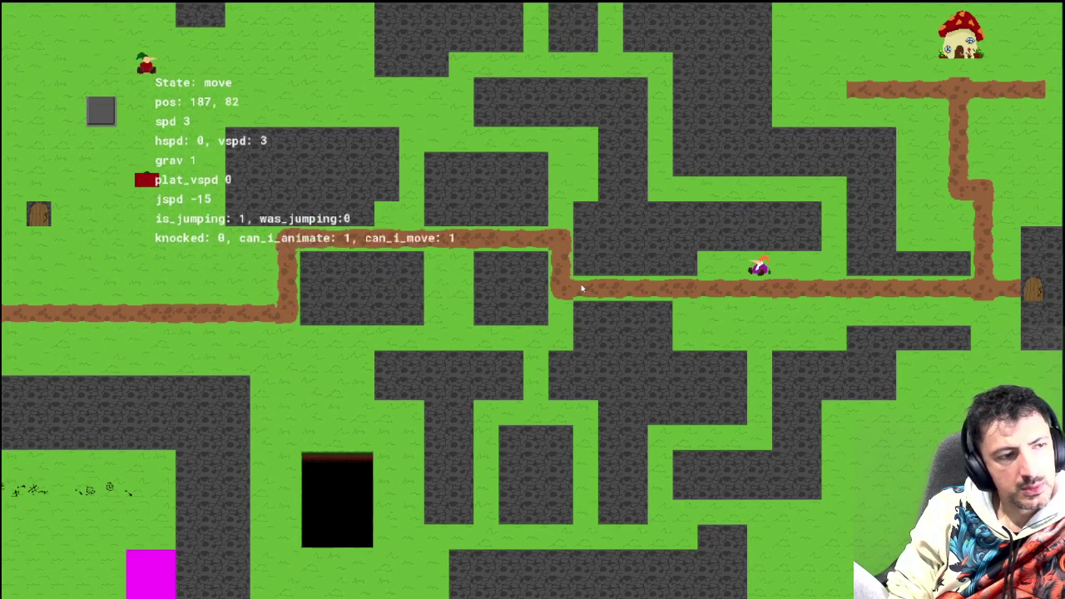
Walk the lower path to the pit's edge and jump beside the pit
key(Right)
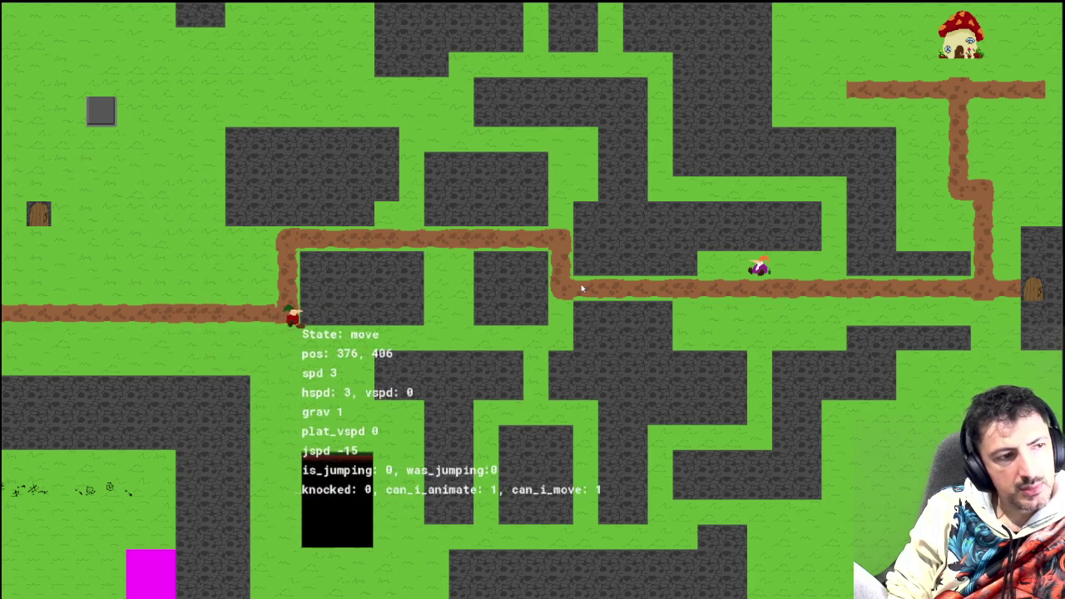
key(Left)
key(Right)
key(Down)
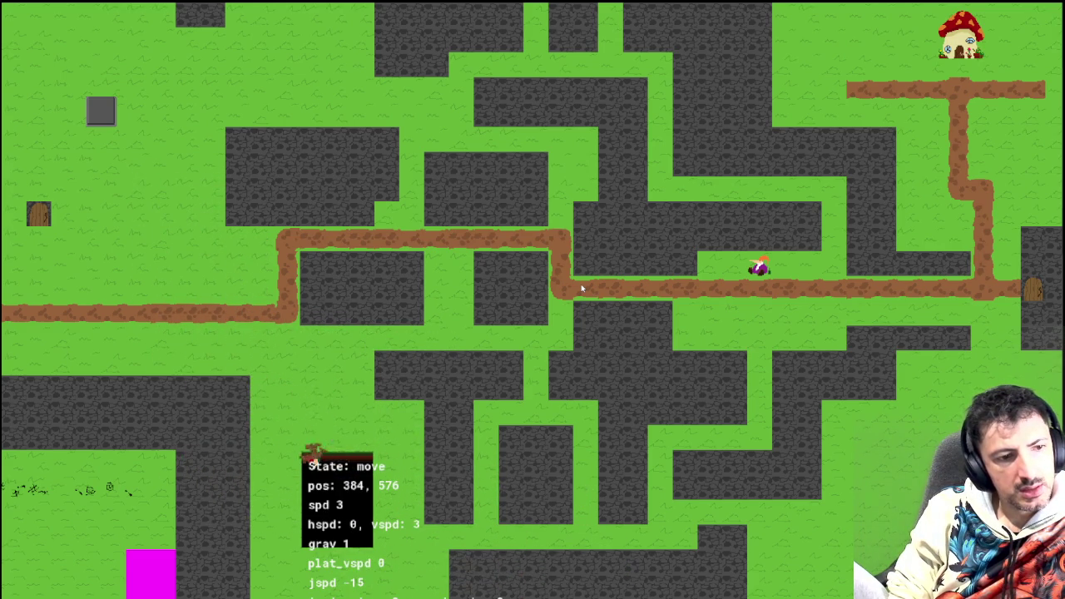
key(Right)
key(Up)
key(Down)
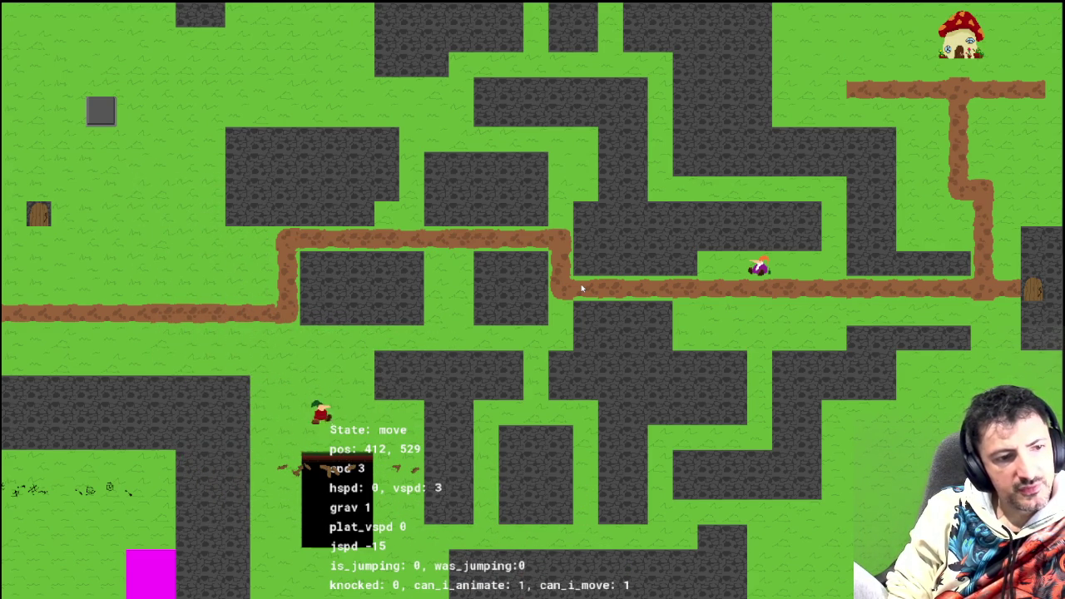
key(Up)
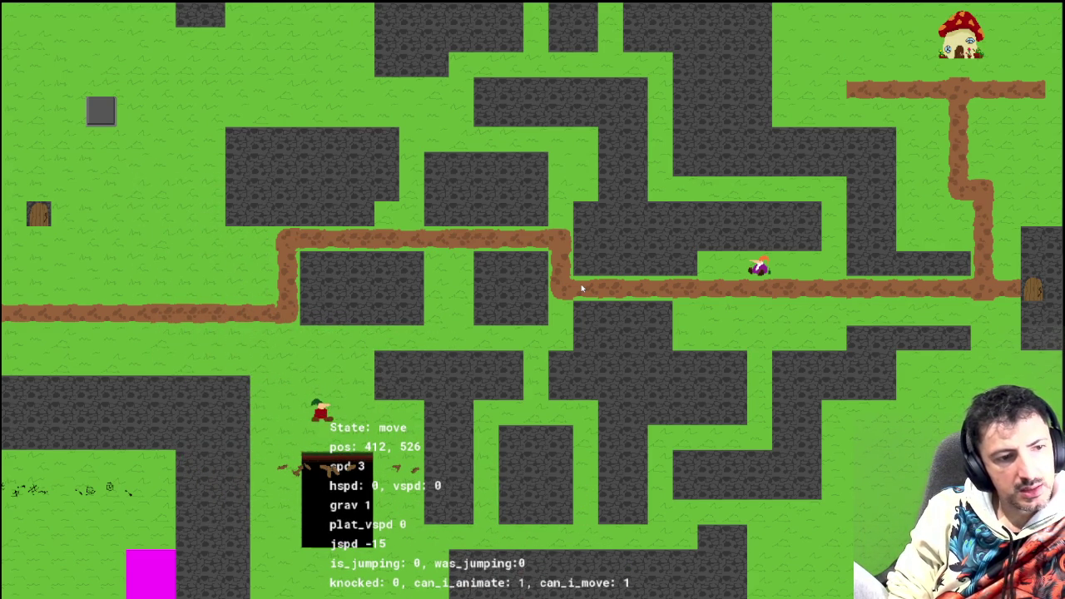
Jump near the pit, then steer the player back down onto it
key(Right)
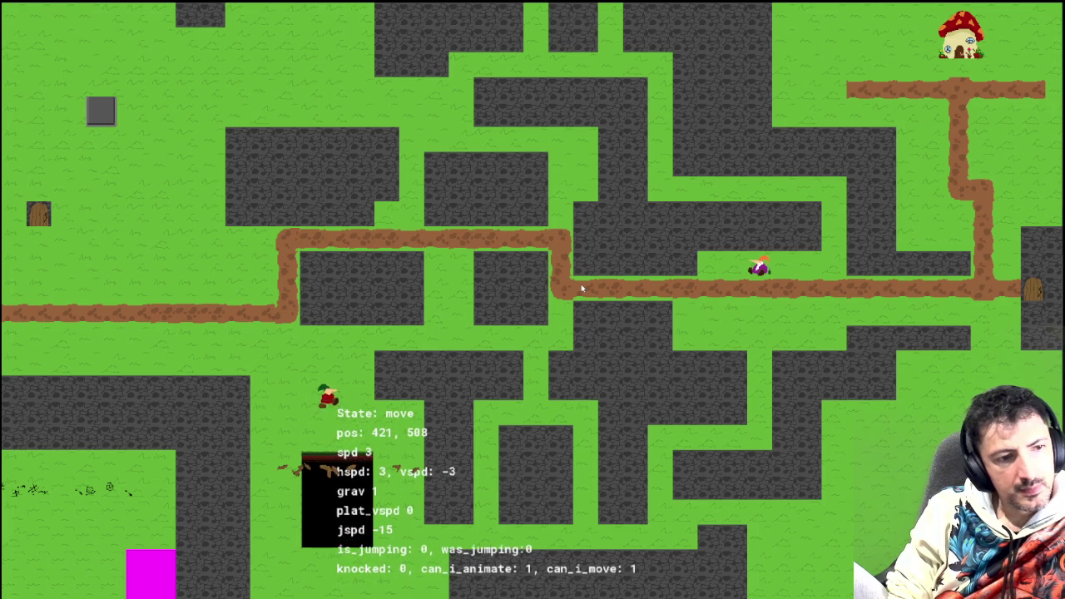
key(Left)
key(Down)
key(space)
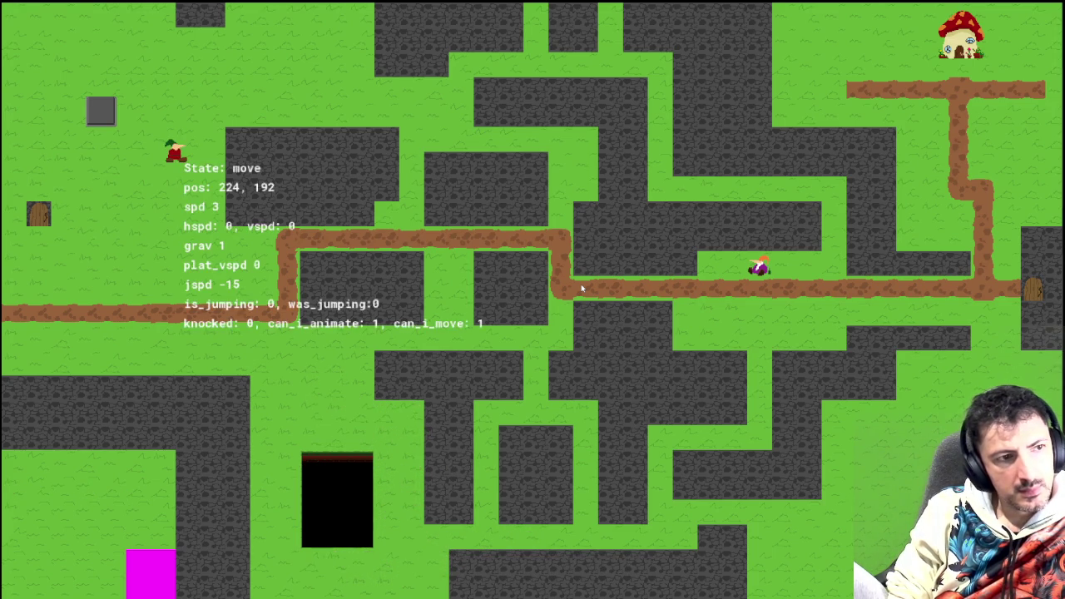
key(space)
key(Right)
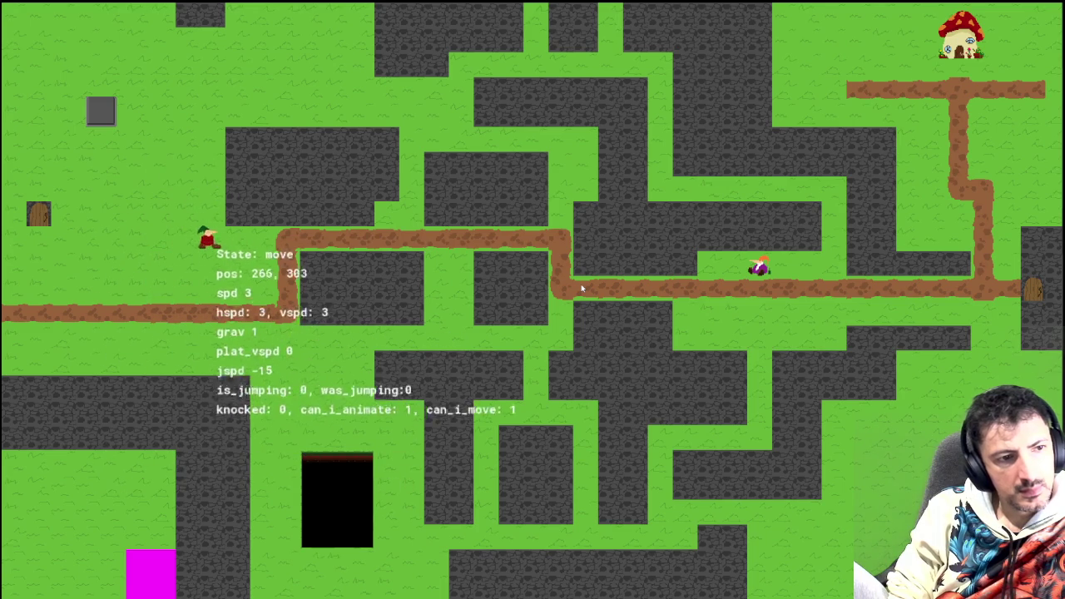
key(Left)
key(Right)
key(Up)
Repeatedly walk the player into the pit from the side to trigger it
key(Left)
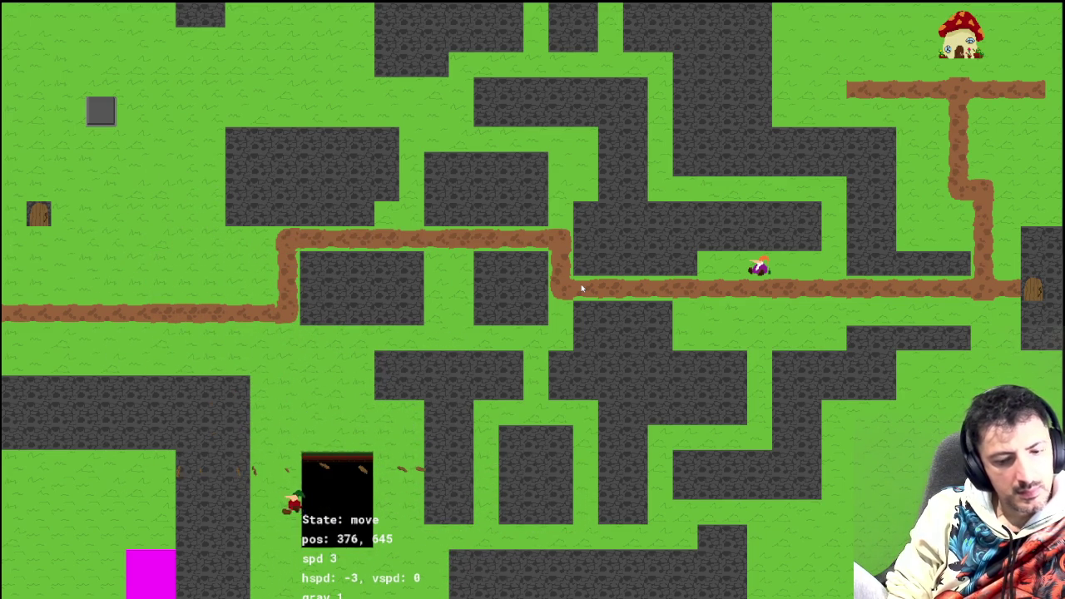
key(Down)
key(Right)
key(Left)
key(Down)
key(Right)
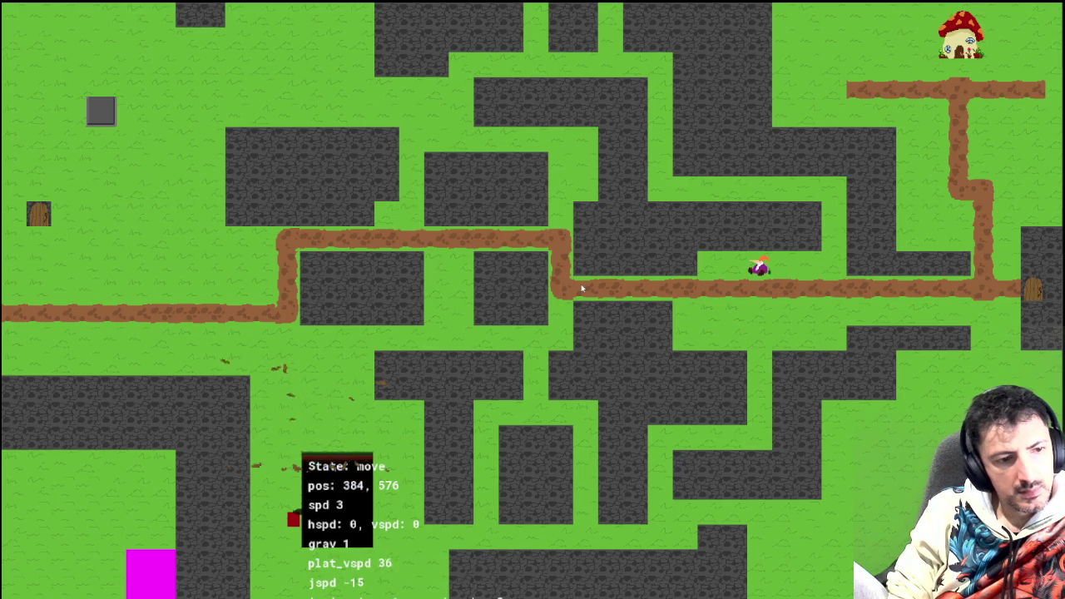
key(Left)
key(Down)
key(Right)
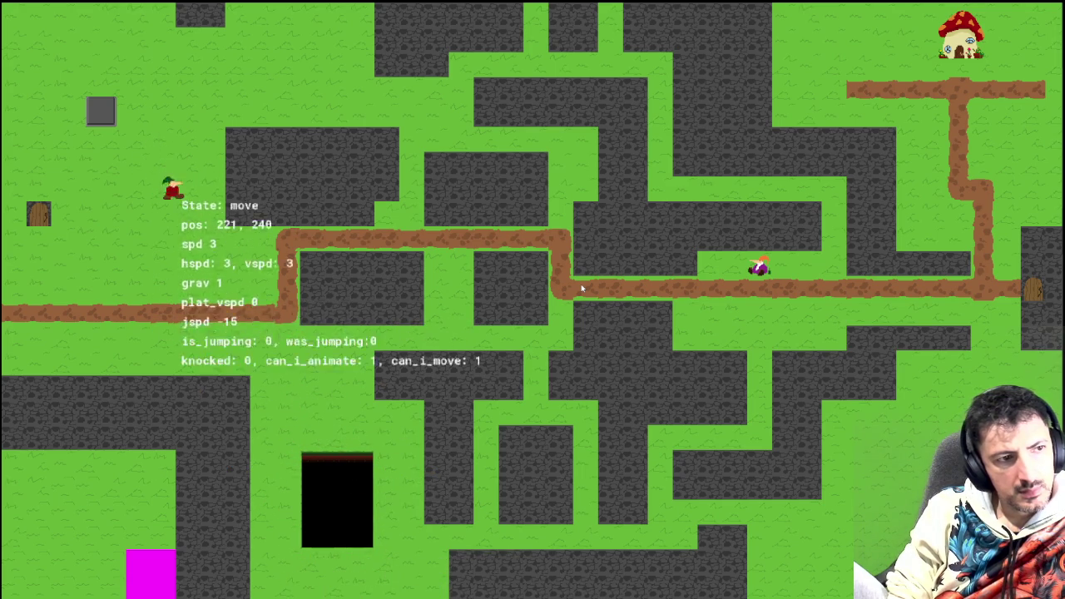
key(Left)
key(Right)
key(Right)
key(Right)
key(Right)
key(Right)
key(Right)
key(Right)
key(Right)
Nudge the player along the pit's bottom edge, then end the debug run
key(Left)
key(Up)
key(Down)
key(Down)
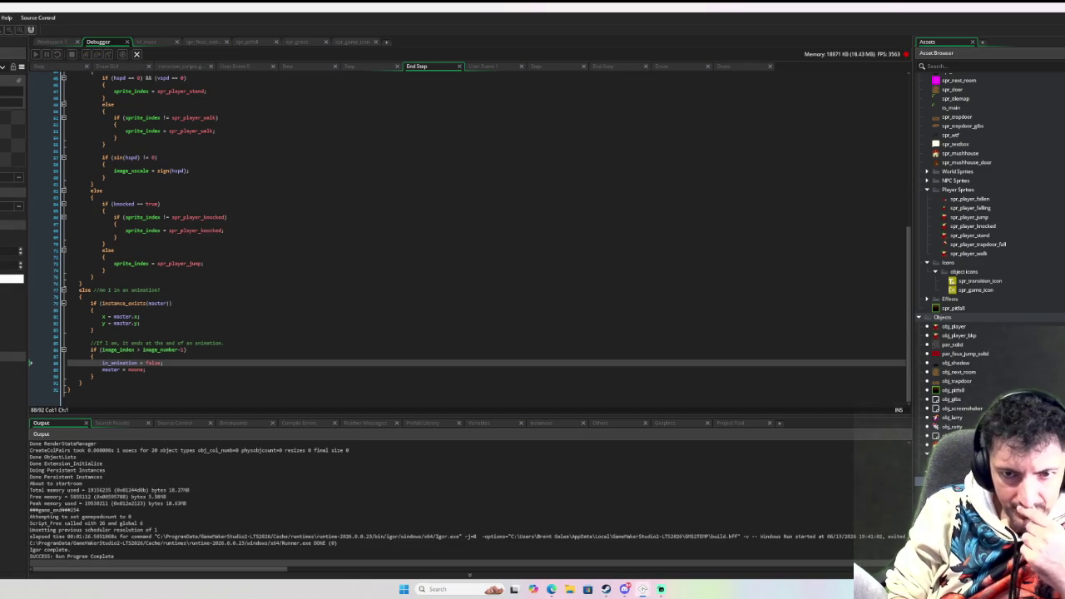
scroll(977, 133, up, 5)
Open obj_pitfall from the Objects group and scroll through its End Step collision code
click(918, 139)
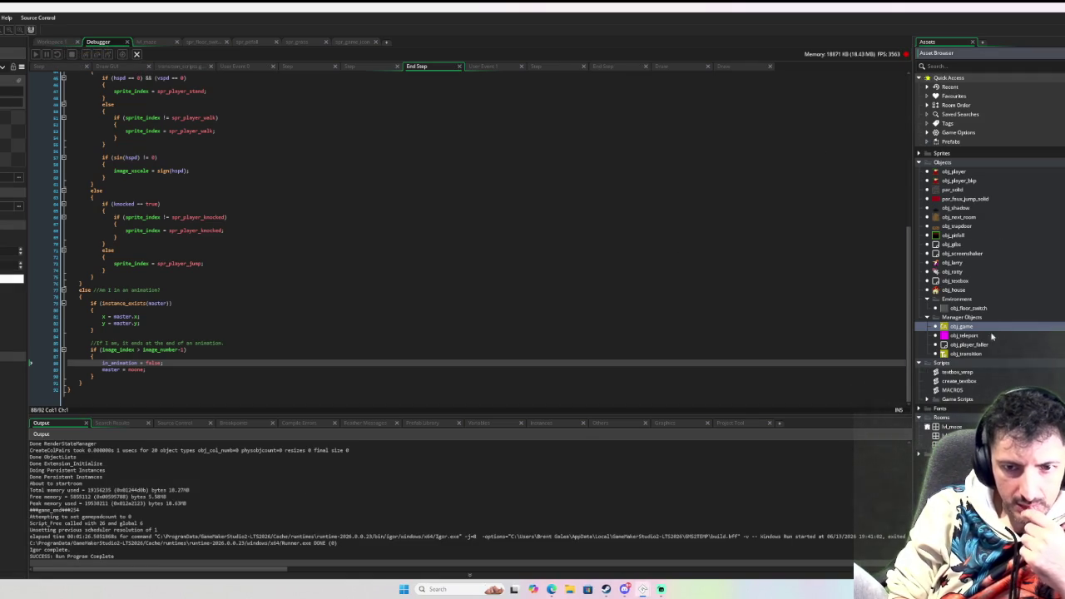
double_click(961, 236)
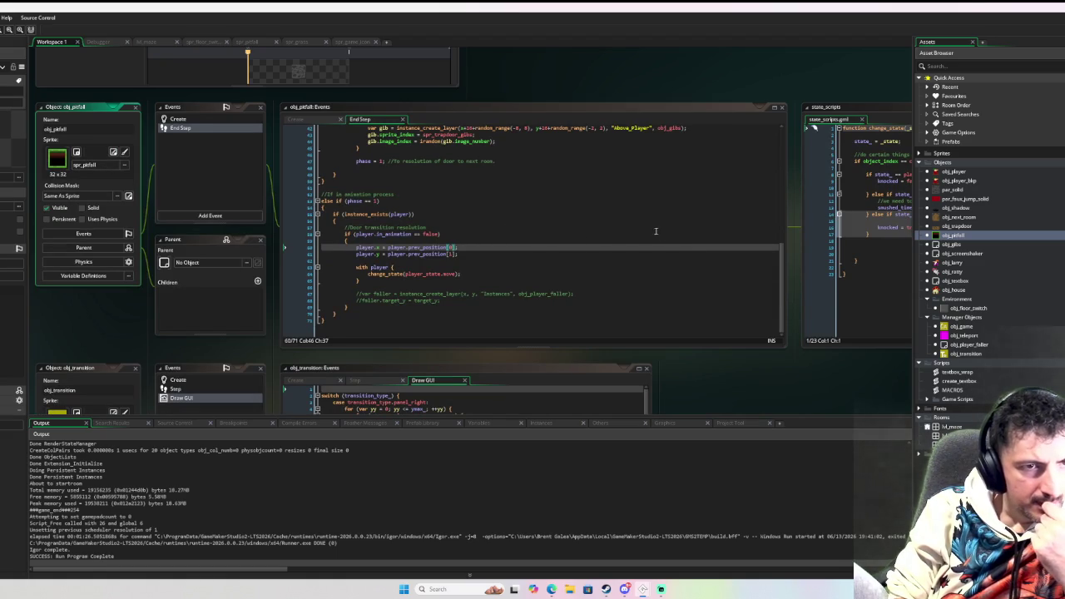
scroll(645, 223, up, 10)
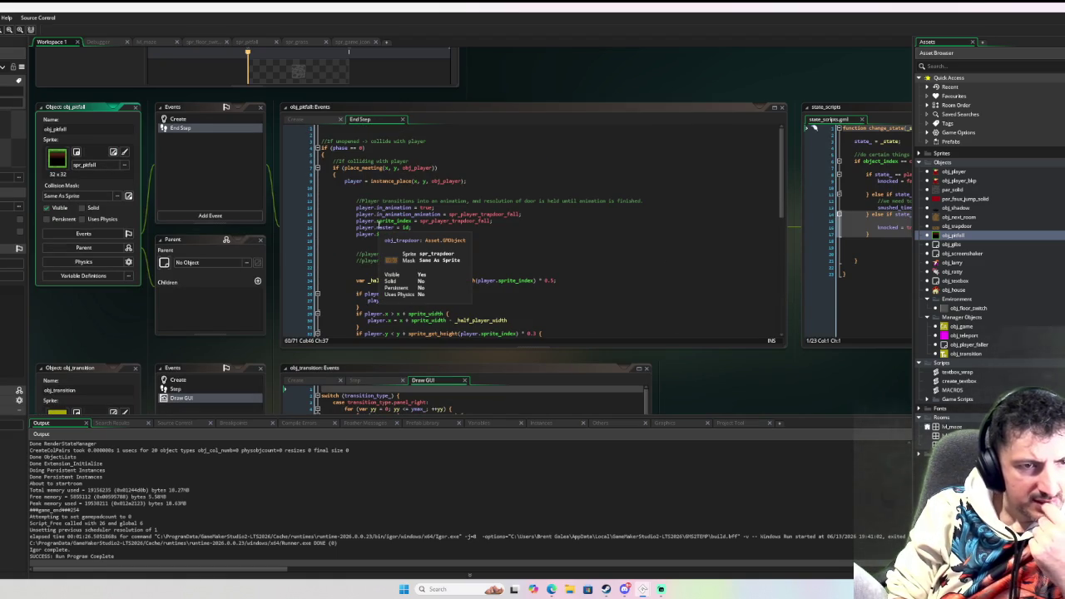
scroll(503, 218, down, 10)
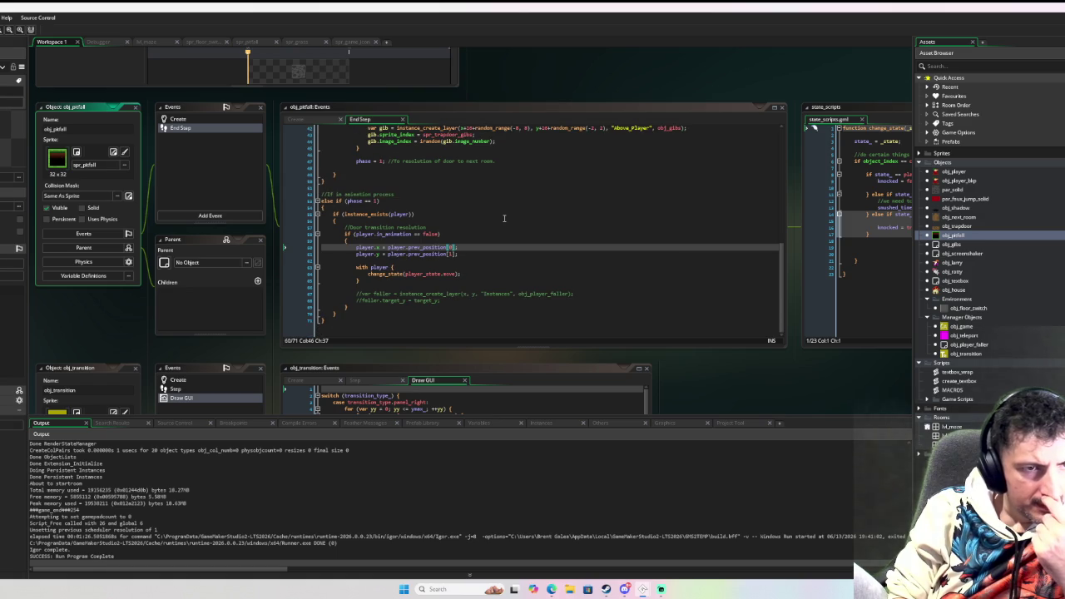
scroll(504, 218, up, 6)
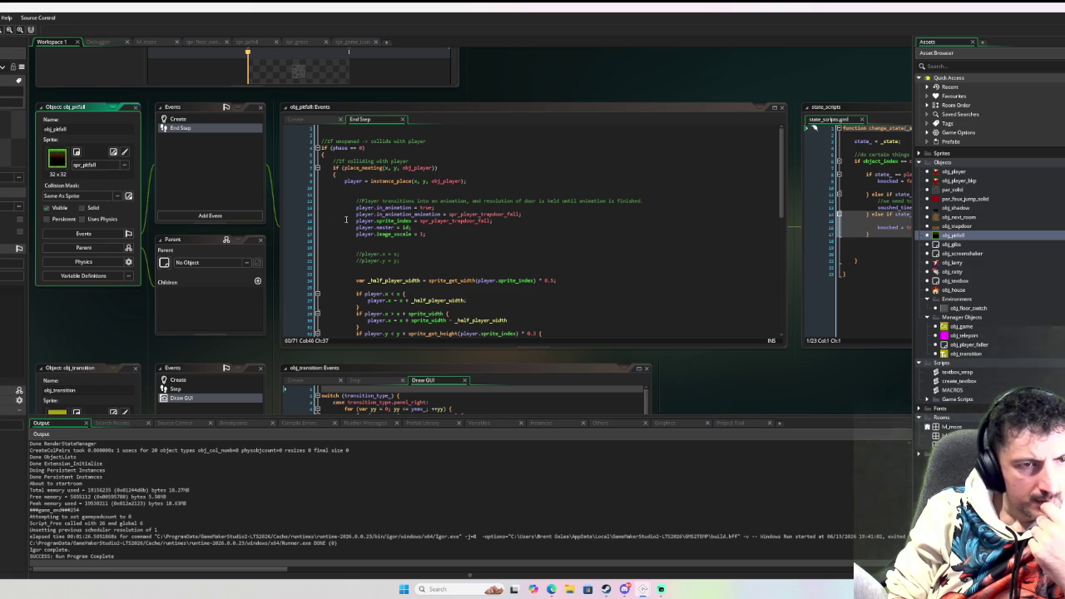
scroll(338, 177, down, 10)
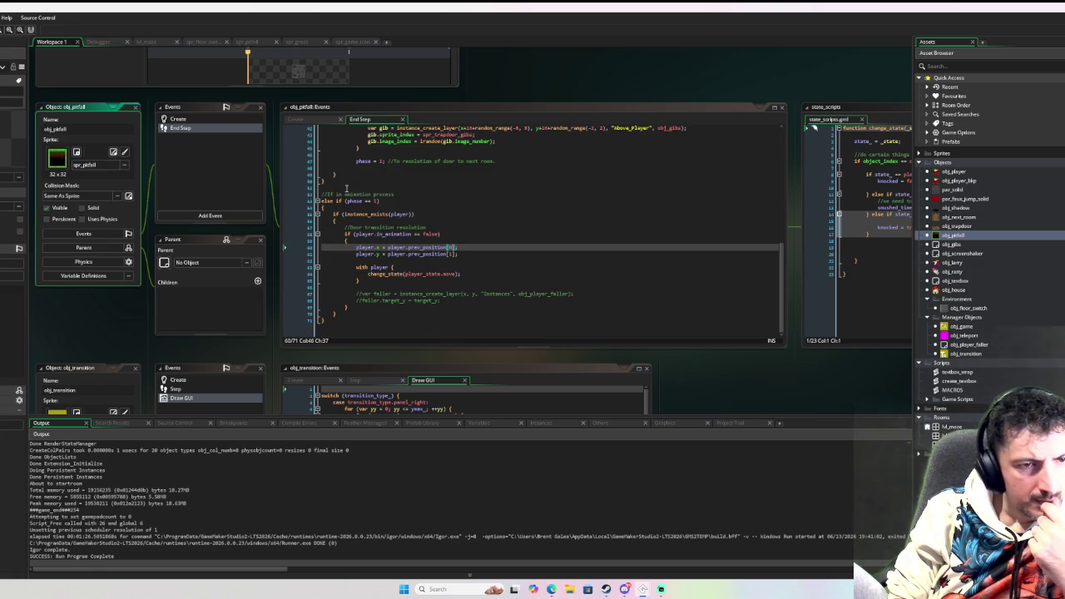
scroll(346, 188, up, 10)
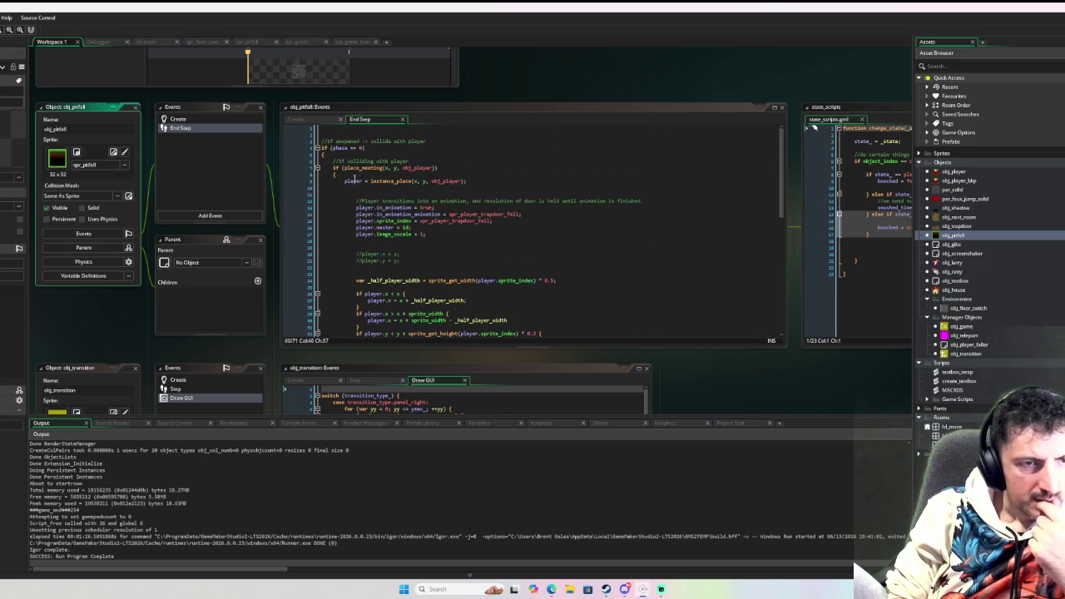
Delete the transition_type_ line in obj_pitfall's Create event, keeping player = noone and phase = 0
click(222, 123)
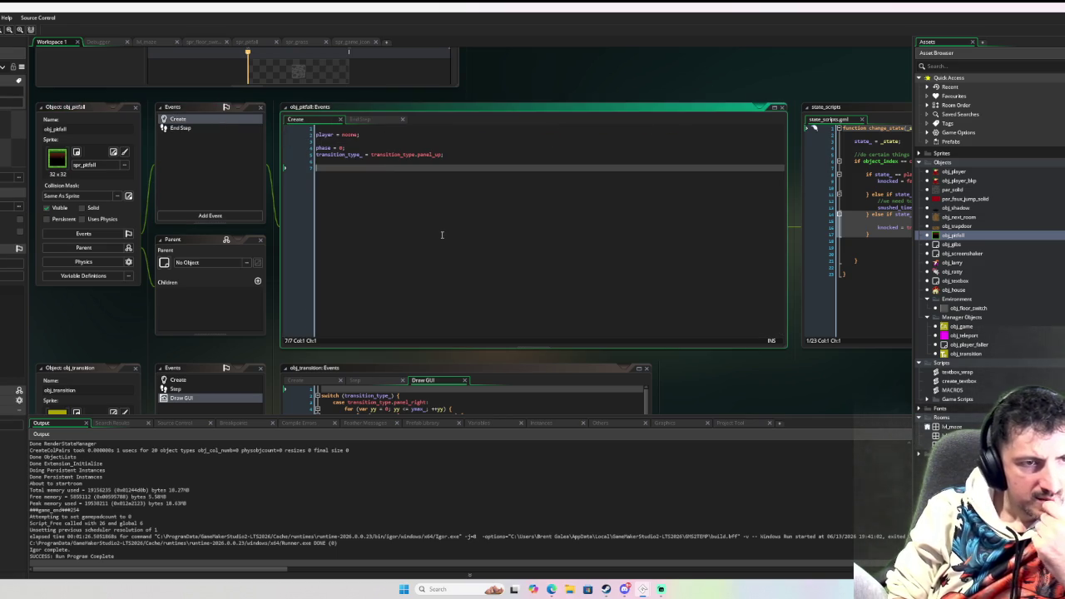
click(481, 150)
key(shift+Up)
key(BackSpace)
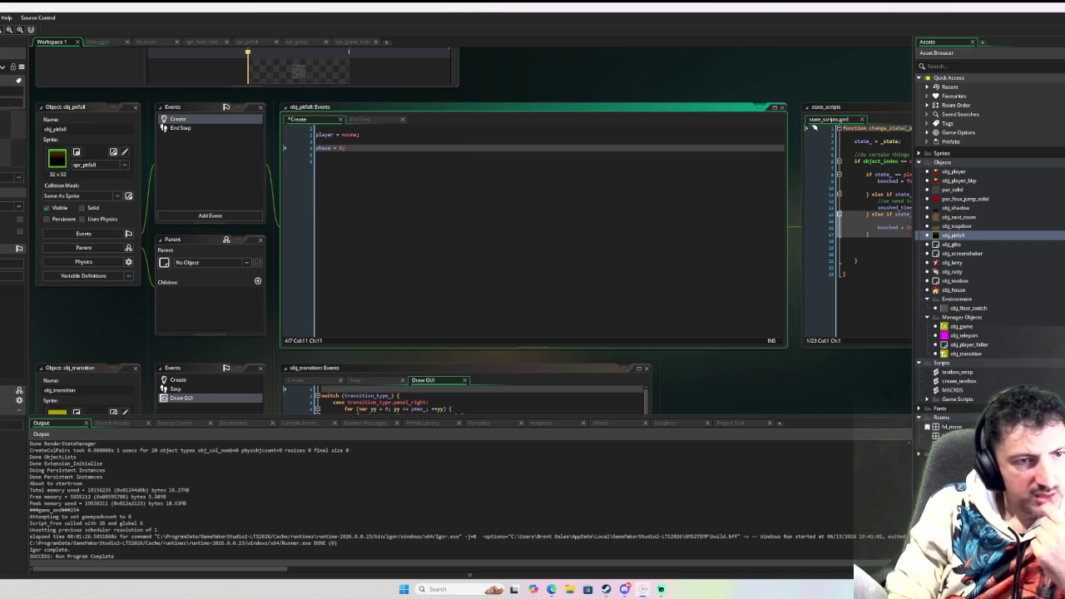
click(180, 129)
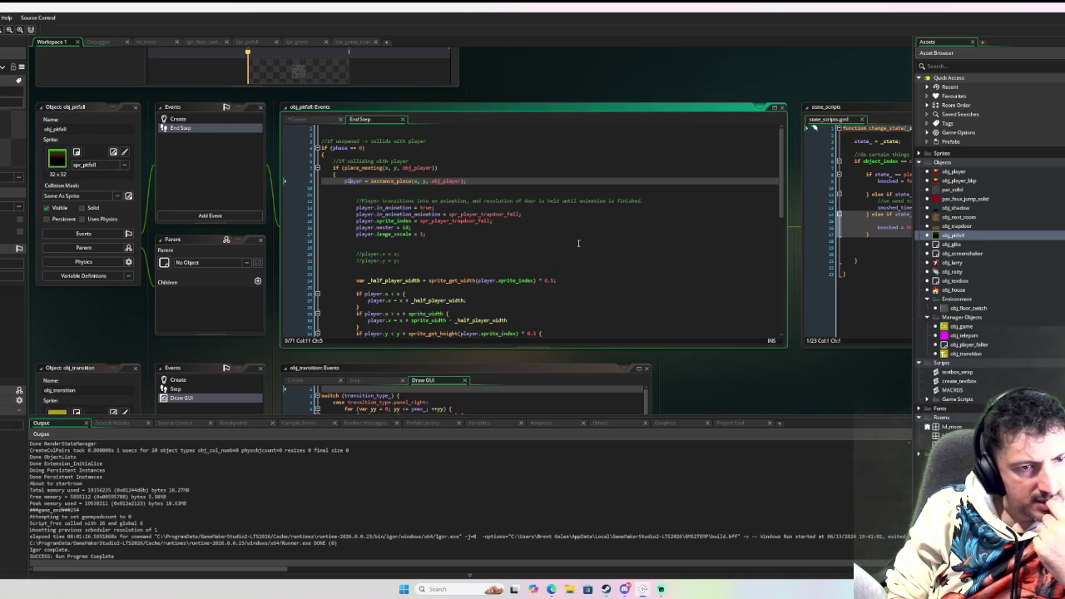
Delete the repeat/instance_create_layer gib block in End Step and remove the leftover indentation
scroll(582, 241, down, 5)
scroll(579, 254, down, 5)
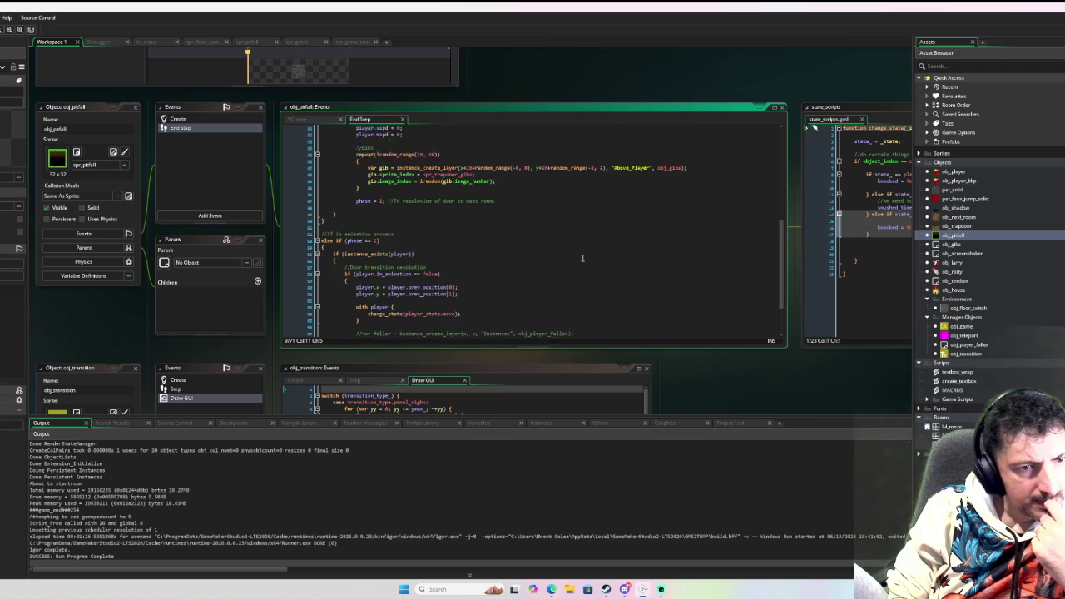
scroll(583, 258, up, 4)
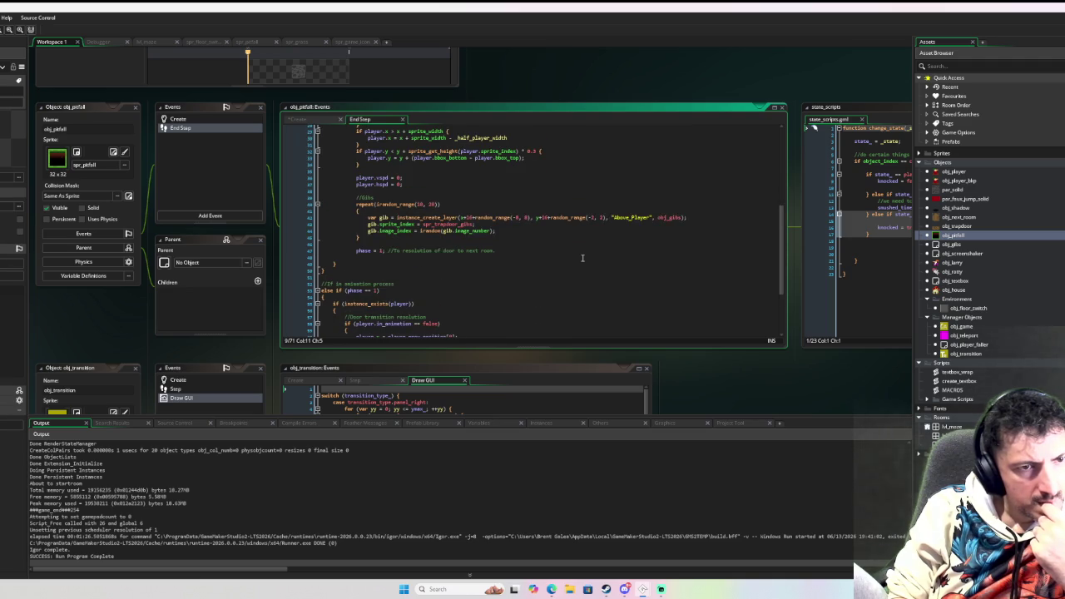
drag(391, 240, 353, 198)
key(Delete)
key(BackSpace)
key(BackSpace)
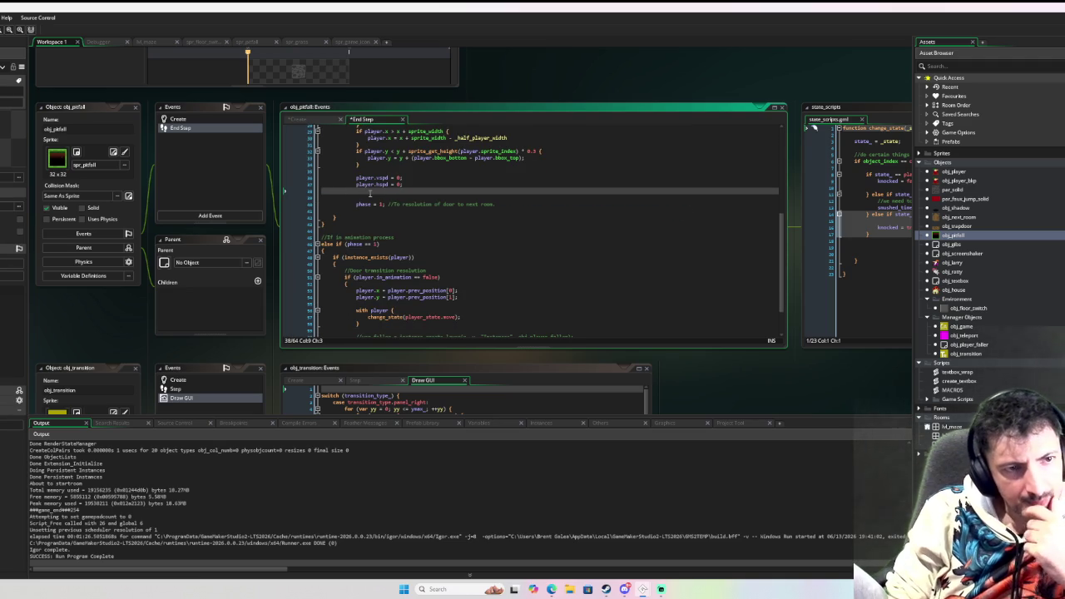
scroll(545, 225, up, 3)
scroll(545, 217, up, 3)
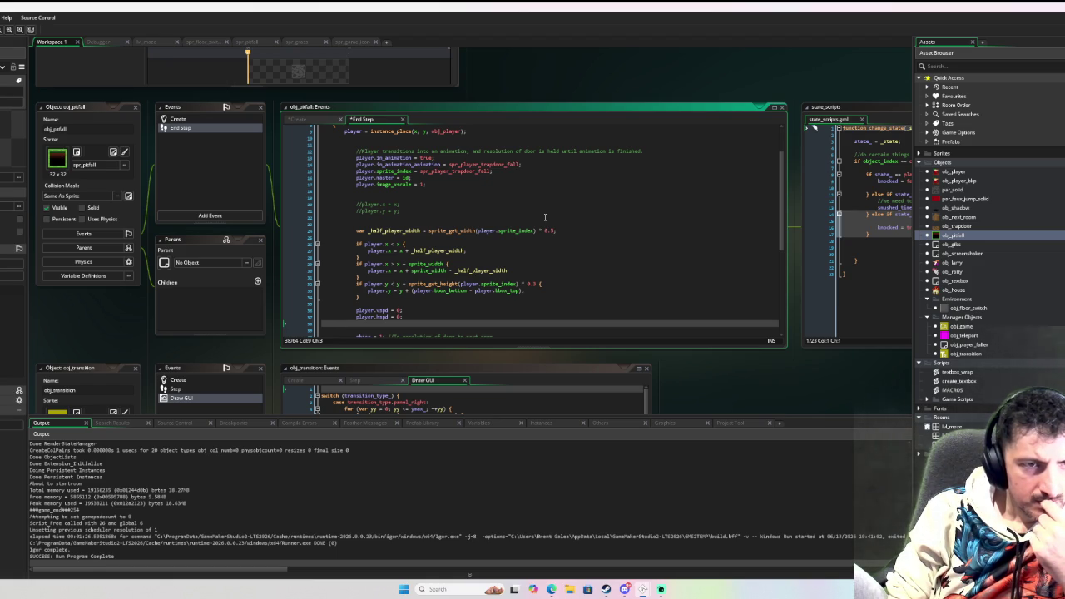
scroll(545, 217, up, 2)
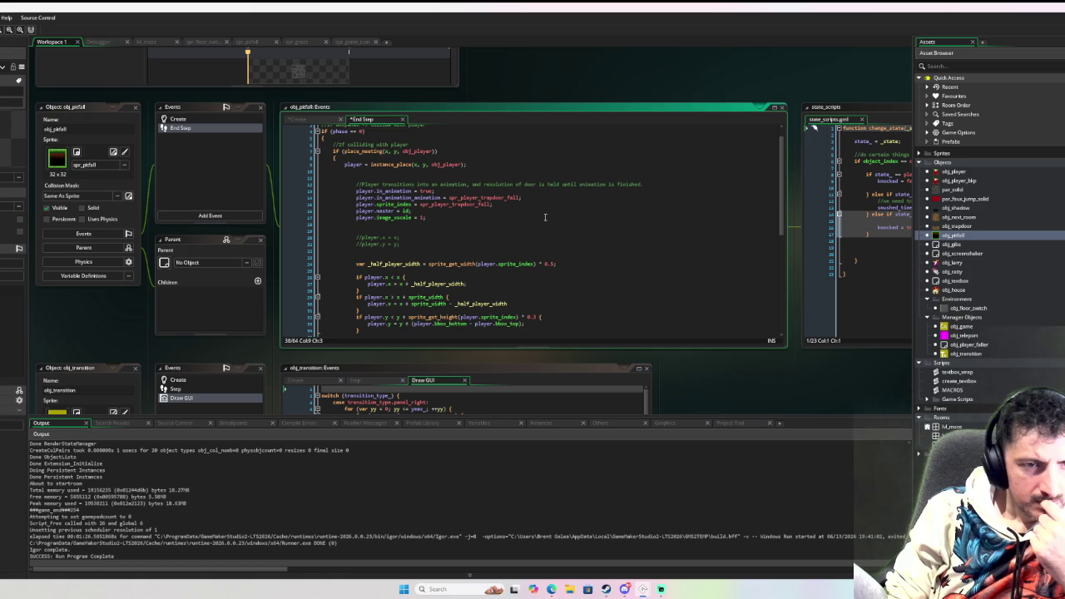
scroll(544, 217, down, 10)
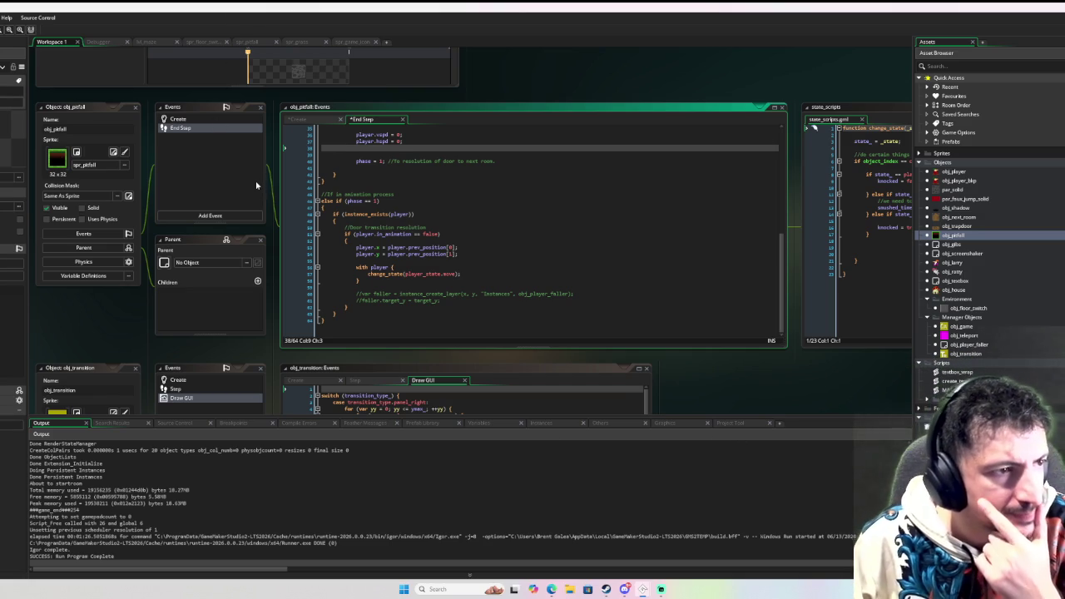
Open obj_player from the Asset Browser, showing its Draw event debug-stats code
scroll(249, 172, down, 3)
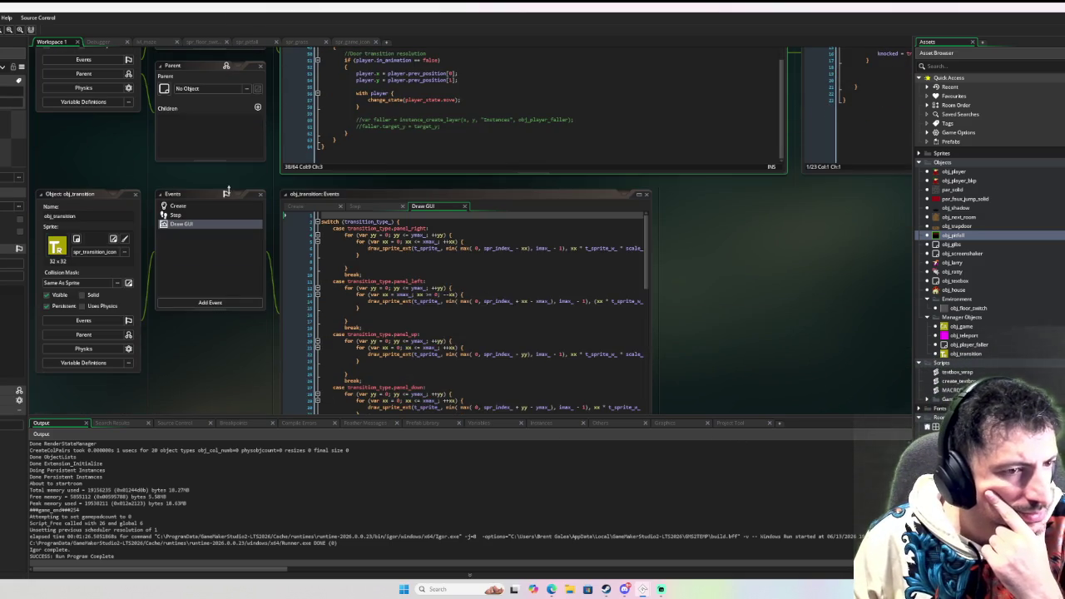
scroll(114, 198, up, 3)
scroll(113, 198, down, 3)
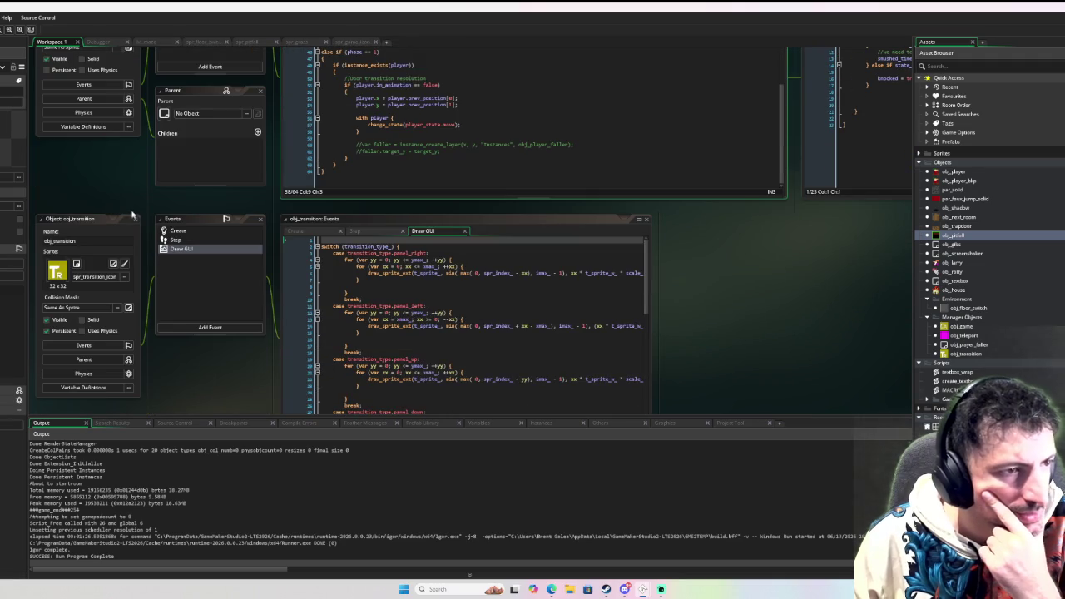
scroll(164, 197, up, 3)
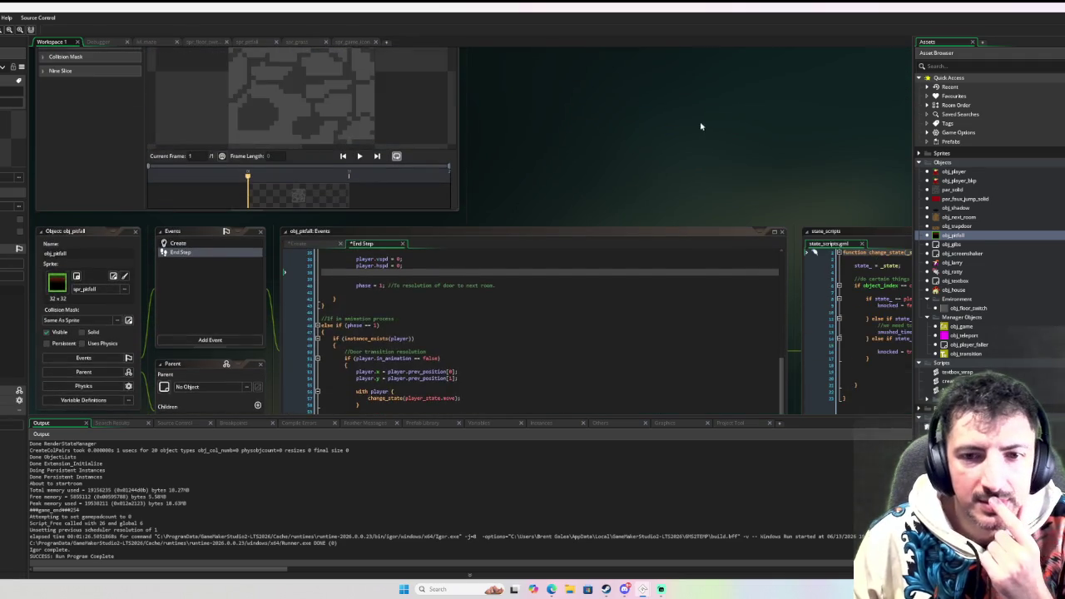
scroll(702, 125, down, 2)
scroll(703, 126, up, 1)
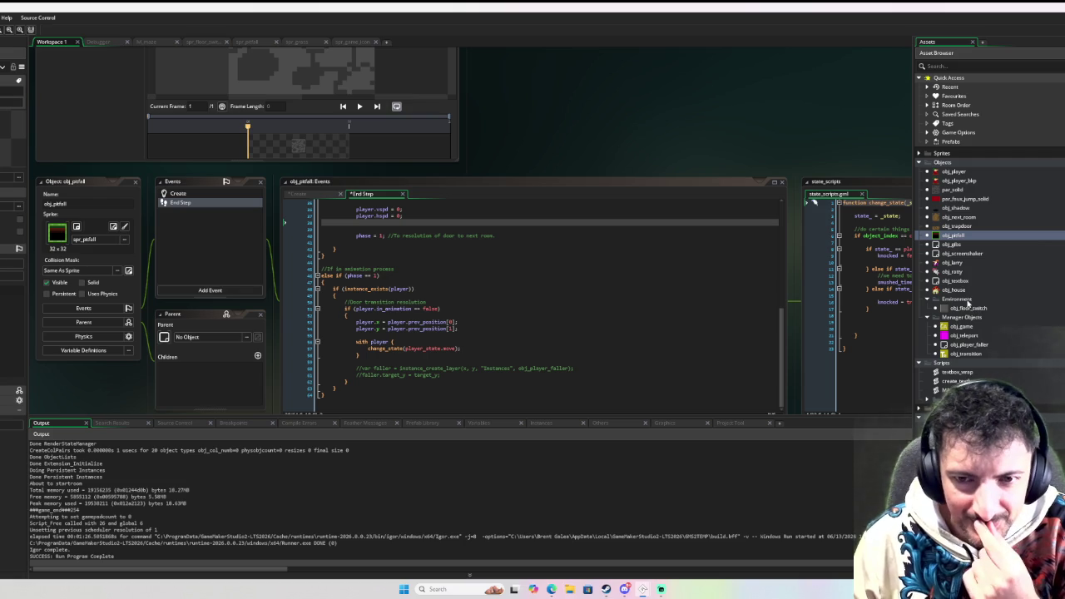
double_click(978, 172)
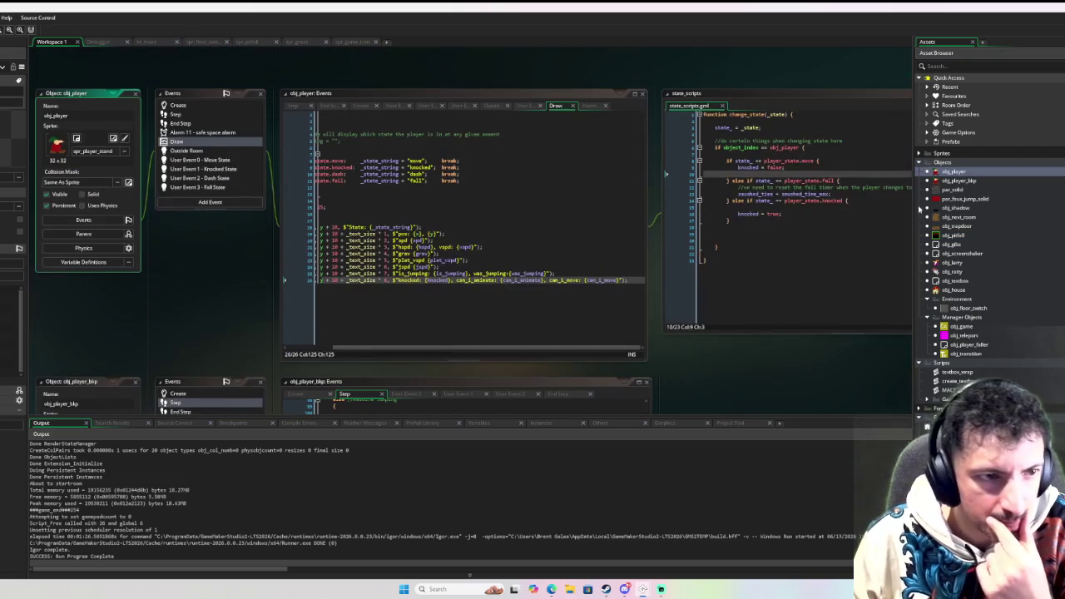
Look over the player's Move State code, then switch to its Draw event
scroll(440, 341, left, 5)
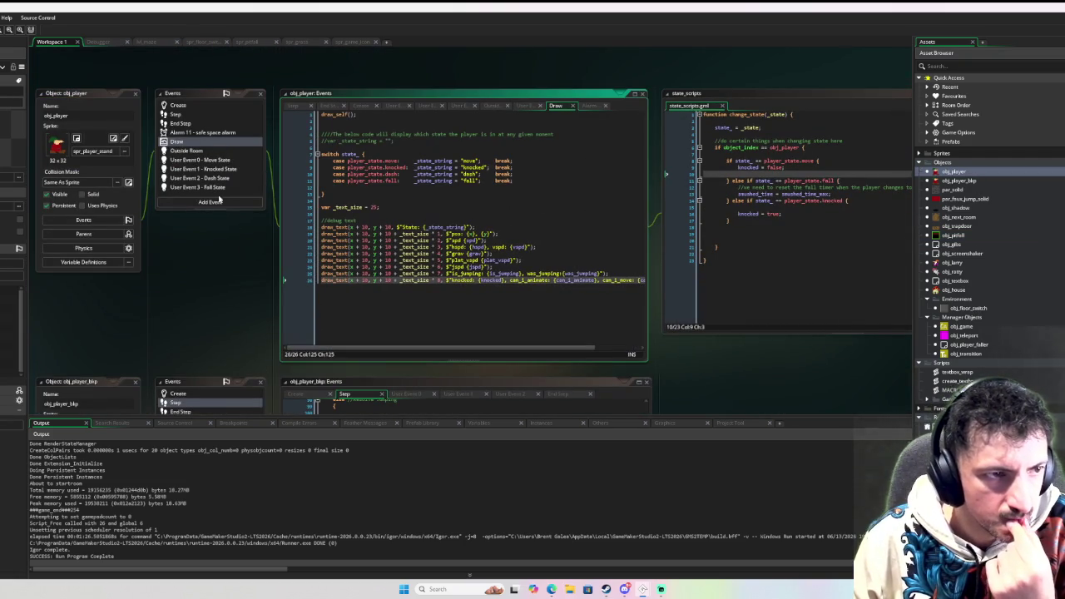
click(208, 164)
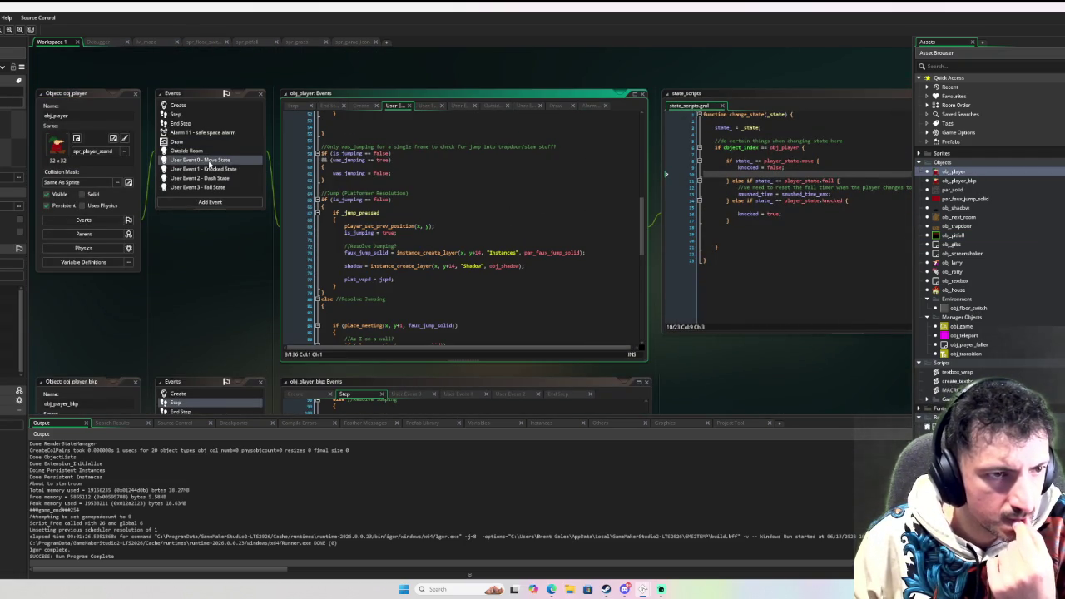
scroll(495, 171, up, 3)
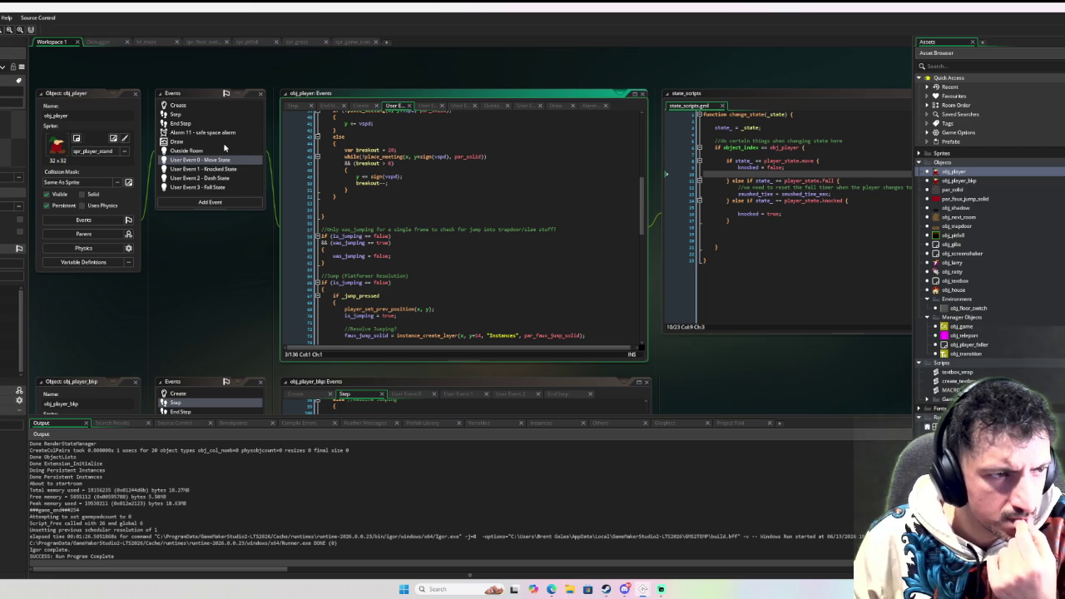
click(224, 147)
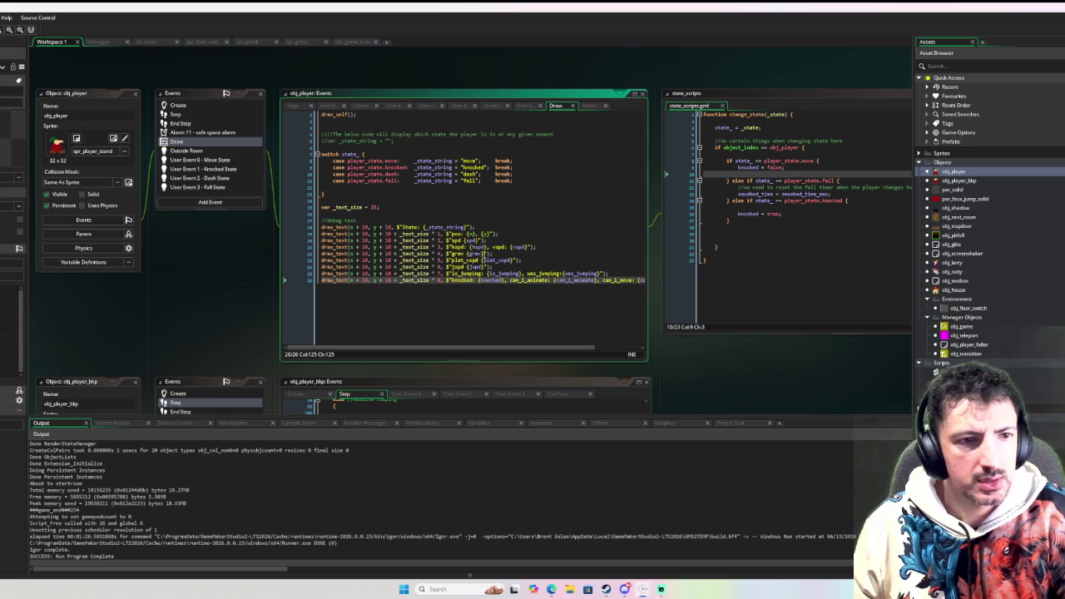
Move the grav readout from line 22 onto the spd debug line
drag(484, 253, 449, 254)
key(ctrl+x)
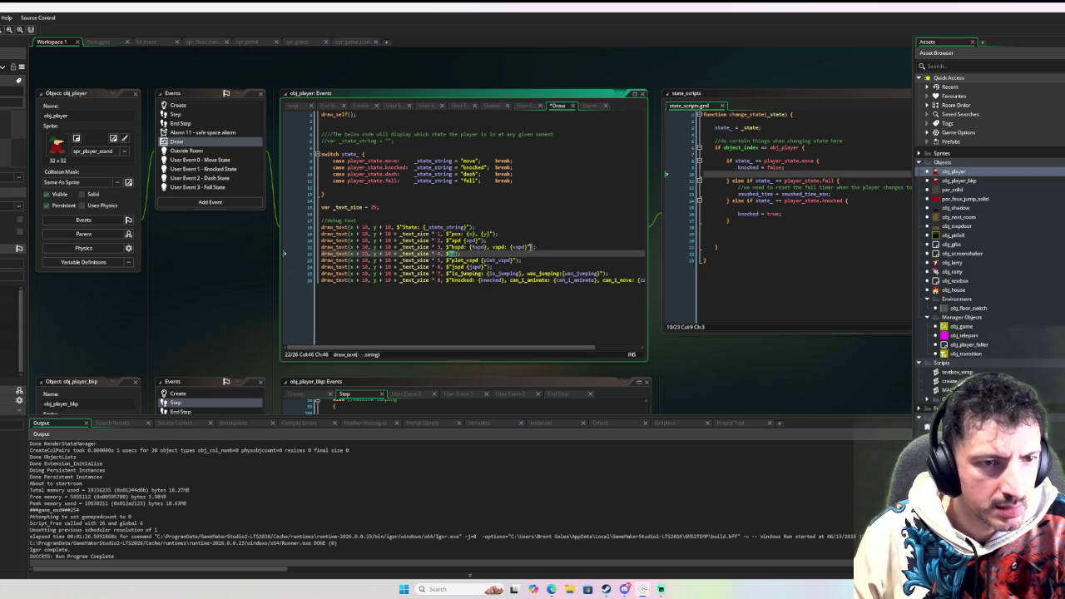
click(531, 246)
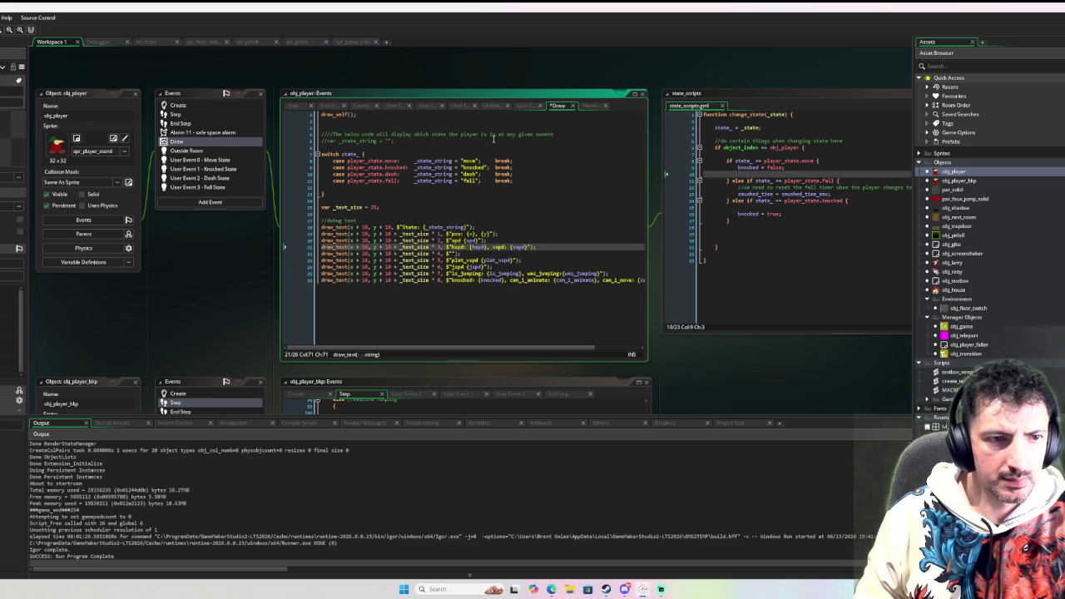
key(Up)
key(Left)
key(Left)
key(Left)
text(,)
key(ctrl+v)
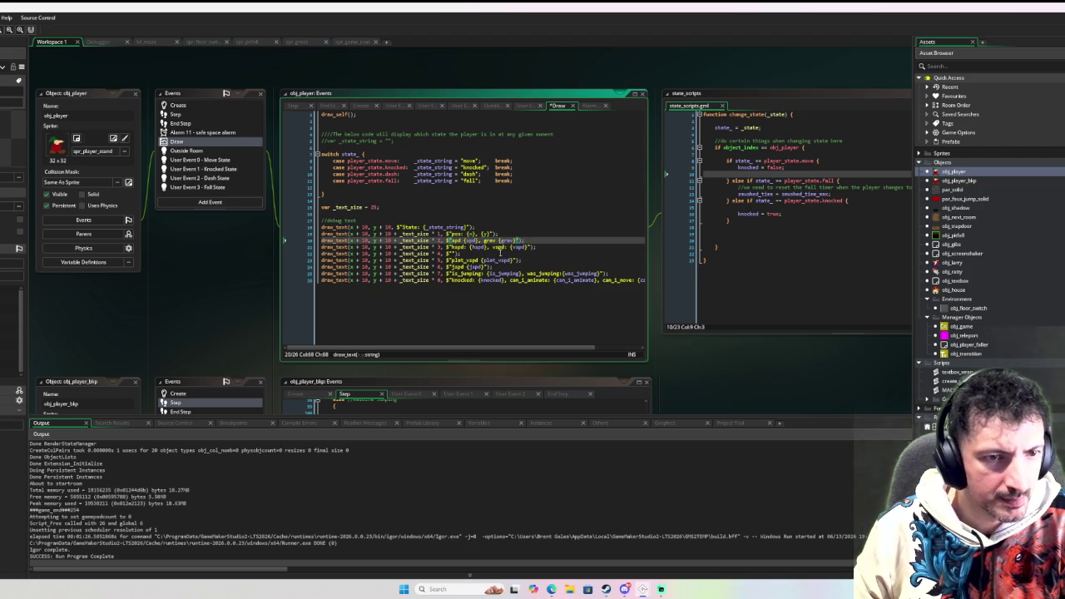
Move the plat_vspd readout from line 23 onto the hspd/vspd debug line
drag(516, 260, 453, 261)
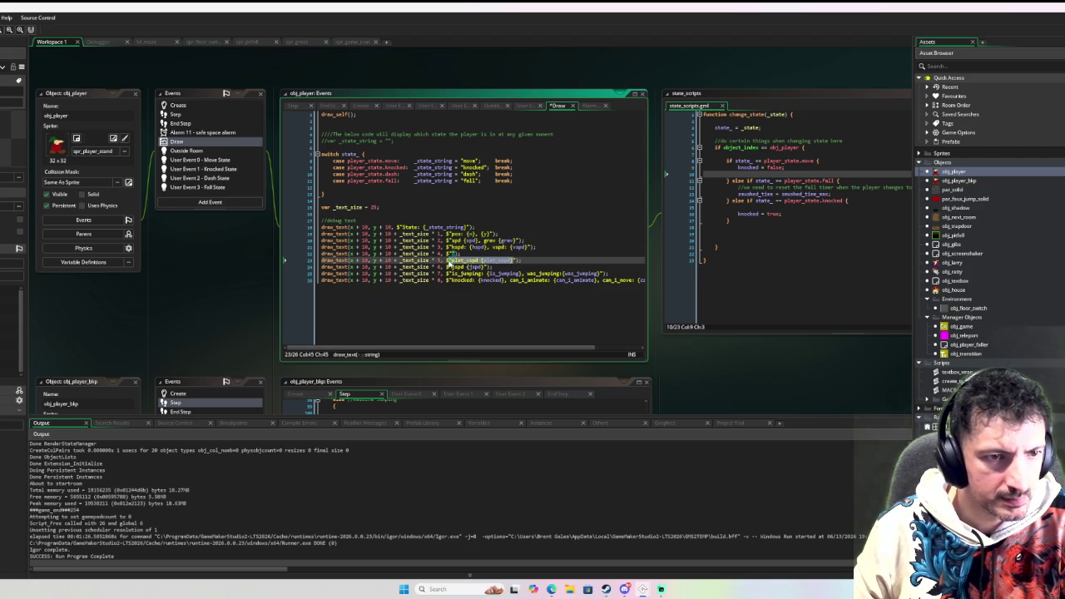
key(ctrl+x)
key(Up)
key(Up)
key(End)
key(Left)
key(Left)
key(Left)
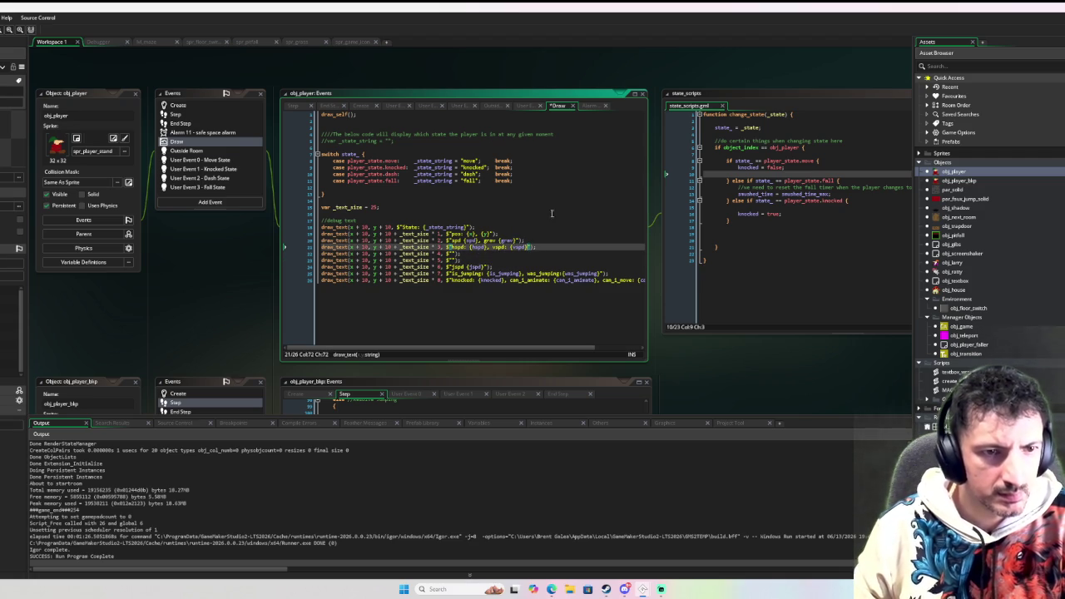
text(,)
key(ctrl+v)
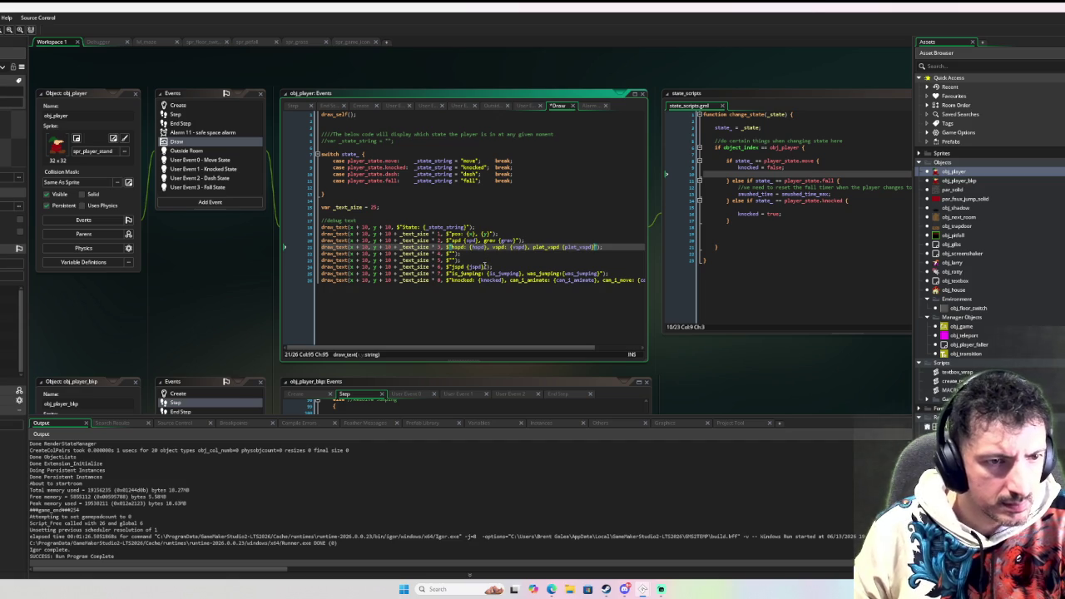
Remove jspd from line 24 and append ', jspd {jspd}' after plat_vspd
drag(488, 266, 453, 266)
key(BackSpace)
click(593, 247)
text(, jspd {jspd})
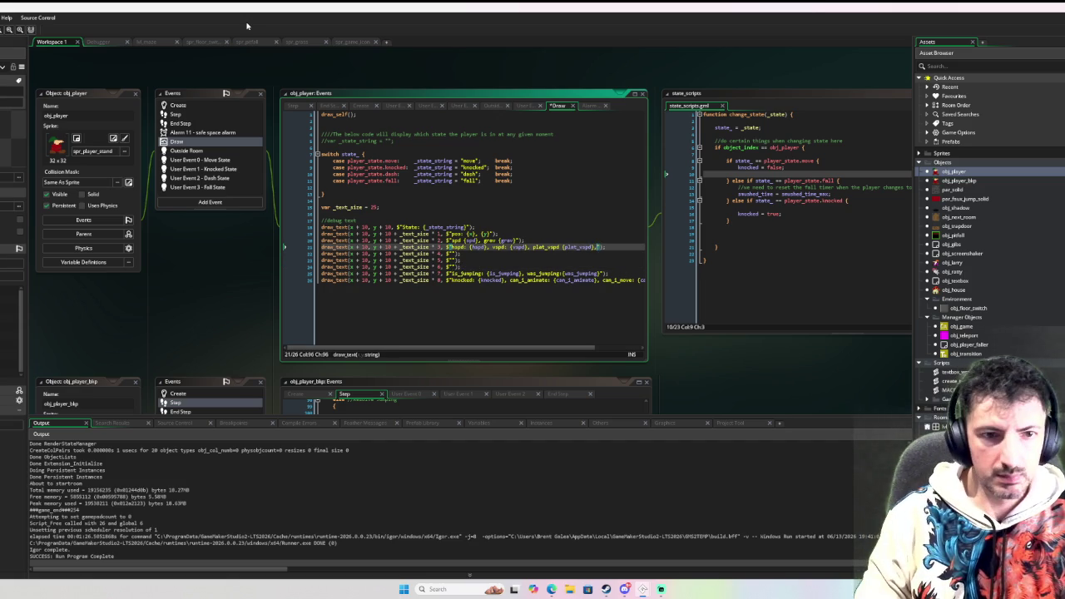
Delete the emptied debug lines 22–24 and bring up the Step event
mouse_move(465, 268)
mouse_down()
mouse_move(323, 266)
mouse_move(323, 253)
mouse_up()
key(BackSpace)
key(BackSpace)
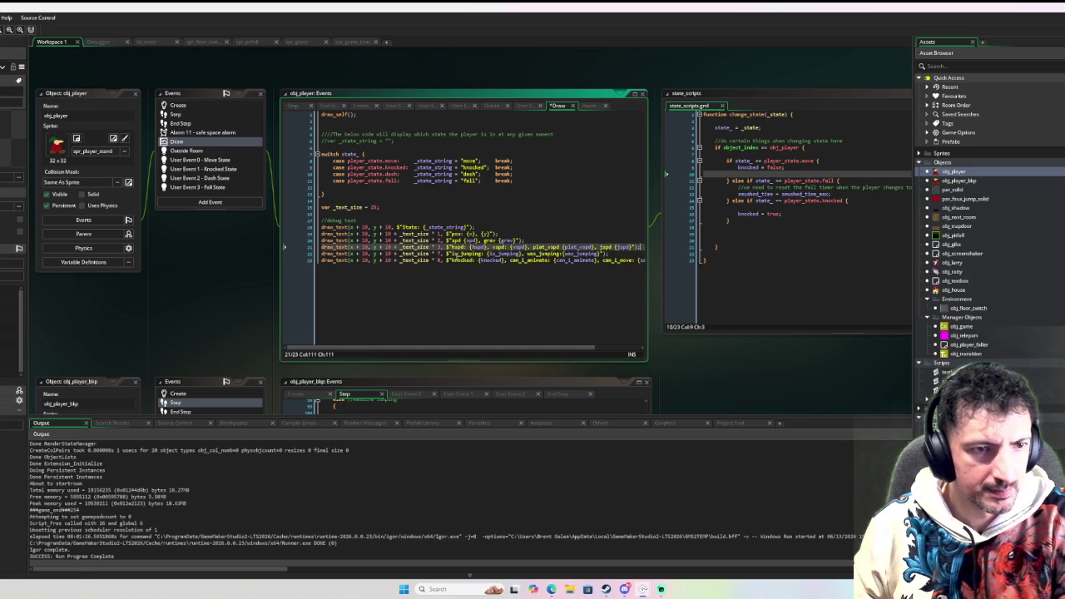
click(439, 252)
key(Down)
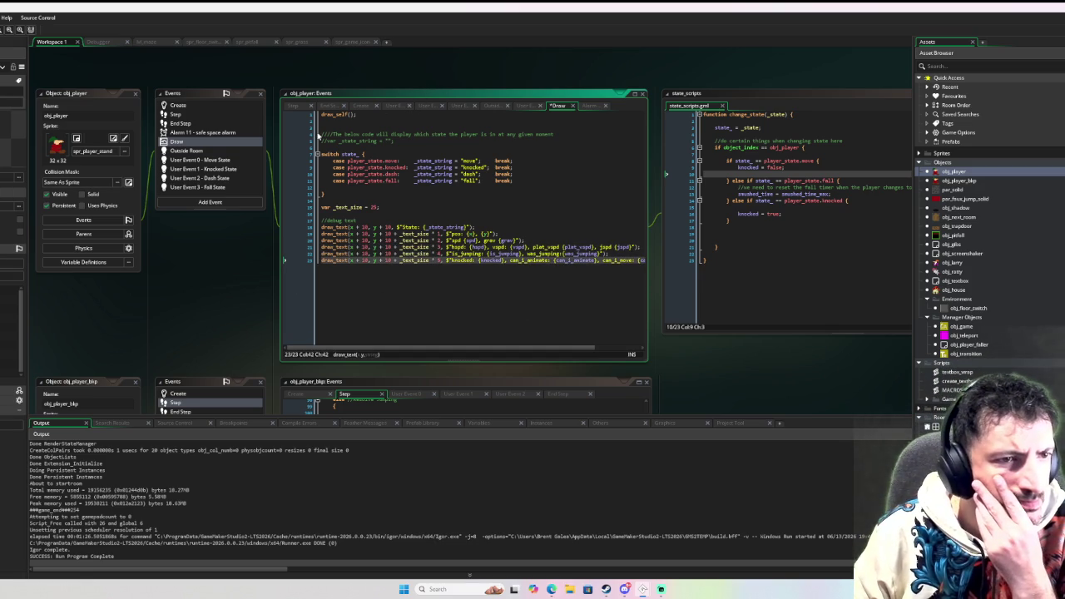
click(189, 116)
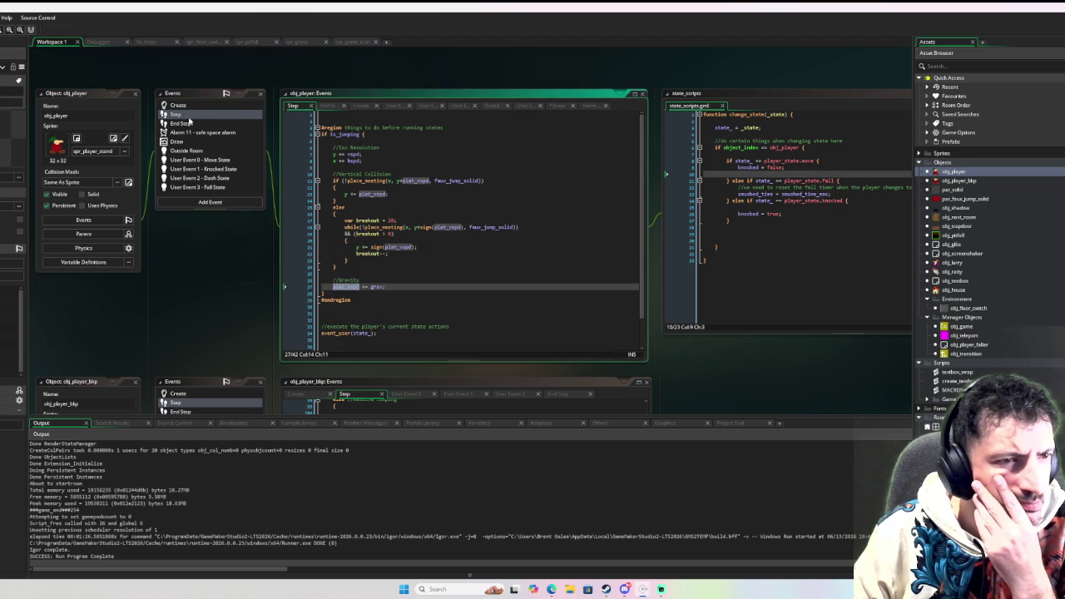
Review obj_player's Step collision and gravity code, then build and run the game
scroll(268, 241, up, 1)
scroll(323, 214, down, 1)
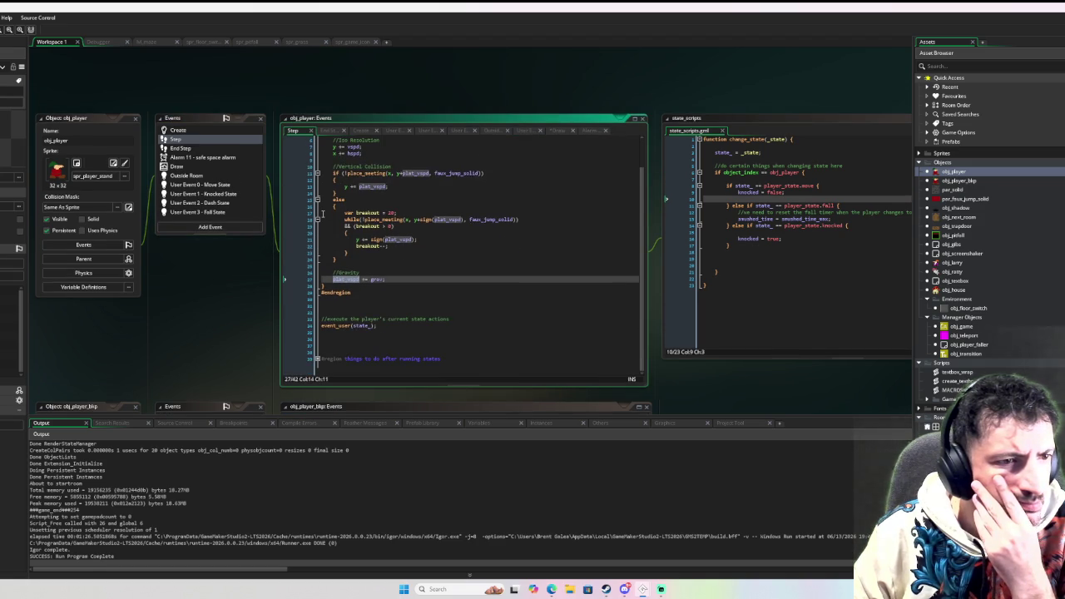
scroll(323, 213, up, 1)
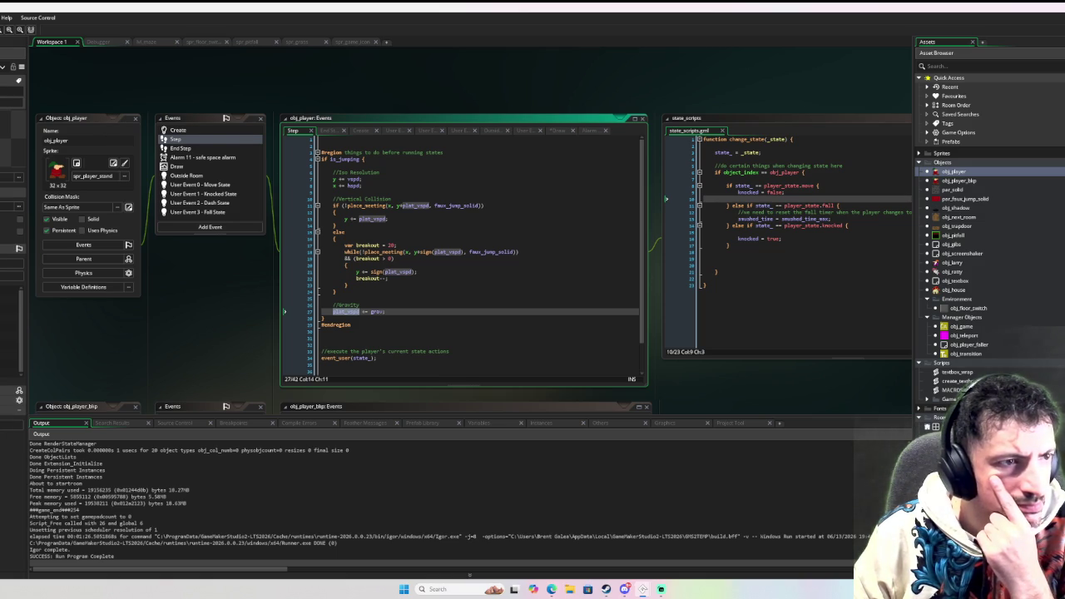
key(F6)
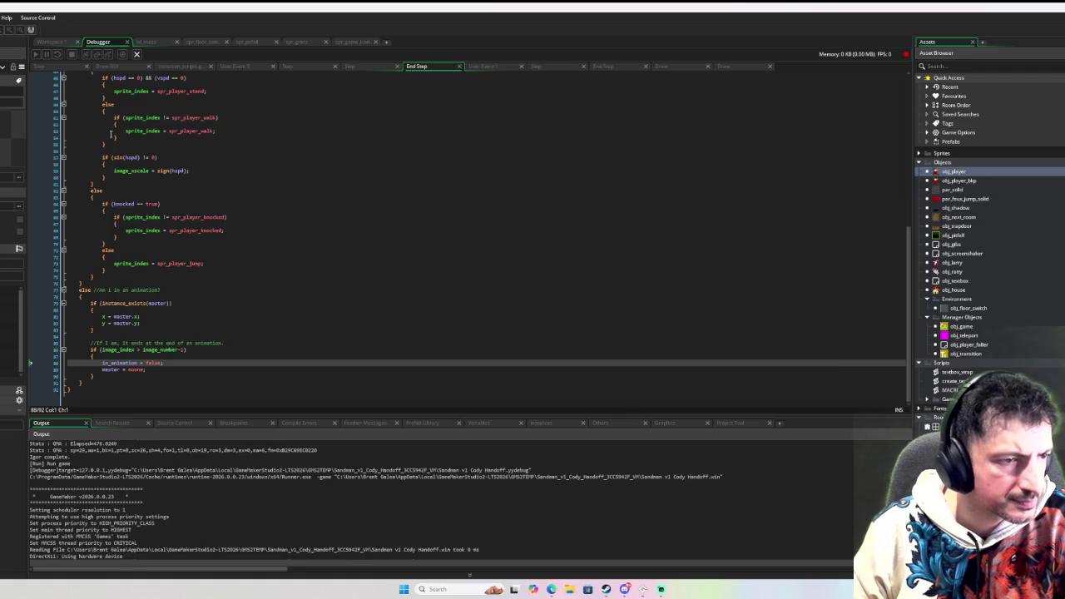
Walk the player around the maze and jump, steering right until landing
key(Up)
key(Down)
key(Left)
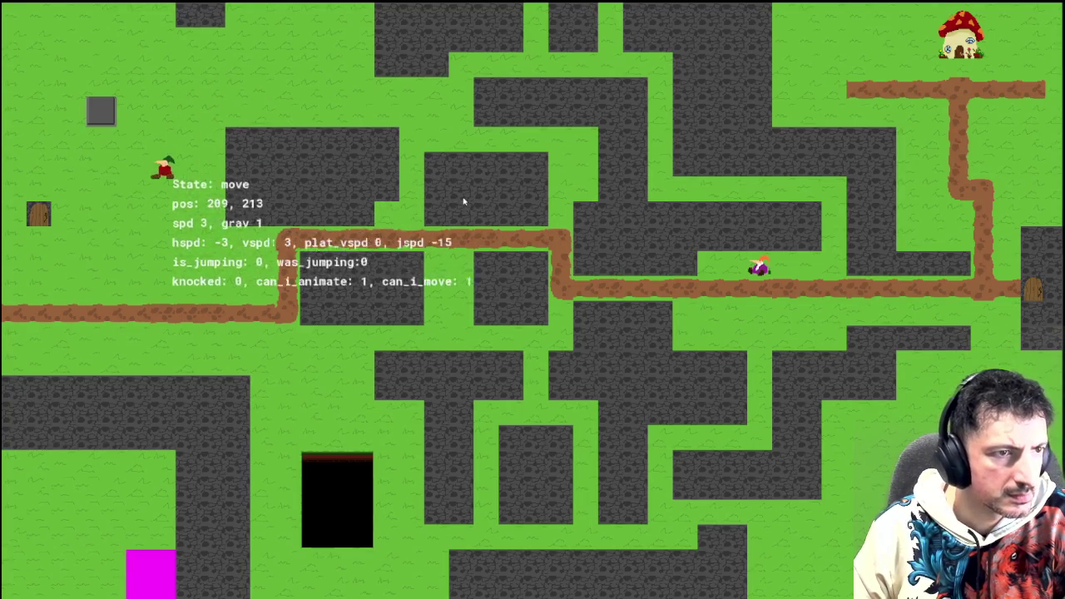
key(Up)
key(Down)
key(Left)
key(Right)
key(Left)
key(Right)
key(Up)
key(Left)
key(Right)
Try moving the stuck player, break into the code, then close the game window
key(Up)
key(Left)
key(Right)
key(Left)
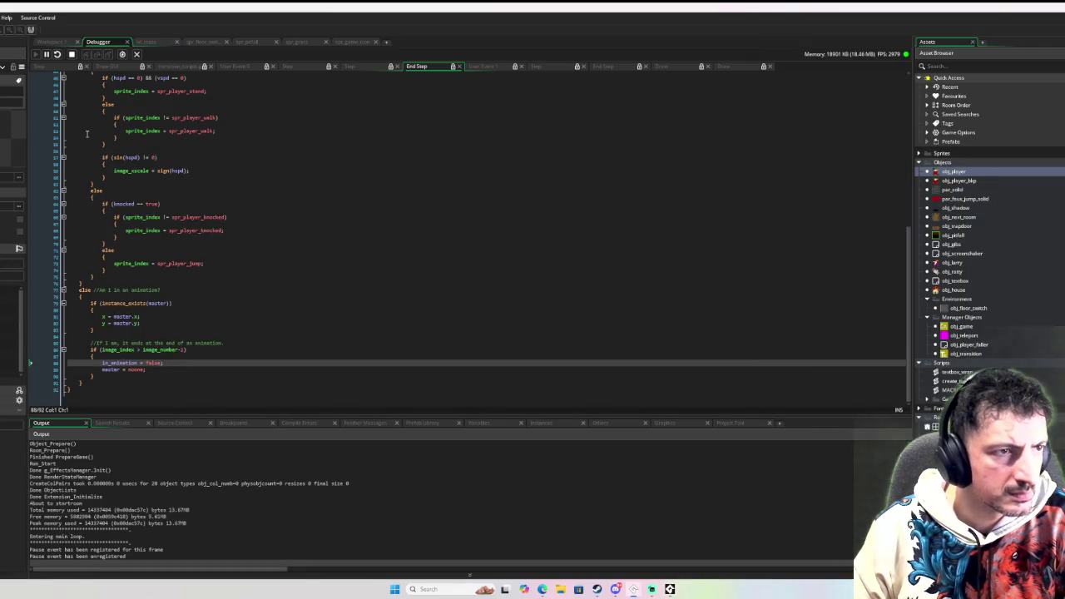
click(37, 55)
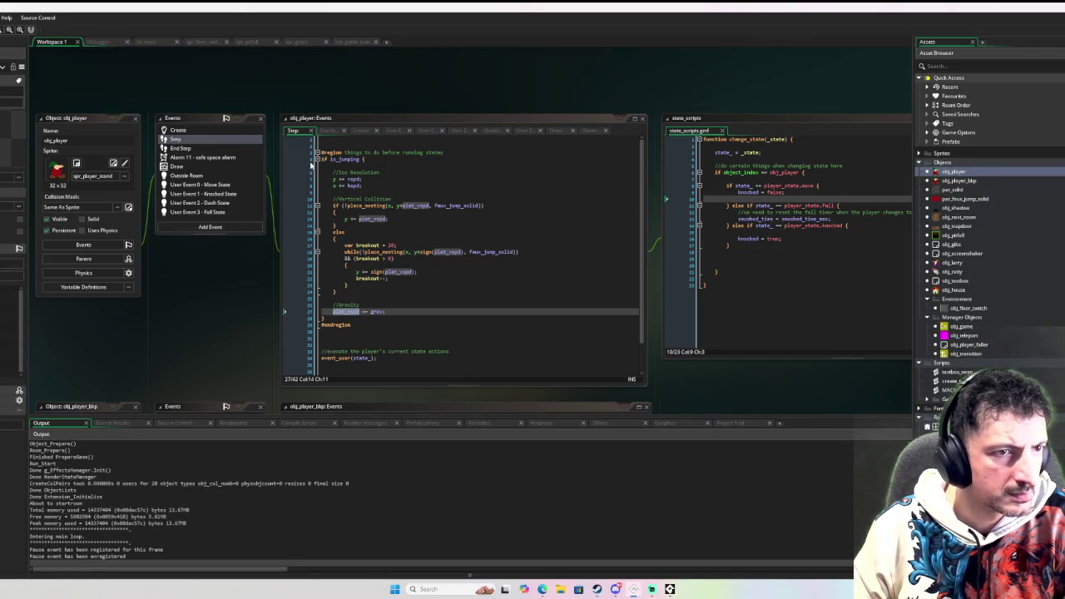
key(Left)
key(Up)
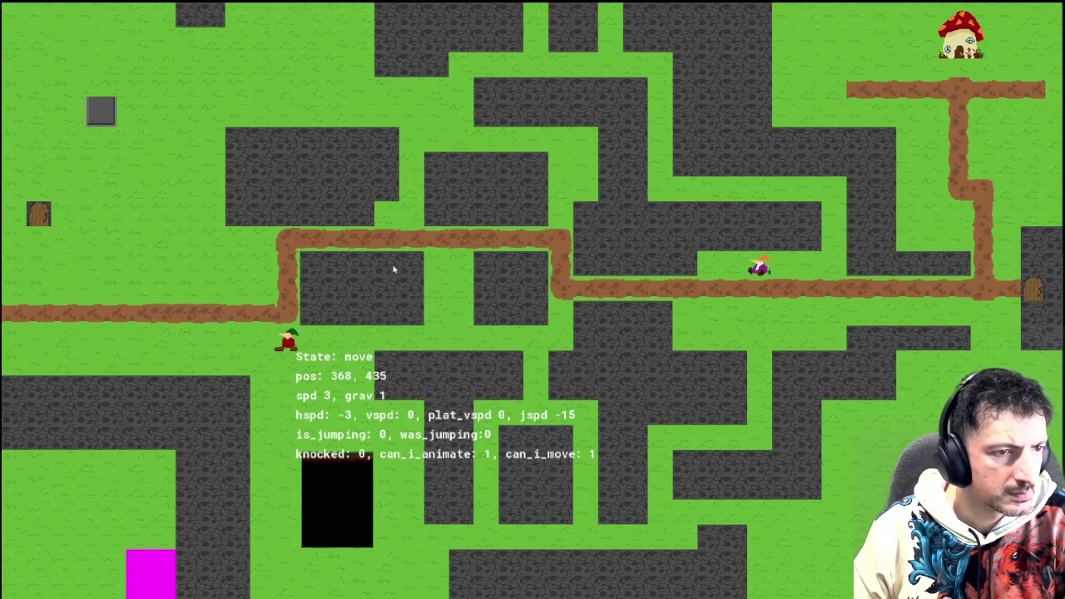
key(Escape)
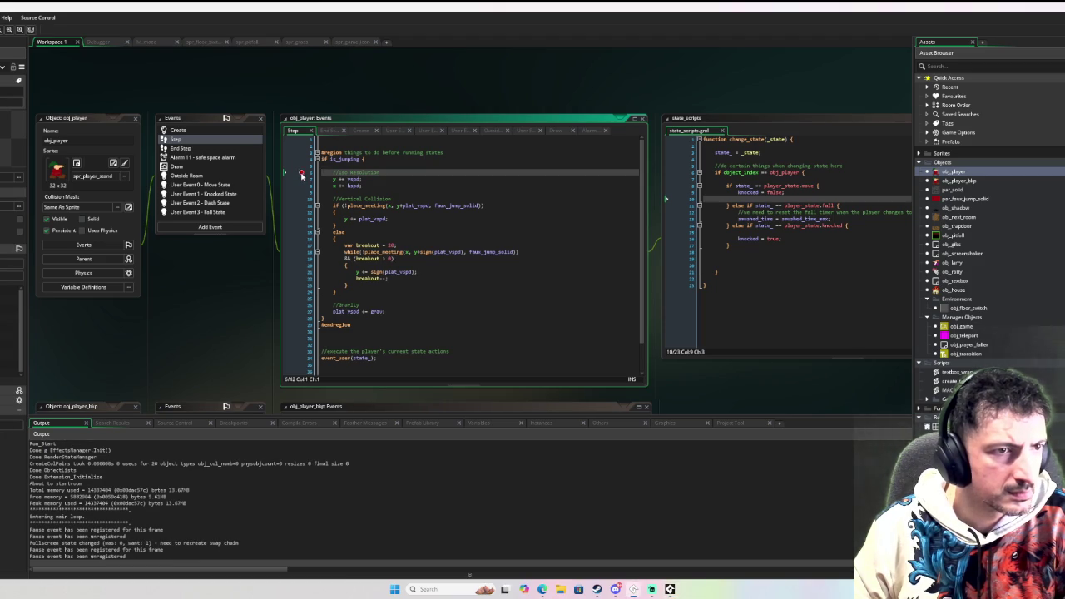
Open the player's Move State code and set a breakpoint on line 24
click(218, 184)
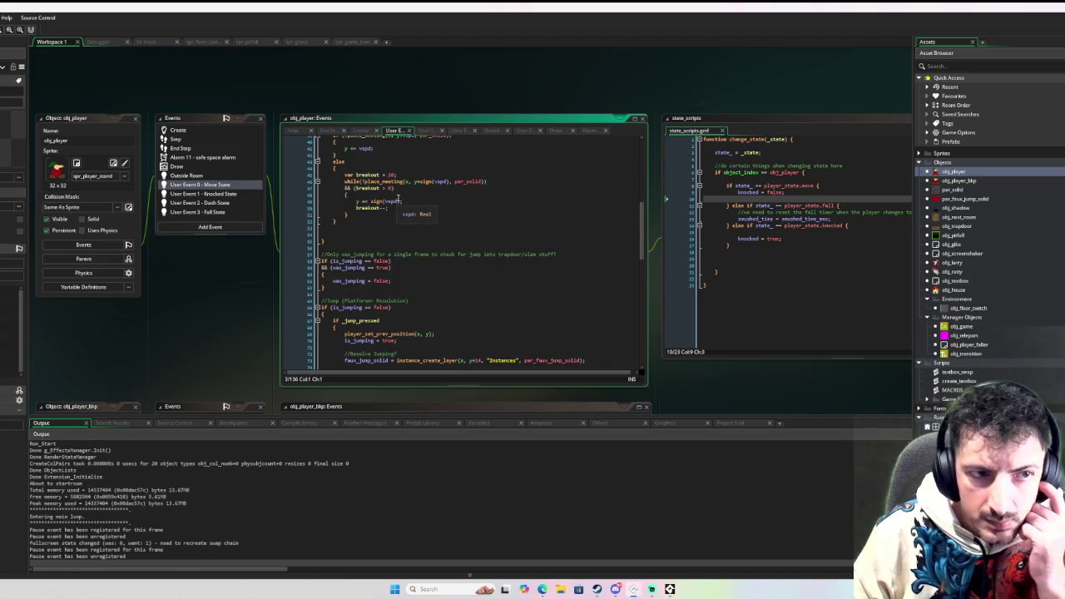
scroll(462, 218, up, 10)
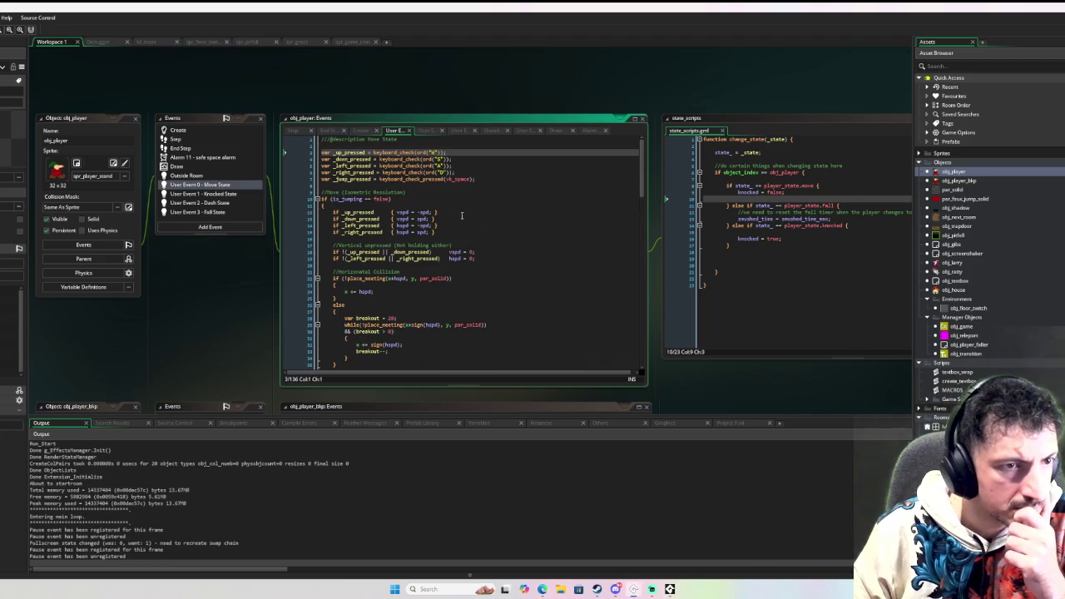
scroll(332, 211, down, 1)
click(308, 259)
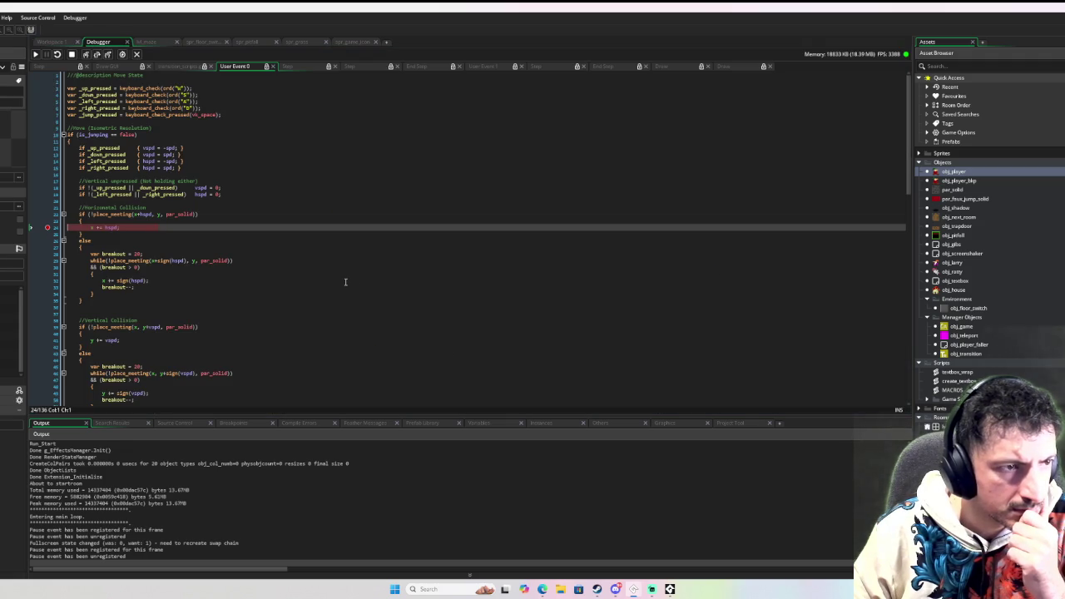
Step over the horizontal and vertical collision lines to the was_jumping check
mouse_move(94, 226)
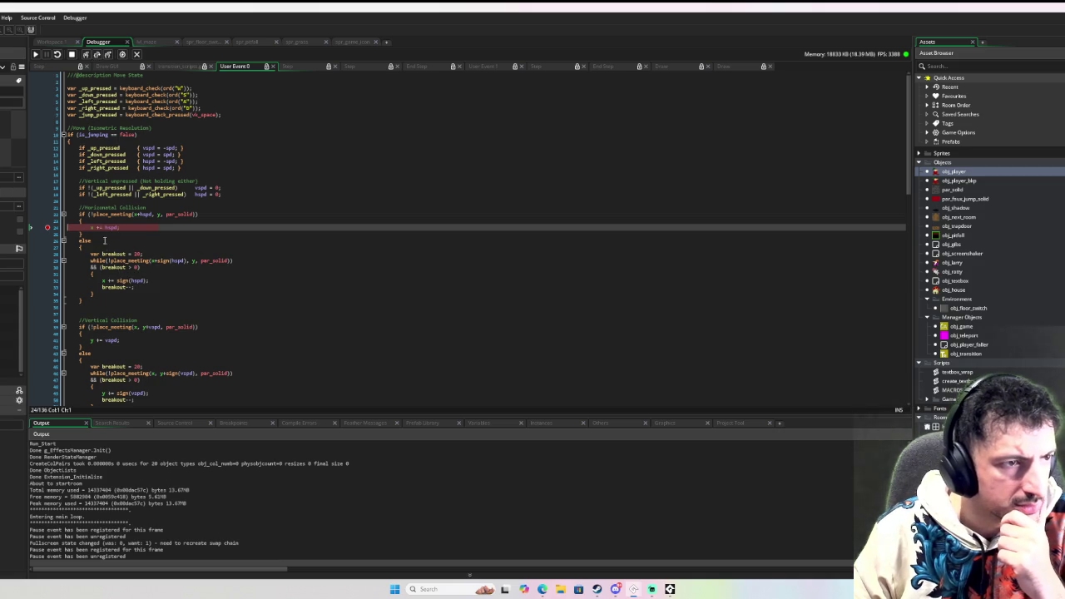
click(98, 54)
click(98, 54)
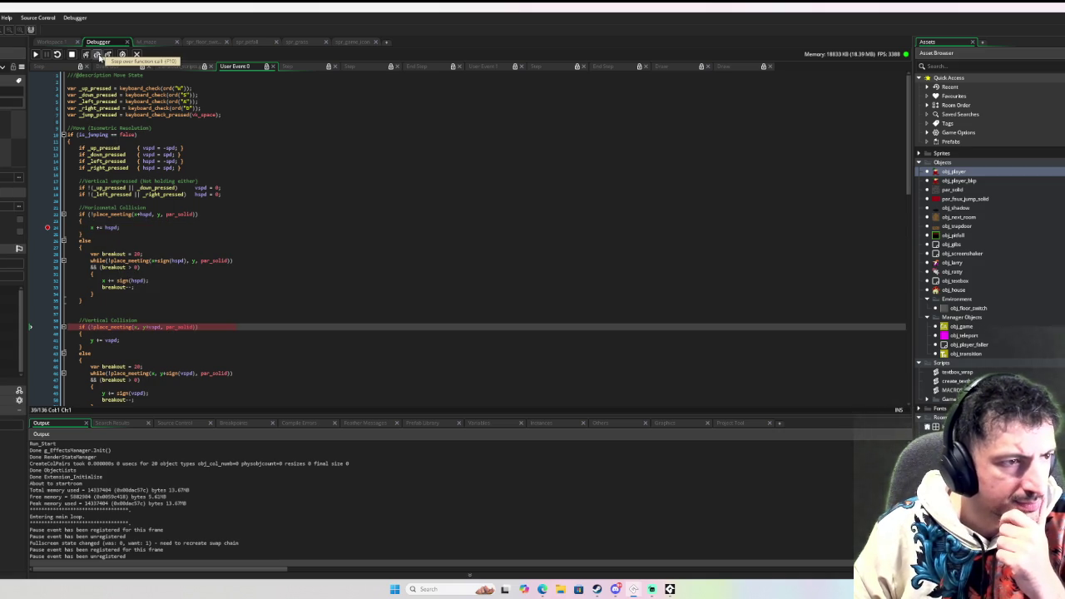
scroll(99, 273, down, 4)
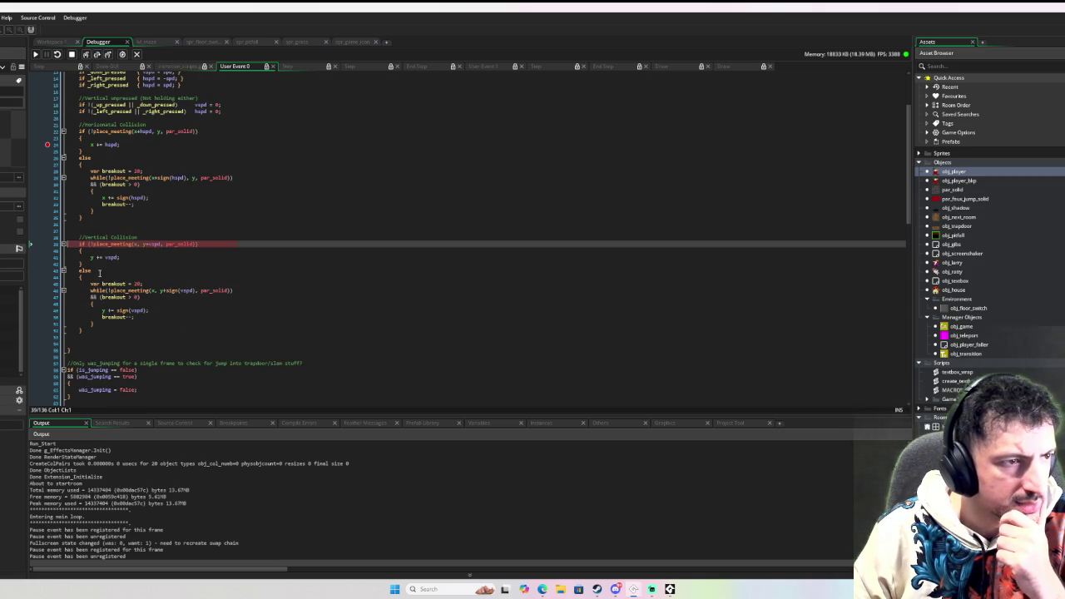
click(98, 55)
click(98, 54)
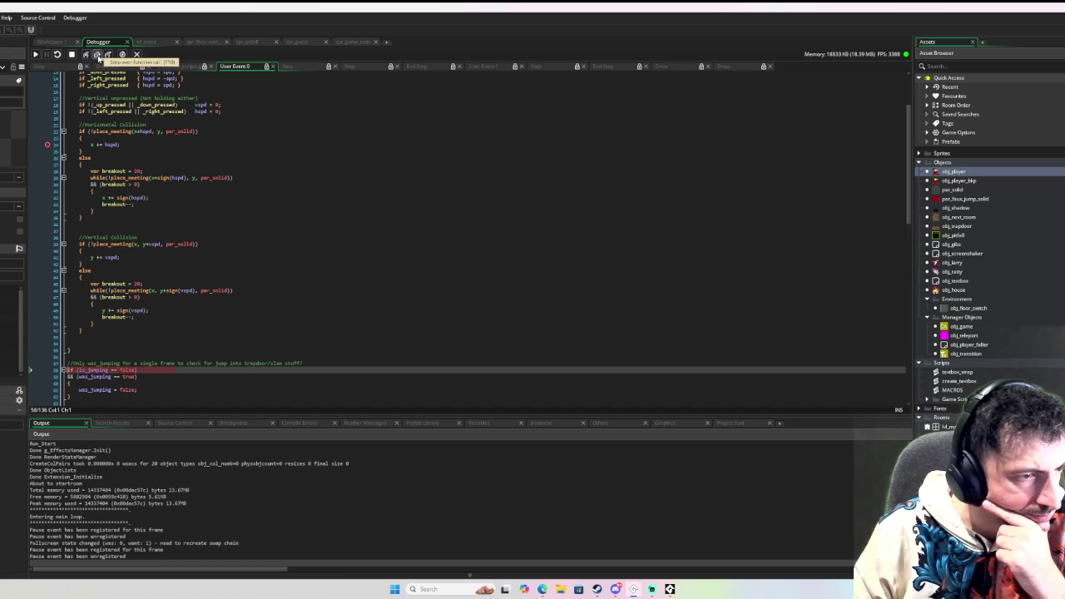
scroll(118, 77, down, 10)
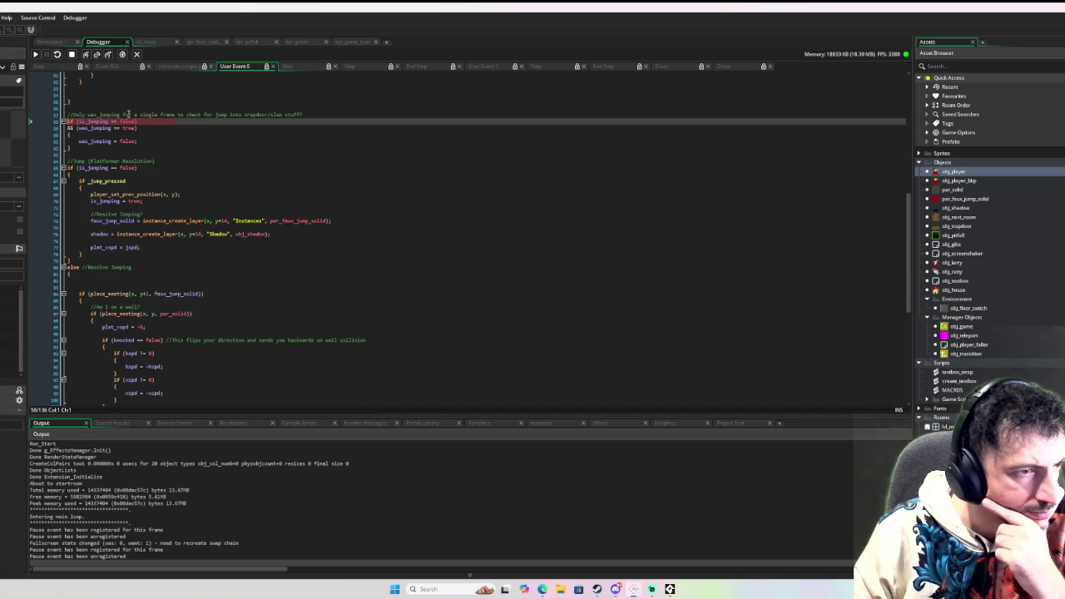
Step through the jump handling, back to the player's Step, into obj_pitfall's End Step
click(97, 55)
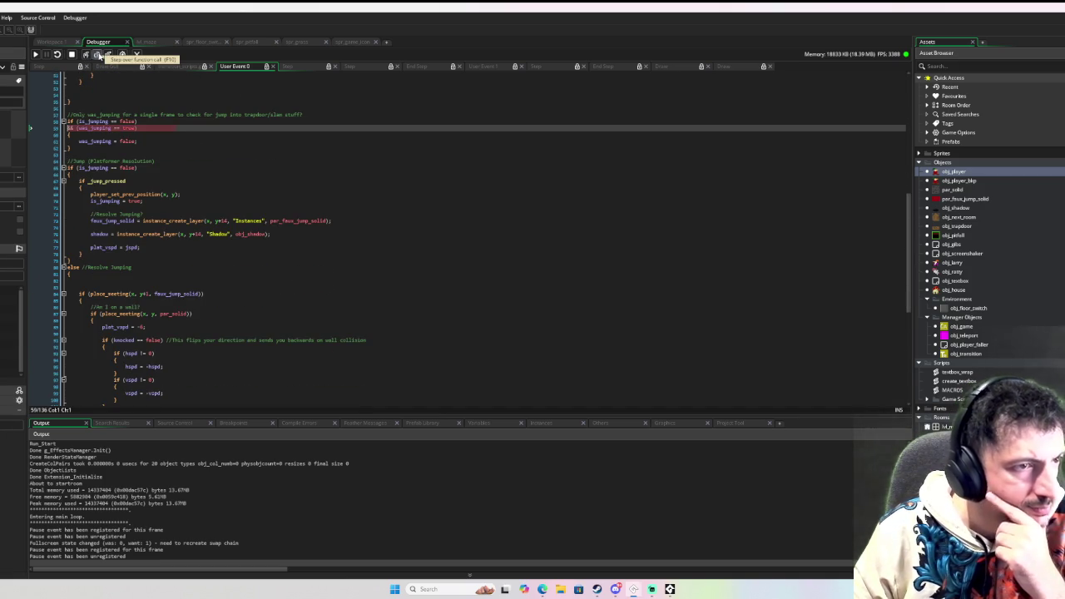
click(97, 55)
click(97, 55)
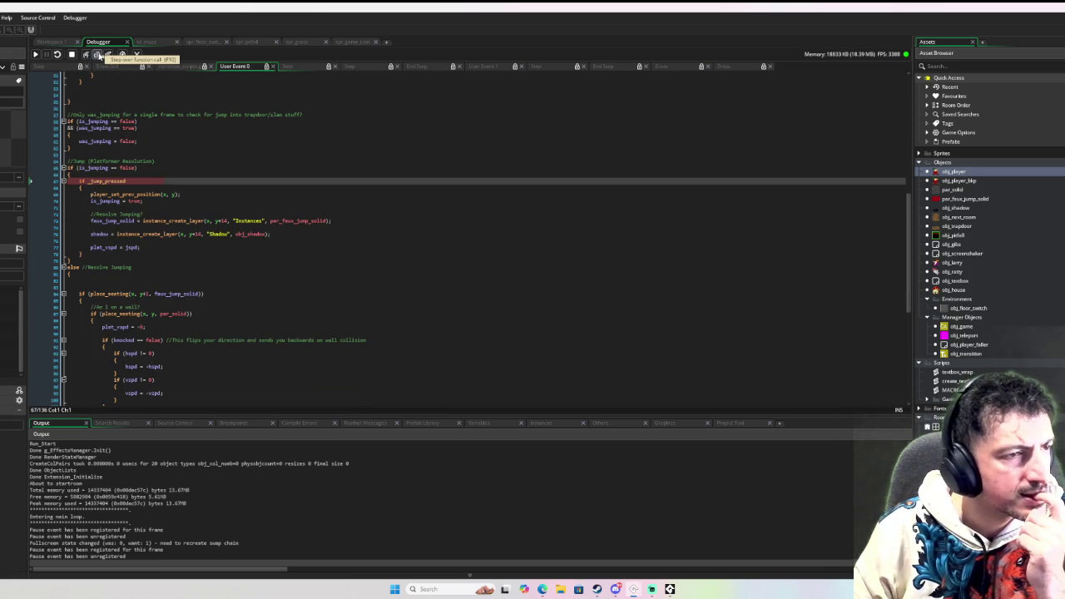
click(97, 55)
click(97, 55)
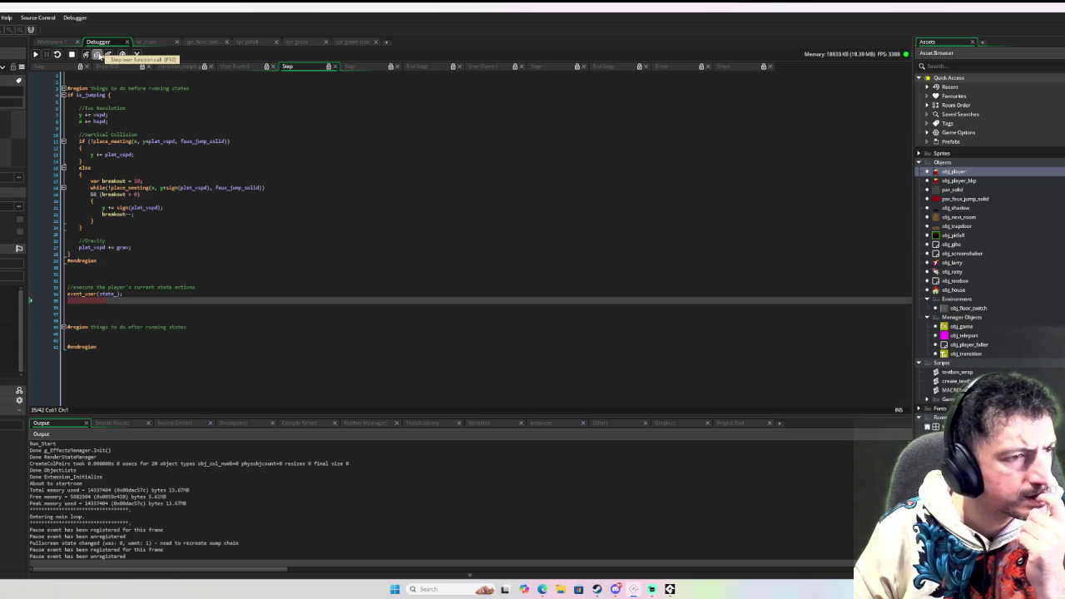
click(98, 55)
click(97, 54)
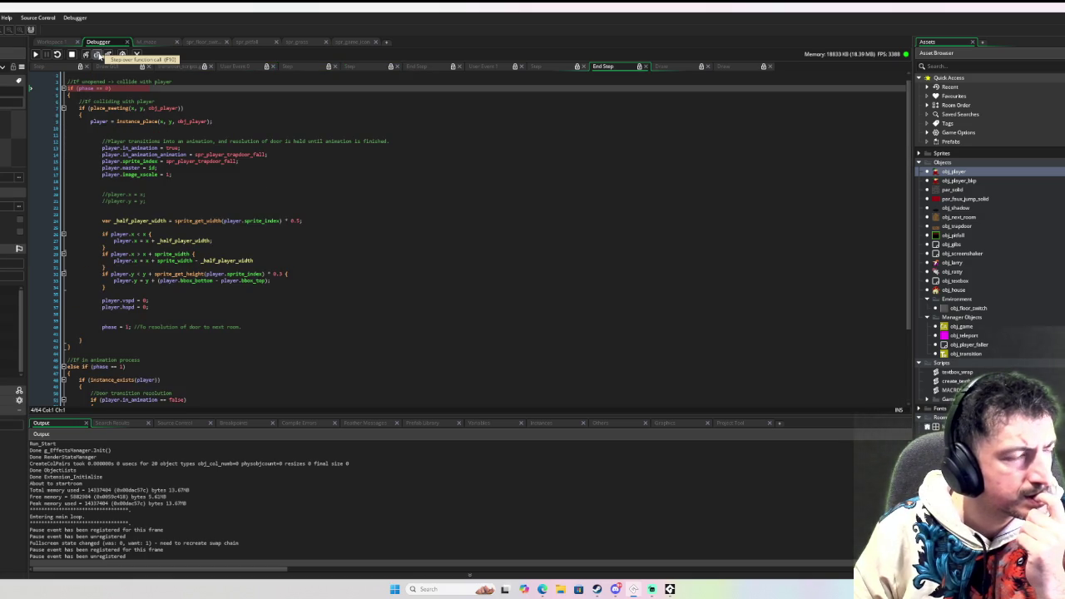
Step through the phase 1 branch to the player.x/player.y reset lines, then stop the game
click(97, 55)
click(97, 54)
click(98, 54)
click(98, 55)
click(97, 55)
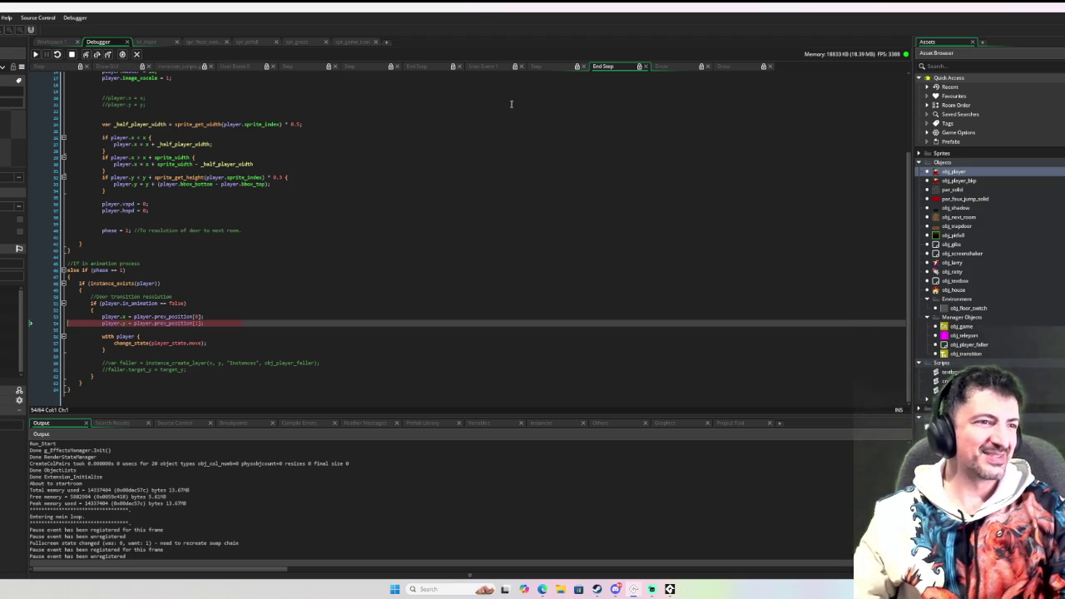
click(71, 54)
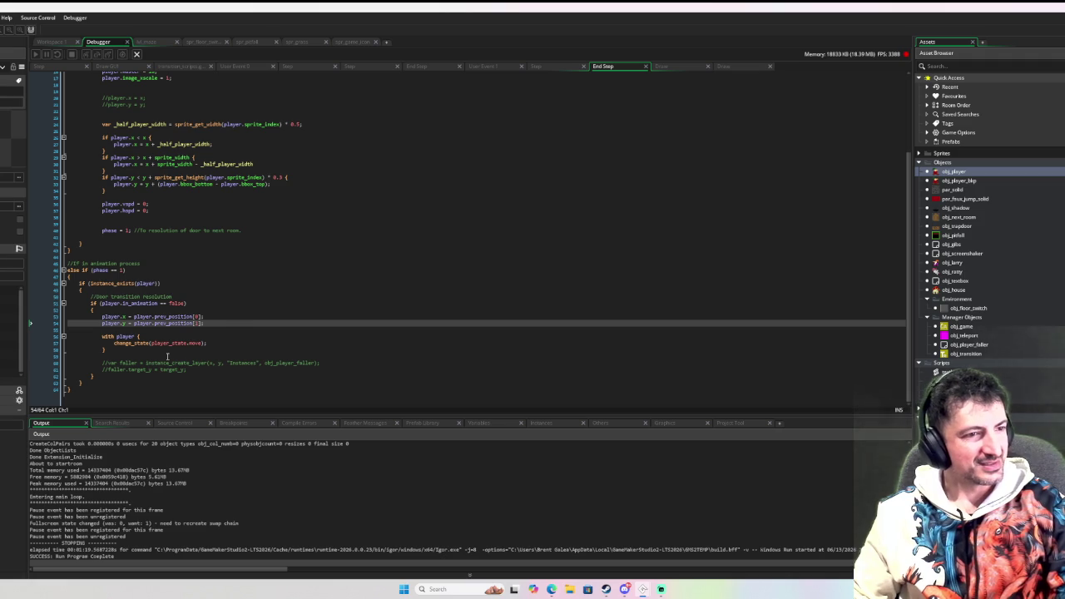
click(316, 308)
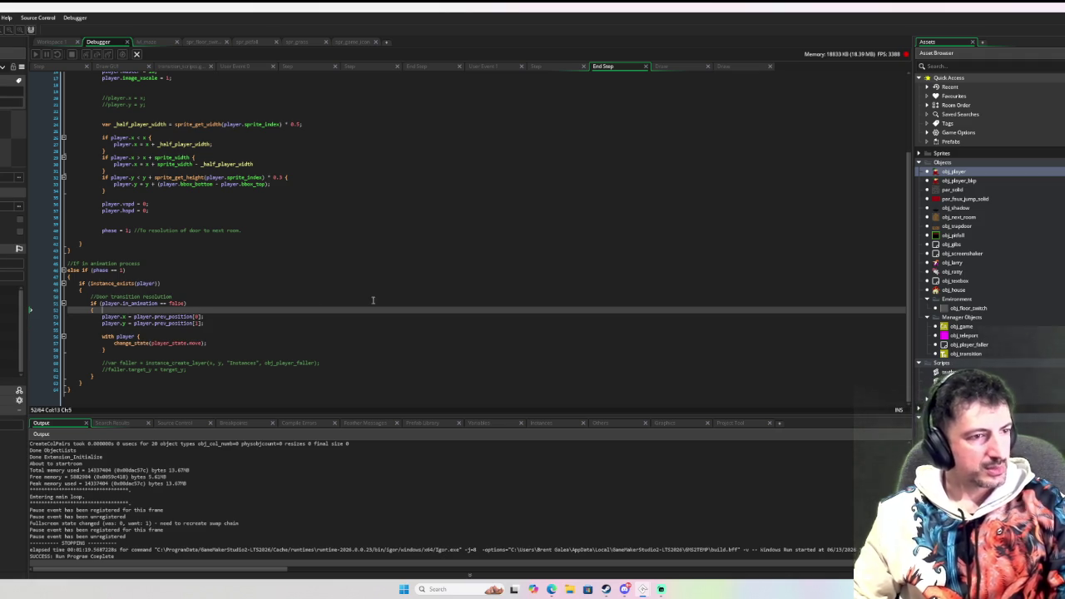
Add a 'phase = 0;' line inside the pitfall's phase 1 block
key(Return)
key(ctrl+space)
key(Escape)
key(ctrl+space)
key(Escape)
text(phase == 0;)
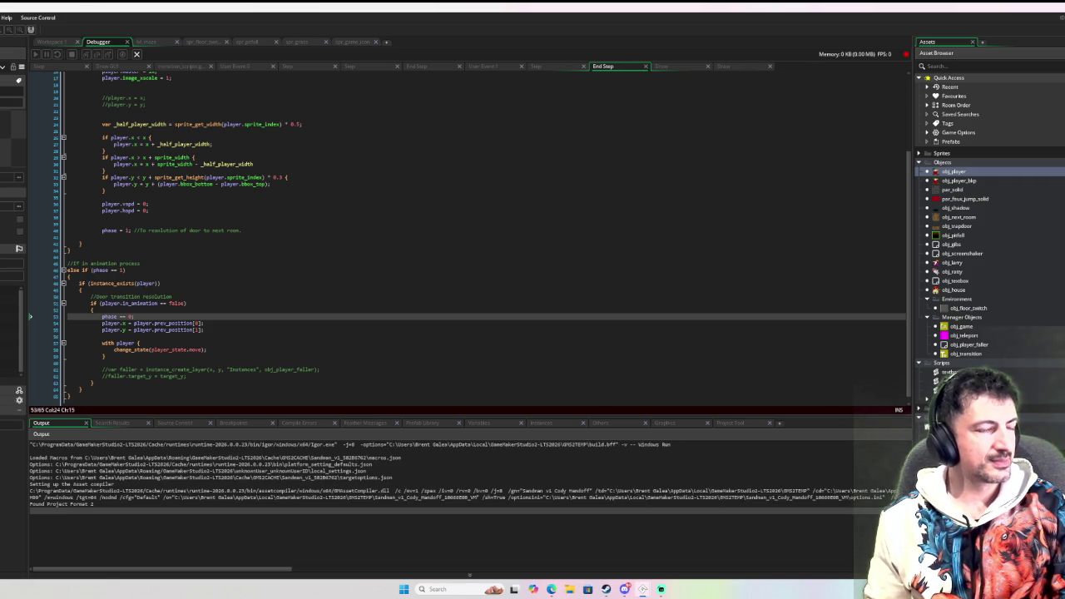
Fix the compile error by turning 'phase == 0' into an assignment, then rerun the debugger
double_click(199, 445)
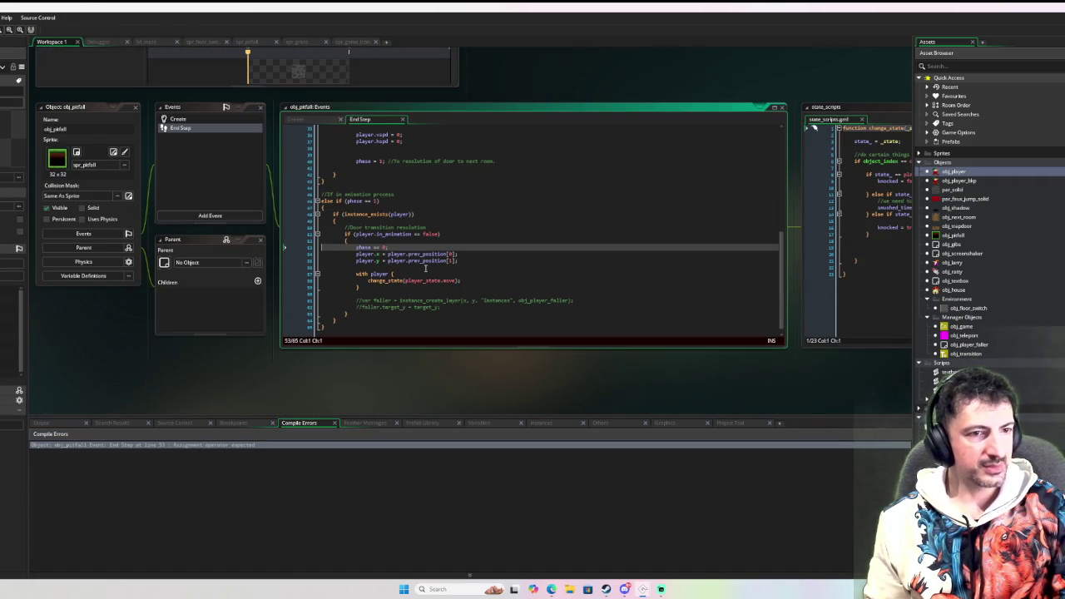
click(376, 247)
key(BackSpace)
key(F6)
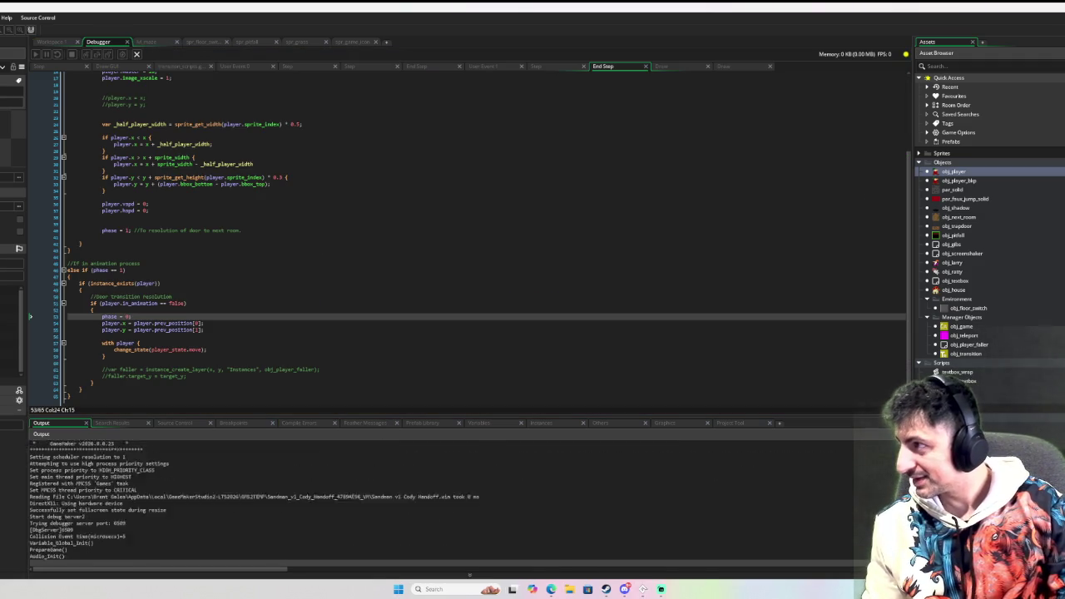
Remove the line 24 breakpoint and resume the game
mouse_move(169, 189)
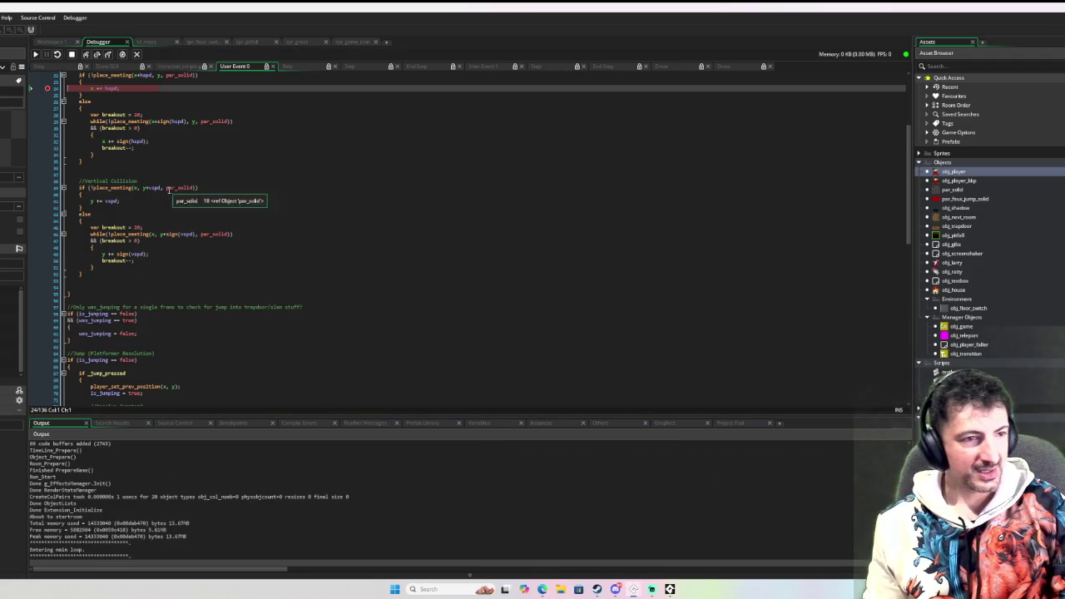
click(48, 88)
click(37, 55)
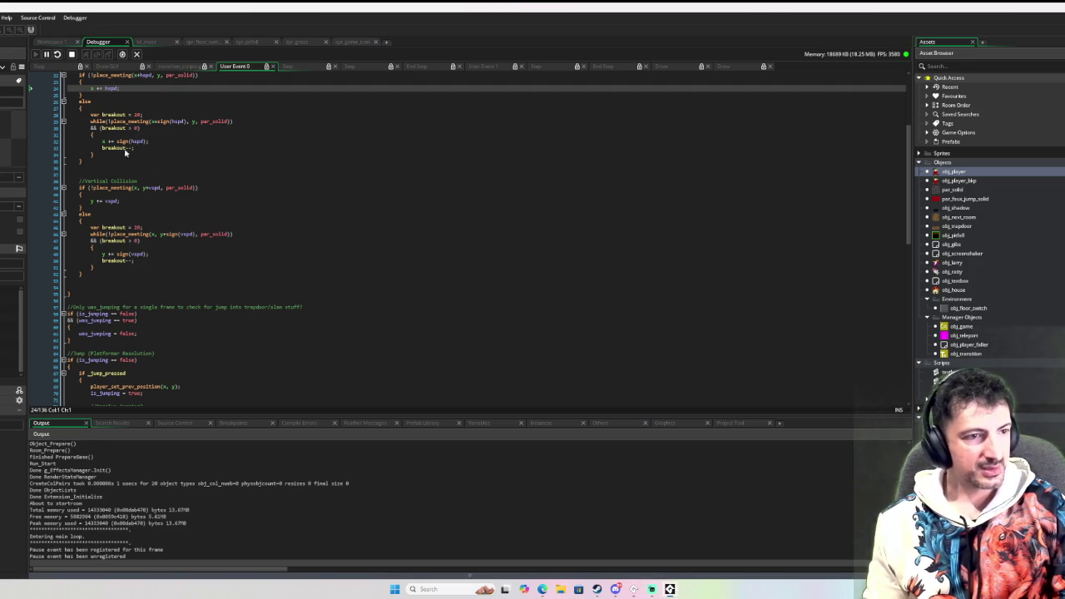
Walk the player through the maze toward the pit with the arrow keys
click(515, 285)
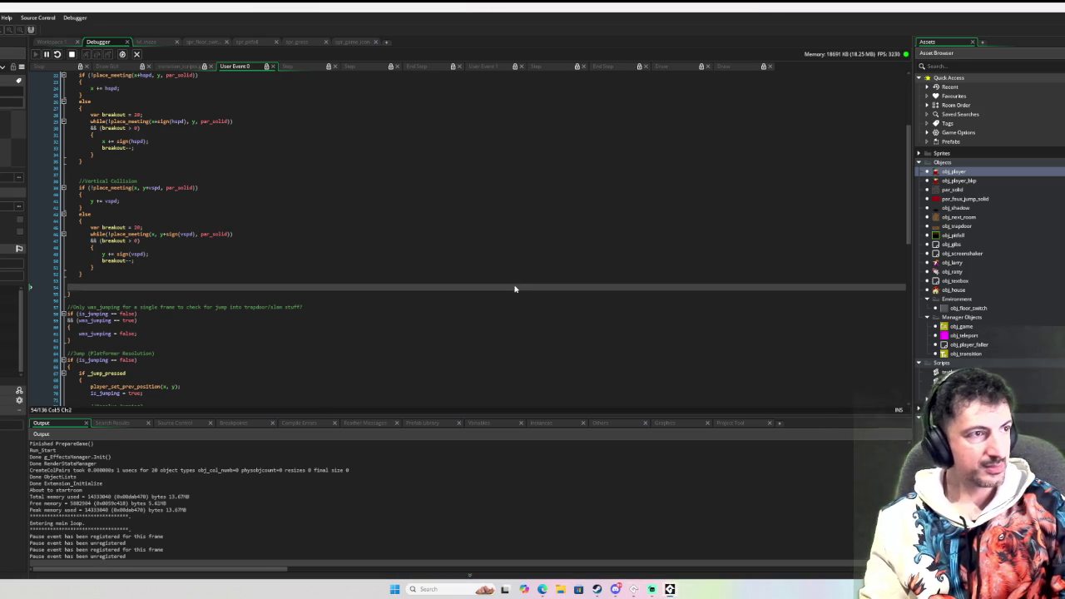
key(Down)
key(Right)
key(Left)
key(Up)
key(Right)
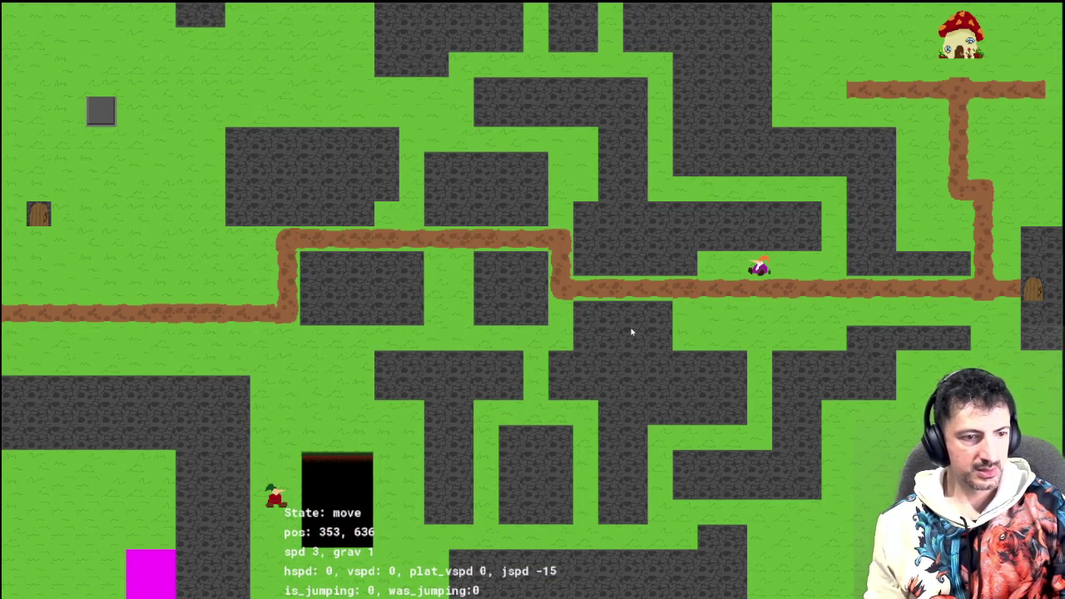
Walk the player beside the black pit and jump onto it
key(Right)
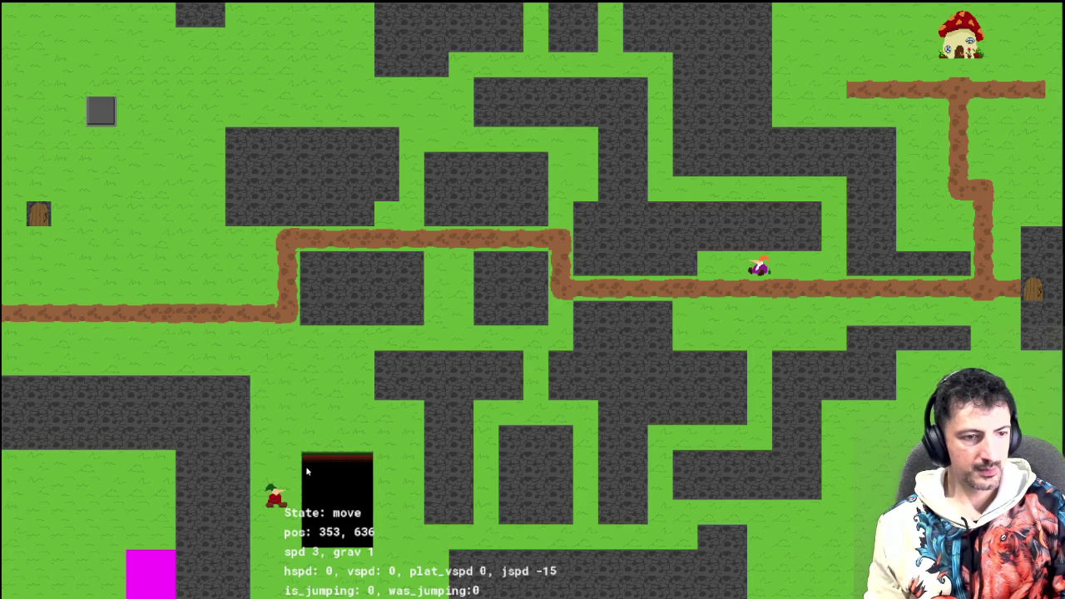
key(Up)
key(Left)
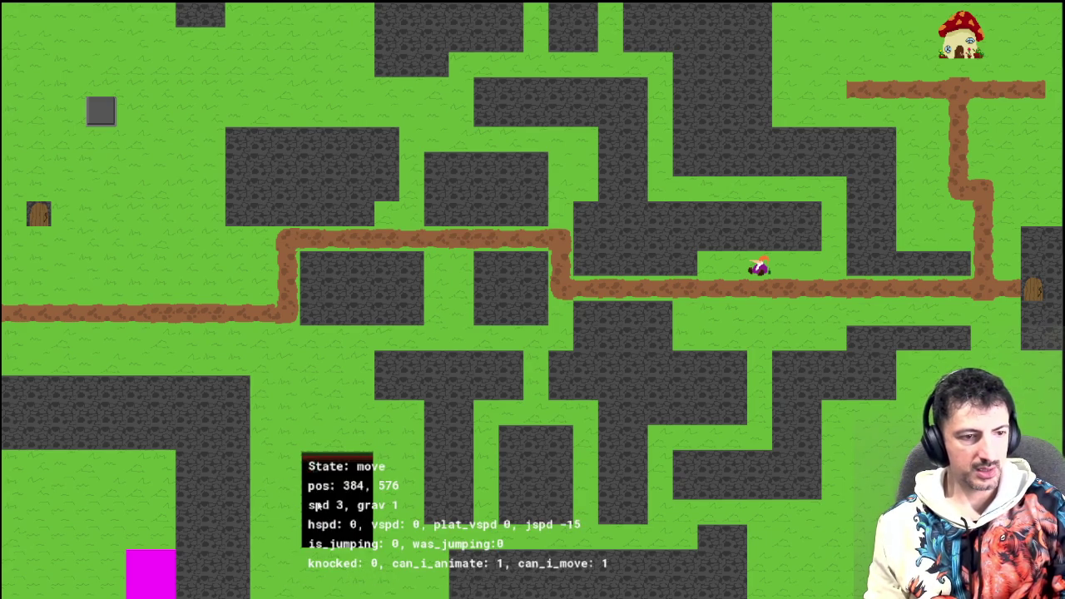
key(Up)
key(Right)
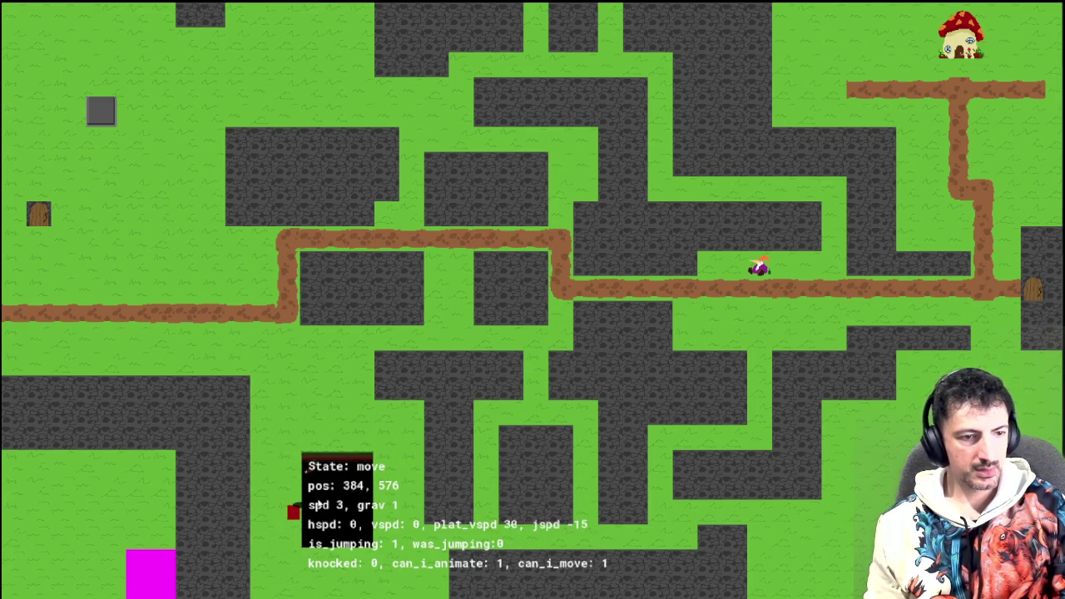
key(Left)
key(Right)
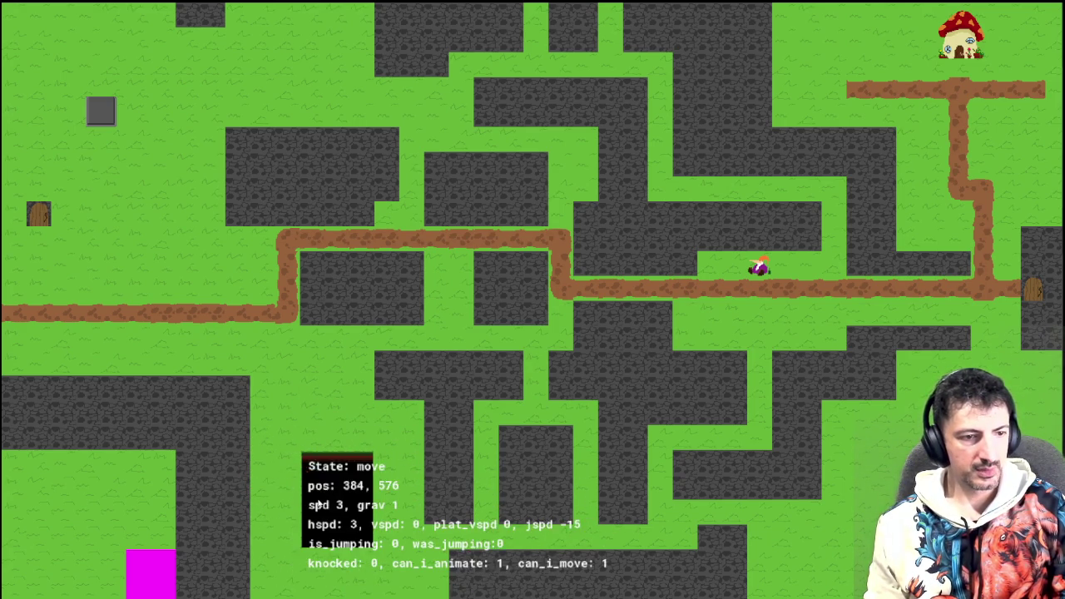
key(Right)
key(Up)
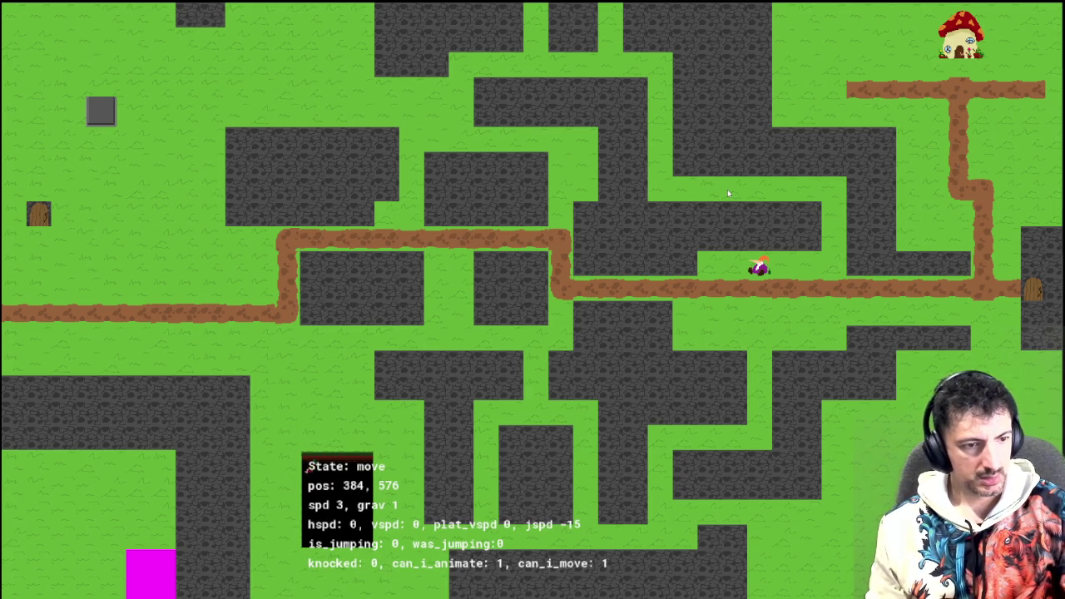
Move around near the pit, walking left and jumping with space
key(Left)
key(Left)
key(Down)
key(Up)
key(Right)
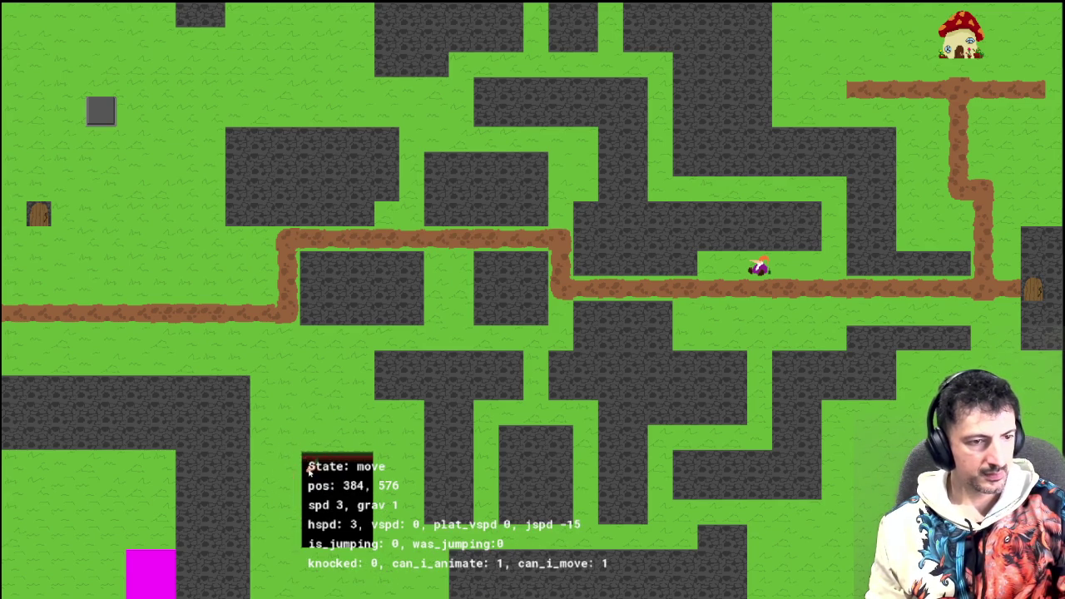
key(Left)
key(space)
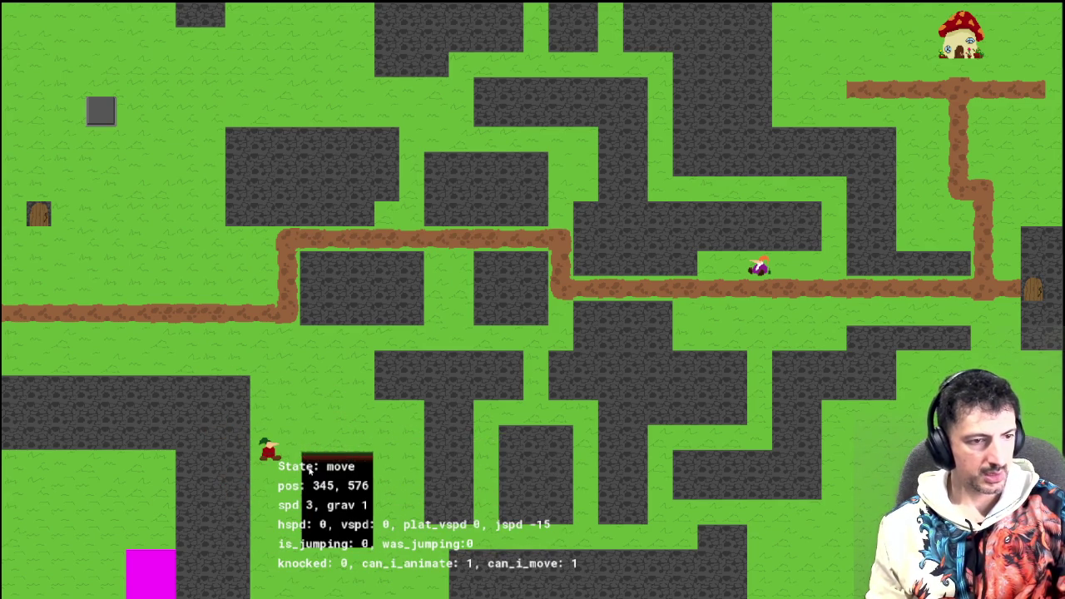
key(Down)
key(Left)
key(space)
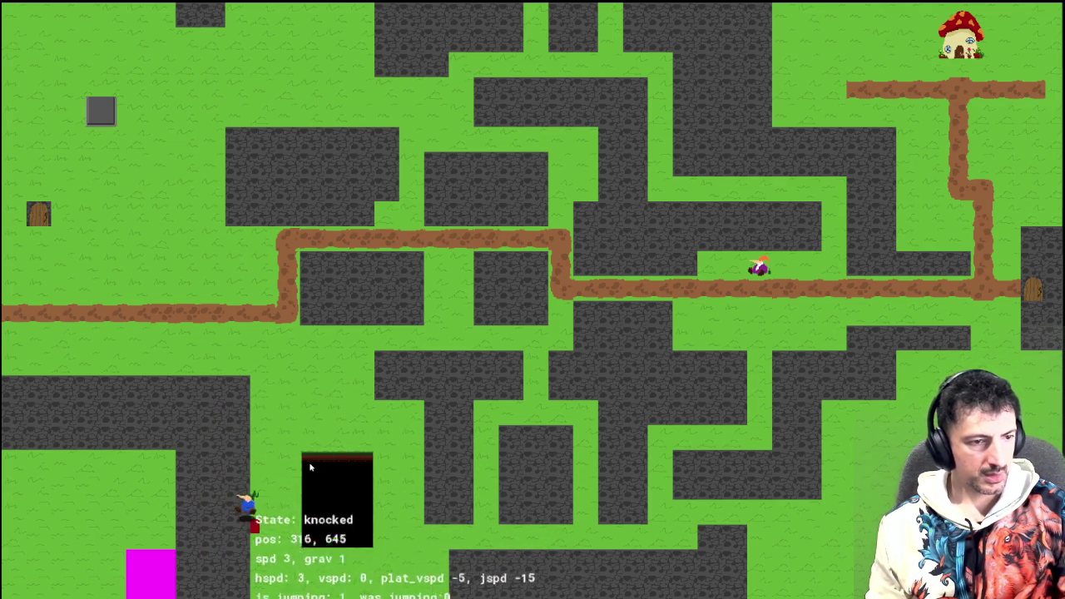
Walk the player back across the pit, then close the game with Escape
key(Up)
key(Right)
key(Left)
key(Right)
key(Up)
key(Left)
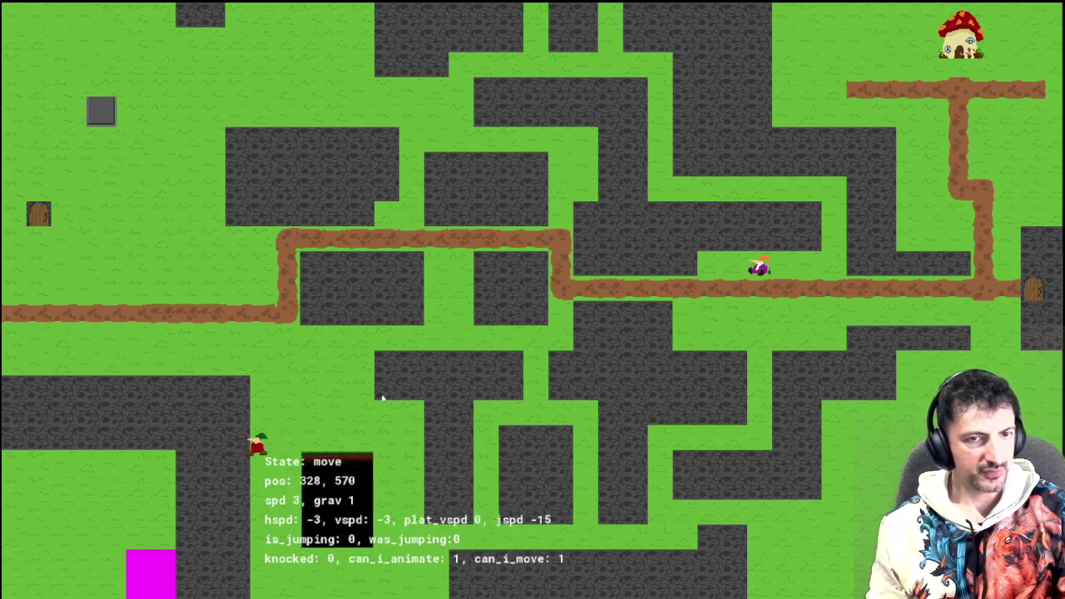
key(Up)
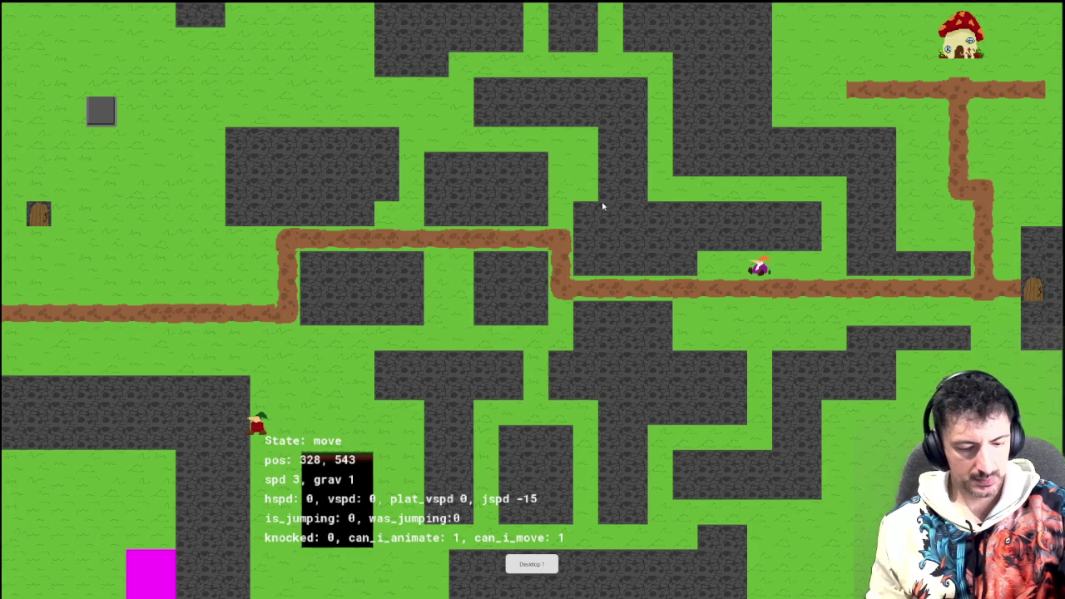
key(Escape)
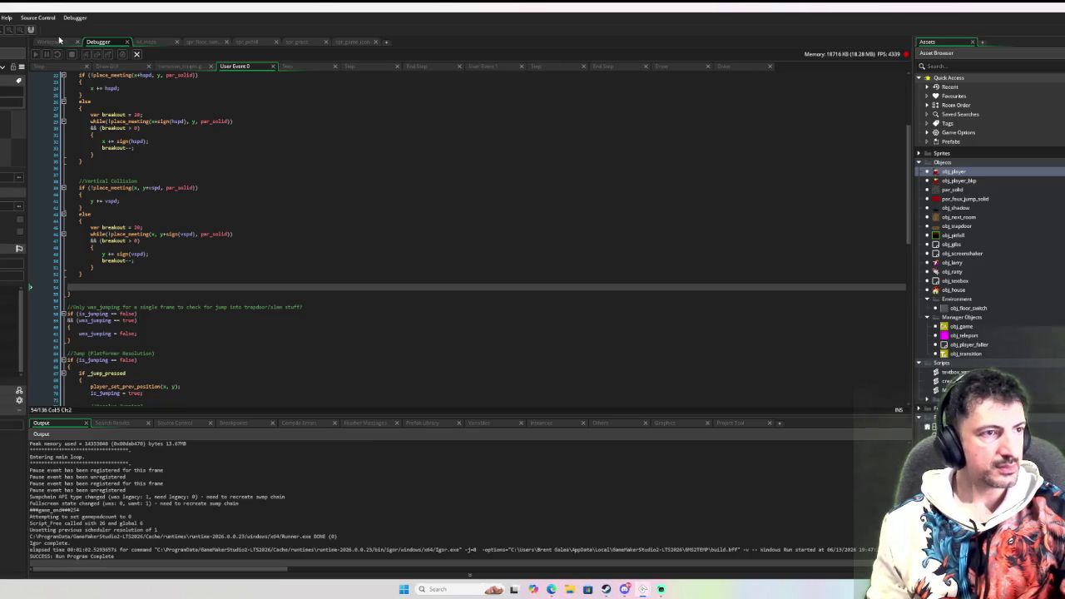
Review obj_pitfall's End Step code in Workspace 1, then open the obj_player object
click(58, 41)
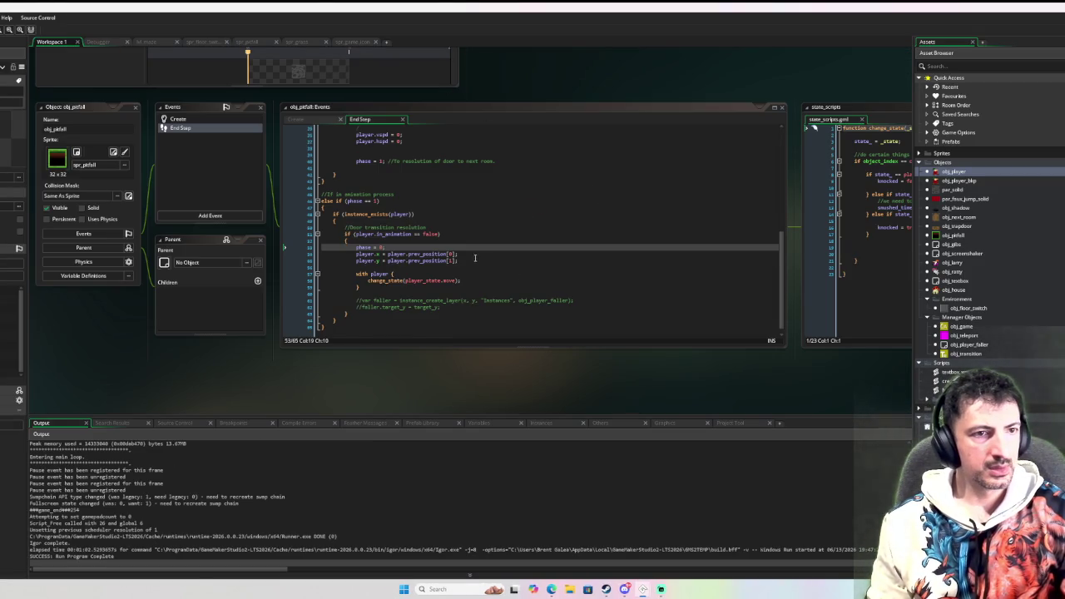
scroll(476, 258, up, 10)
scroll(472, 257, down, 1)
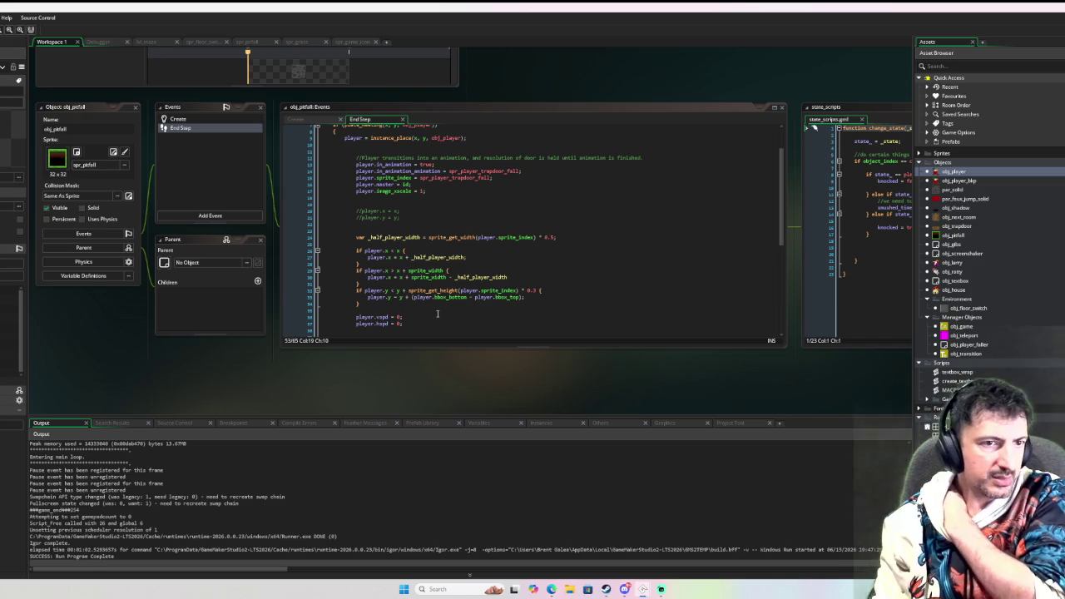
scroll(482, 287, up, 2)
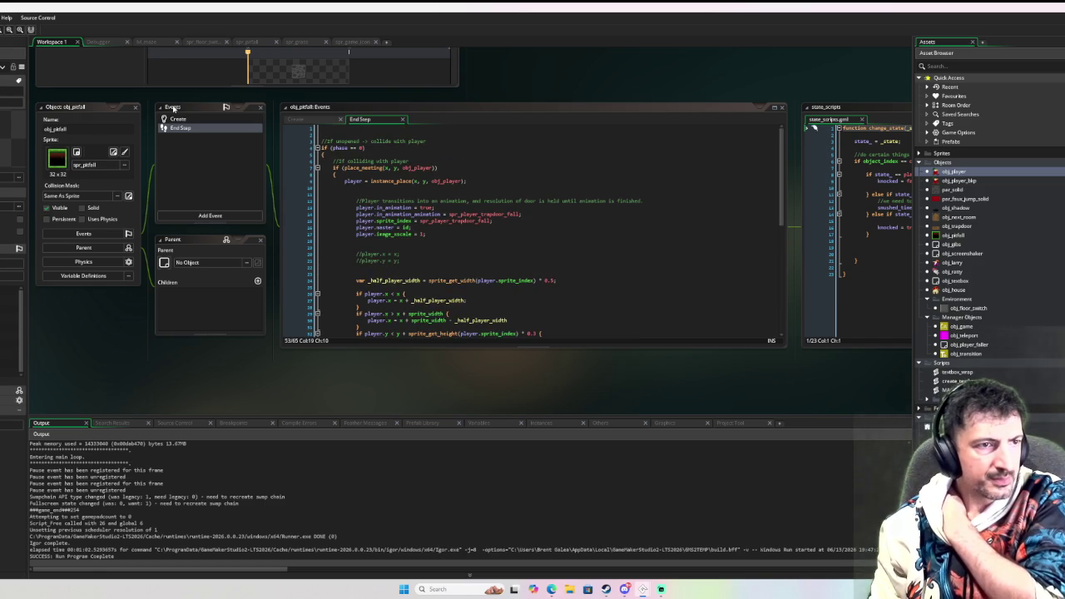
mouse_move(382, 167)
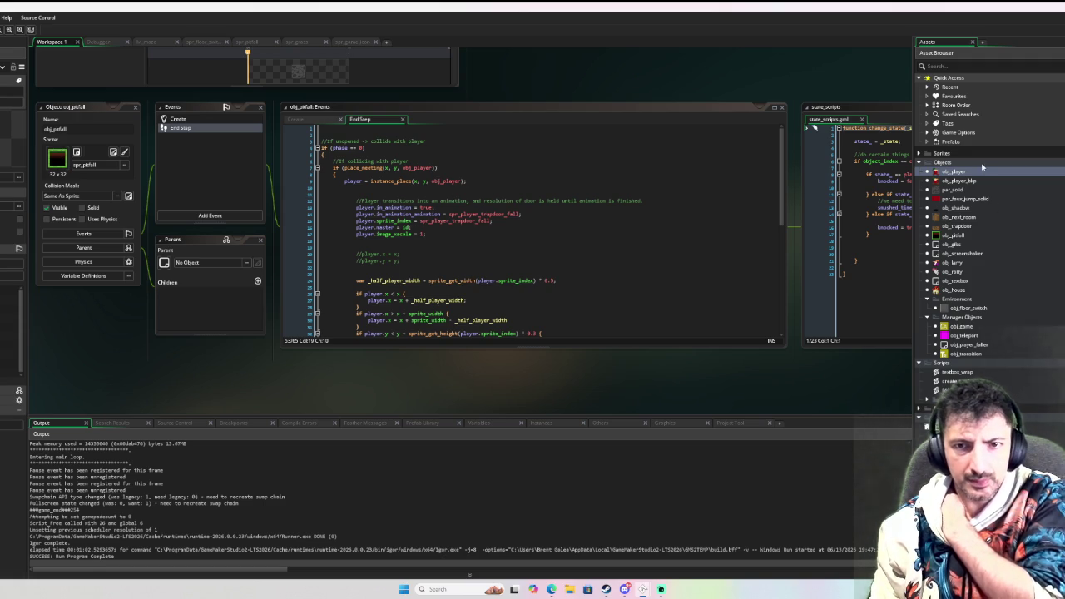
double_click(965, 174)
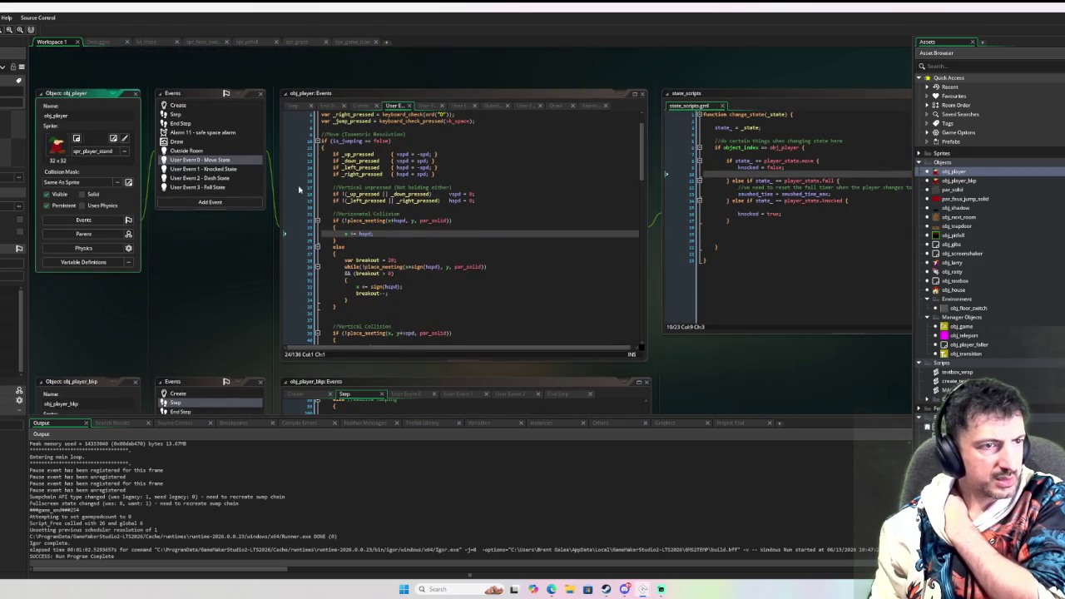
Append '&& master.object_index != obj_pitfall' to line 79 of obj_player's End Step and debug-run
click(207, 122)
scroll(425, 202, down, 10)
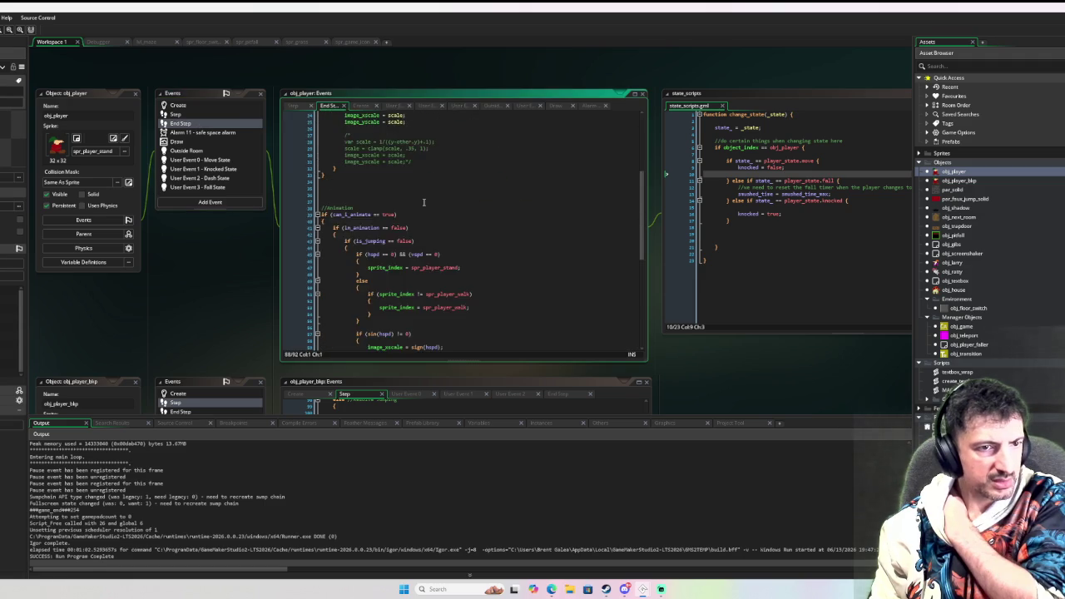
scroll(424, 201, down, 4)
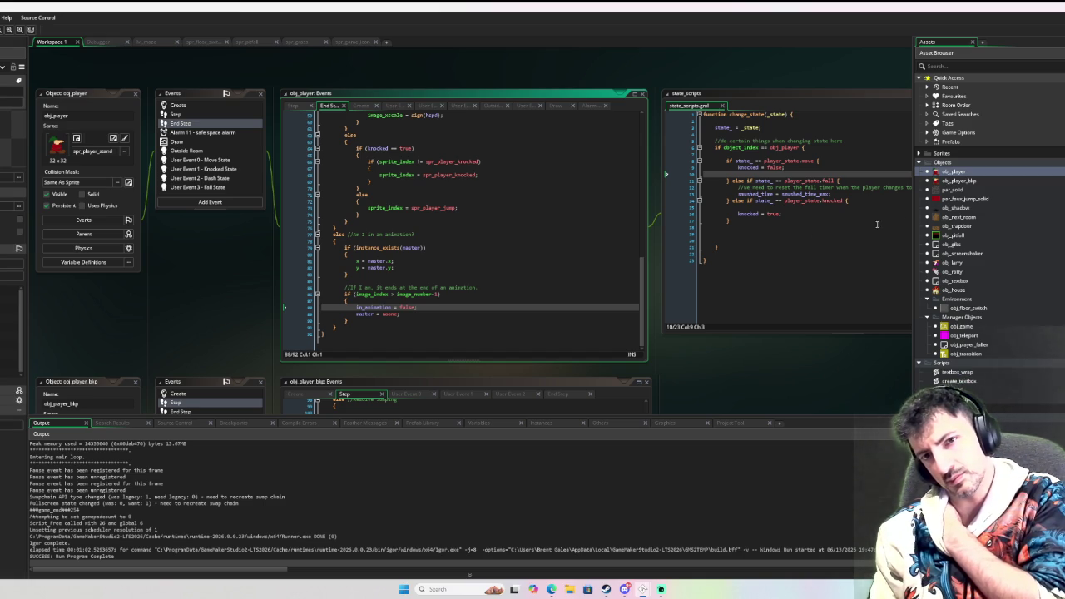
click(425, 248)
text(&& master.object_ind)
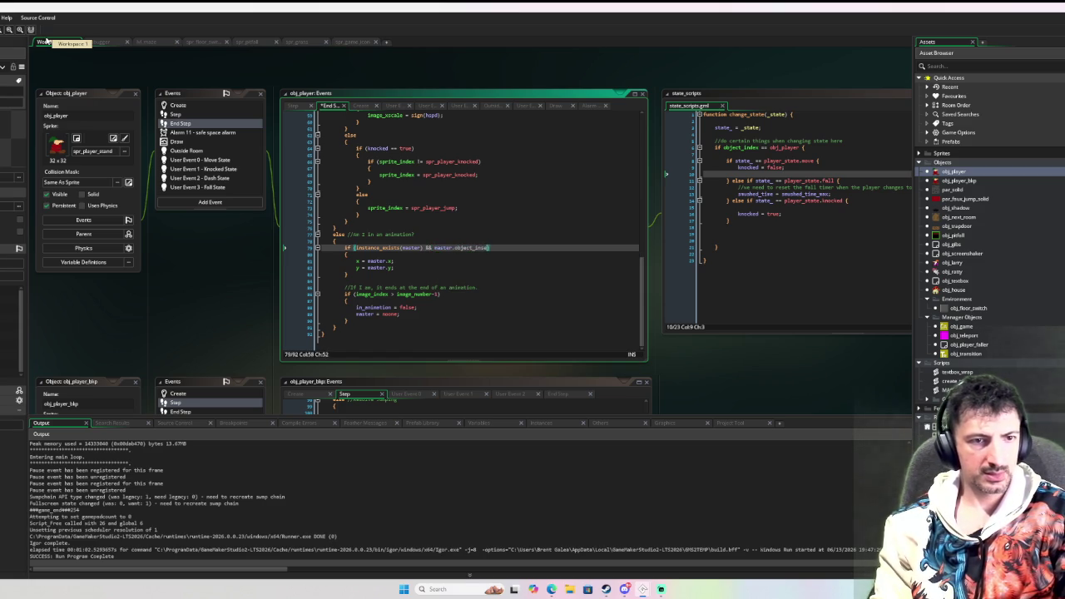
text(ex != ob)
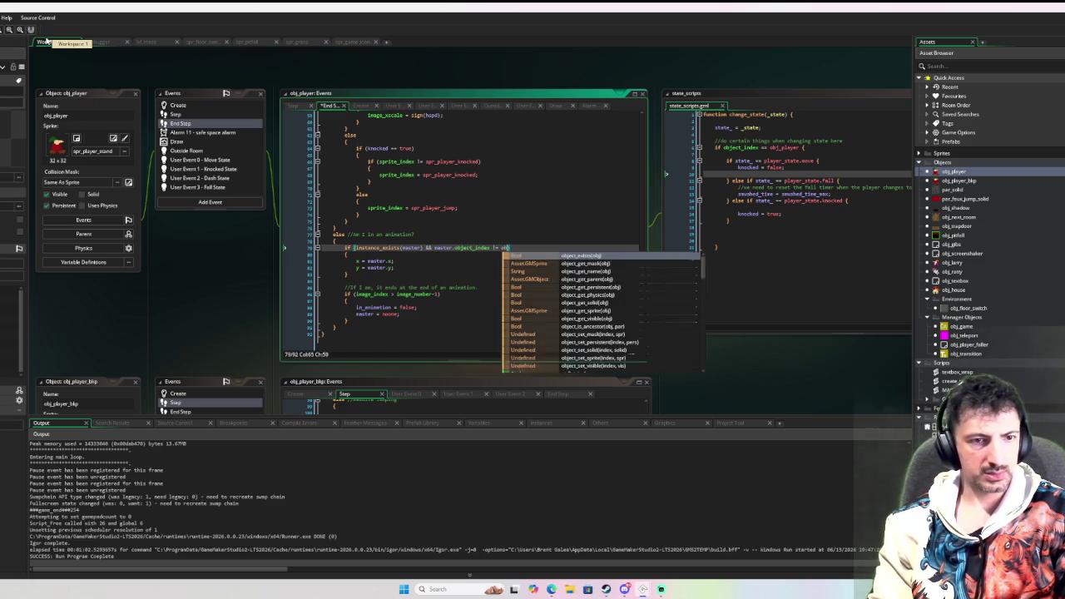
text(j_pi)
key(Return)
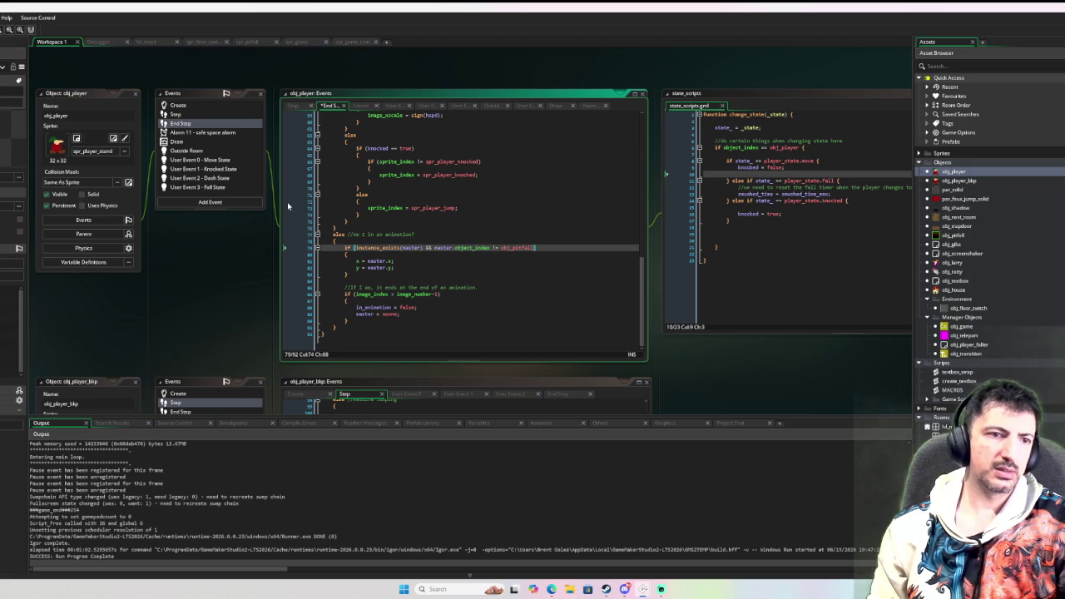
key(F6)
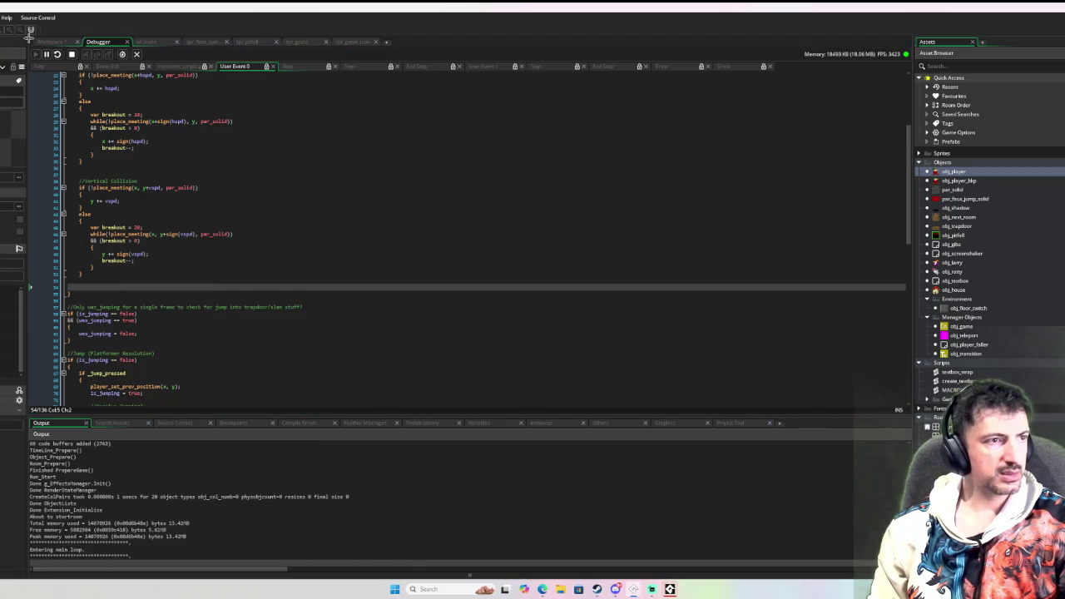
Focus the game window and walk the player around and beside the black pit
click(669, 589)
key(Right)
key(Down)
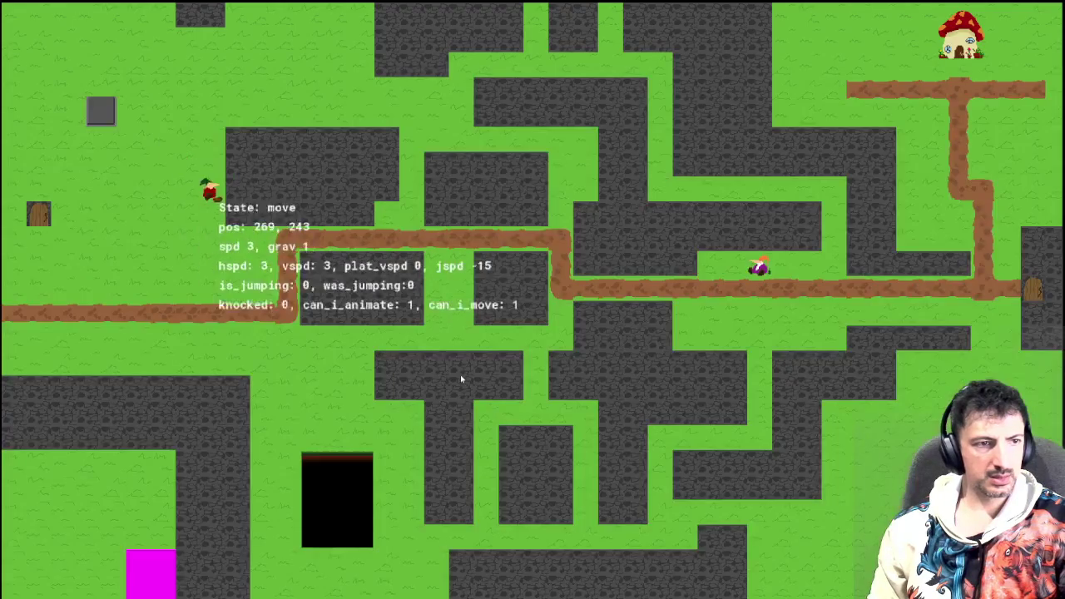
key(Down)
key(Left)
key(Right)
key(Up)
key(Down)
key(Left)
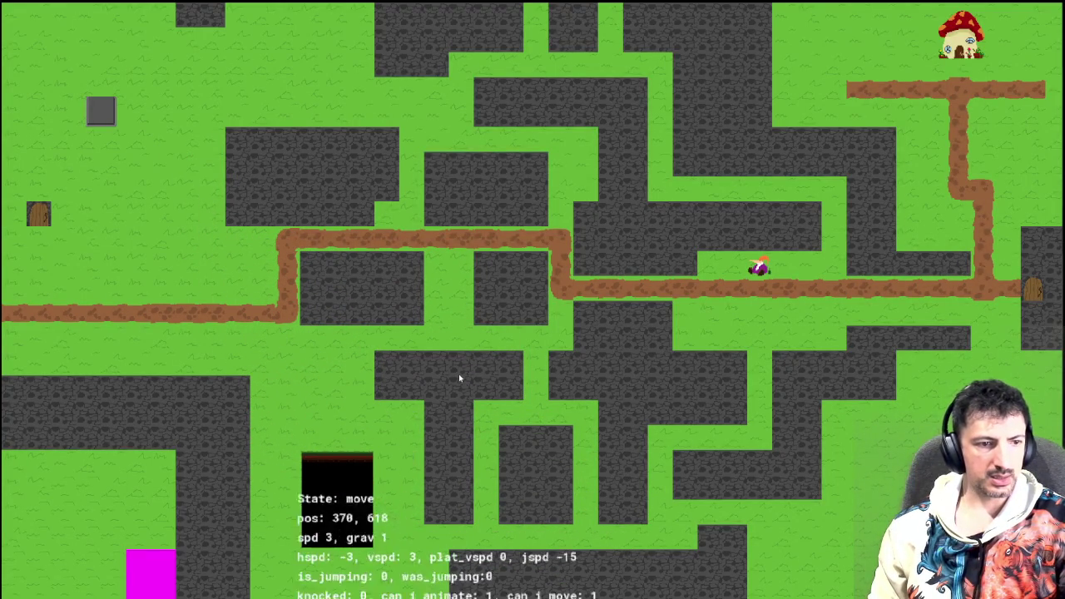
key(Up)
key(Right)
key(Left)
key(Down)
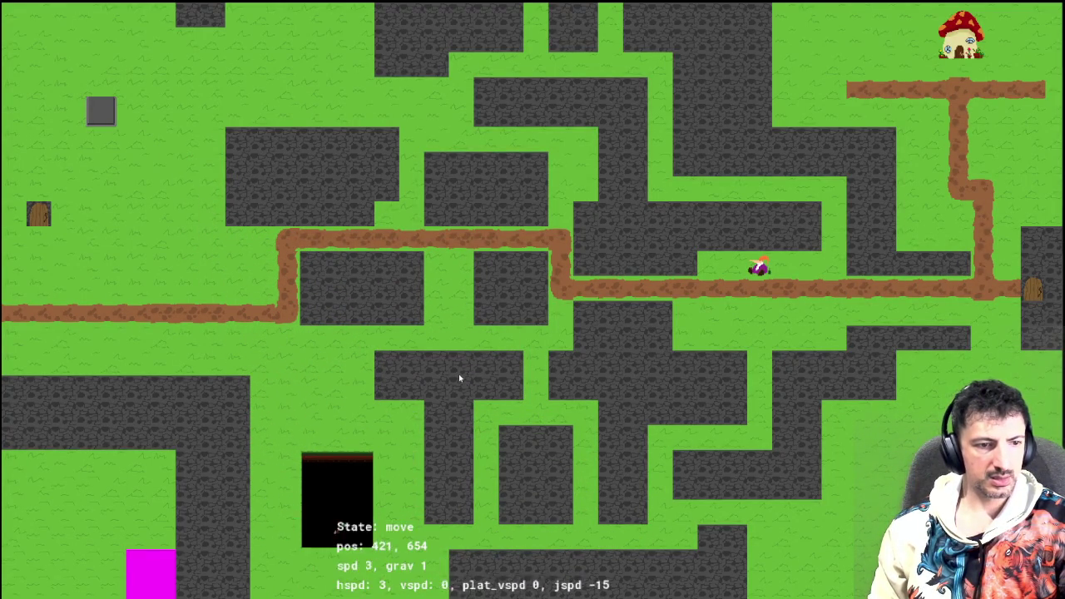
key(Right)
key(Up)
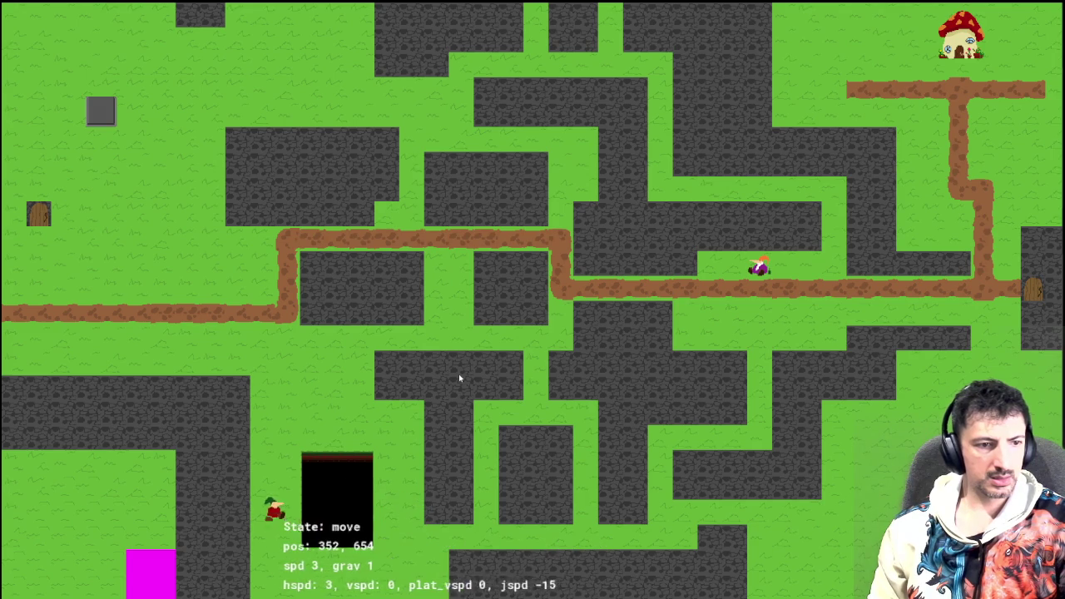
Walk the player up-right over the pit, then back left and down past it
key(Up)
key(Right)
key(Right)
key(Left)
key(Right)
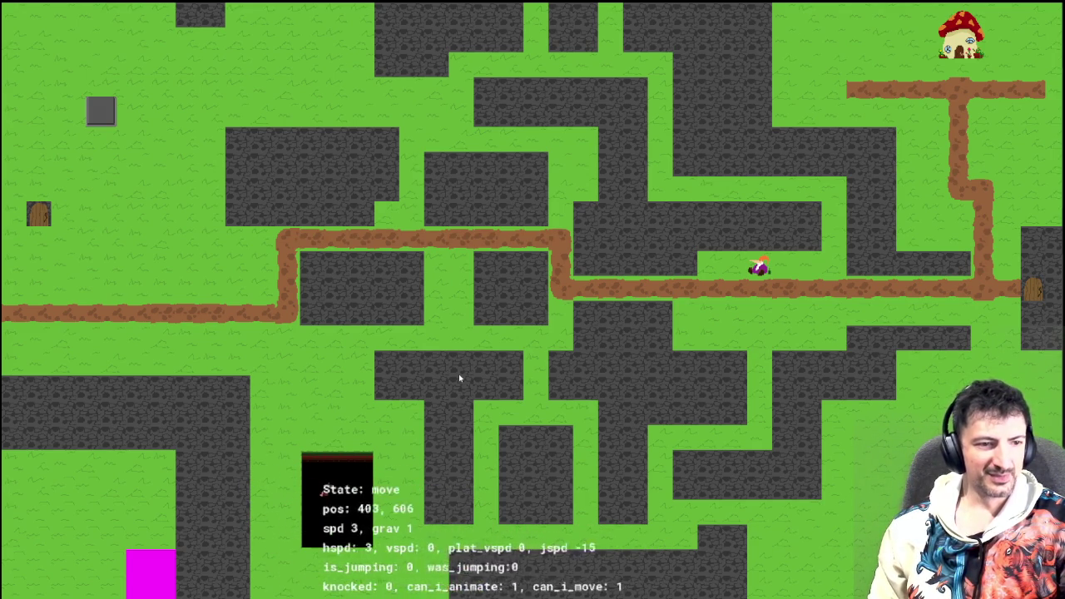
key(Left)
key(Left)
key(Down)
key(Right)
key(Left)
key(Right)
key(Up)
Move the player below and beside the pit, then close the game
key(Left)
key(Right)
key(Left)
key(Down)
key(Right)
key(Right)
key(Up)
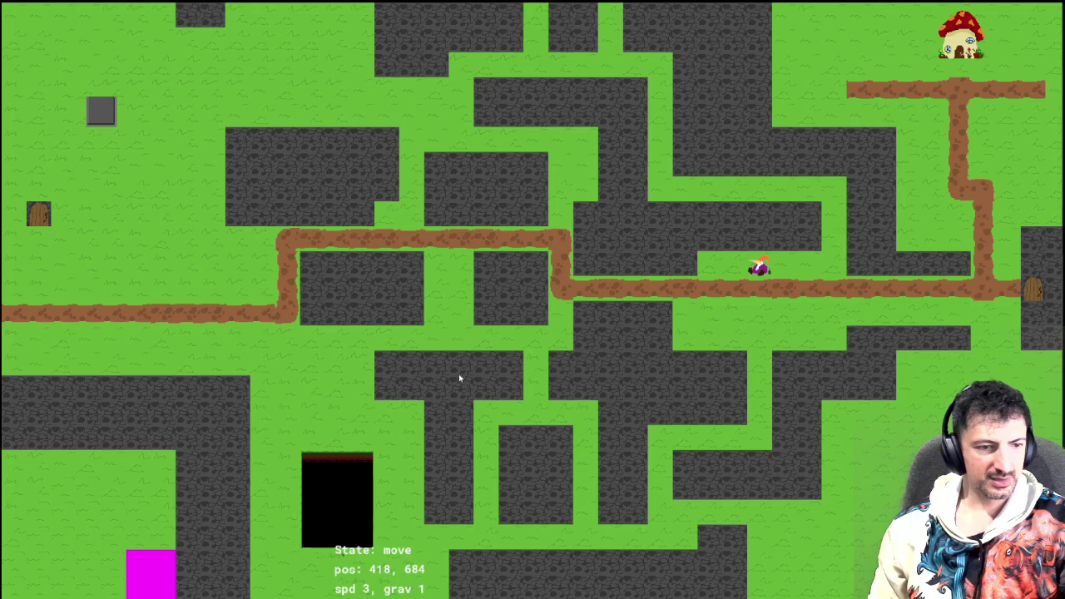
key(Up)
key(Left)
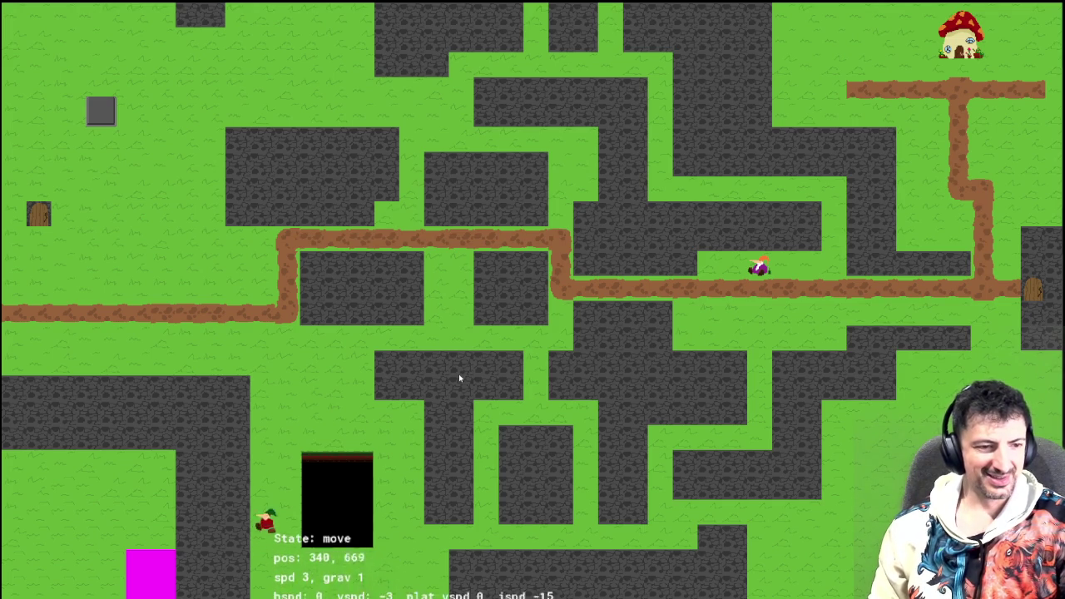
key(Down)
key(Right)
key(Up)
key(Left)
key(Right)
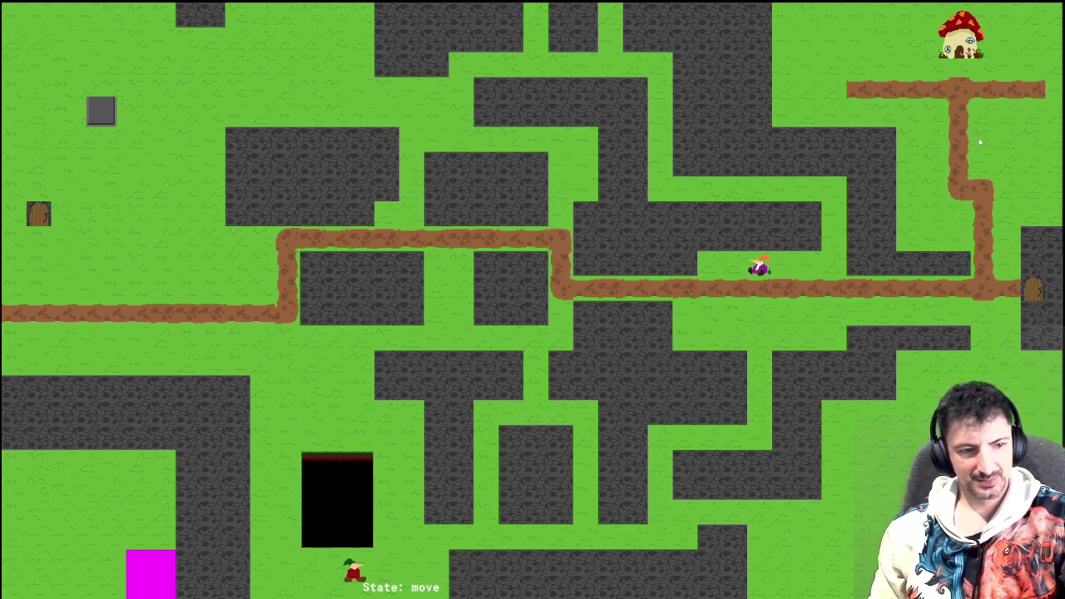
key(Escape)
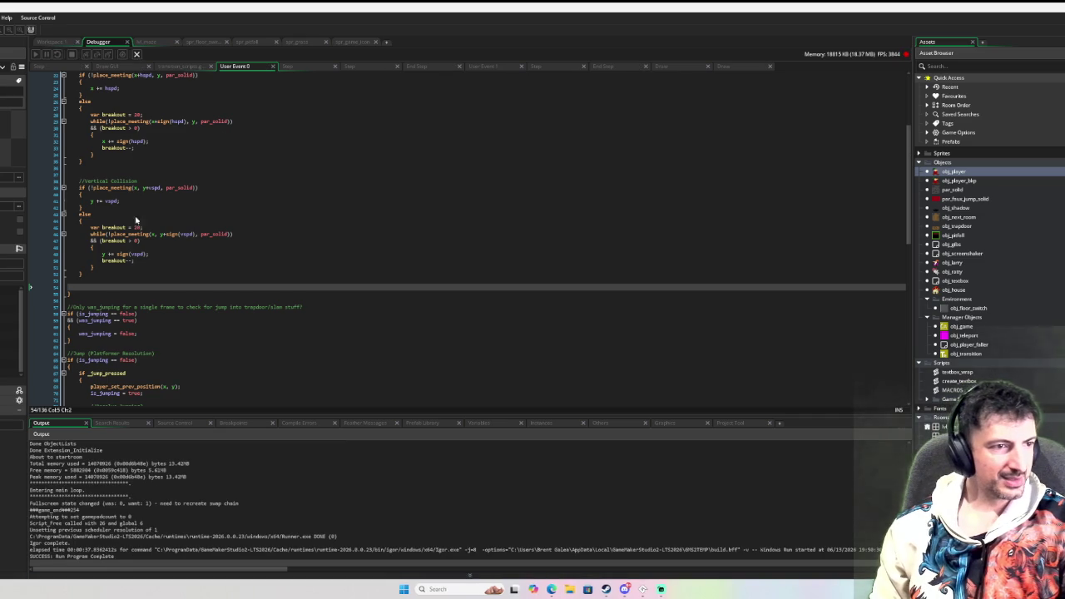
Select the obj_pitfall exclusion in the player's End Step, then open obj_pitfall
click(51, 43)
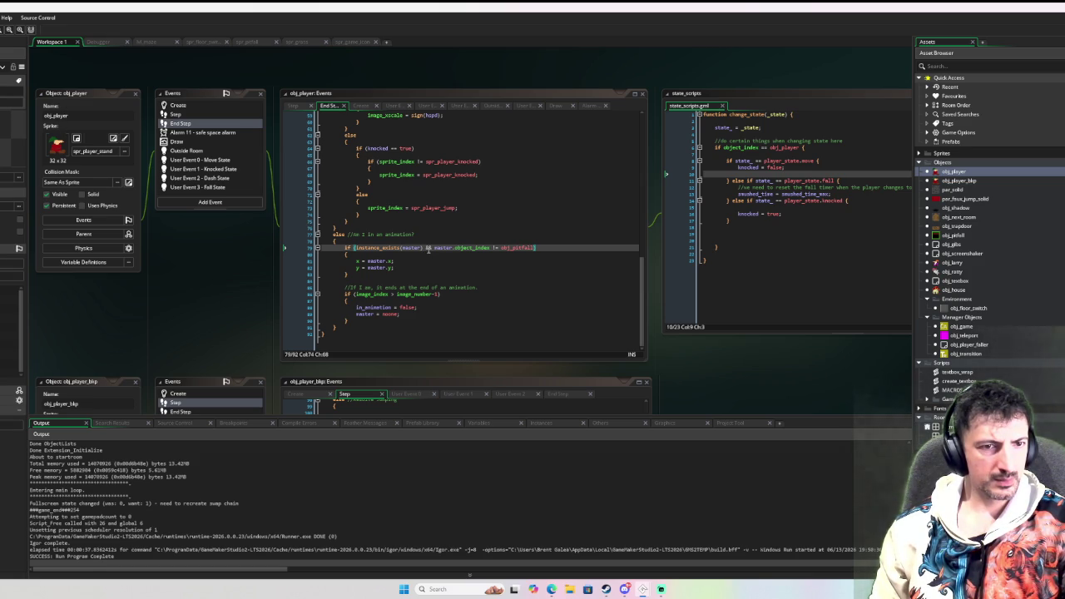
mouse_move(535, 249)
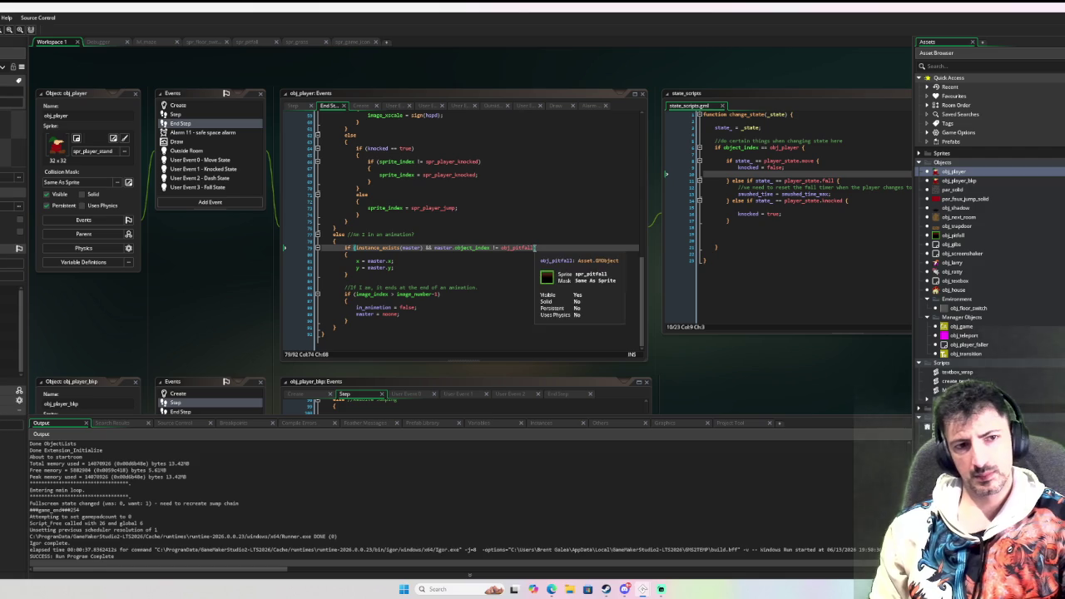
drag(534, 249, 426, 254)
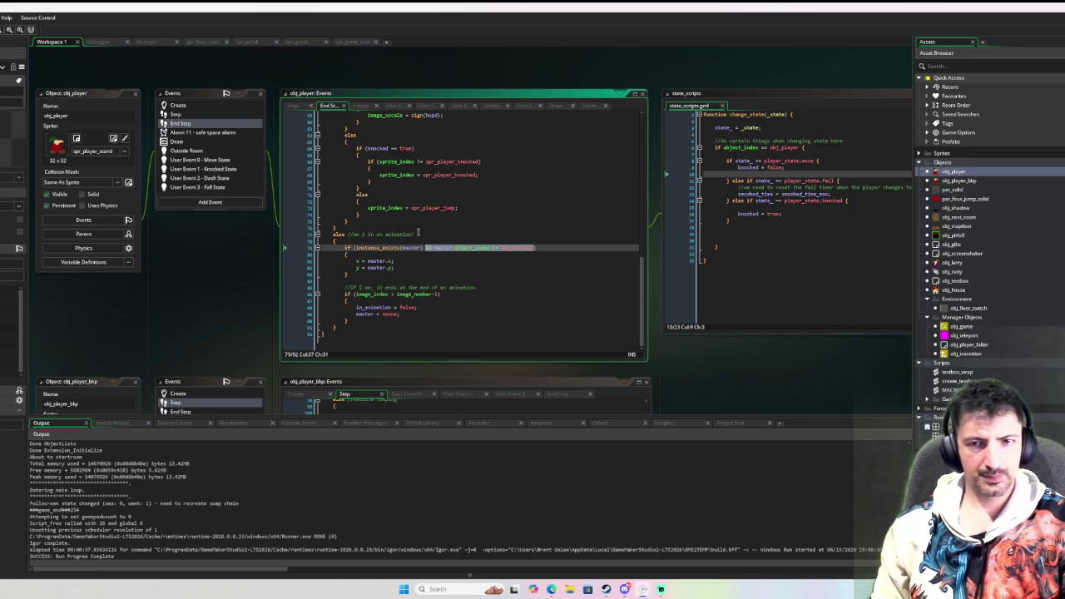
double_click(955, 235)
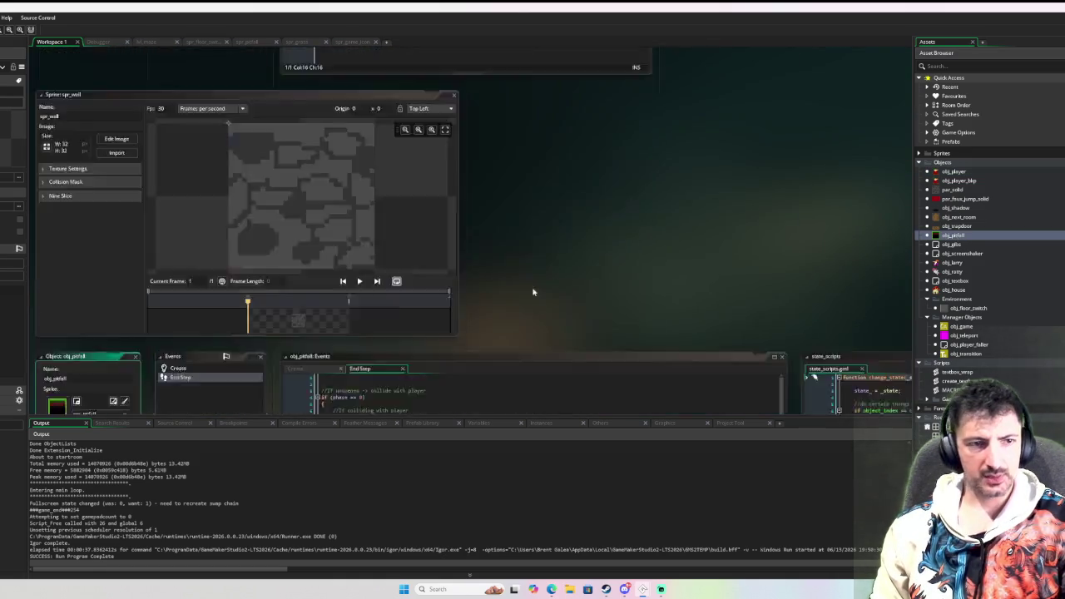
Read through obj_pitfall's End Step and its in_animation check, then view its Create event
scroll(471, 242, down, 5)
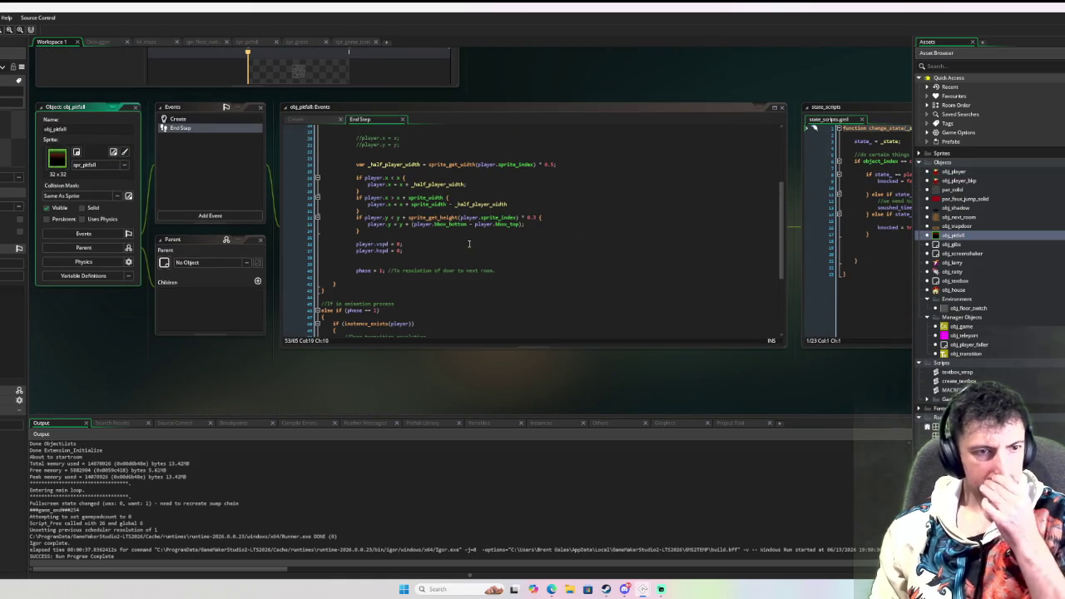
scroll(440, 256, up, 5)
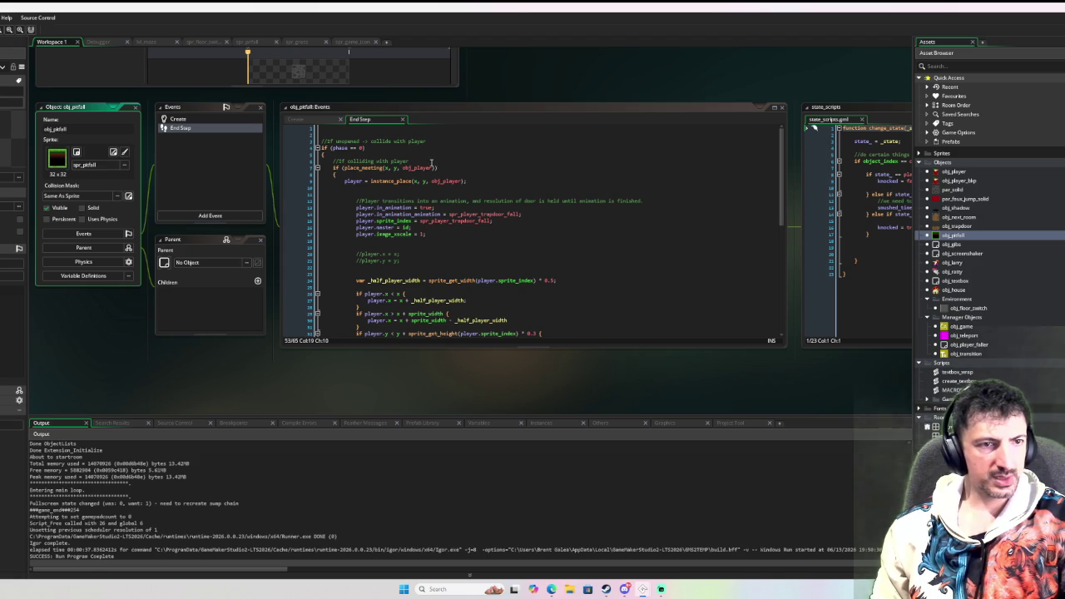
scroll(383, 206, down, 3)
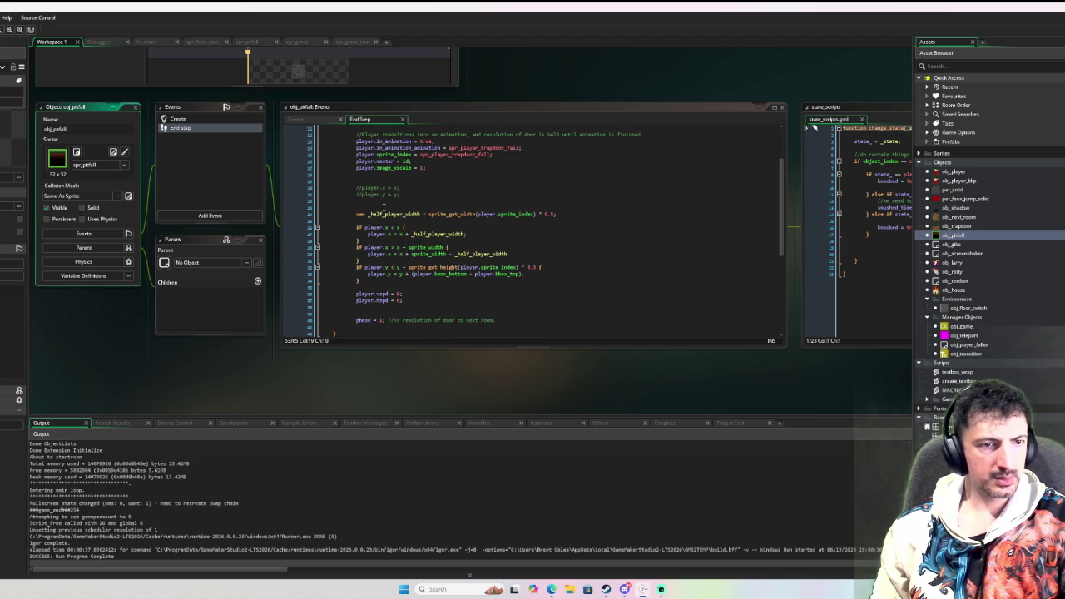
scroll(383, 206, down, 4)
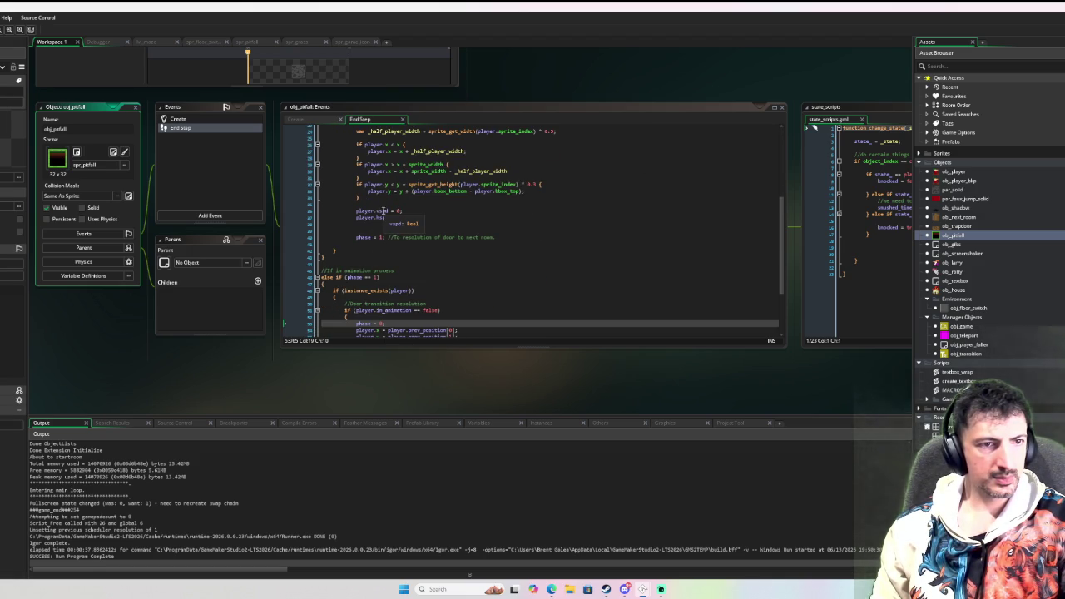
scroll(383, 217, down, 1)
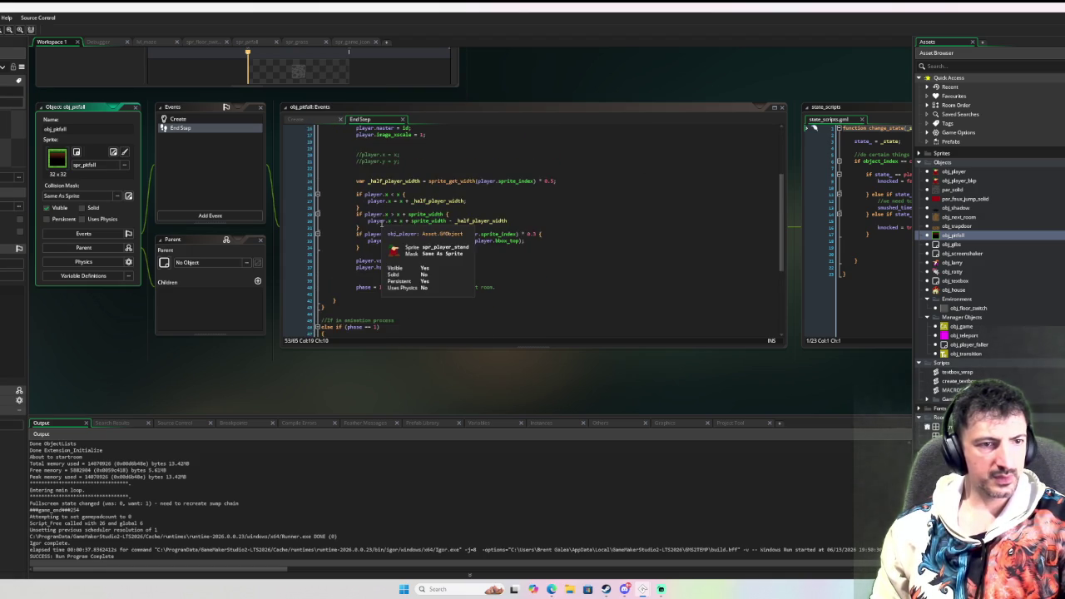
scroll(382, 227, down, 2)
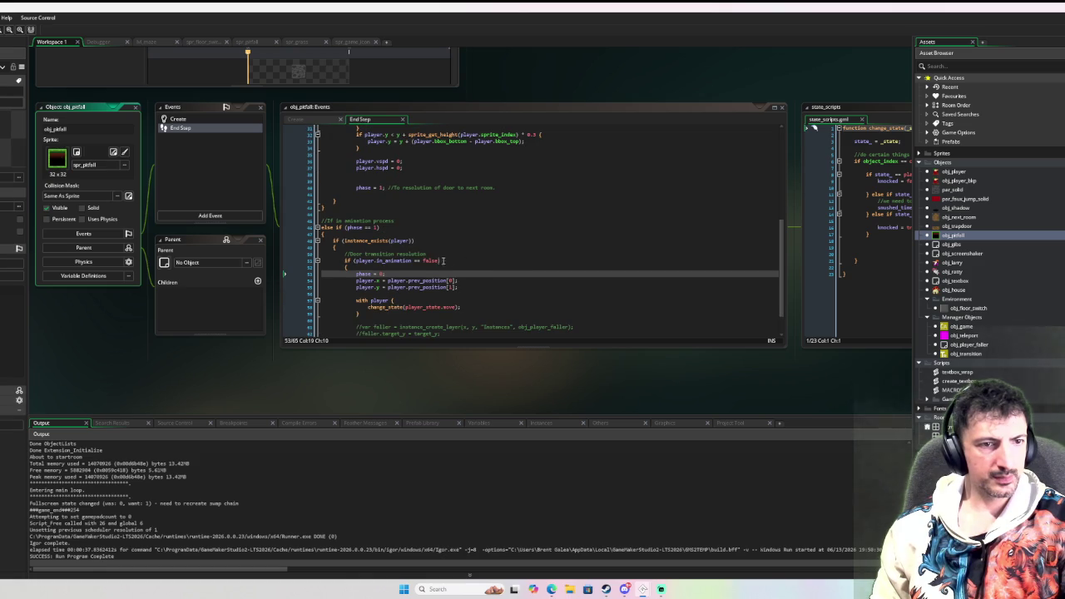
click(348, 267)
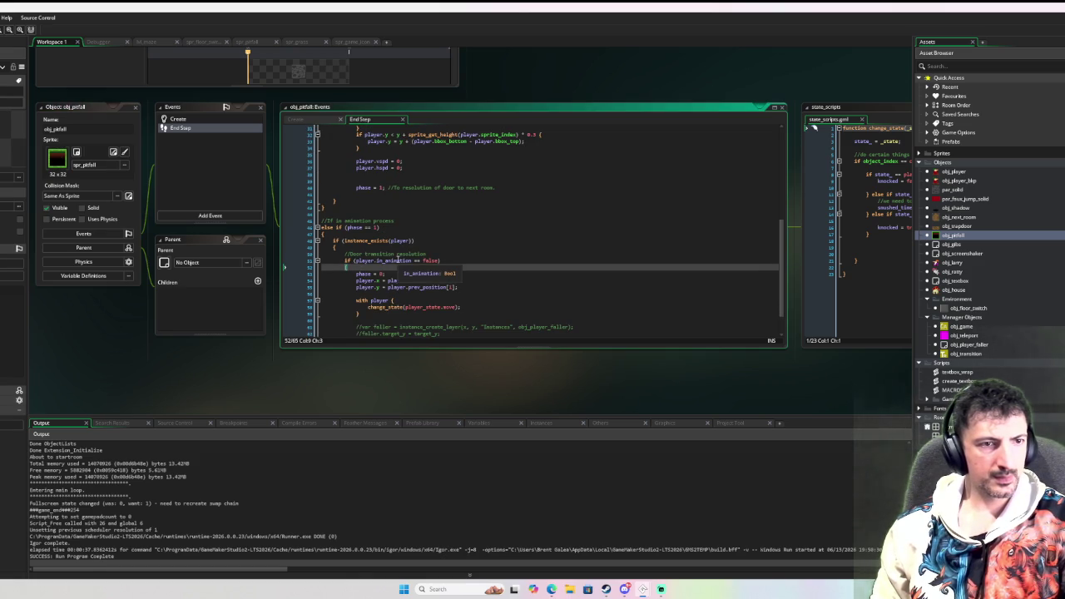
scroll(398, 260, up, 3)
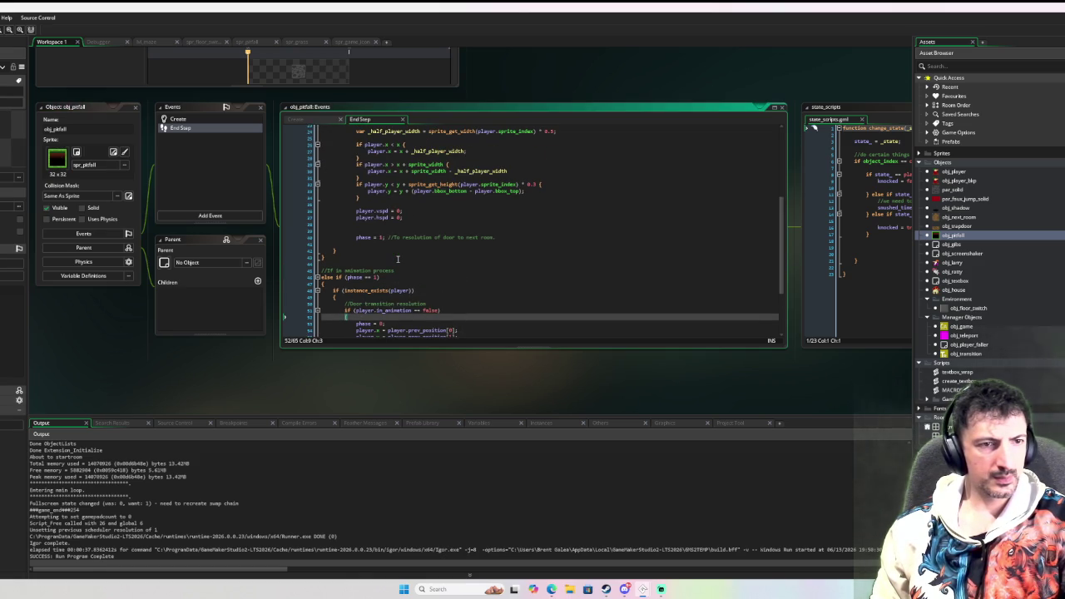
scroll(398, 260, up, 4)
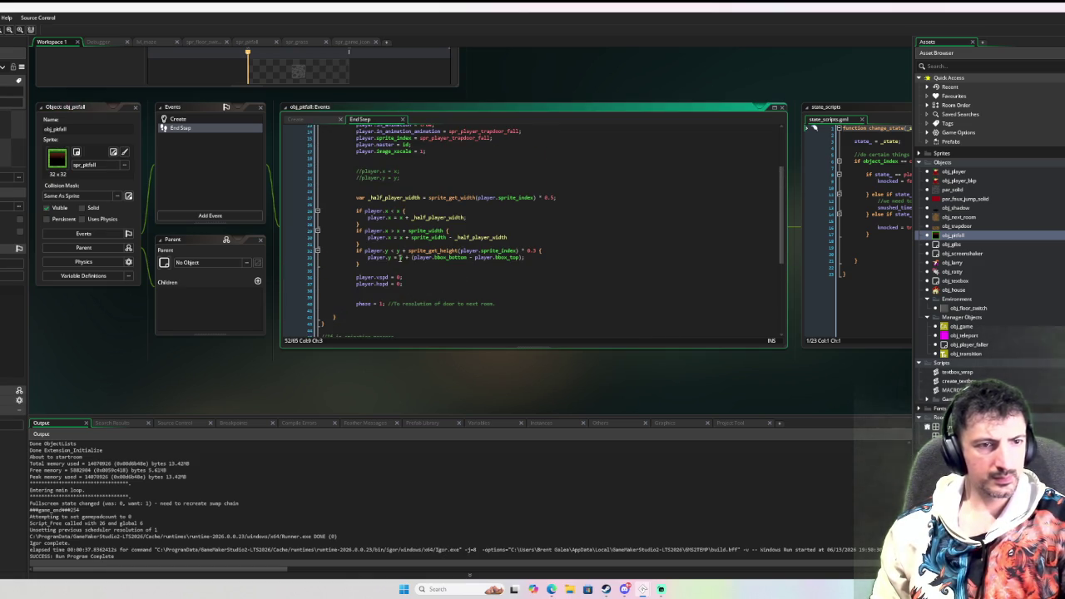
scroll(385, 265, down, 1)
scroll(378, 262, up, 6)
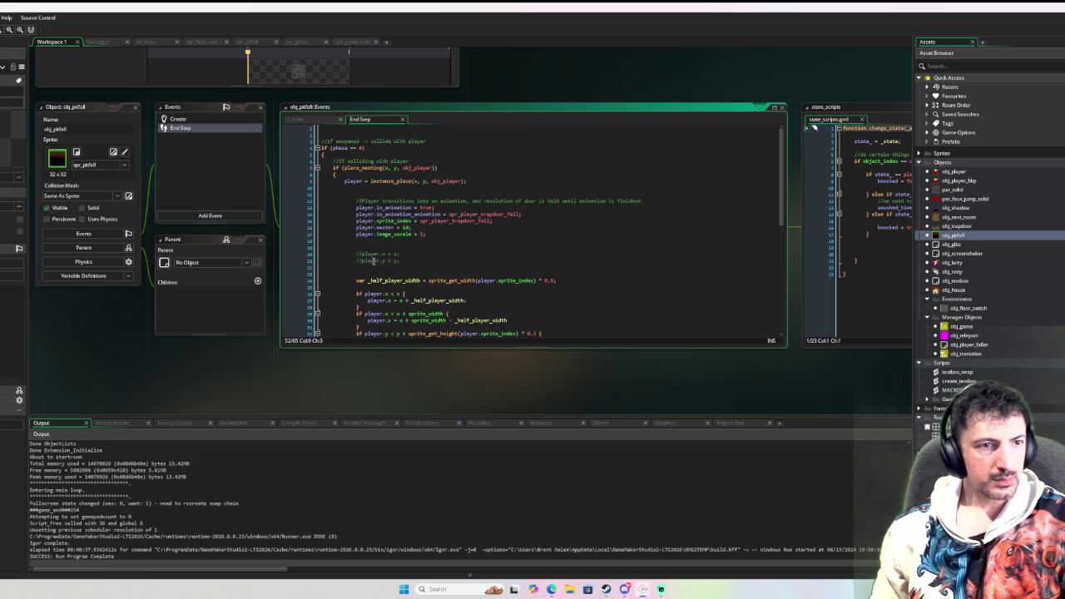
click(208, 121)
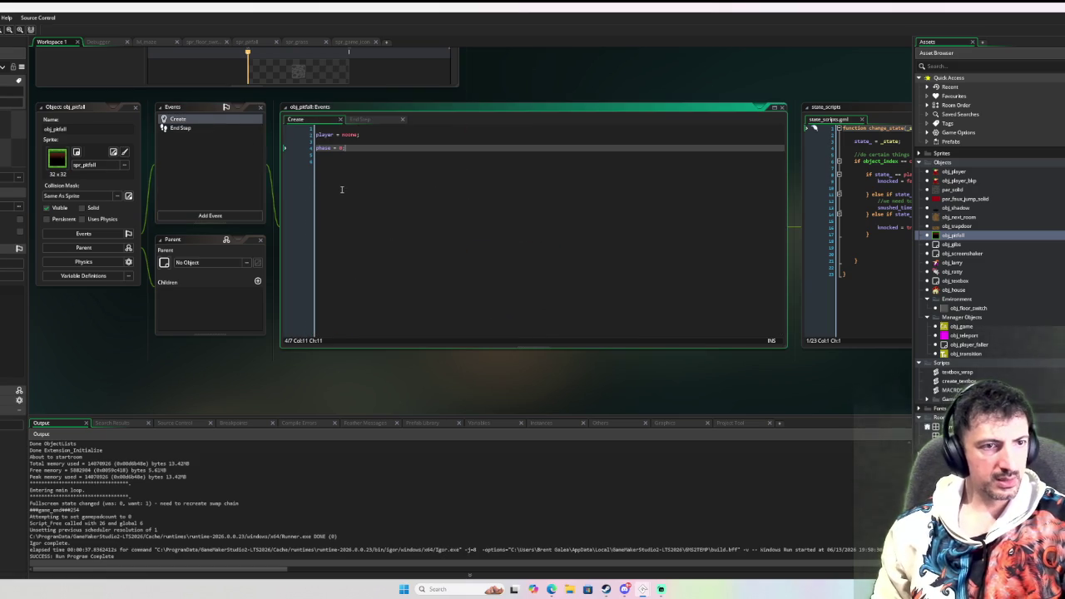
Declare player_fall_pos = [x,y]; below phase = 0; in obj_pitfall's Create event
key(Return)
key(Return)
text(fall_)
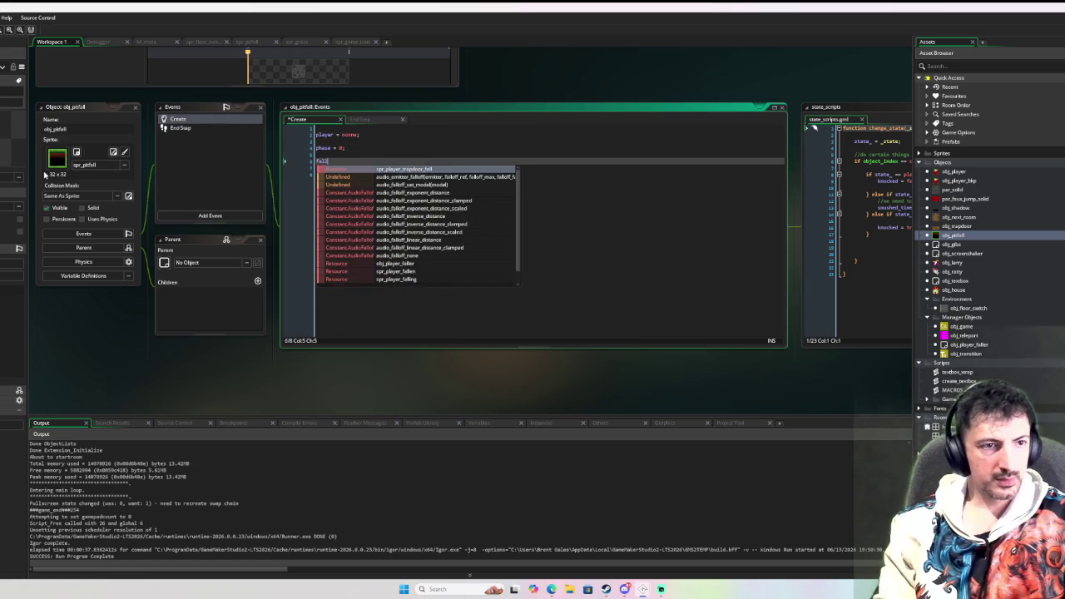
key(BackSpace)
key(BackSpace)
key(BackSpace)
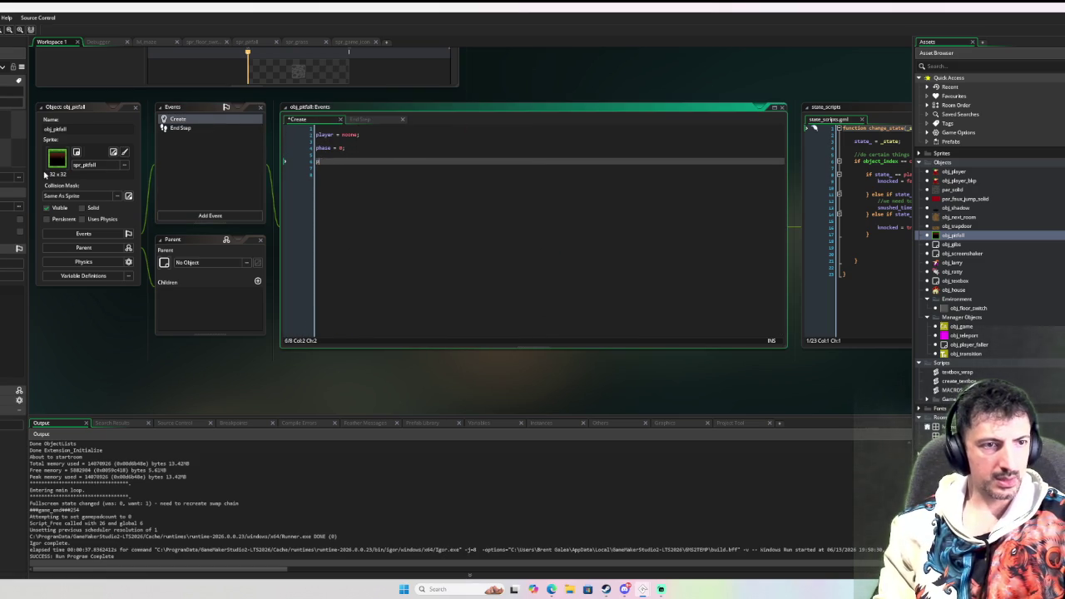
text(pitf)
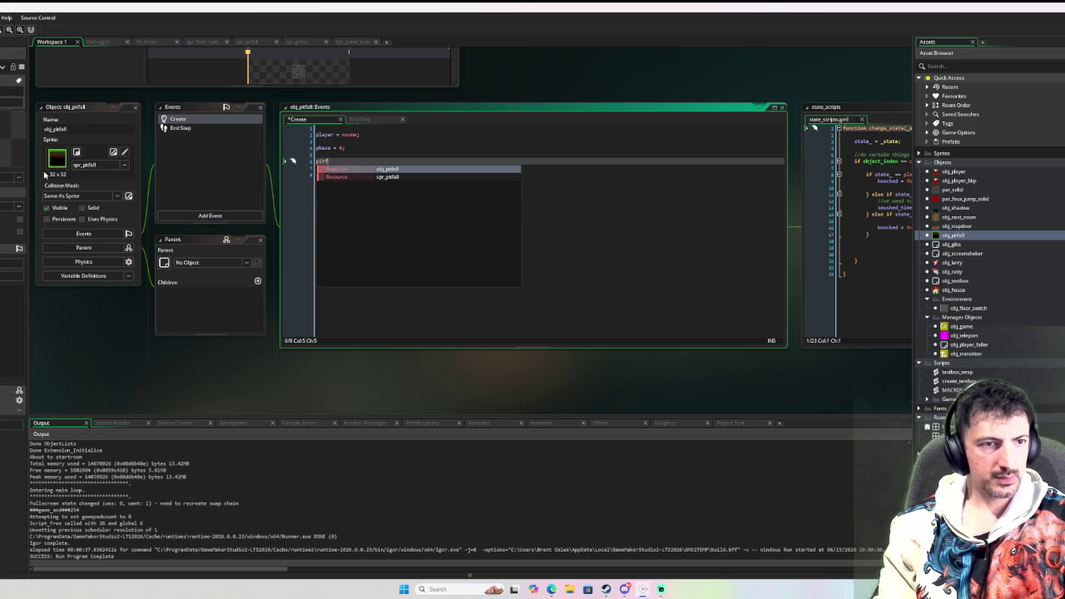
key(BackSpace)
key(BackSpace)
text(pl)
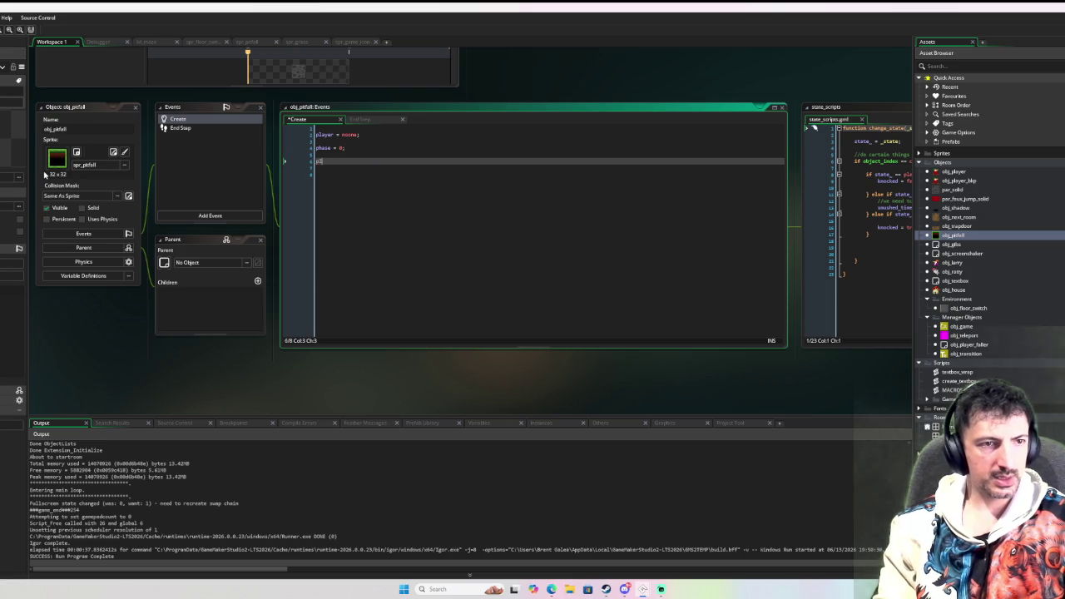
text(ayer_fall_s)
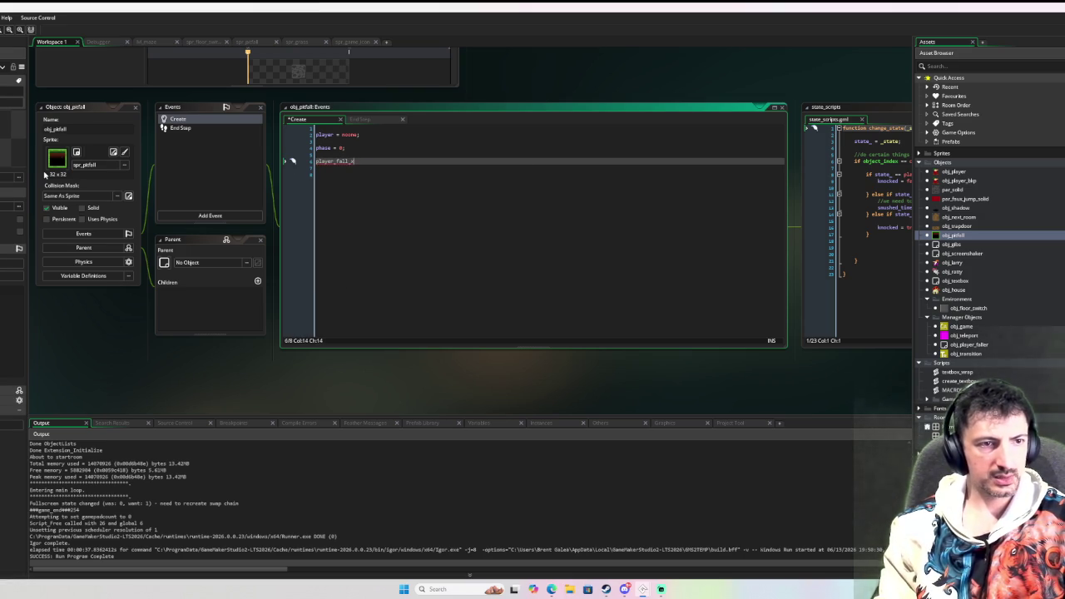
text(pd)
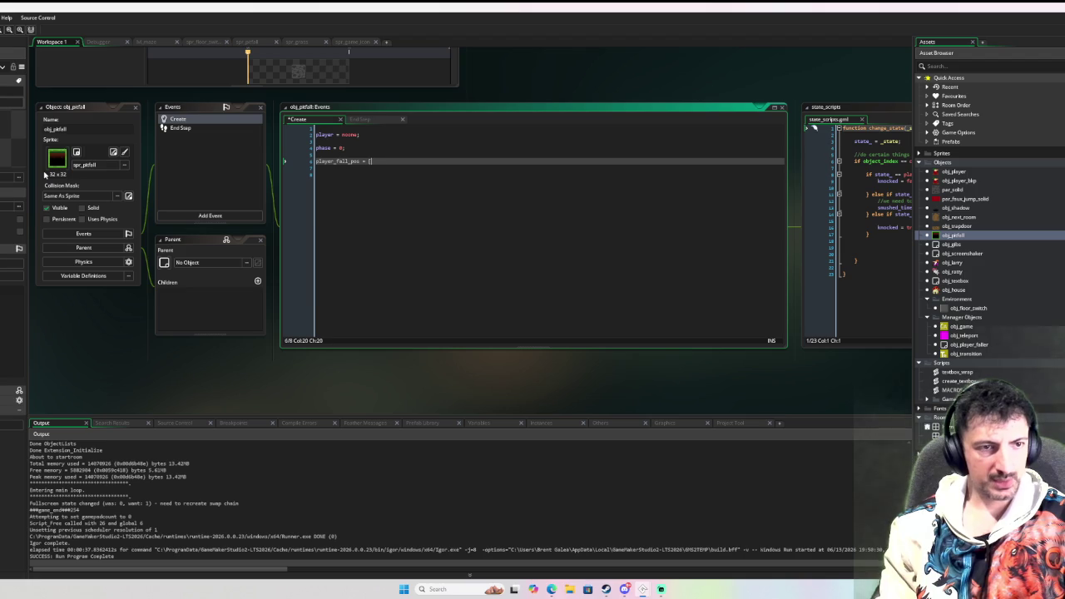
text(x,y])
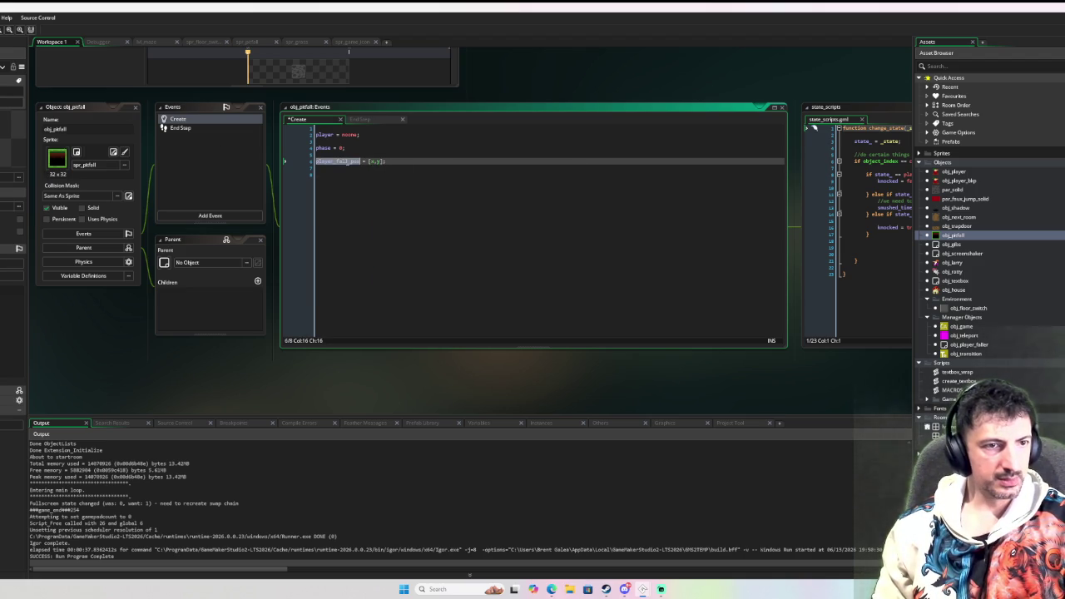
click(208, 130)
Add player_fall_pos = [player.x, player.y] on the line above phase = 1 in End Step
scroll(324, 206, down, 2)
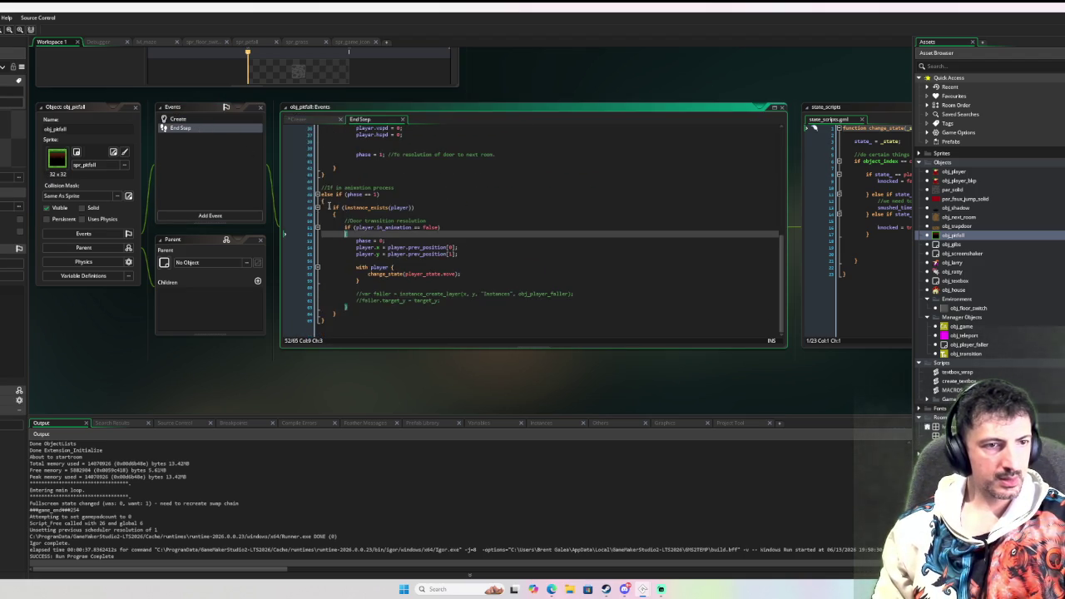
scroll(409, 215, up, 1)
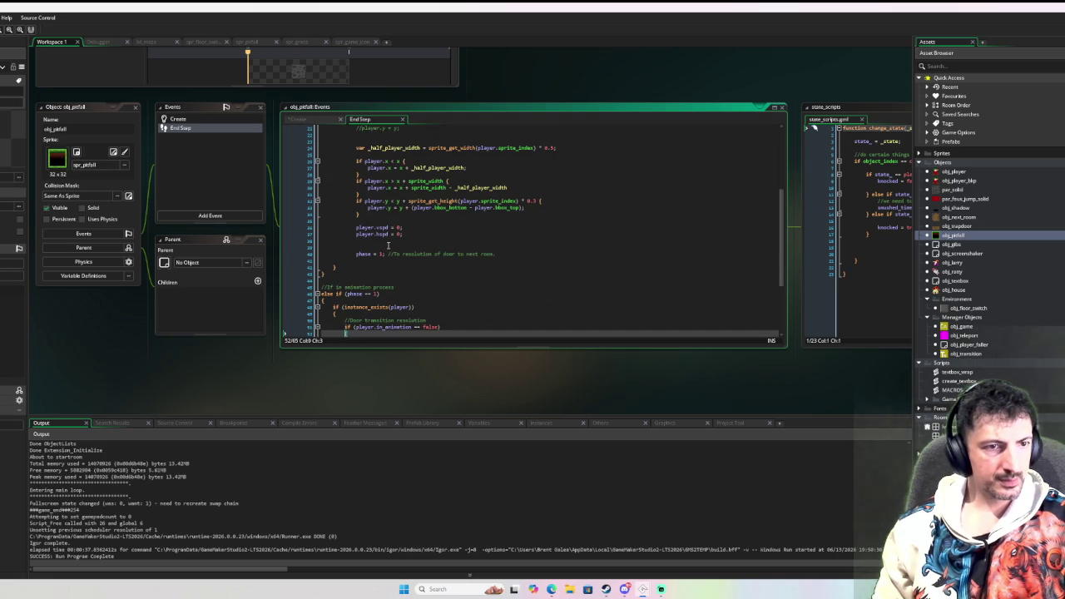
click(381, 246)
text(player_fall_pos)
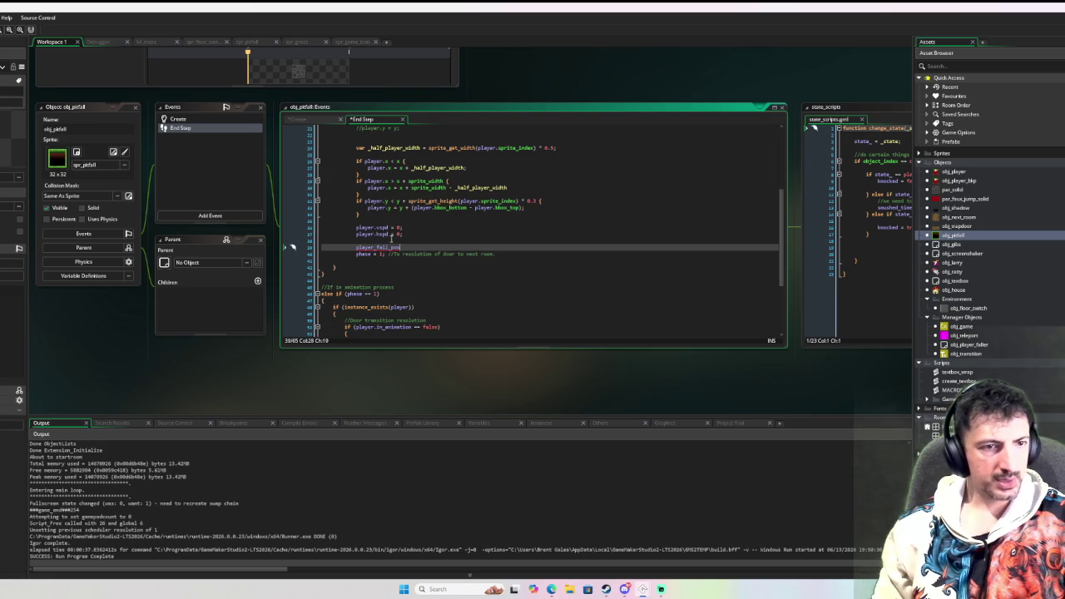
text( = player)
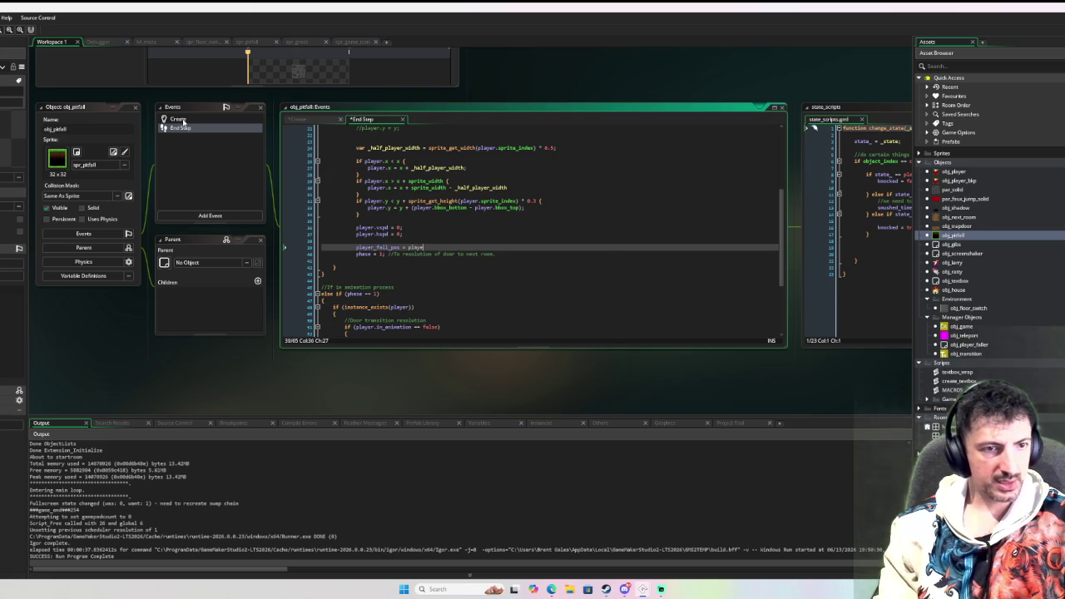
text(.x;player.y;)
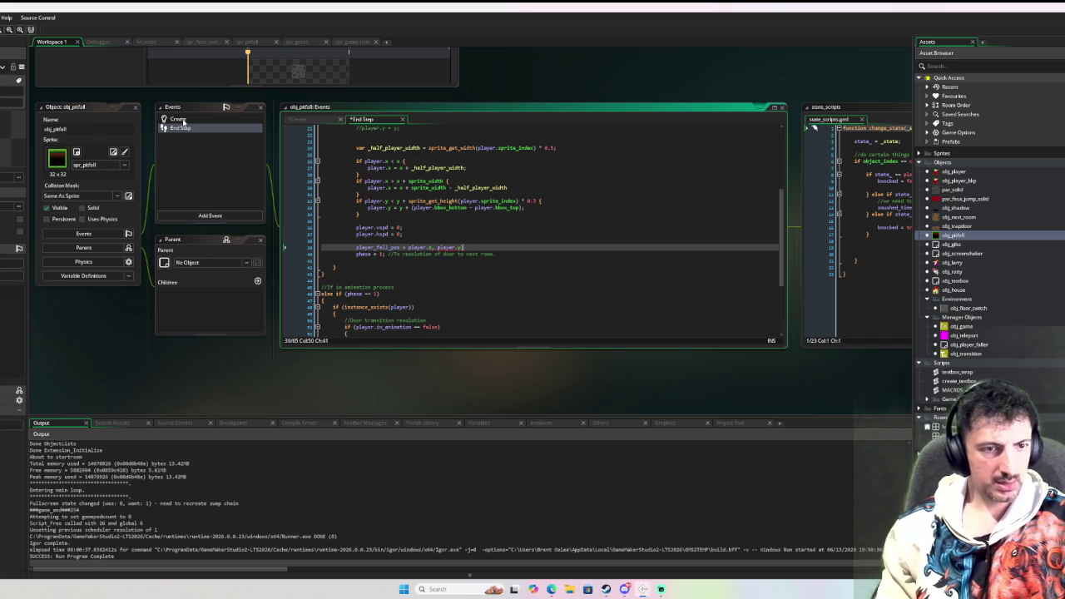
click(408, 247)
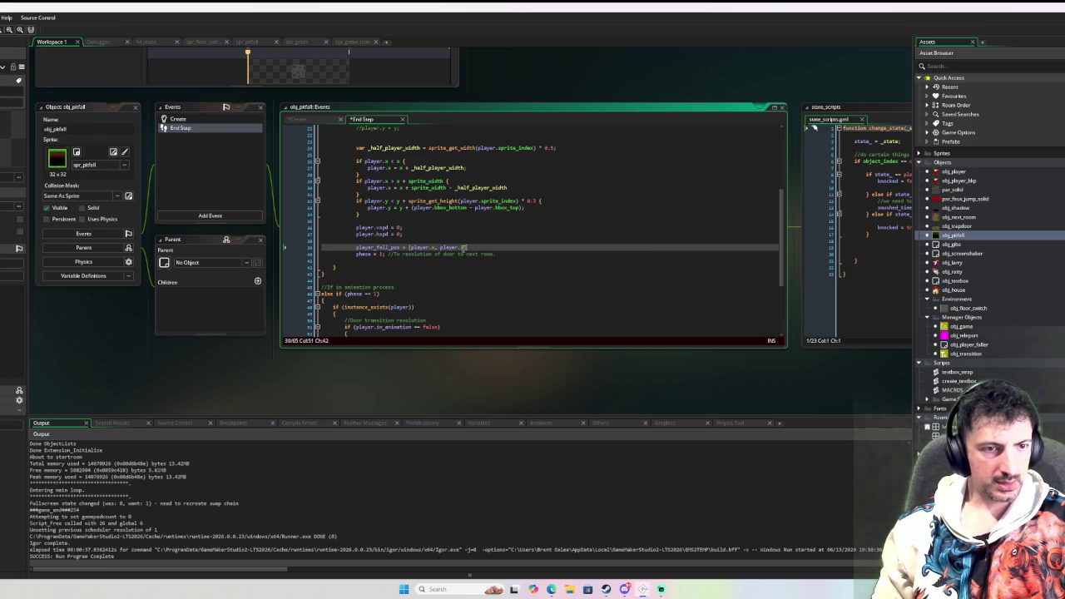
drag(468, 247, 356, 247)
key(ctrl+c)
scroll(402, 249, down, 3)
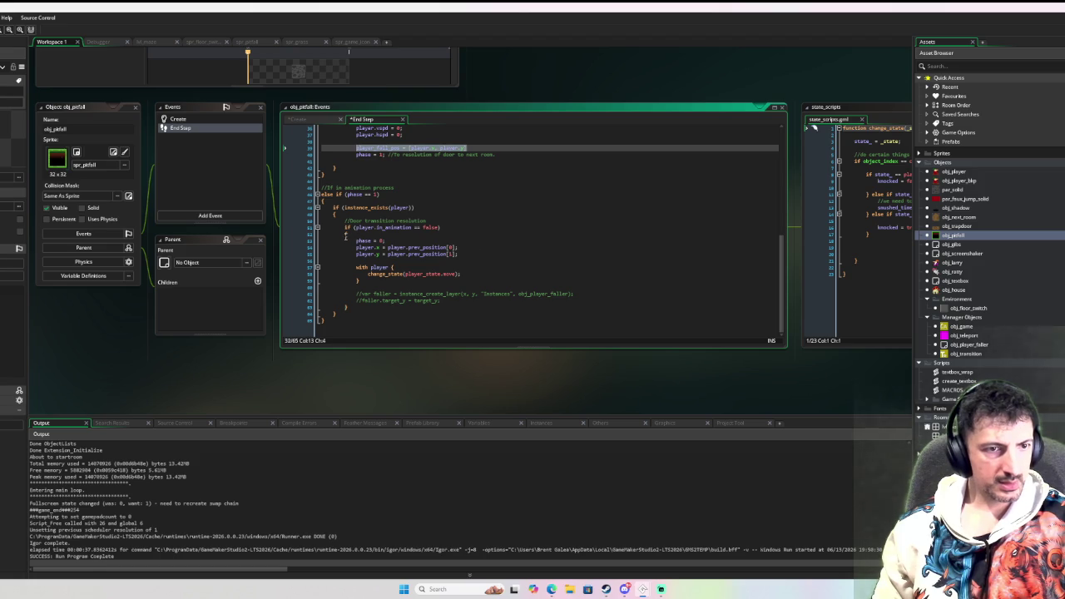
Add an else branch after the animation block and paste the player_fall_pos line into it
click(346, 237)
click(361, 311)
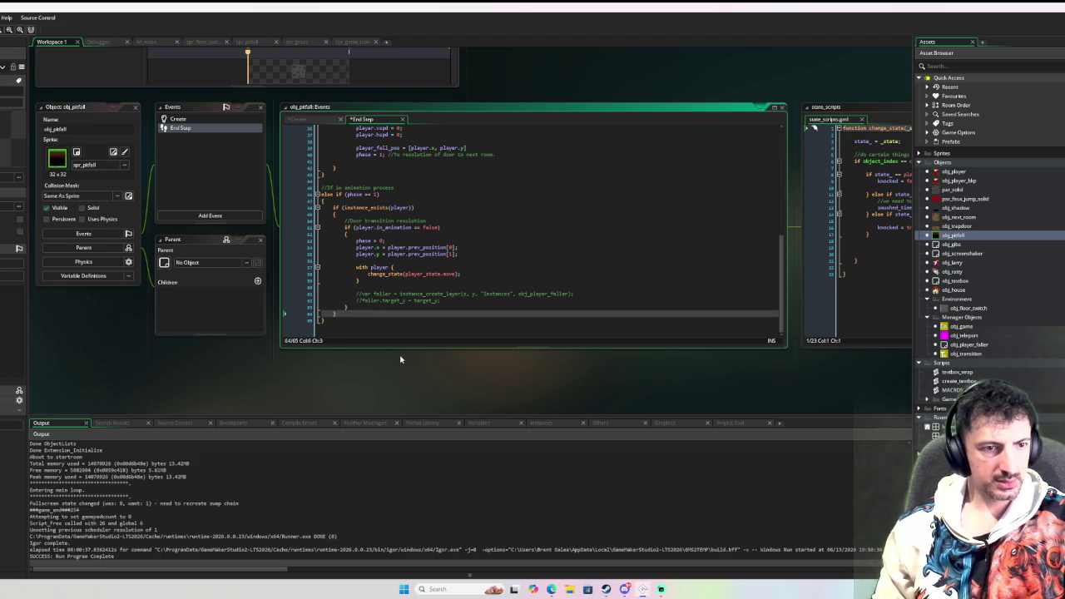
key(Up)
text(els)
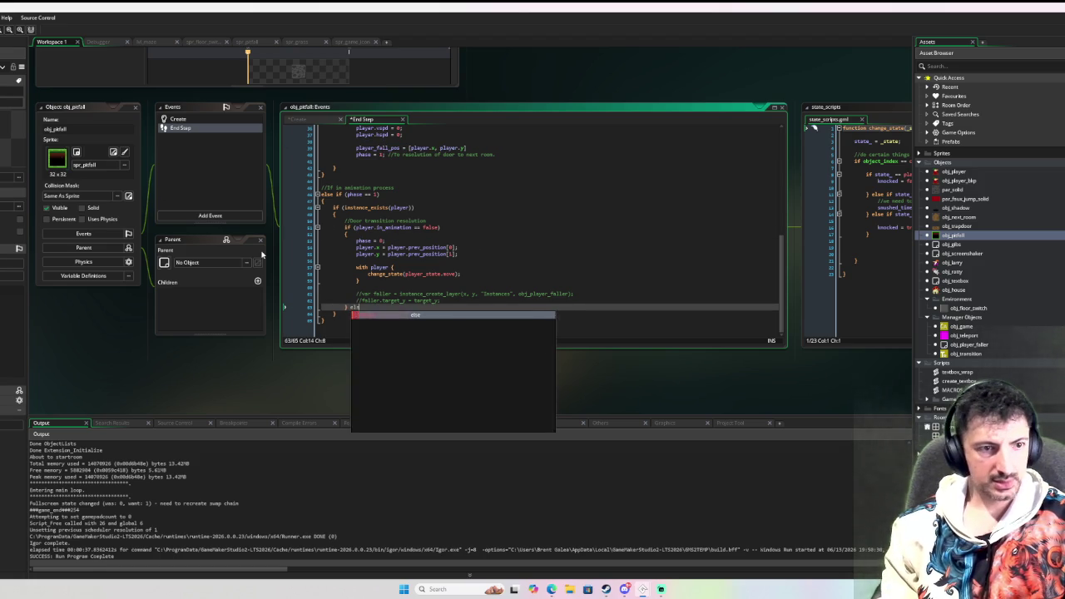
text(e {)
key(Return)
key(Return)
key(Up)
key(ctrl+v)
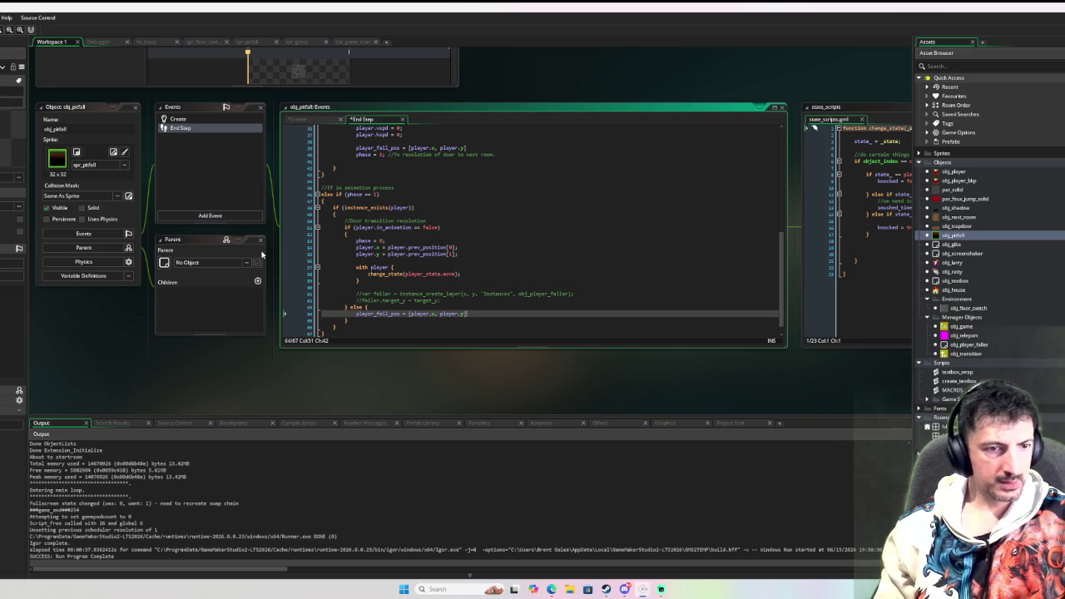
Turn it into player.x = player_fall_pos[0]; and a duplicated player.y = player_fall_pos[1]; line
click(356, 314)
text(player.x =)
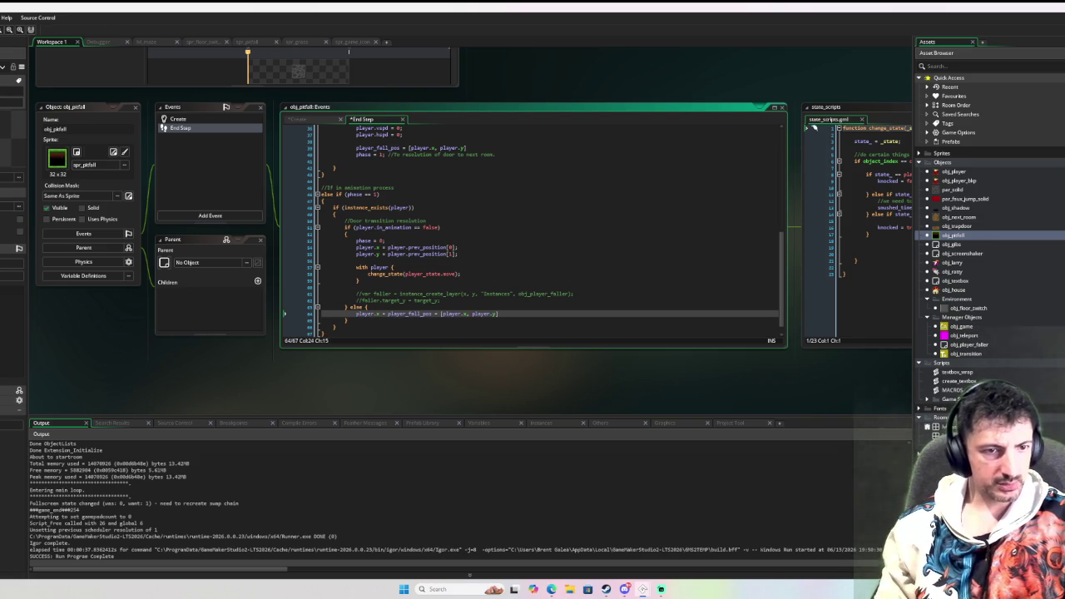
drag(497, 313, 445, 314)
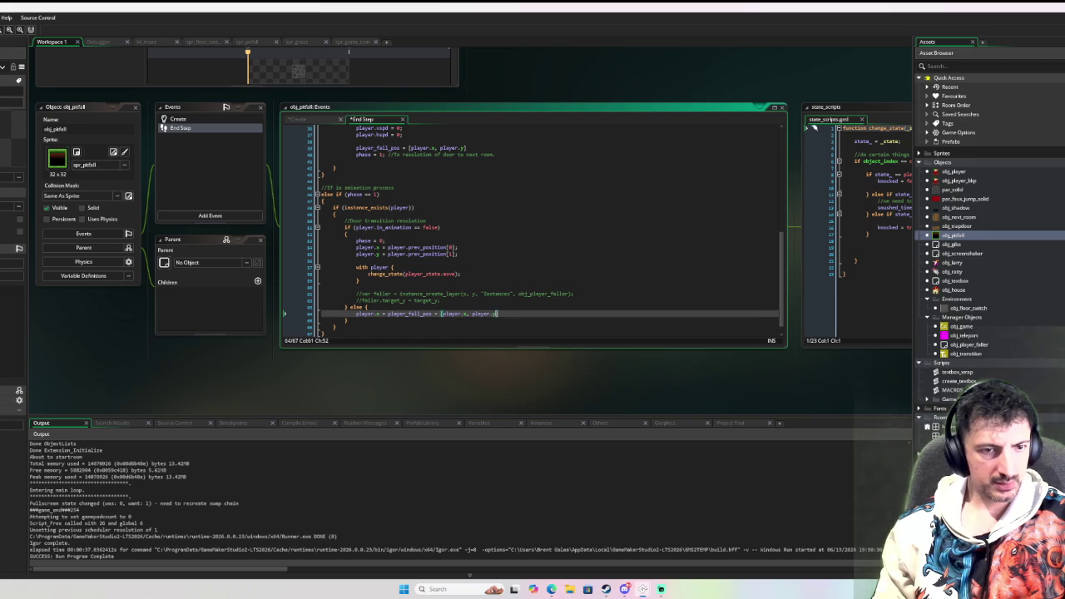
text([)
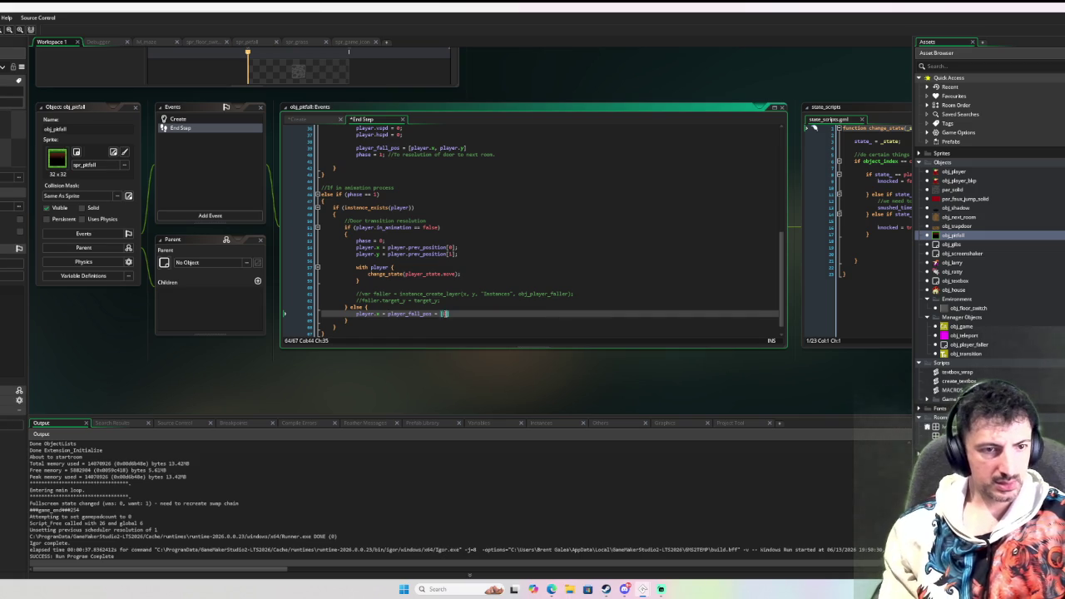
key(BackSpace)
key(BackSpace)
key(BackSpace)
text([0];)
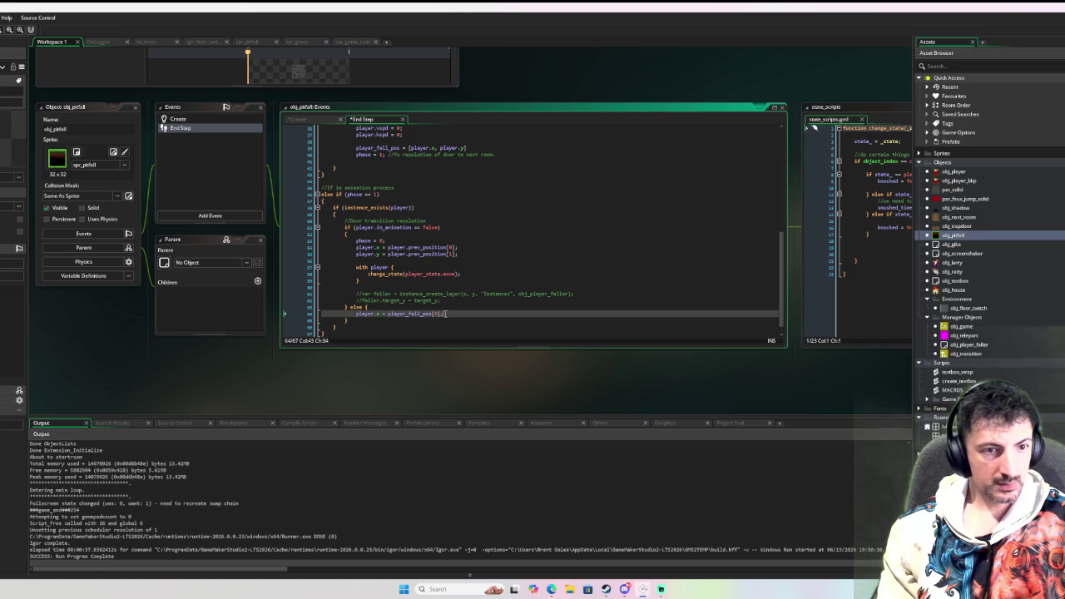
key(ctrl+d)
key(BackSpace)
key(BackSpace)
text(y)
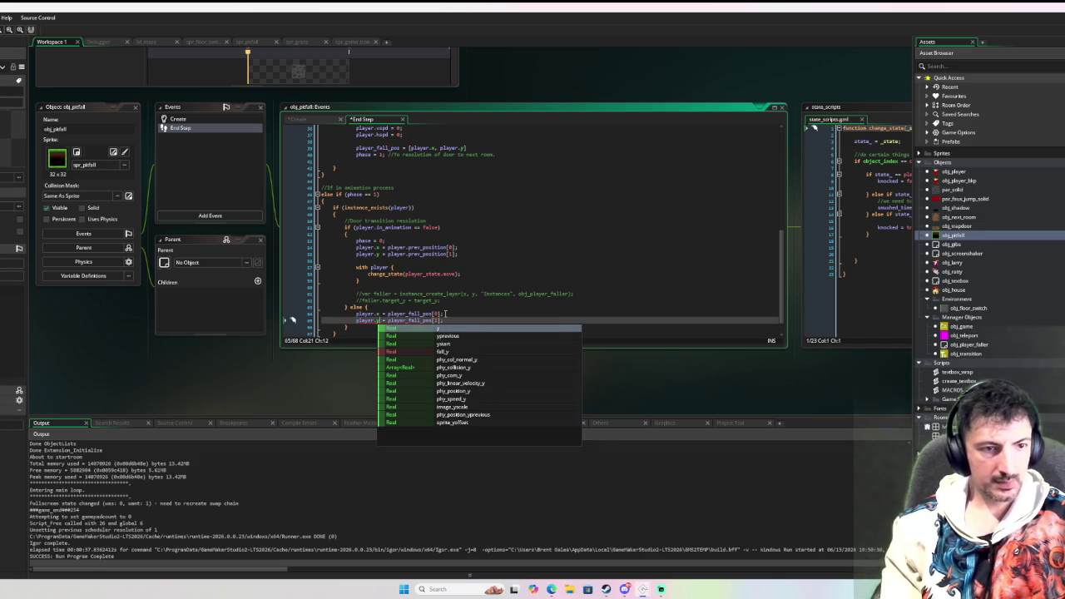
click(458, 252)
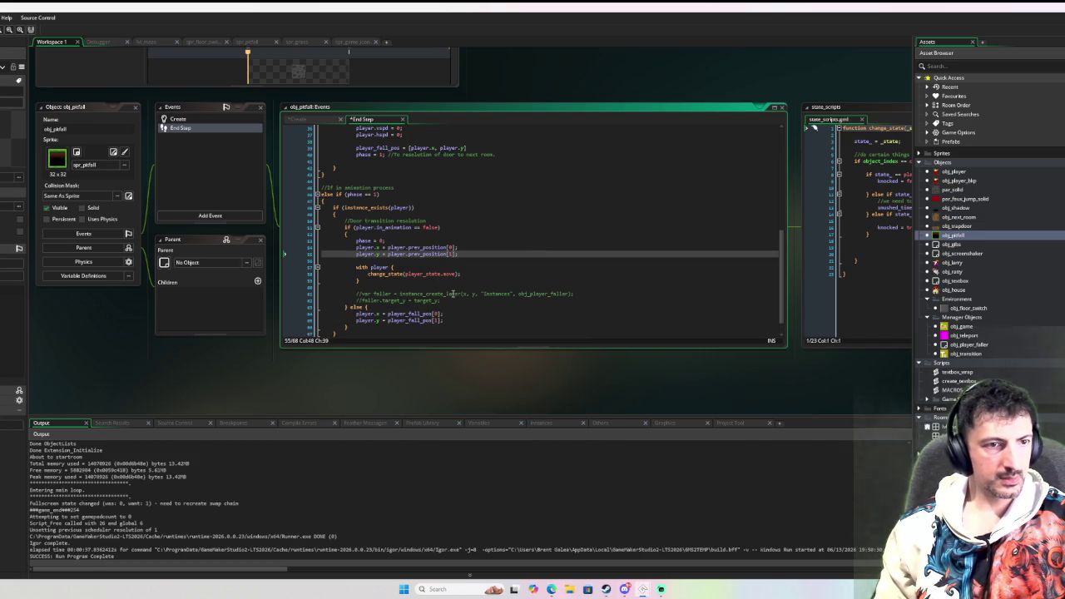
Replace the commented-out faller lines with '//keep the player in the same spot during the animation'
drag(443, 301, 323, 292)
key(Delete)
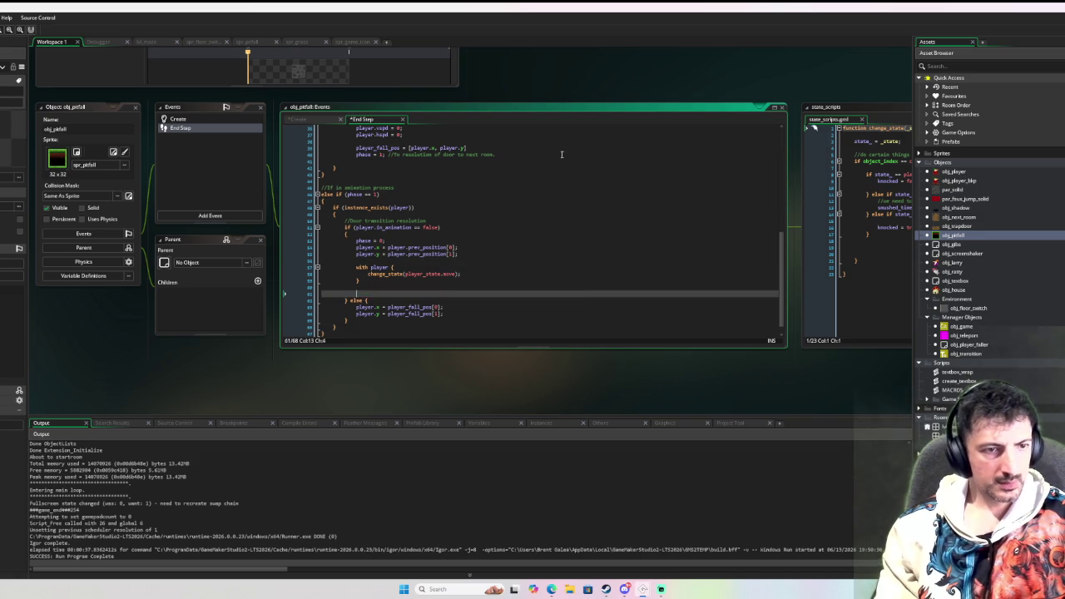
key(Return)
text(//keep the player in the same spot during the animation)
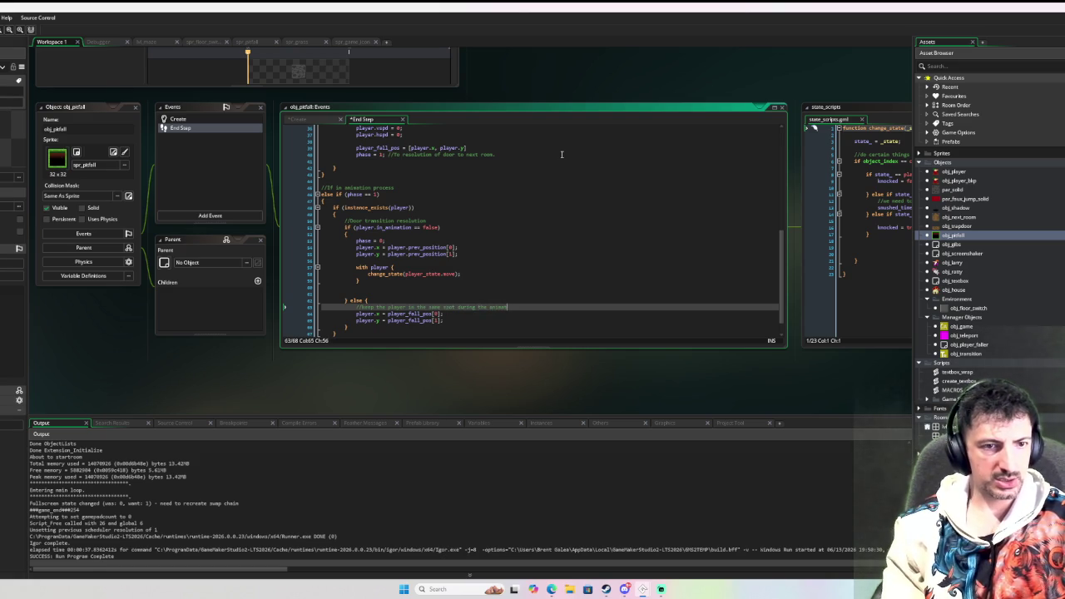
key(F6)
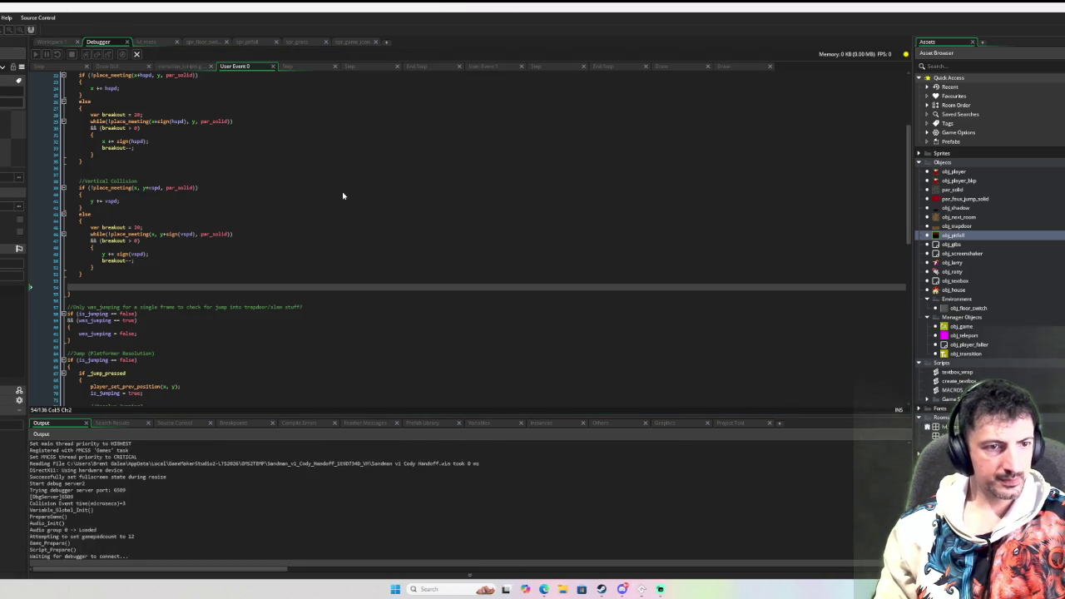
Walk the player around the maze with the arrow keys toward the black pit
key(Left)
key(Right)
key(Down)
key(Right)
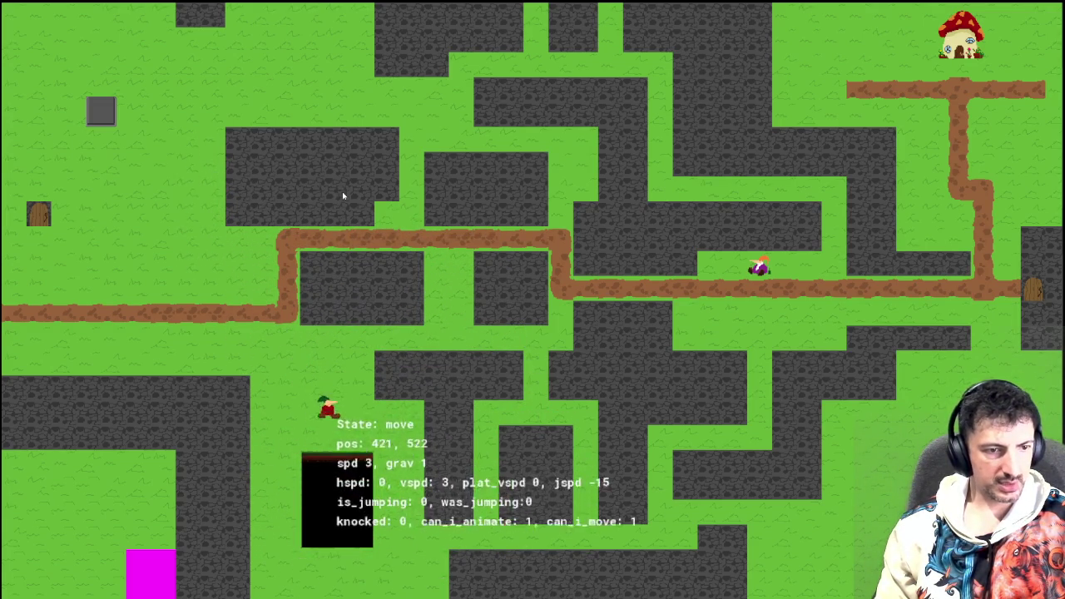
Steer the player around the black pit's edges and below it to test the collision
key(Up)
key(Left)
key(Down)
key(Right)
key(Left)
key(Right)
key(Left)
key(Down)
key(Right)
key(Left)
key(Right)
key(Left)
key(Down)
key(Right)
key(Left)
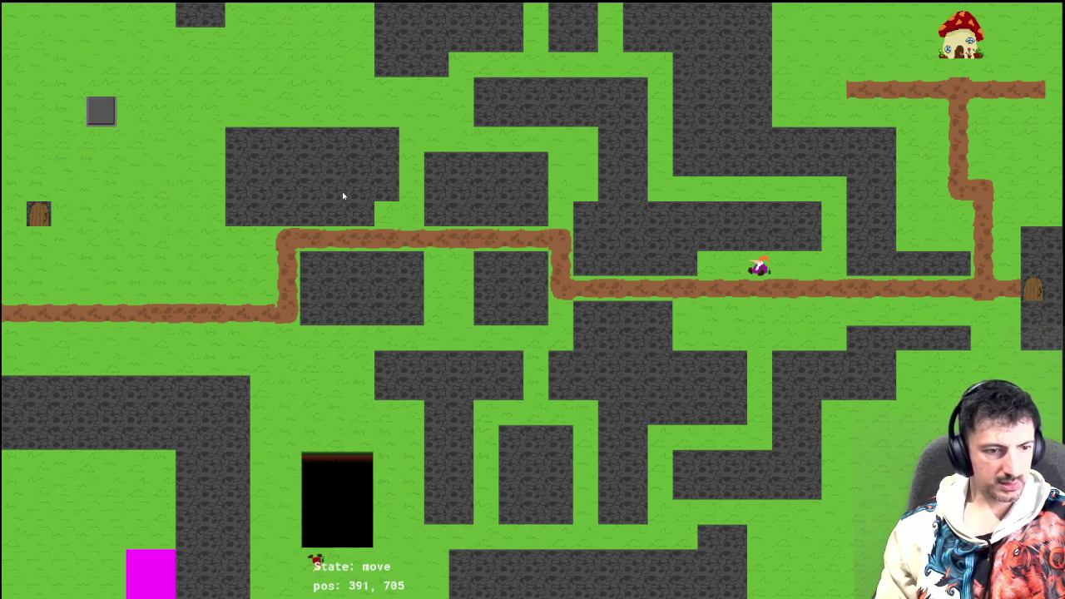
key(Right)
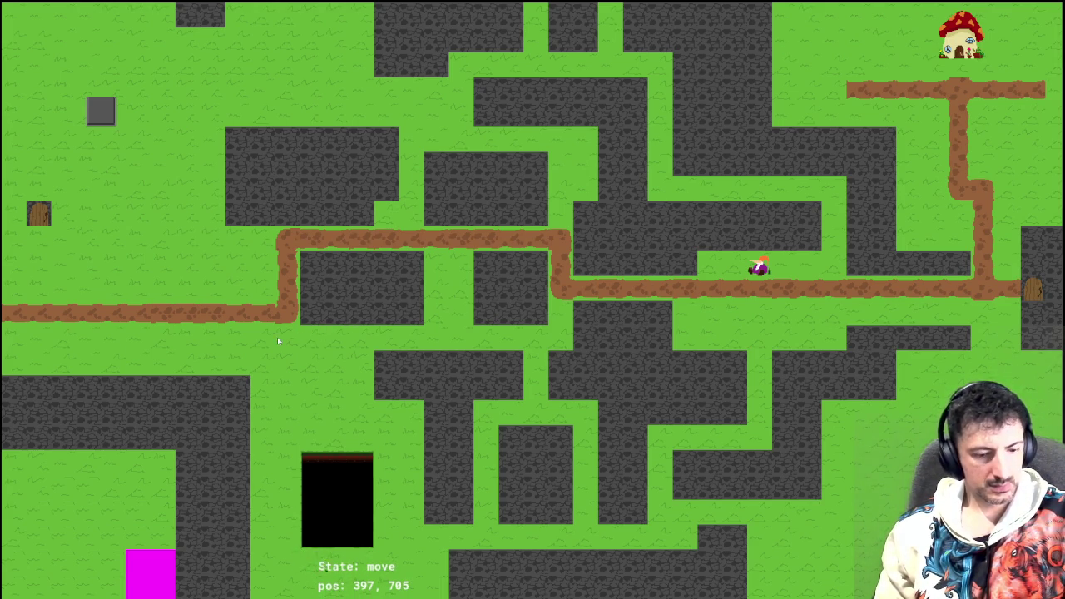
Send the player to the maze's upper-left with R, walk down-left, then close the game
key(r)
key(Down)
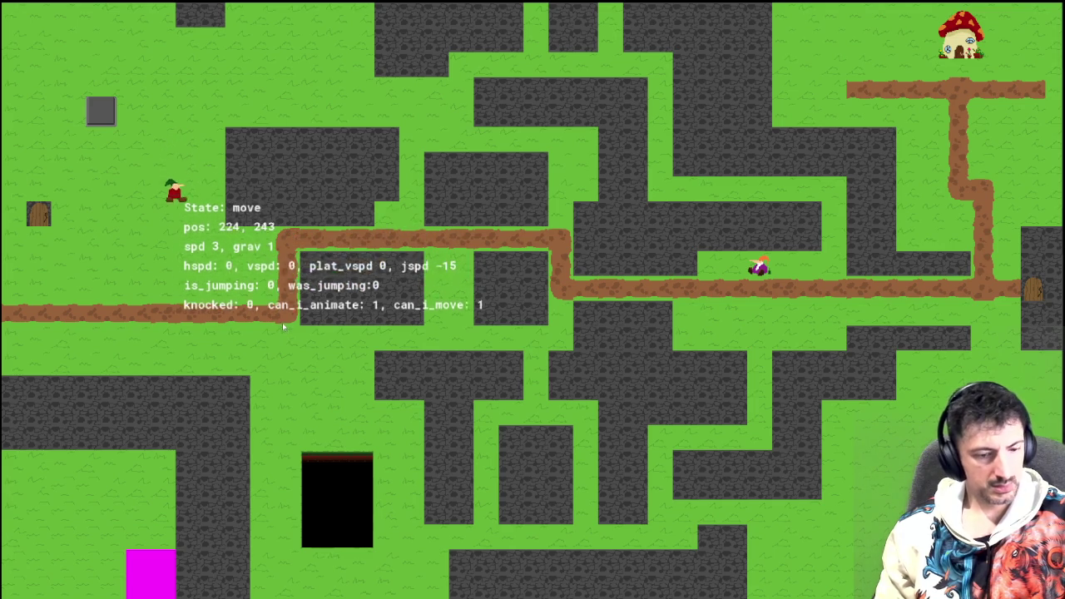
key(Left)
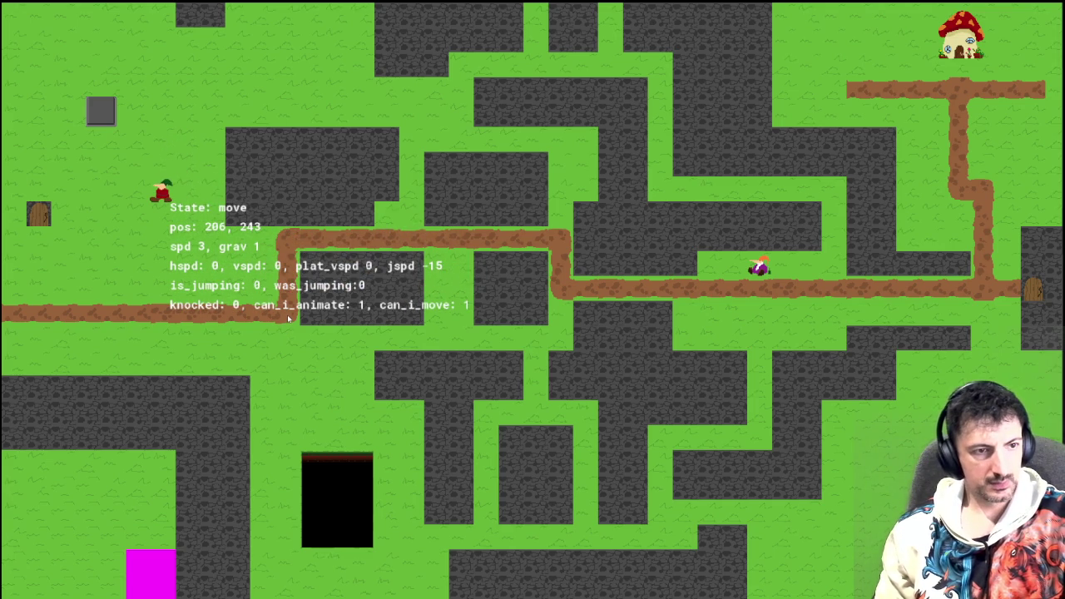
key(Escape)
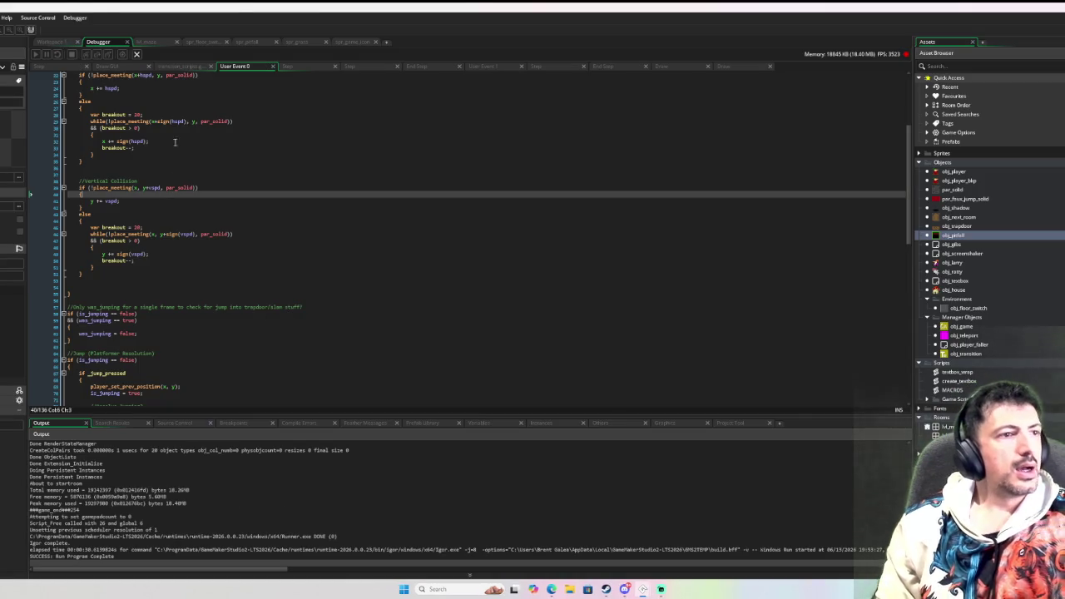
In obj_player's Alarm 11, delete the blank line above player_set_prev_position
click(51, 42)
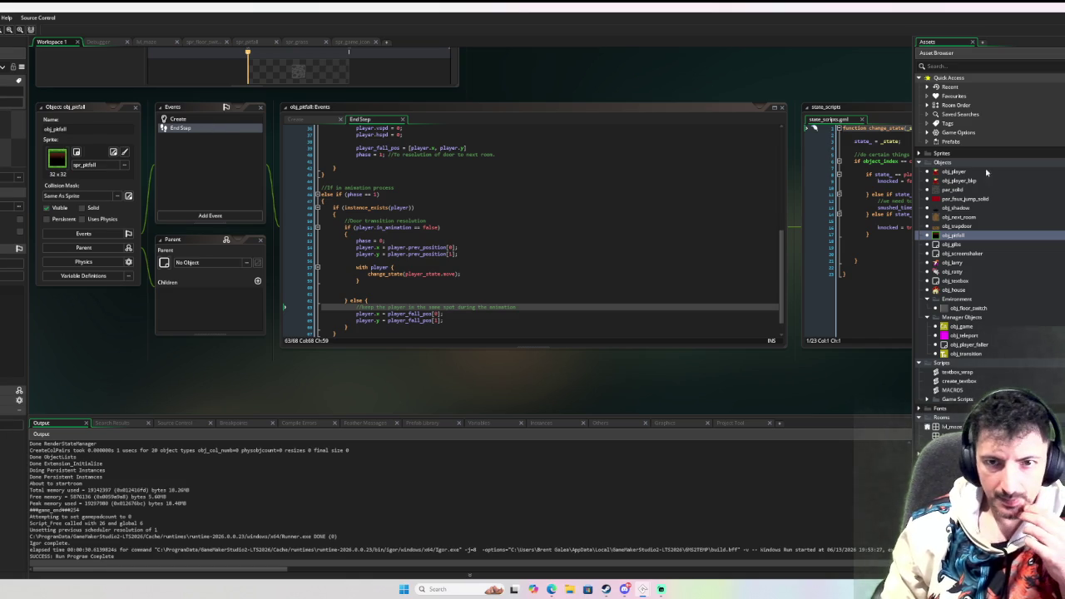
double_click(965, 165)
double_click(964, 165)
double_click(963, 170)
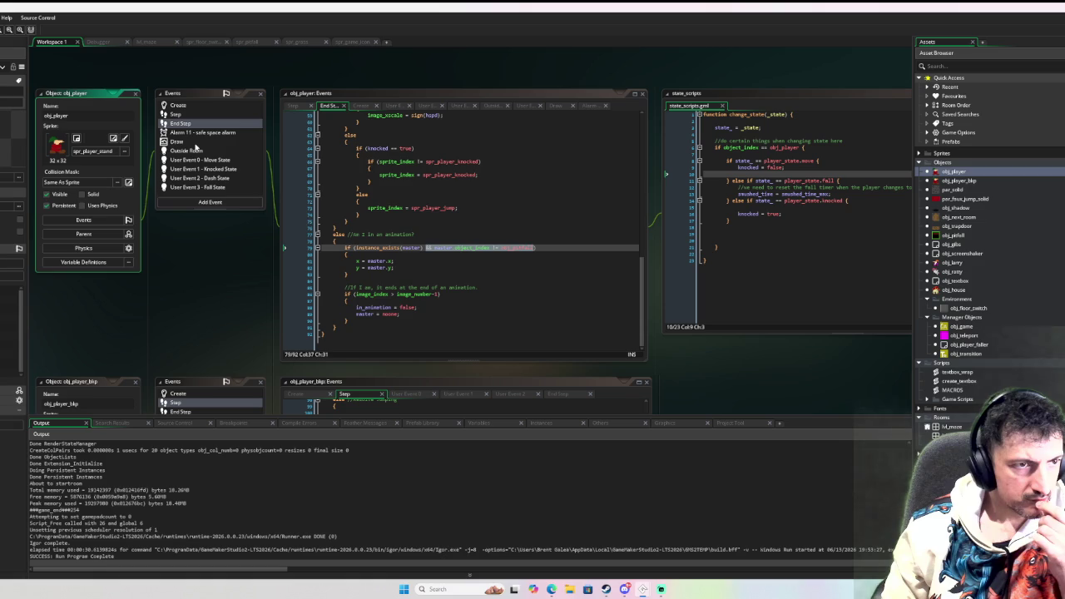
click(203, 132)
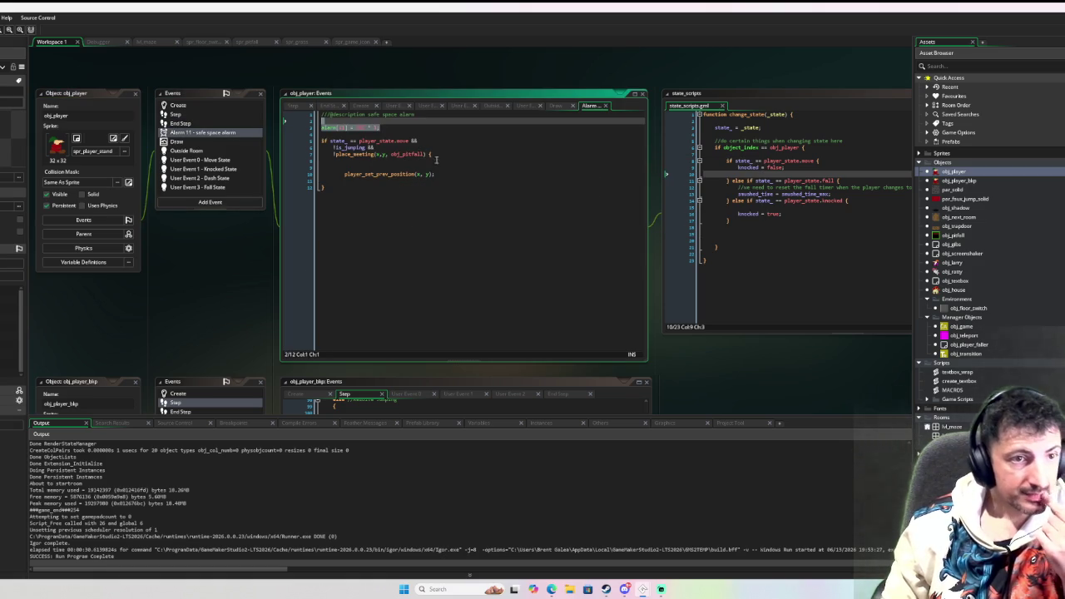
click(349, 167)
key(BackSpace)
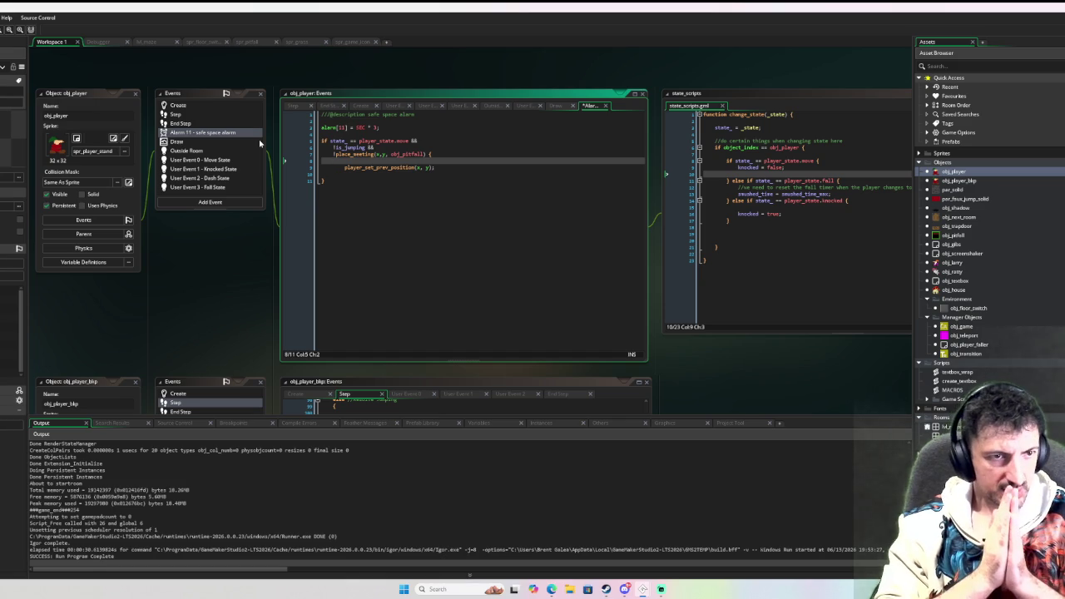
click(219, 160)
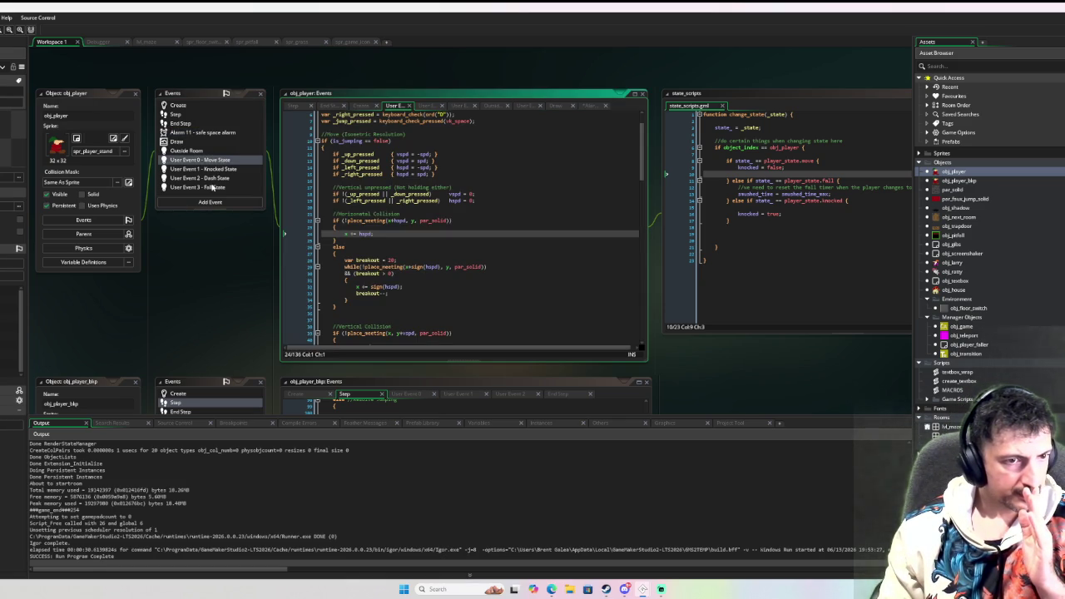
Duplicate the player.y clamp block in End Step and add '+ sprite_height -' to its condition
double_click(955, 236)
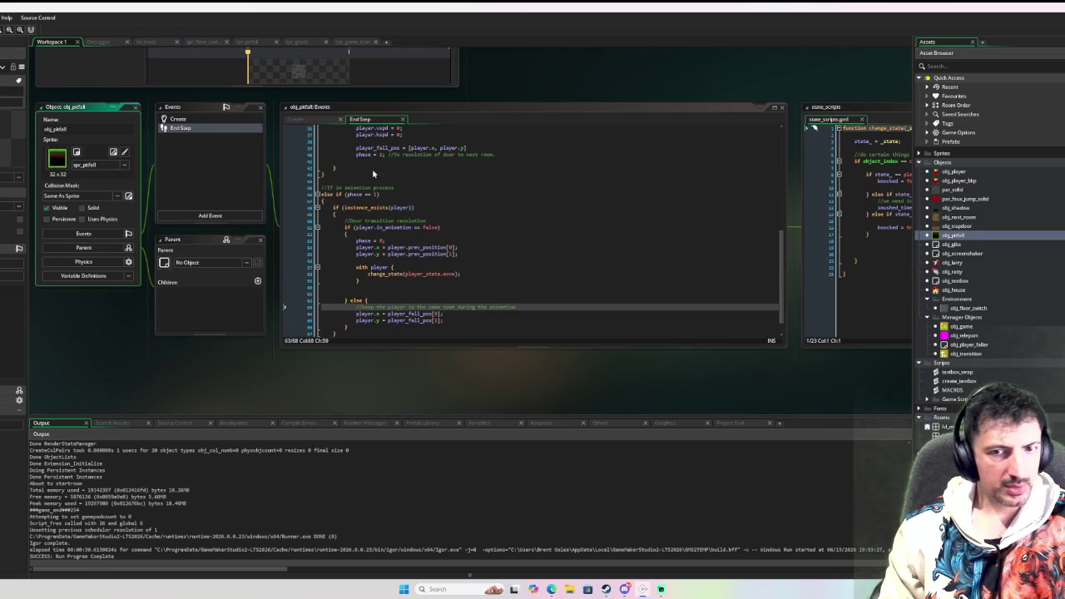
scroll(517, 211, up, 5)
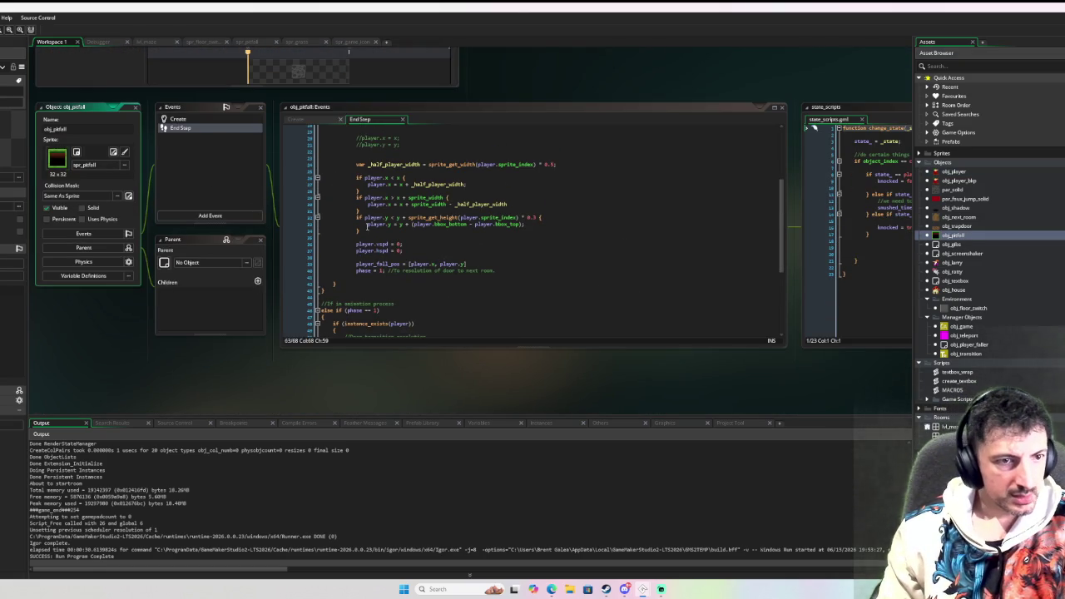
click(360, 232)
text(})
key(ctrl+v)
click(394, 237)
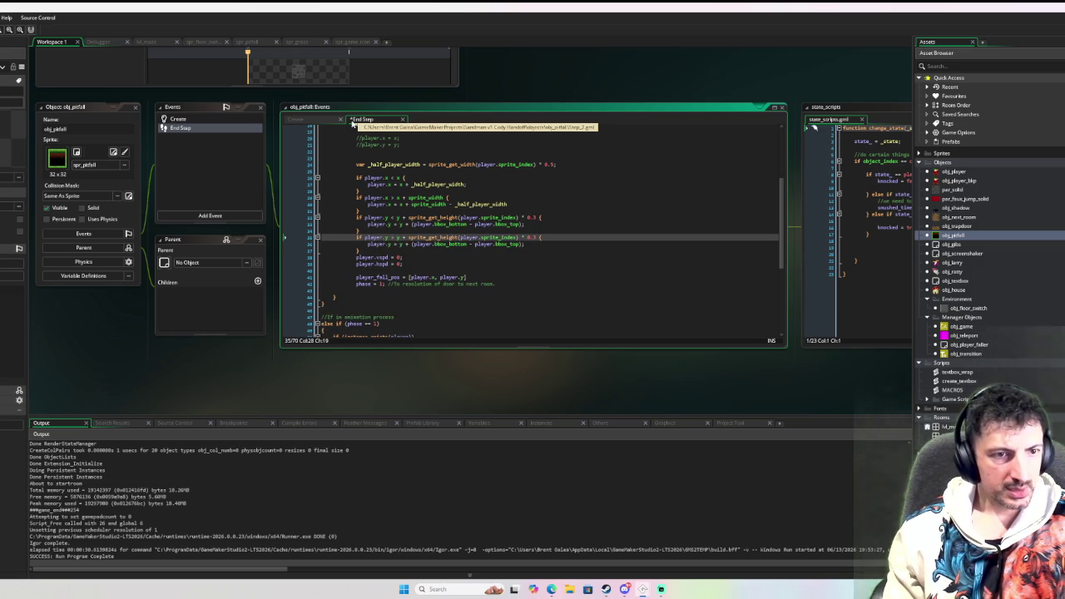
text(+ )
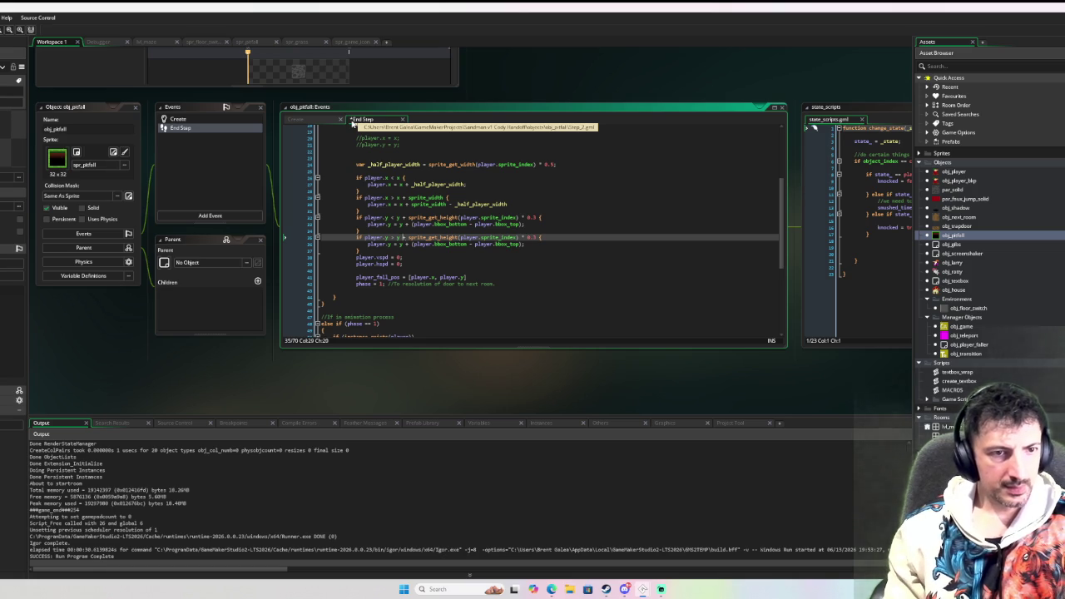
text(spri)
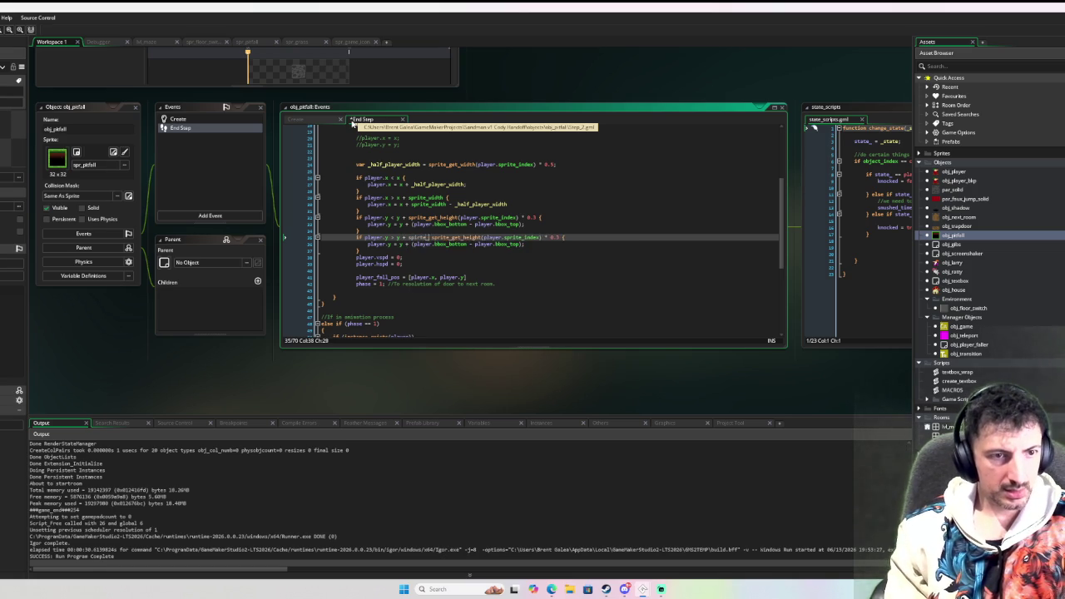
text(t)
text(e_height)
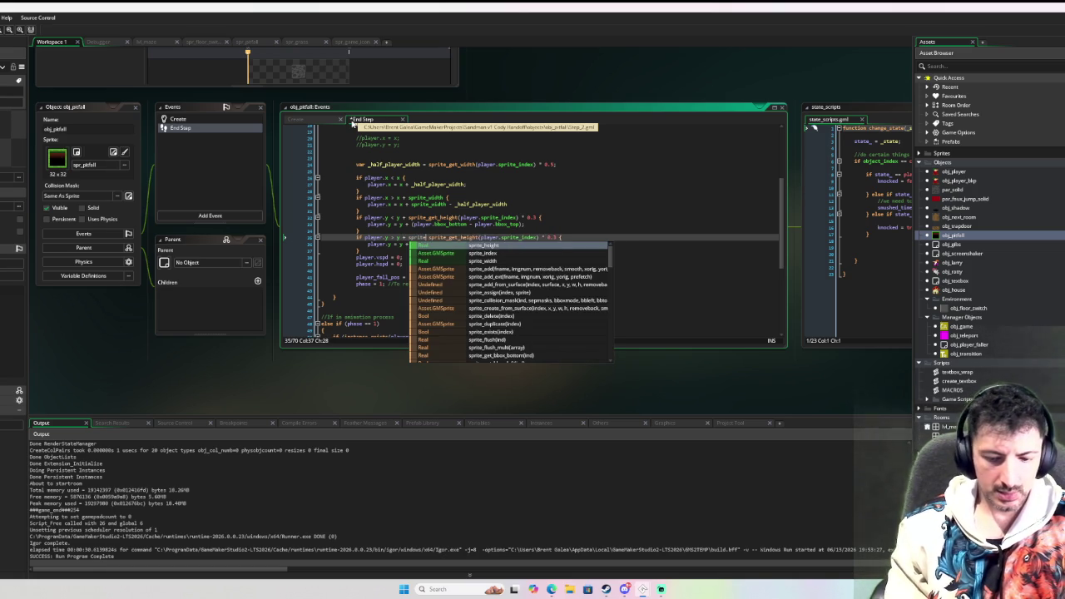
text( -)
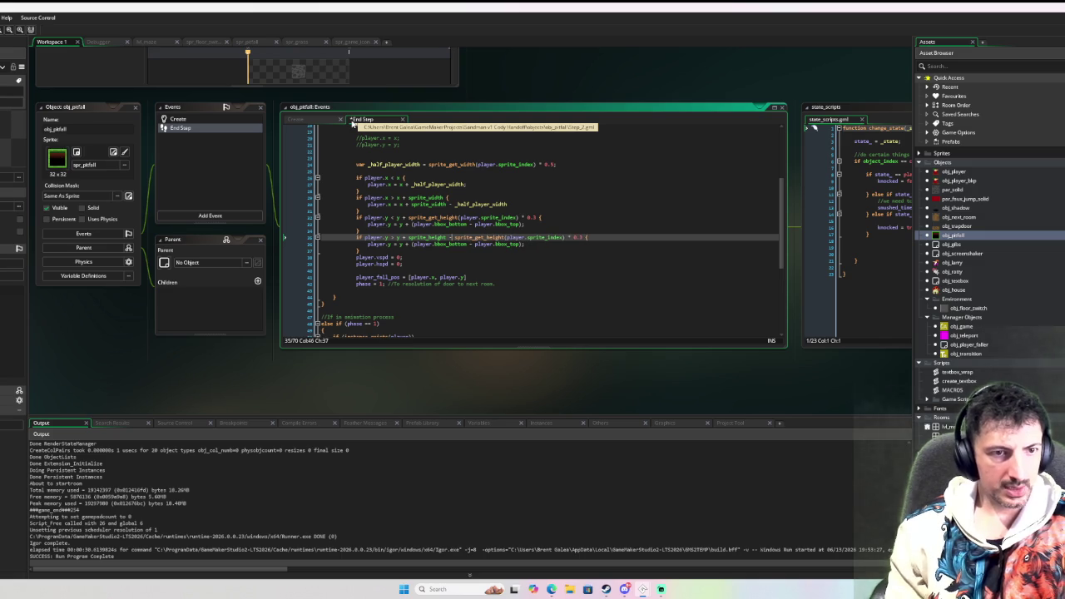
key(ctrl+Right)
key(ctrl+Right)
key(ctrl+Right)
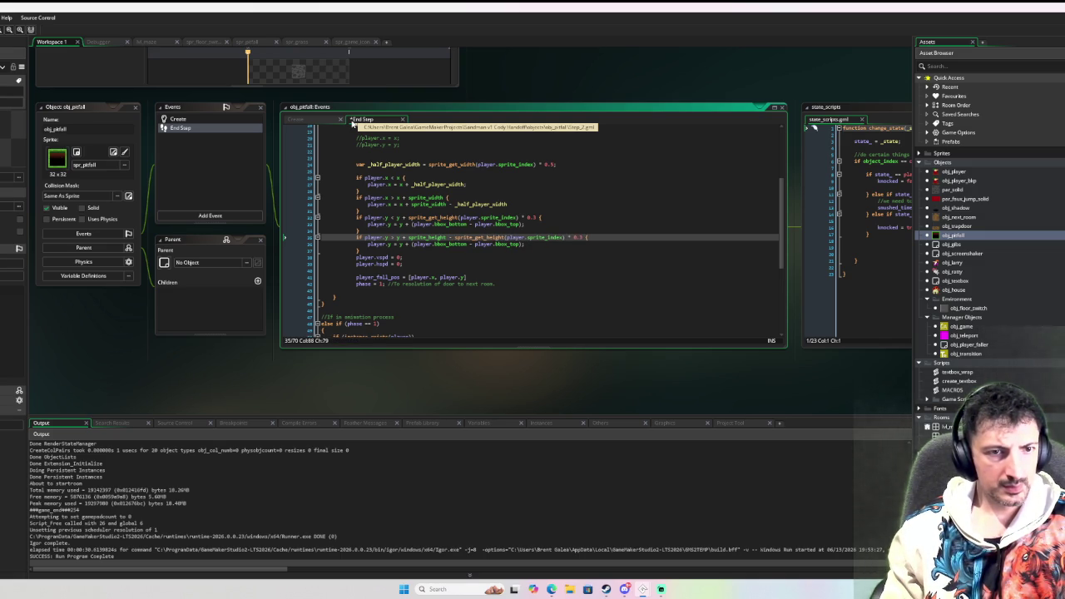
key(Up)
key(Up)
key(Up)
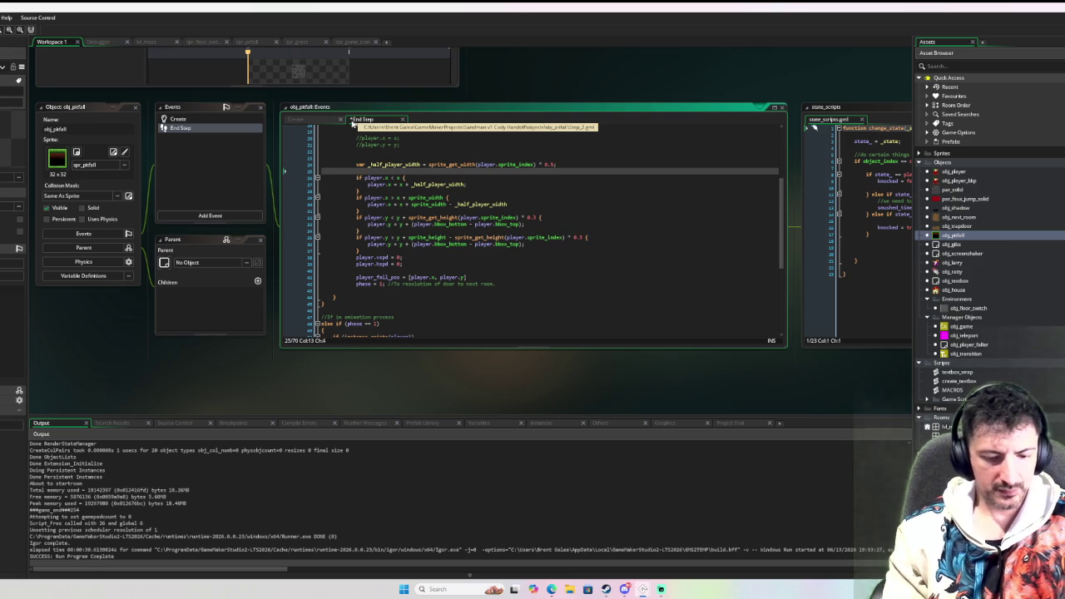
text(var _half)
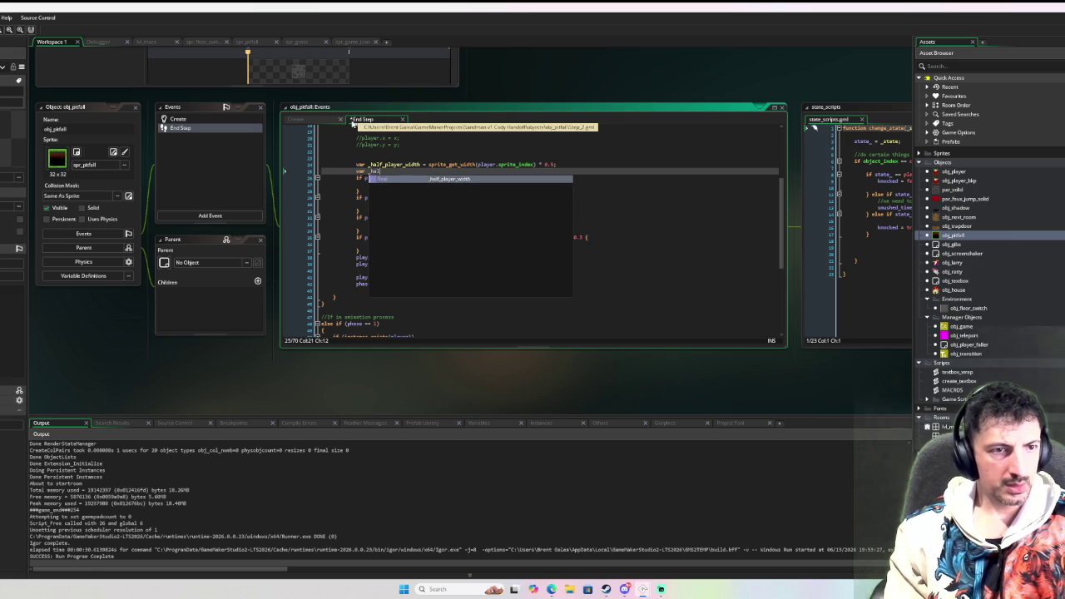
text(_player)
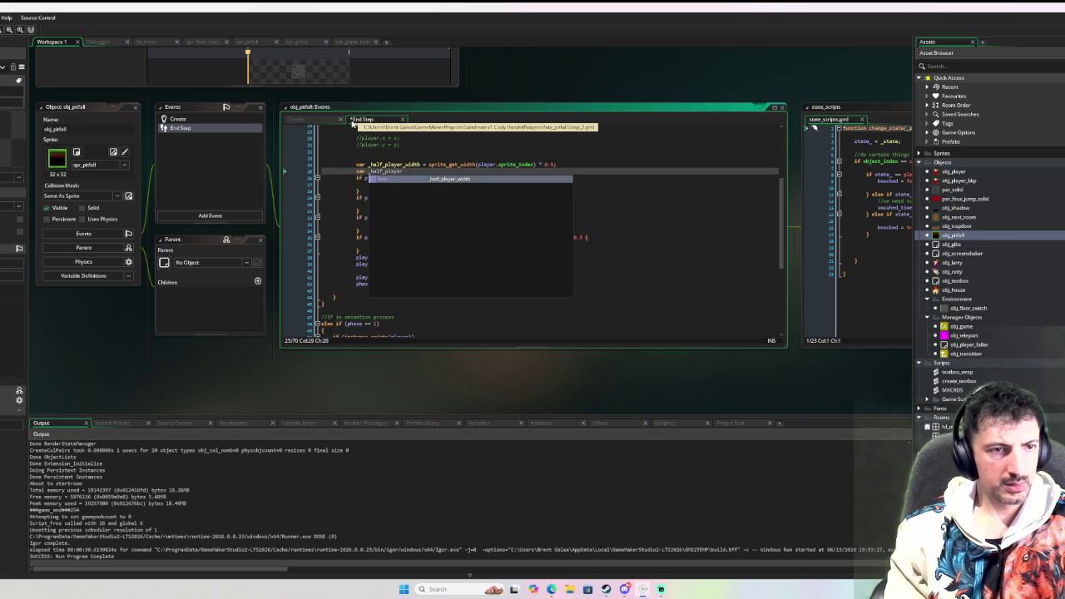
key(BackSpace)
key(BackSpace)
key(BackSpace)
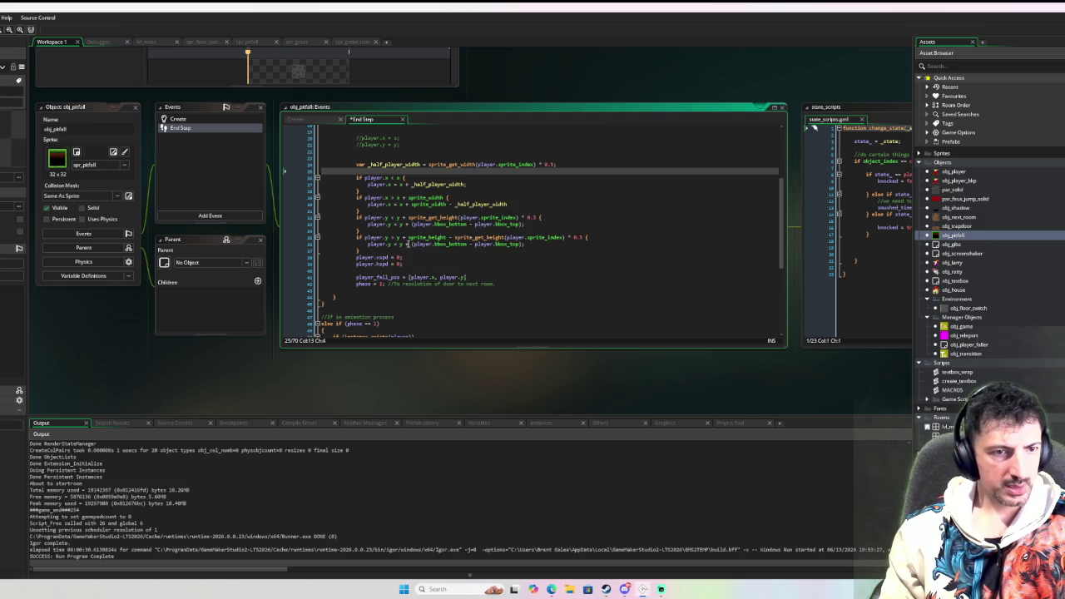
Replace '(player.bbox_bottom - player.bbox_top);' on line 36 with 'sprite_height;' and add a blank line
drag(413, 244, 525, 244)
key(BackSpace)
text(sprite_hei)
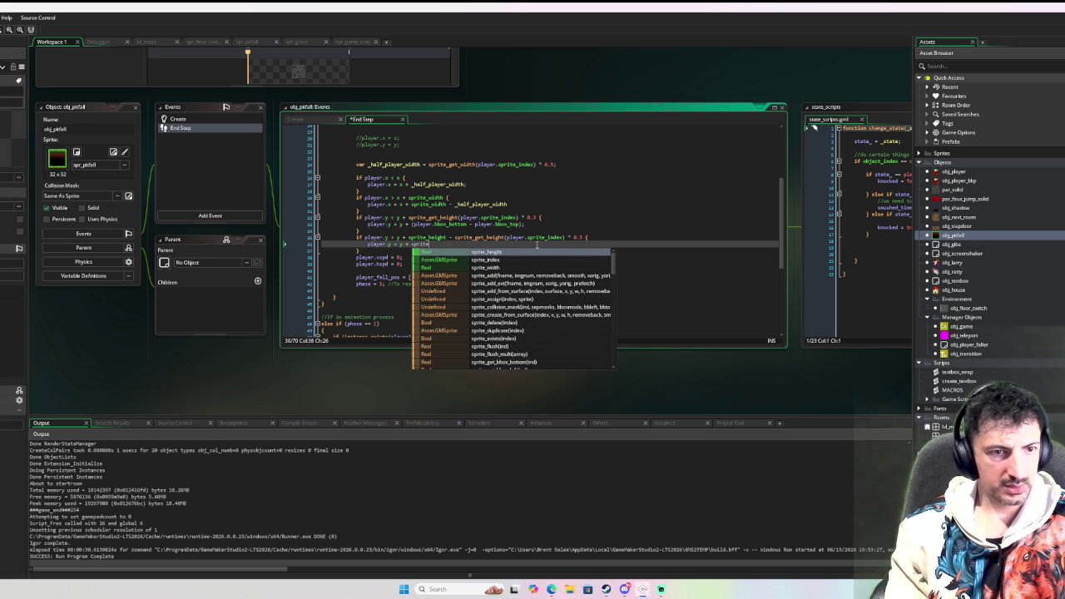
text(ght;)
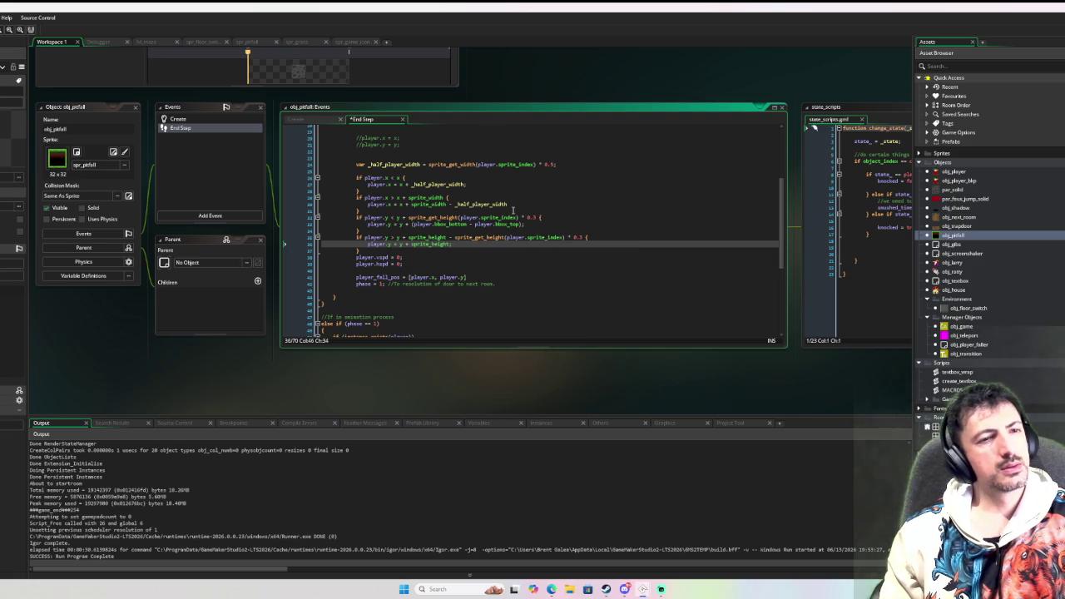
key(Down)
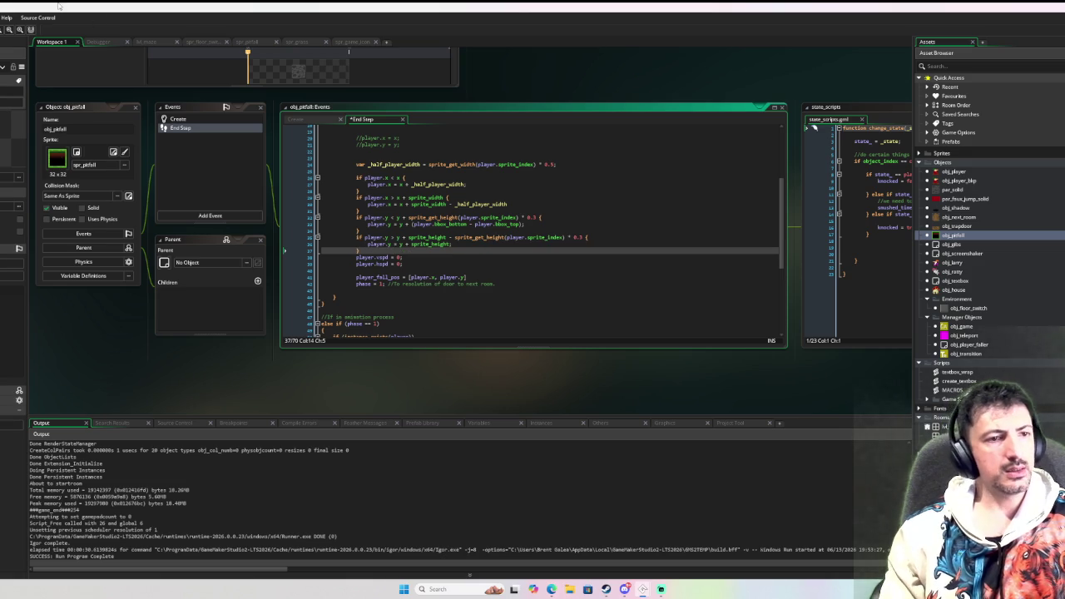
key(Return)
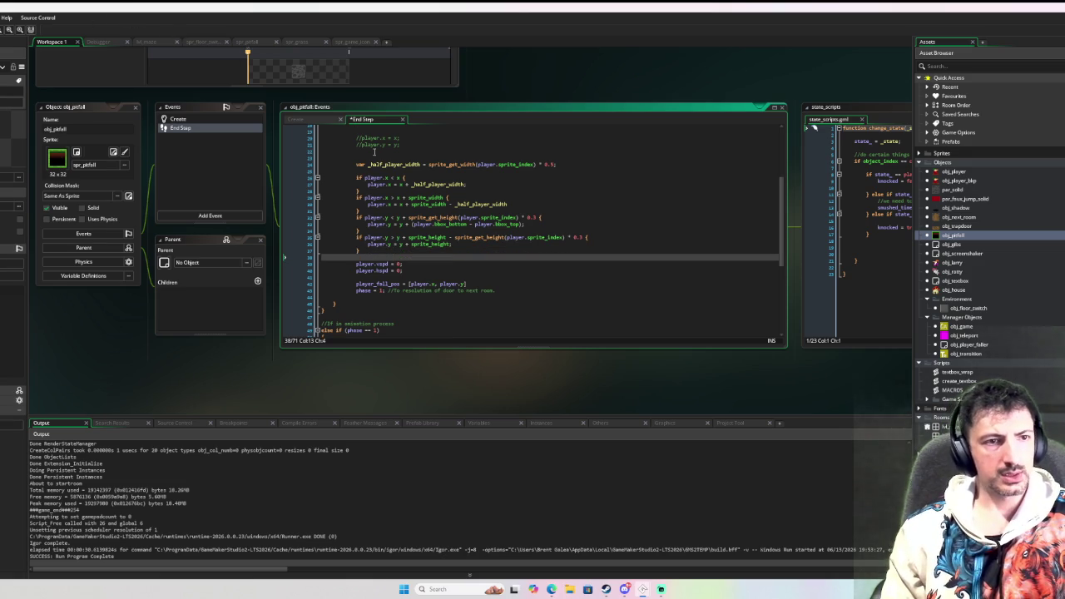
click(379, 166)
Comment the side checks about clamping a player walking in from the side; delete the old //player.x/y lines
key(Return)
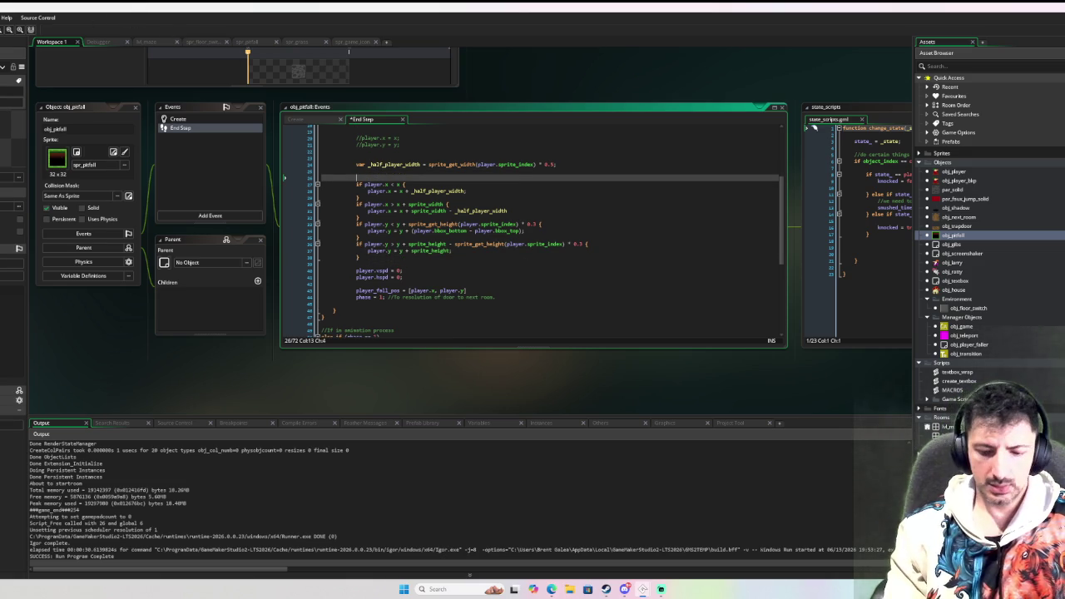
text(Cla)
text(ion the player )
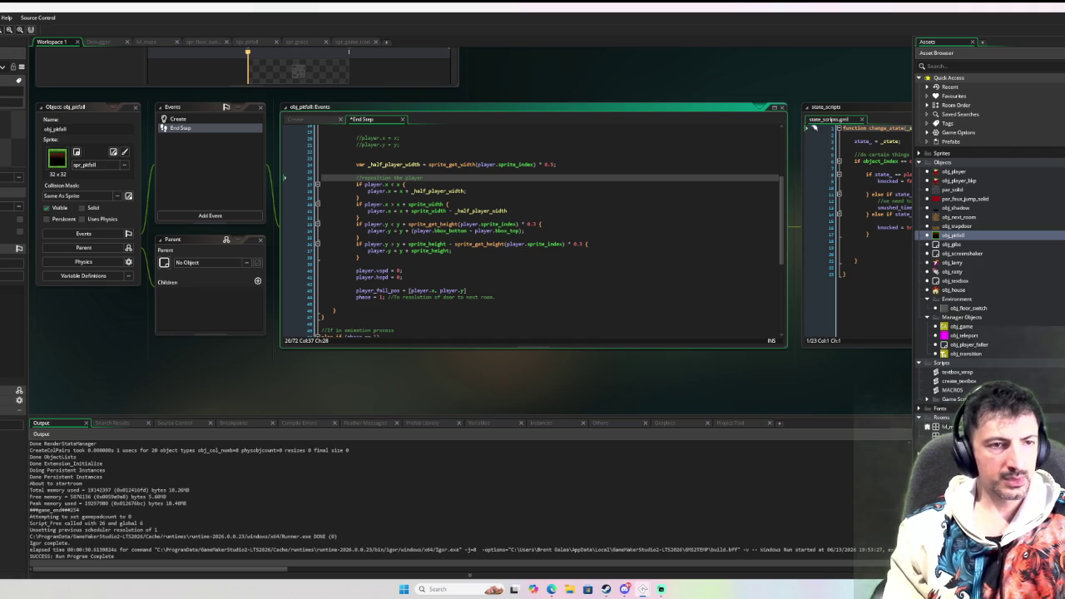
text(to fall ove)
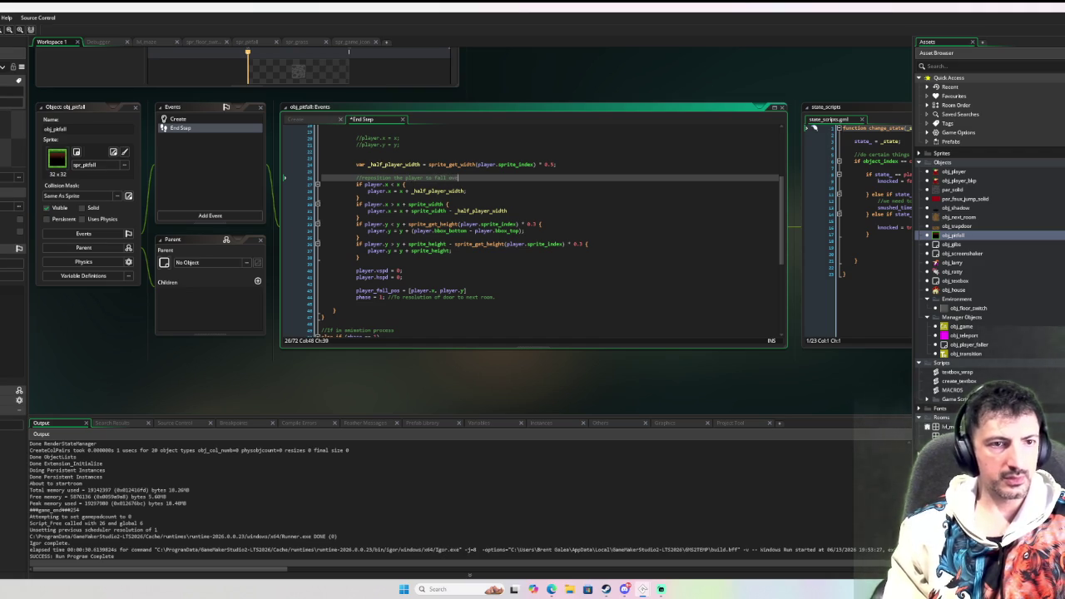
text(r the pitfall if t)
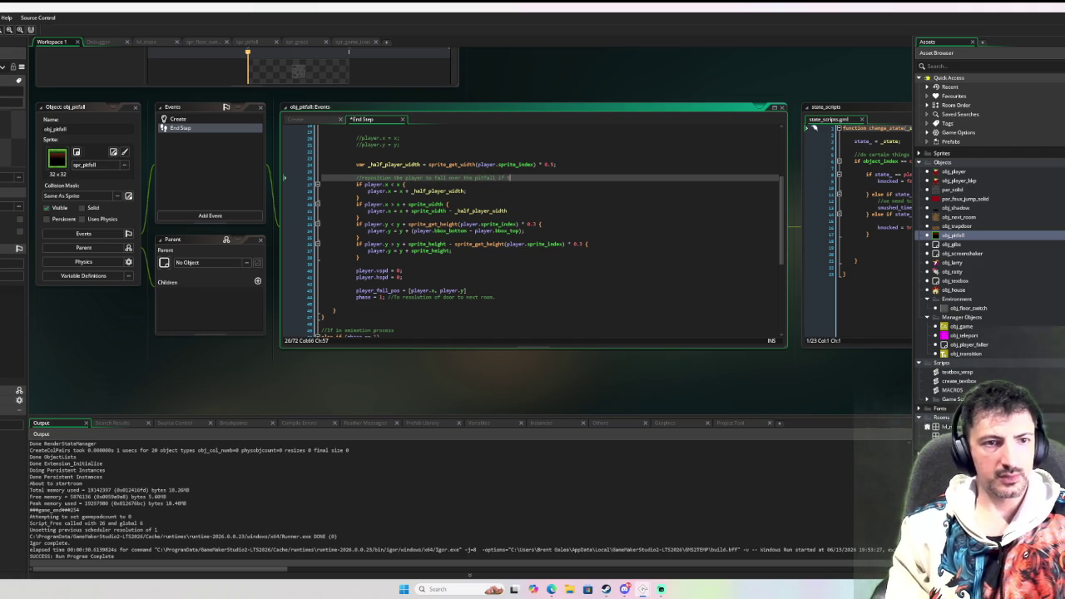
text(hey walk in th)
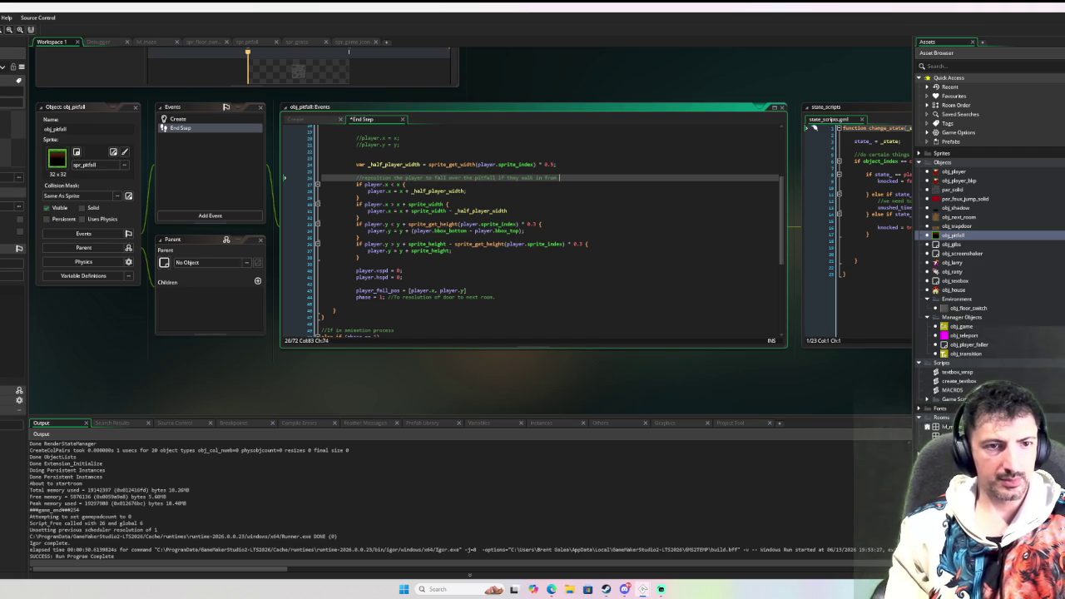
text(side)
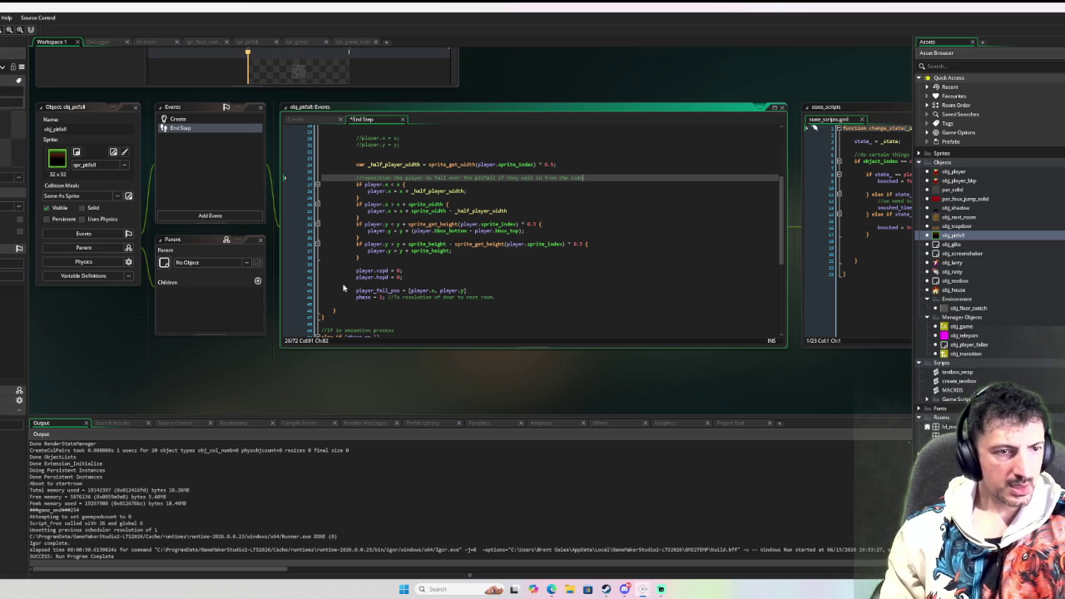
click(378, 263)
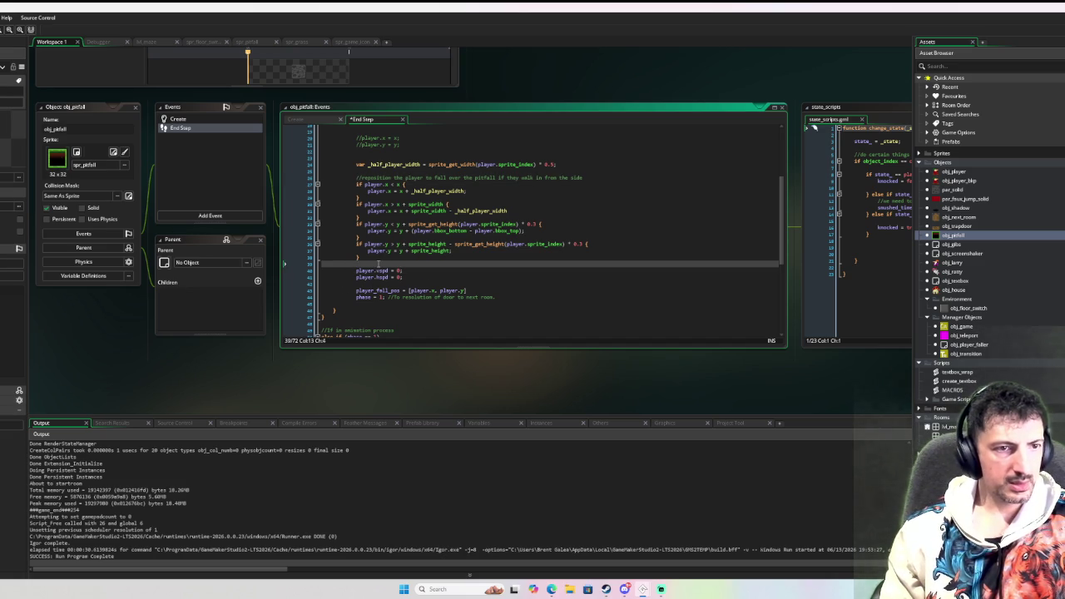
scroll(406, 231, up, 4)
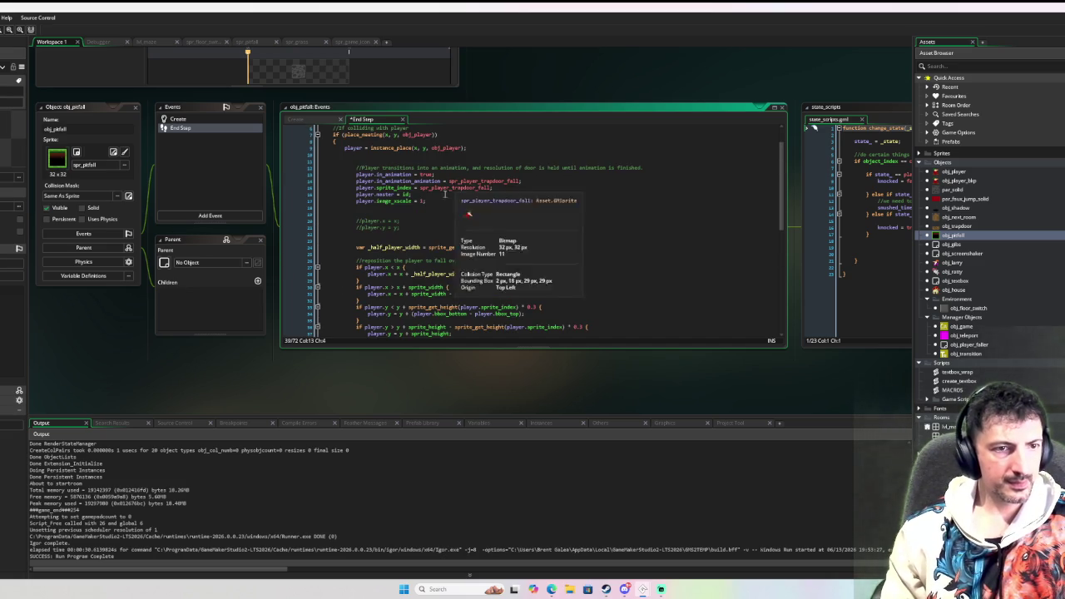
drag(399, 232, 358, 214)
key(BackSpace)
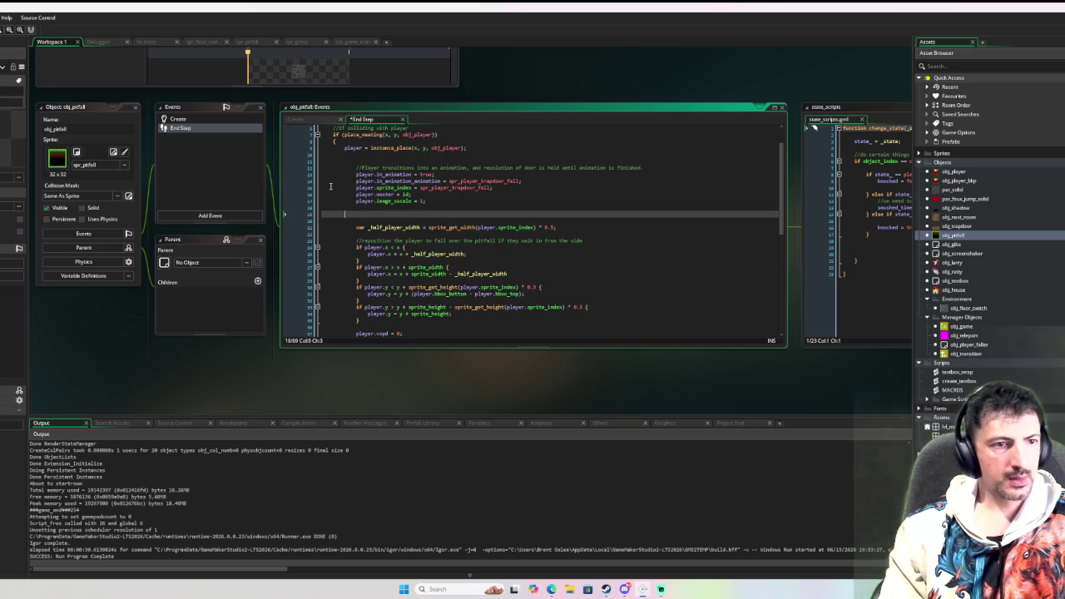
scroll(449, 250, down, 5)
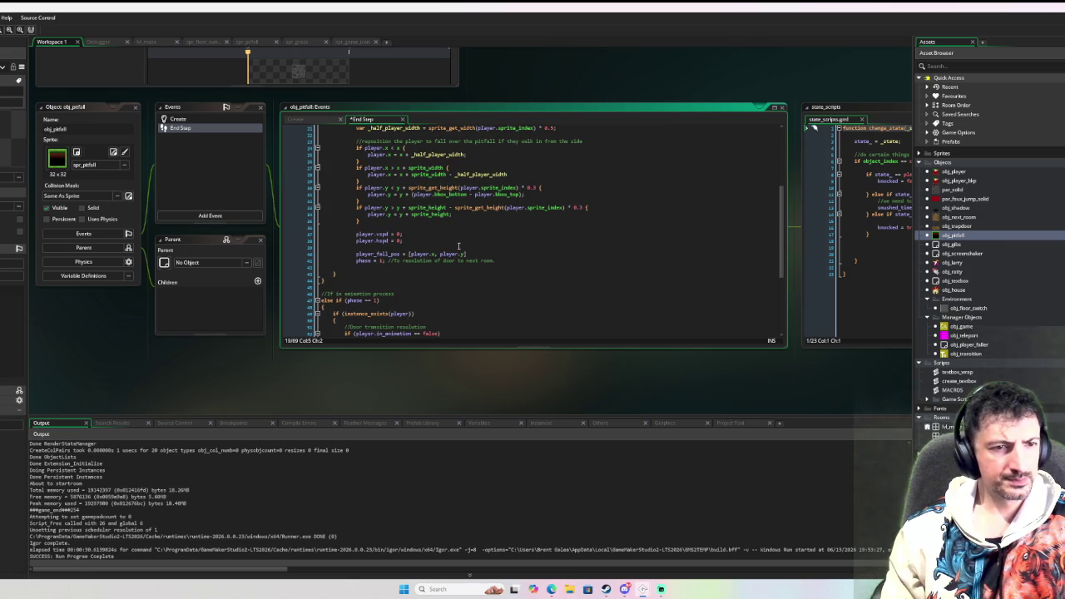
Add a comment above player_fall_pos explaining it stores the fall position to keep the player still
click(459, 246)
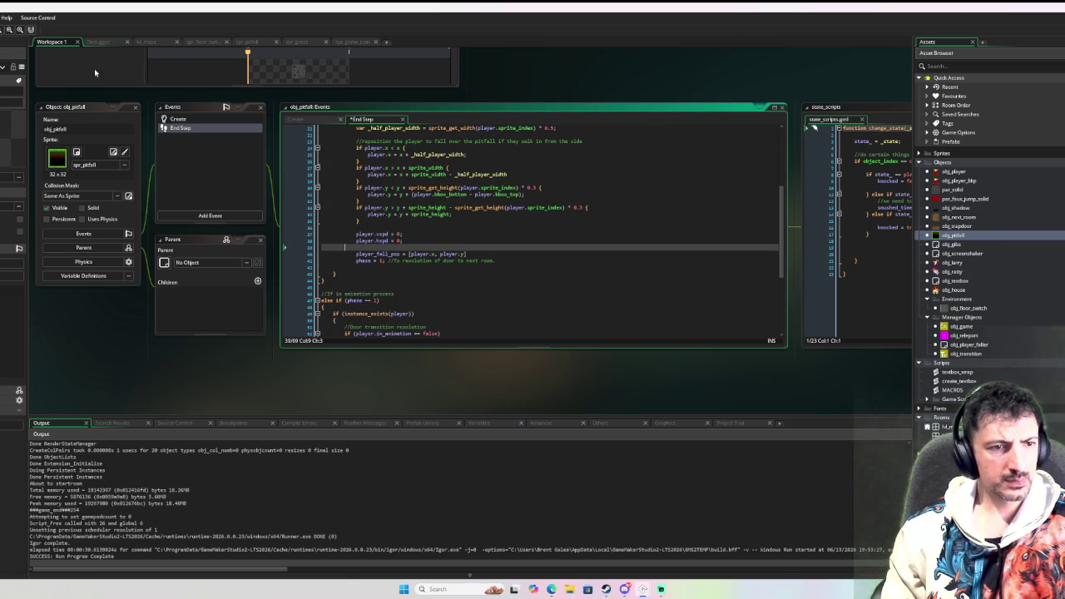
key(Return)
text(//st)
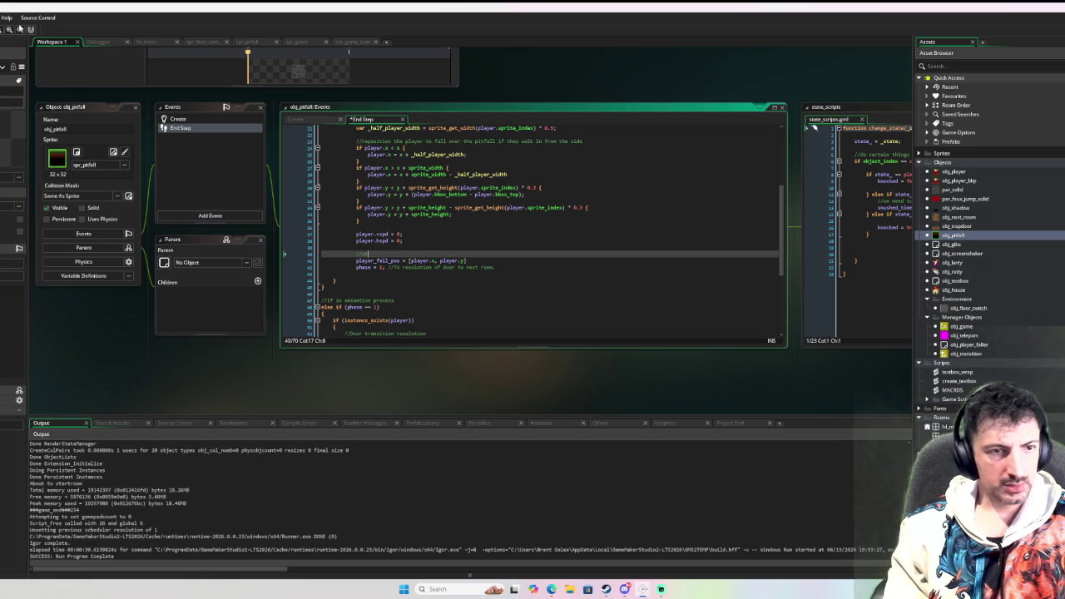
text(ore the posit)
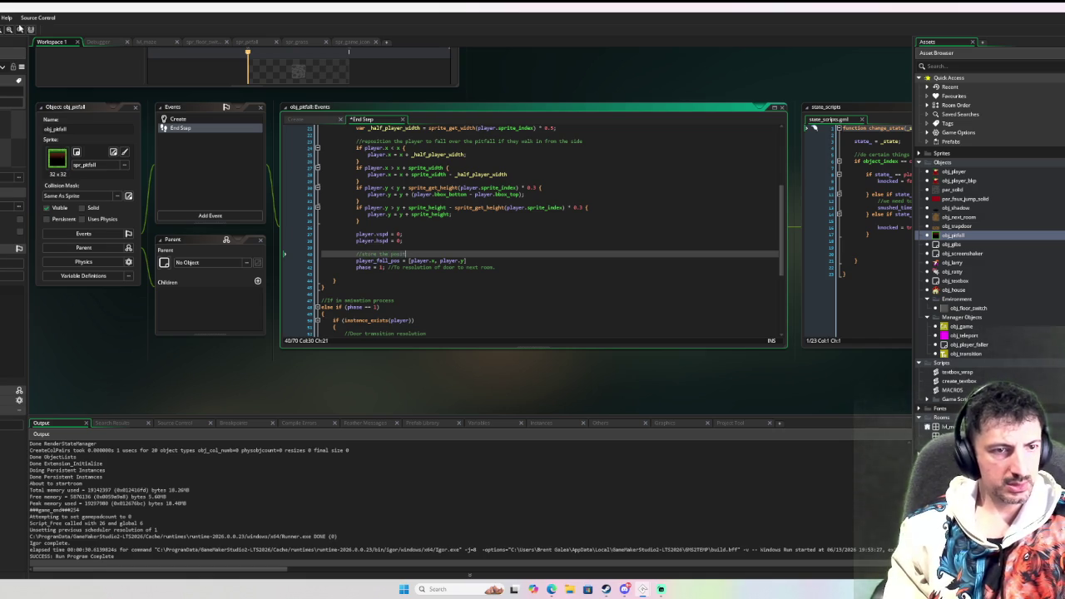
text(ion t)
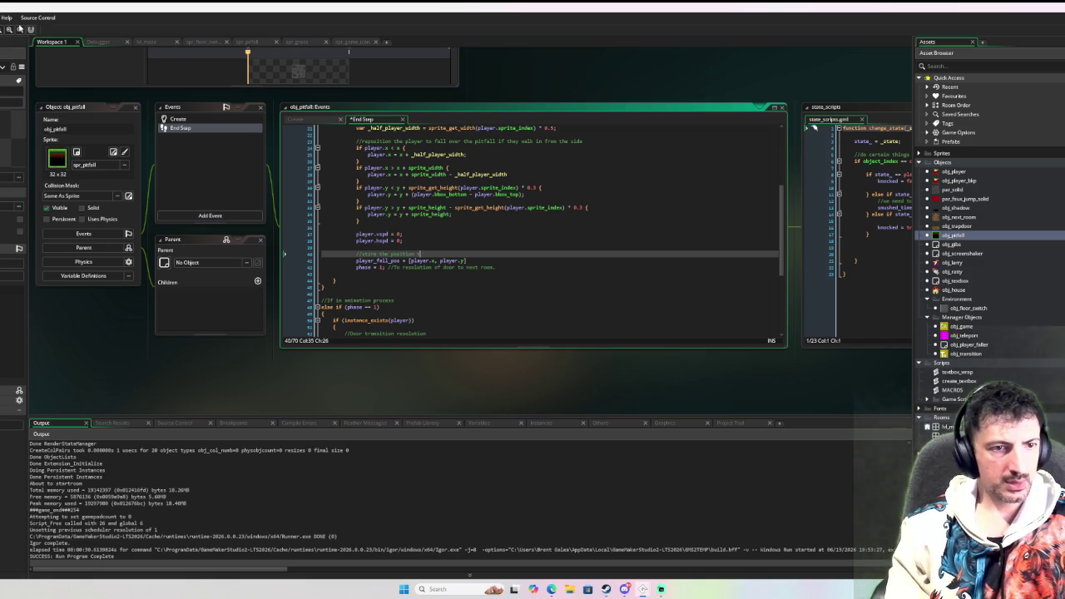
text(hat they fall f)
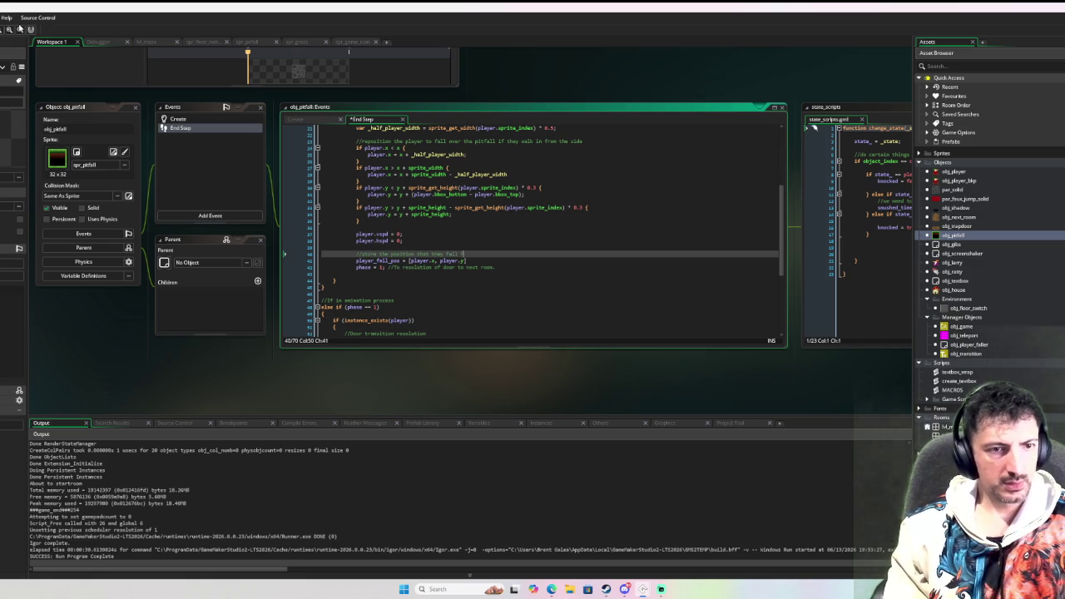
text(rom to preven)
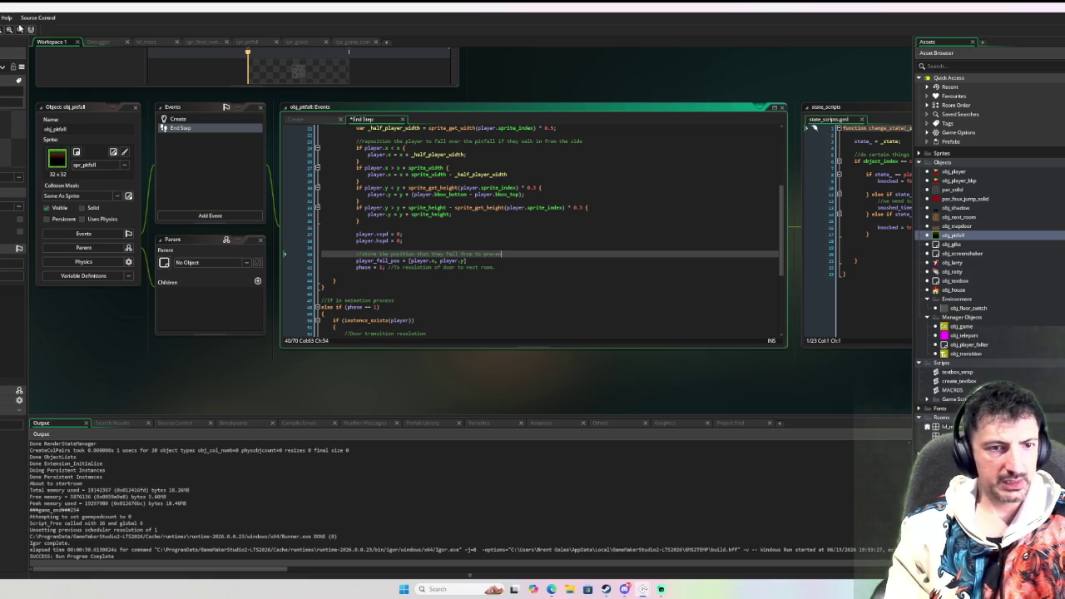
text(t the player from mov)
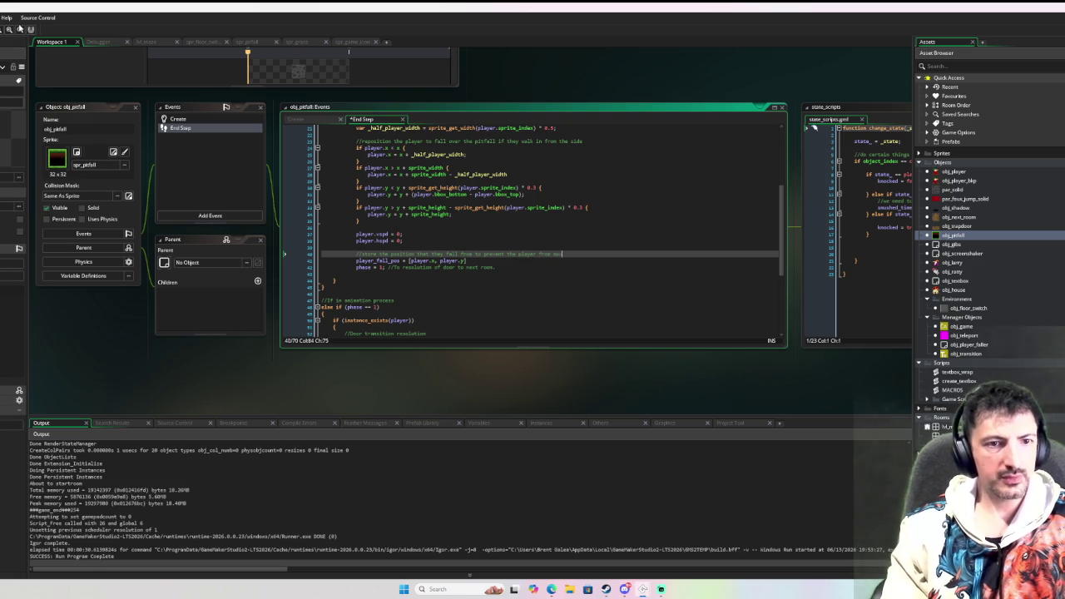
text(ing until the animation is finished)
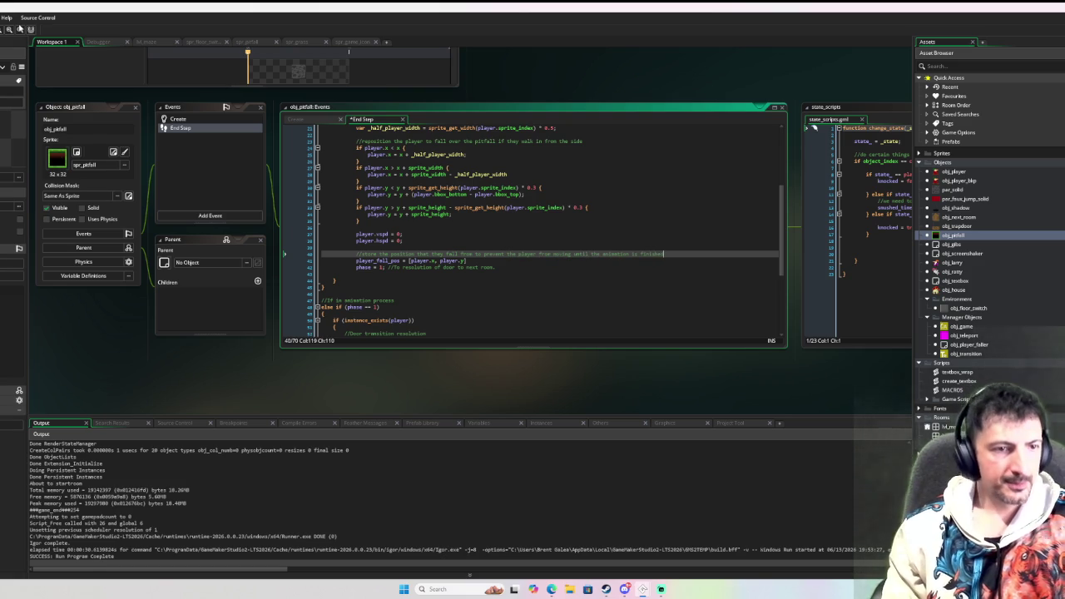
scroll(459, 190, down, 7)
scroll(459, 190, up, 8)
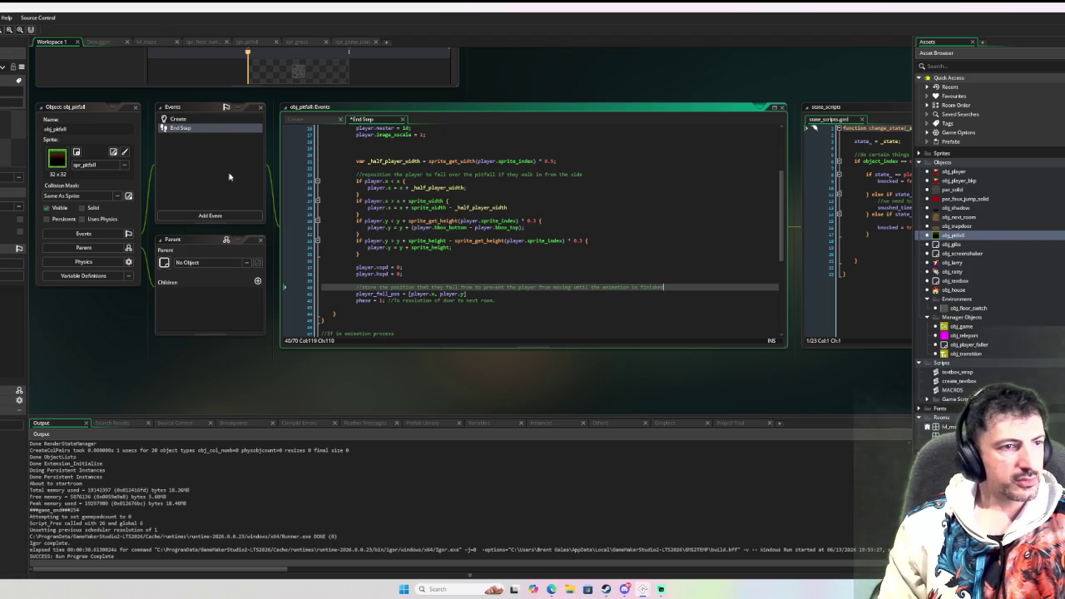
click(210, 216)
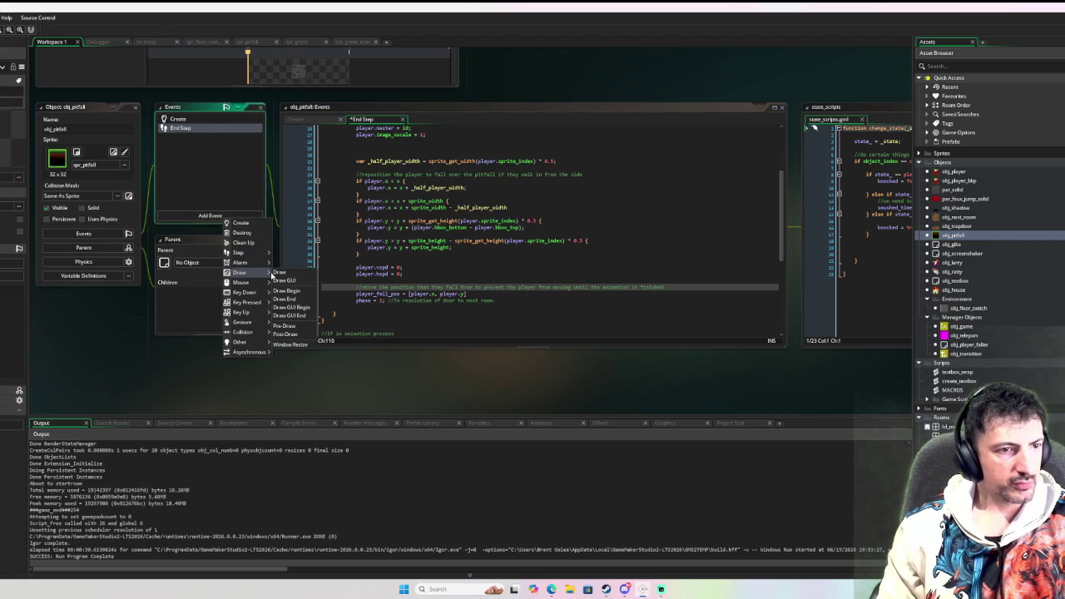
Add a Draw event to obj_pitfall with draw_self(); followed by a draw_set_colour(c_lime) line
click(280, 273)
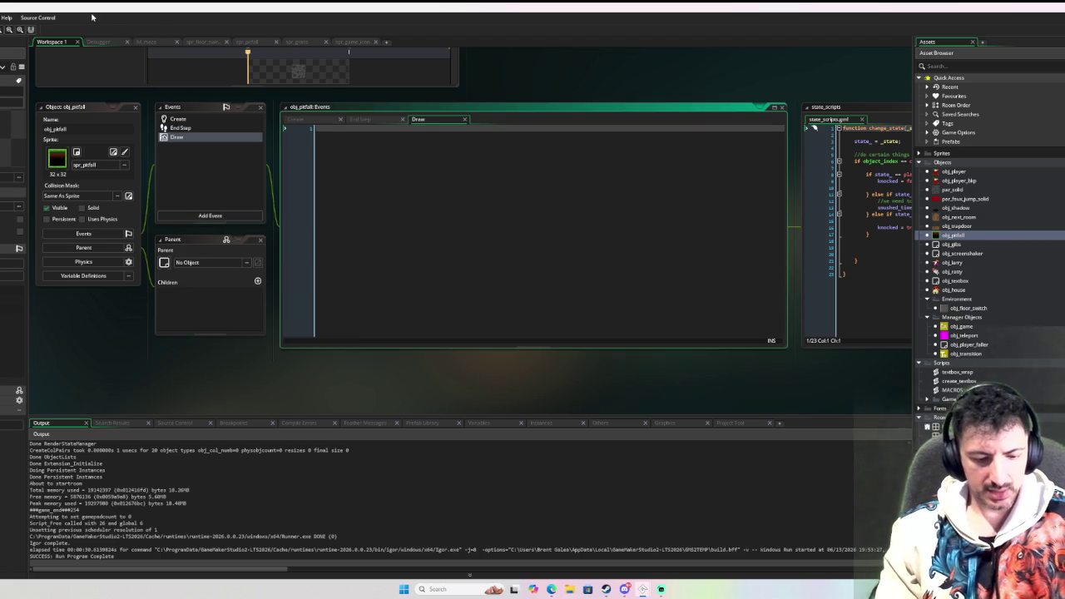
text(draw_self()
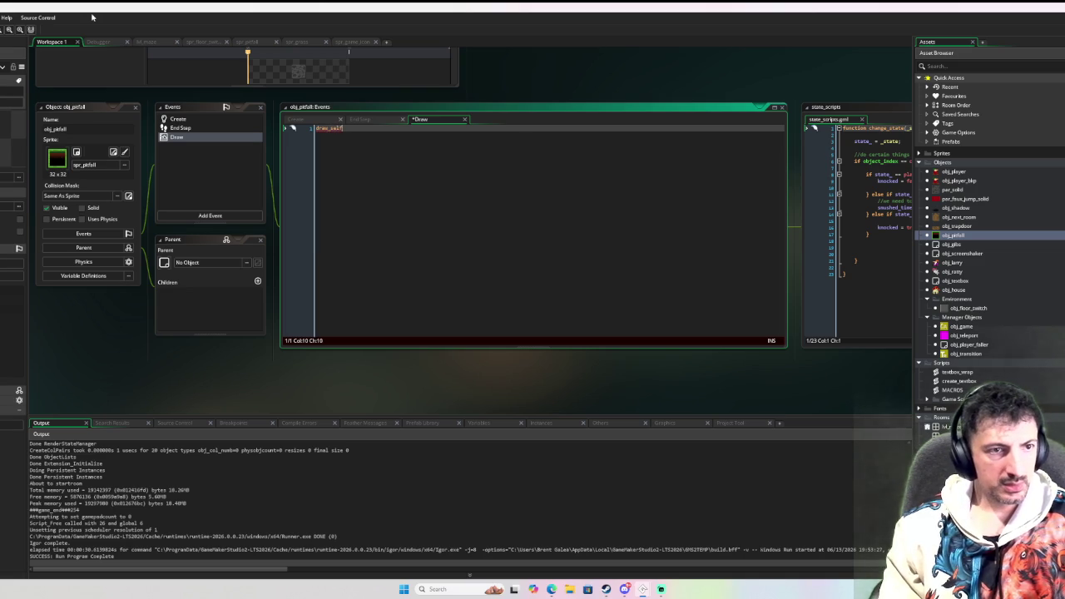
text();)
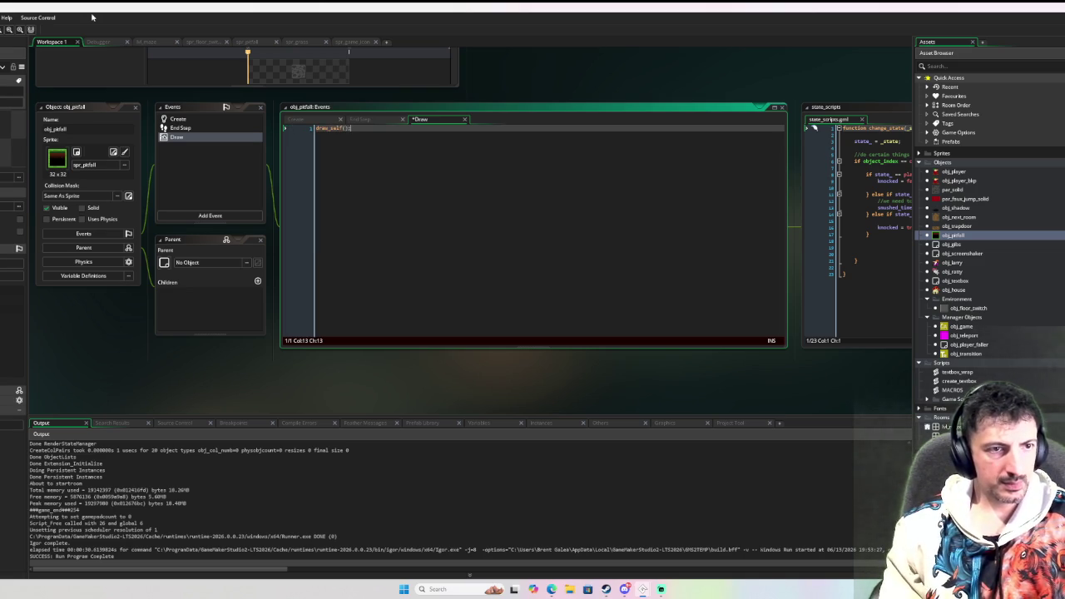
key(Return)
key(Return)
text(draw_set_co)
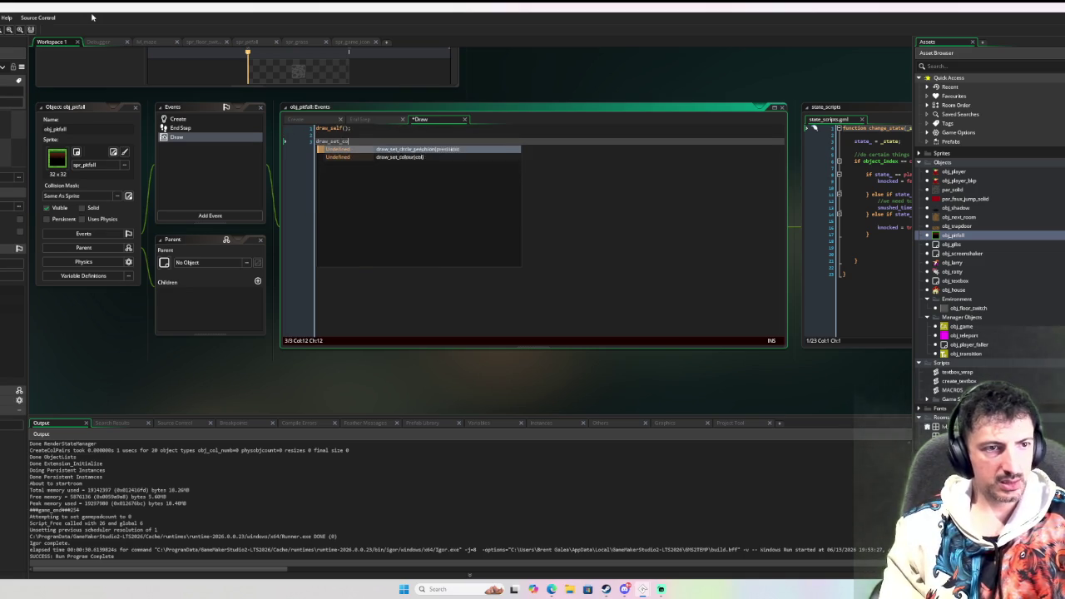
text(lour c)
text(c_lime)
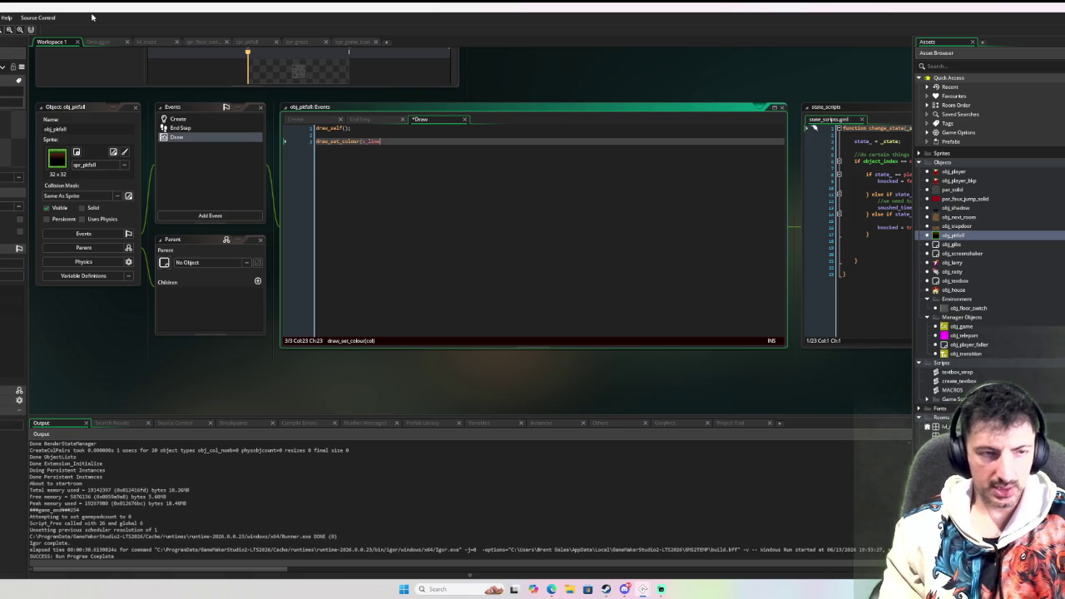
text();)
Add draw_line(bbox_left, bbox_top, bbox_left, bbox_bottom); and duplicate it with Ctrl+D
key(Return)
text(draw_)
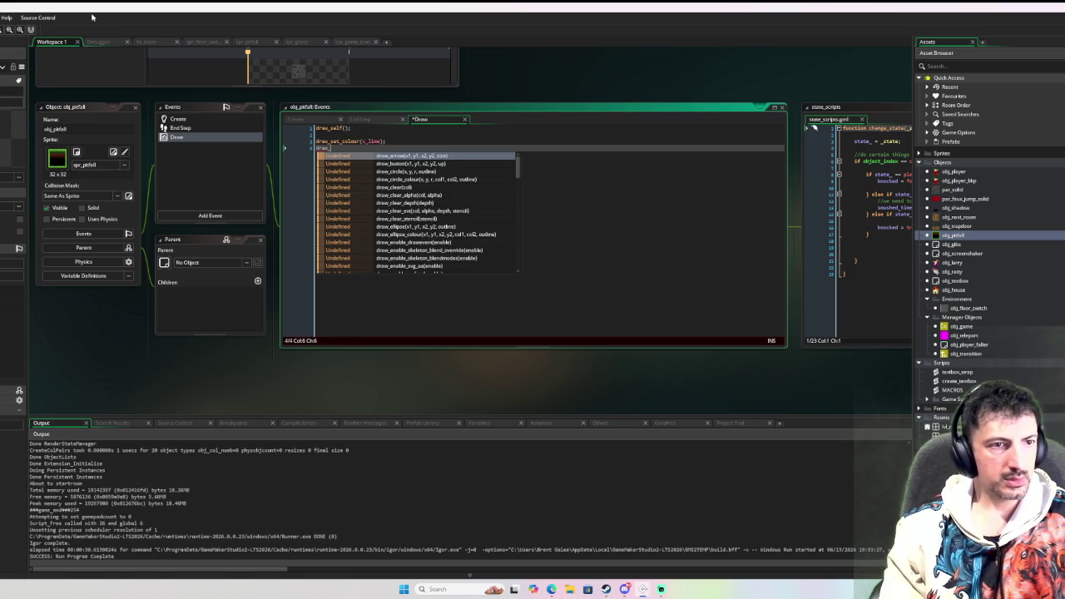
text(line()
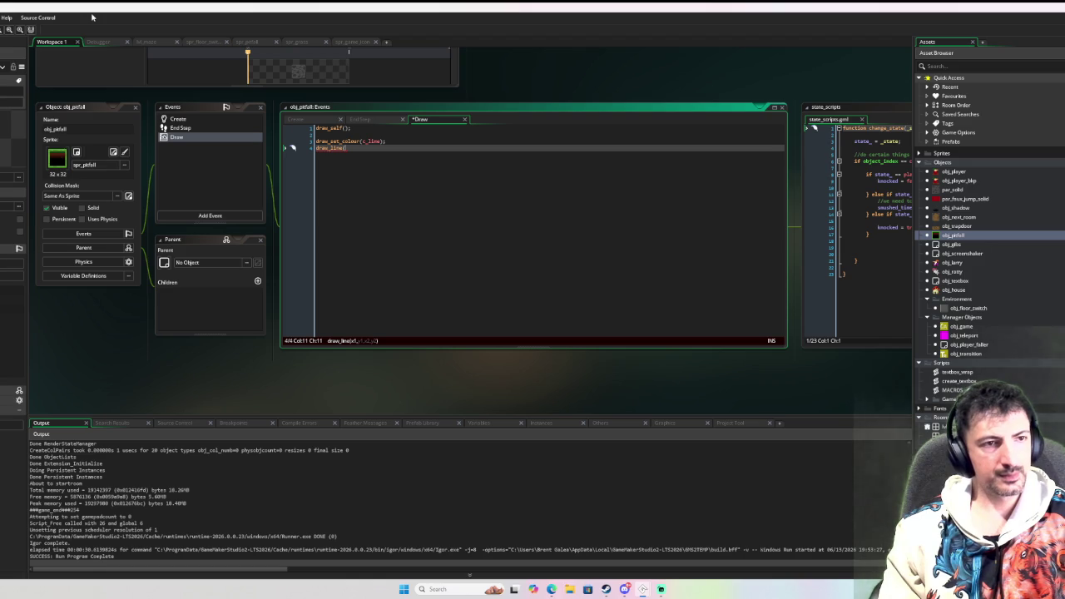
text(bbox_)
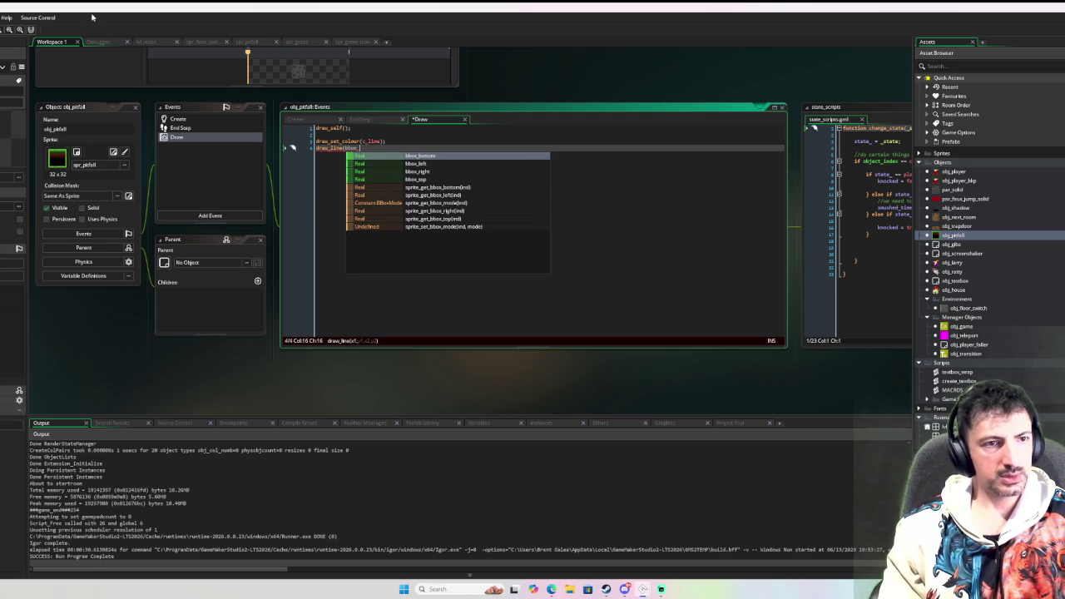
text(left)
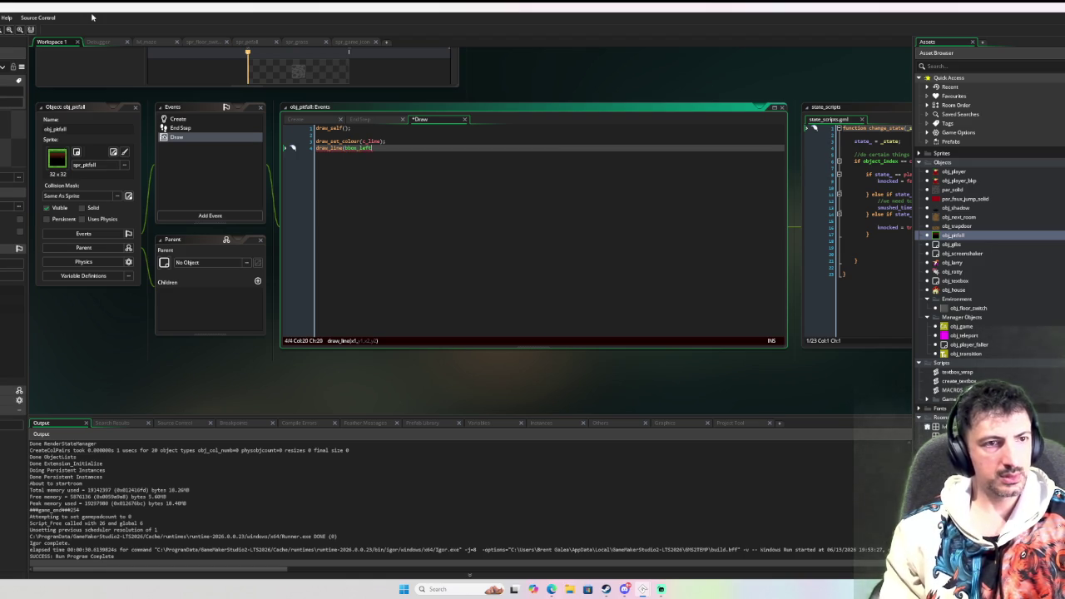
text(, bbox_)
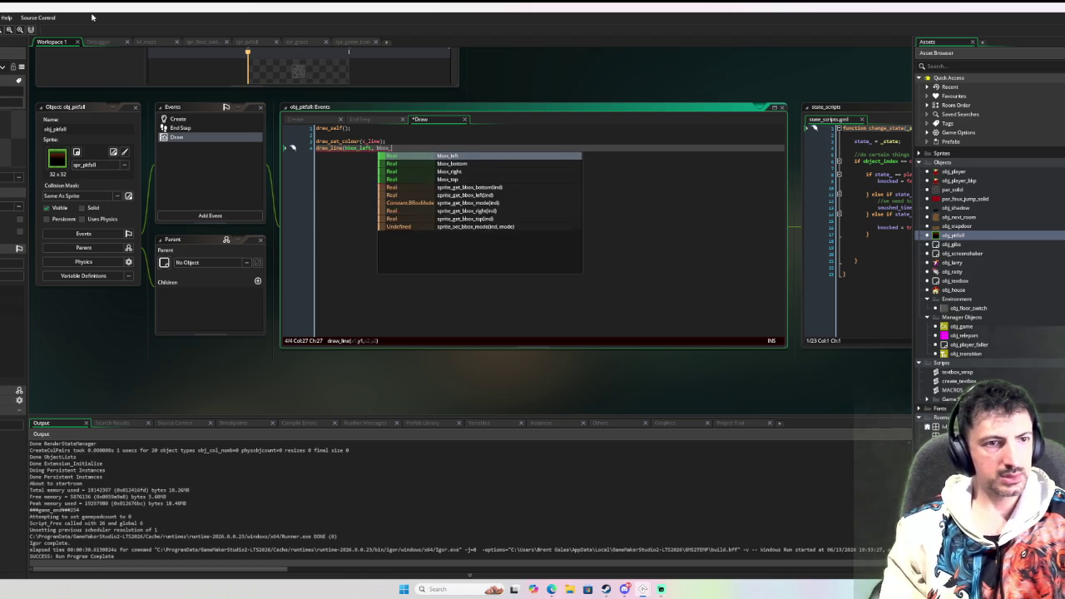
text(top, bbo)
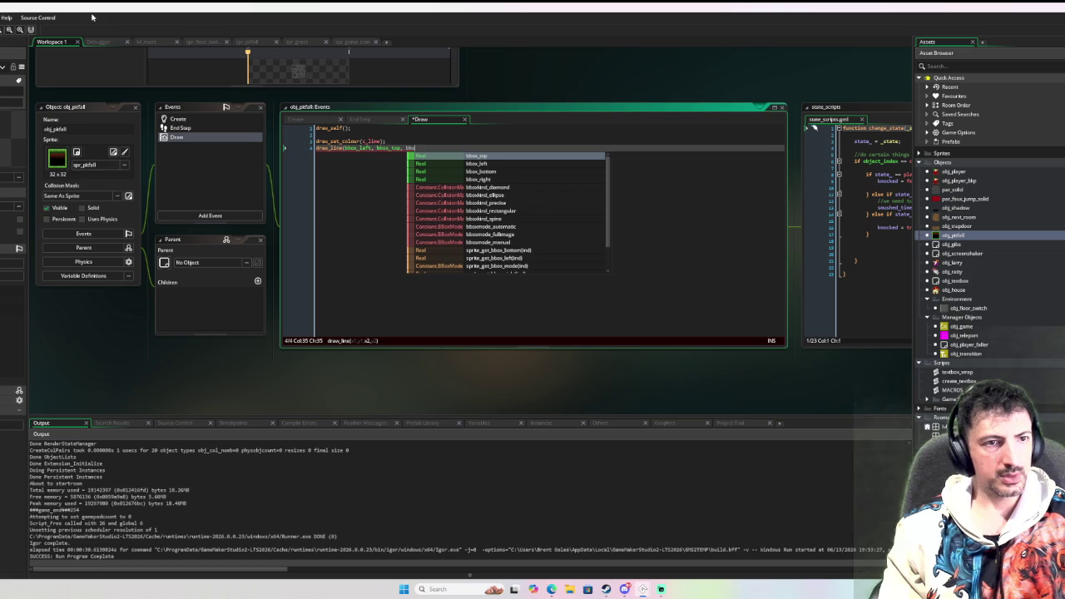
text(x_left, bbox_left, bbo)
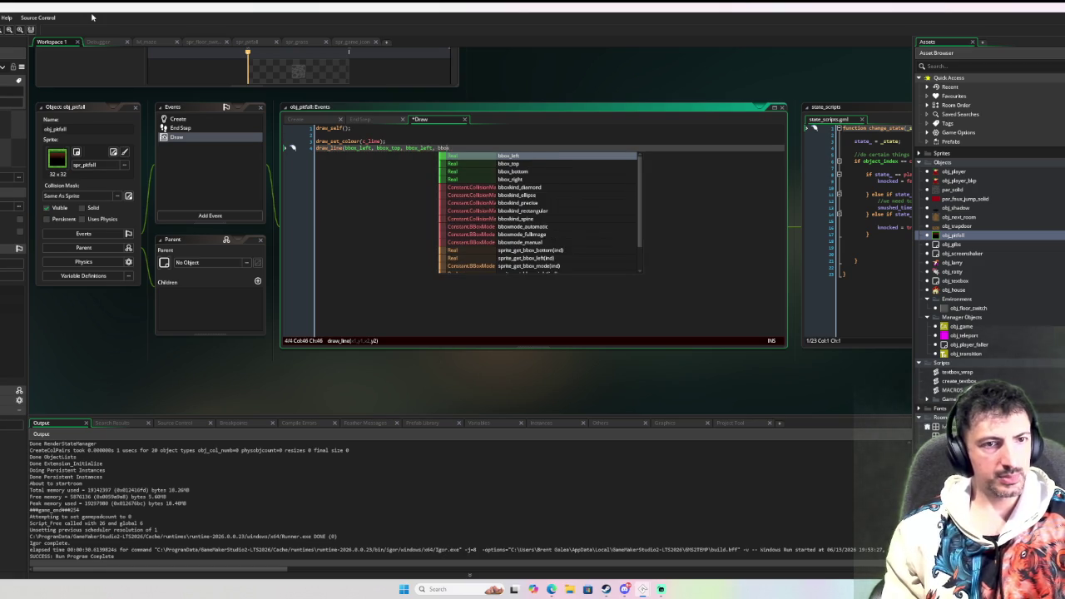
key(Down)
key(Down)
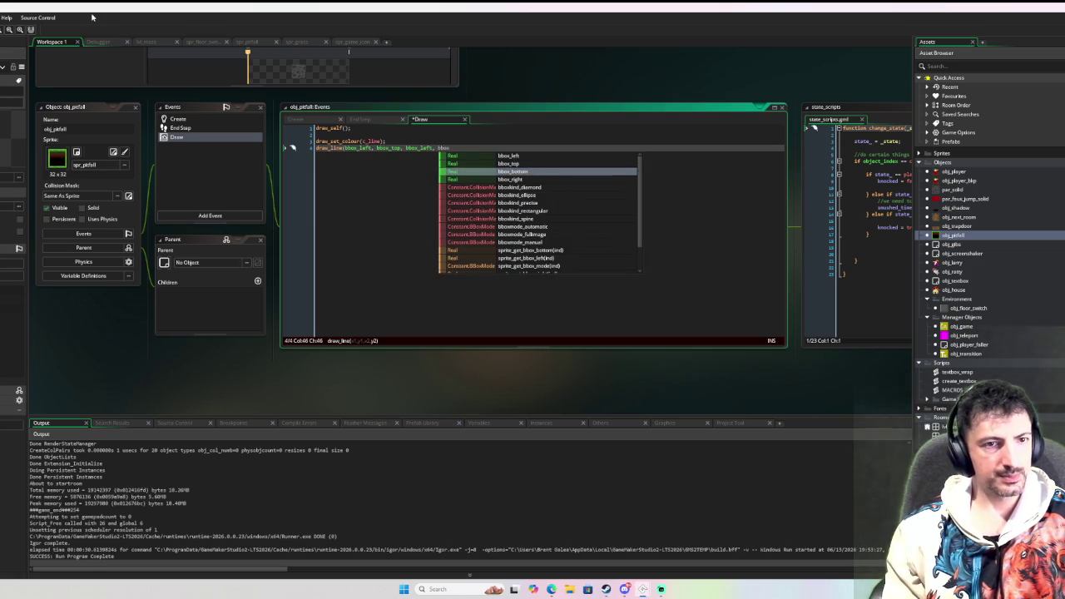
key(Return)
text())
key(ctrl+d)
key(ctrl+d)
key(ctrl+d)
key(Up)
key(Up)
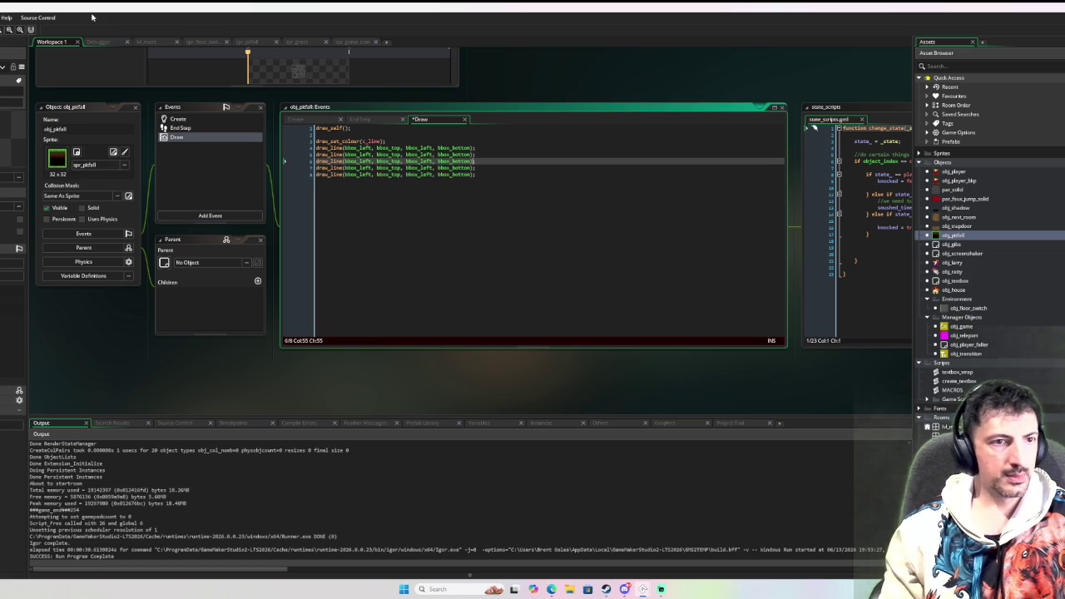
Edit the line-5 draw_line call so it traces the box's right edge using bbox_right
double_click(371, 154)
text(right)
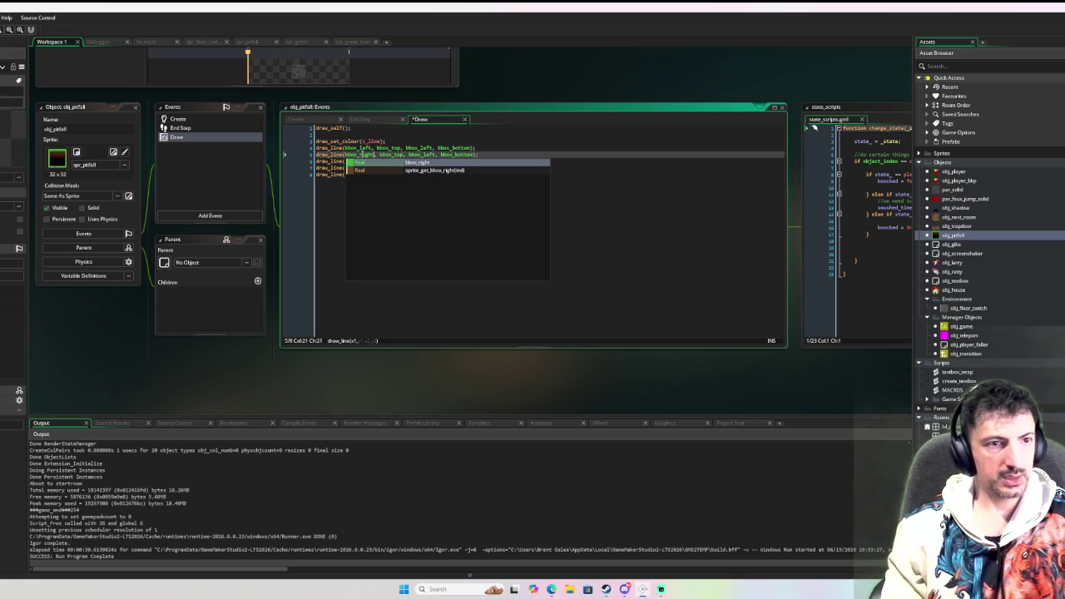
click(361, 154)
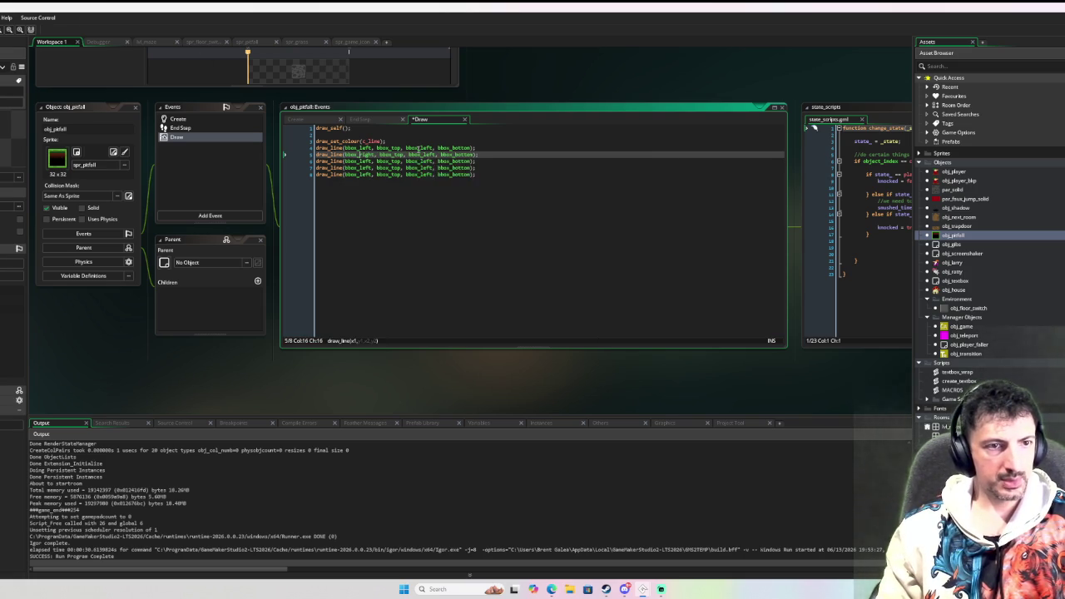
double_click(426, 153)
text(draw_line(bbox_right, bbox_top, bbox_left, bbox_bottom);)
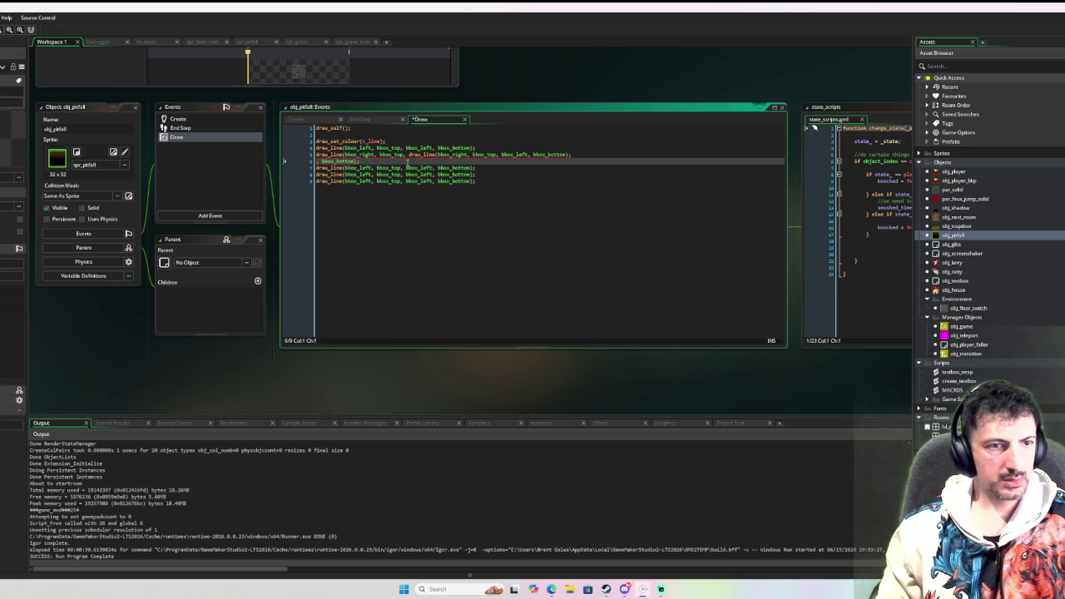
key(ctrl+z)
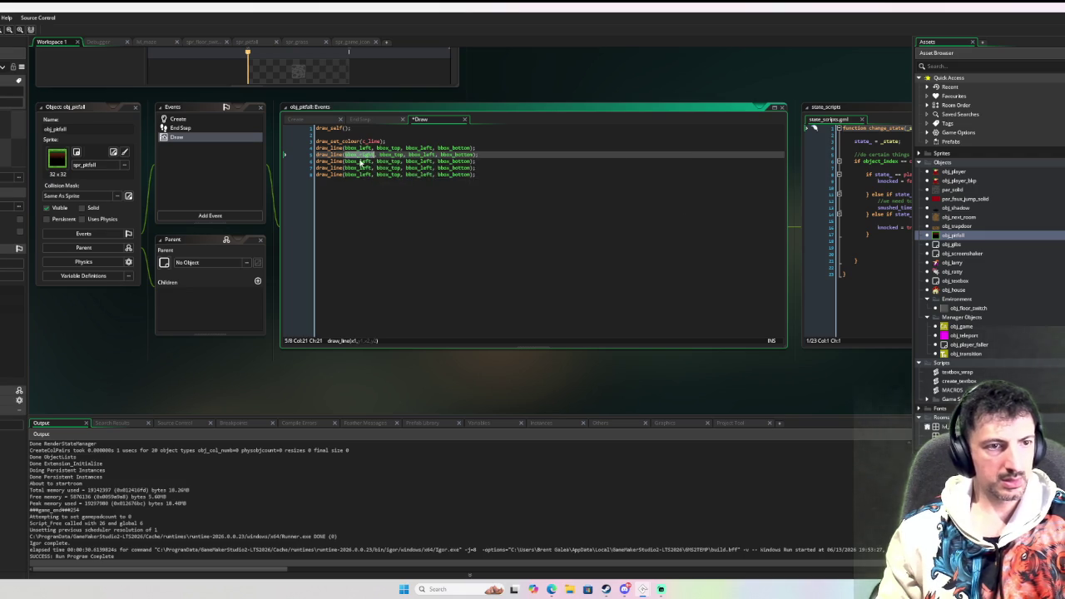
key(ctrl+c)
double_click(420, 154)
key(ctrl+v)
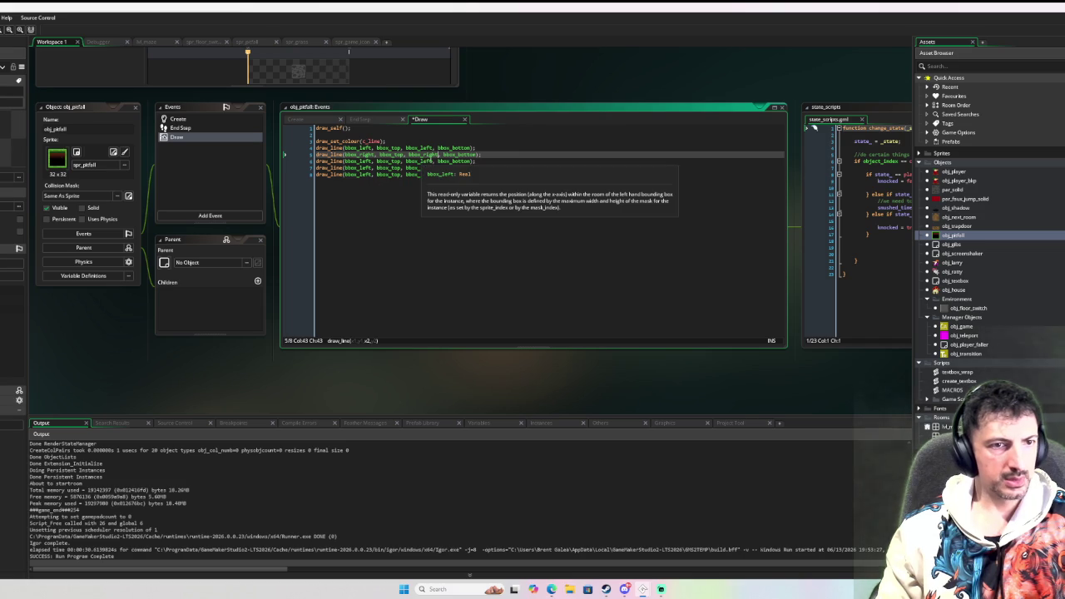
Rewrite the line-6 and line-7 draw_line arguments with bbox_right, bbox_top and bbox_bottom for the remaining edges
double_click(430, 161)
text(bbox_right)
click(389, 162)
double_click(389, 160)
key(ctrl+c)
double_click(456, 161)
key(ctrl+v)
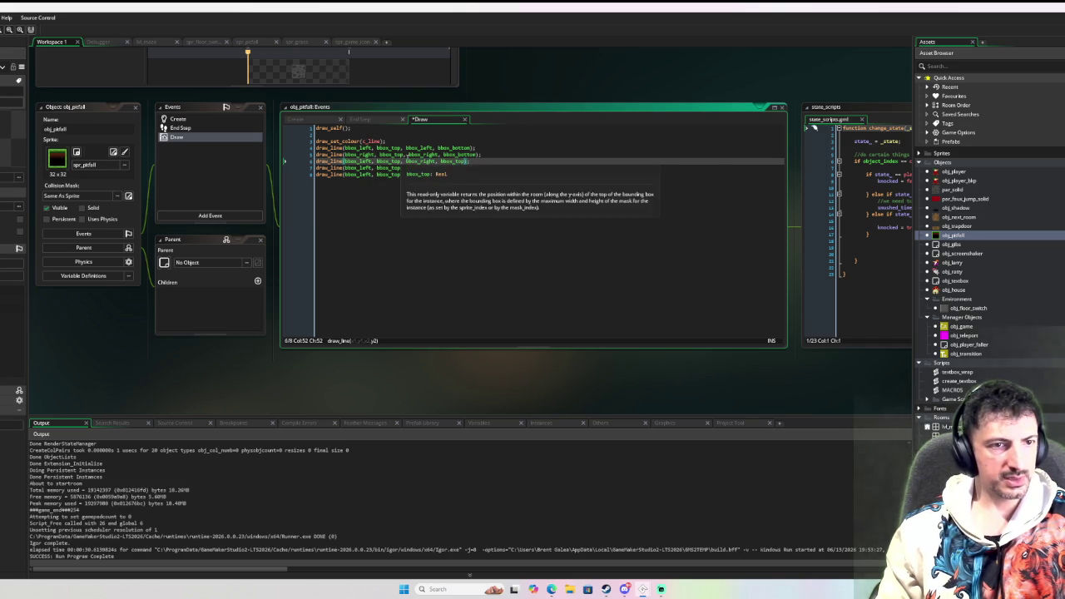
double_click(446, 155)
key(ctrl+c)
double_click(390, 167)
key(ctrl+v)
double_click(419, 153)
text(bbox_right)
double_click(420, 160)
key(ctrl+c)
double_click(423, 167)
key(ctrl+v)
Delete the spare draw_line, add draw_set_colour(c_white); and start a debug run
click(495, 174)
drag(494, 174, 497, 168)
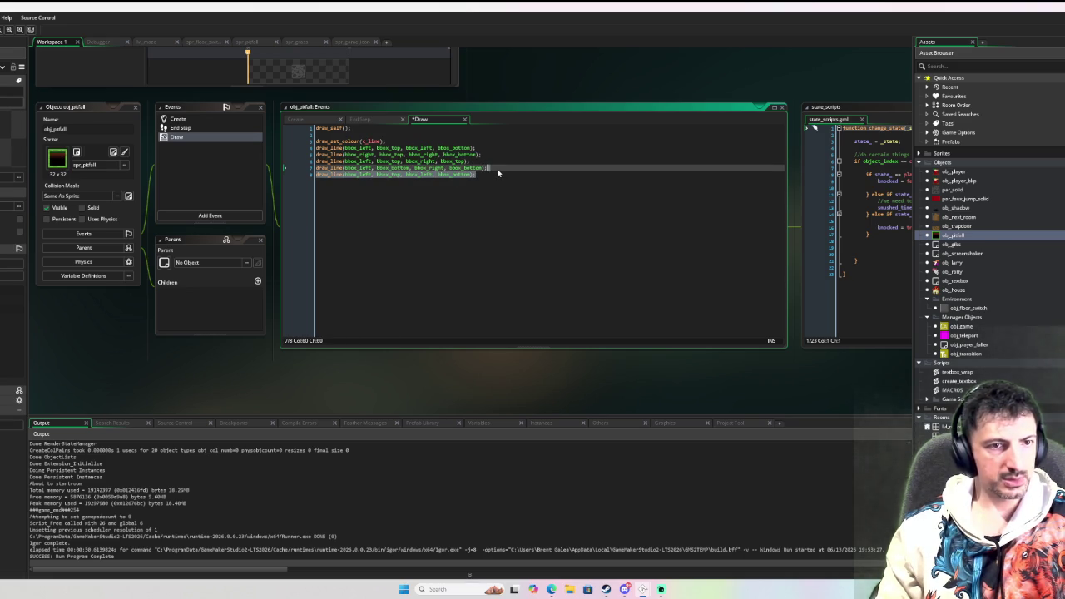
key(Delete)
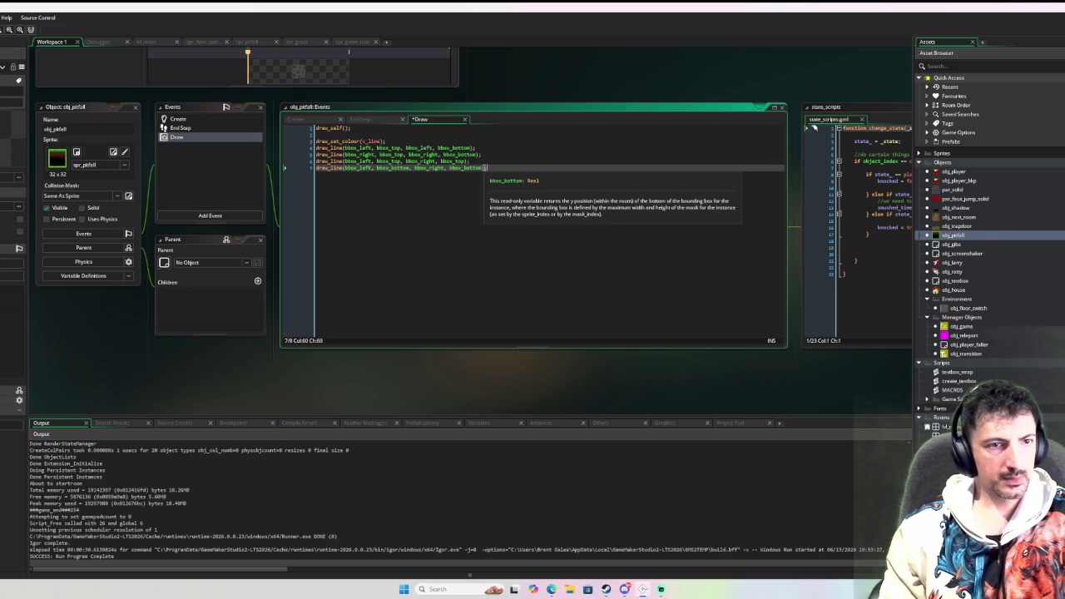
key(Return)
text(draw_)
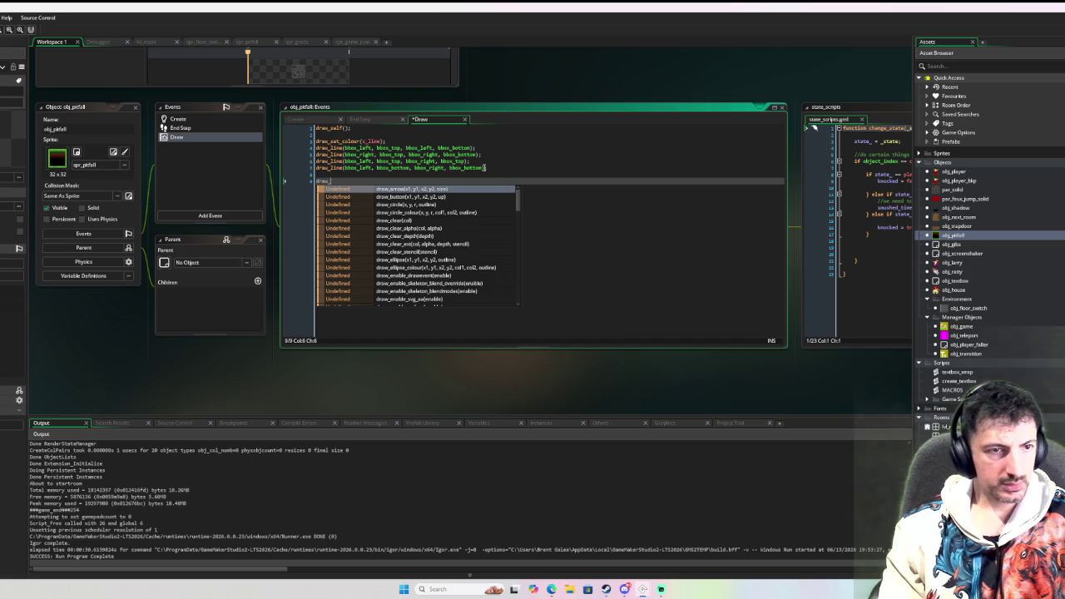
text(set_co)
key(Down)
key(Return)
text(c)
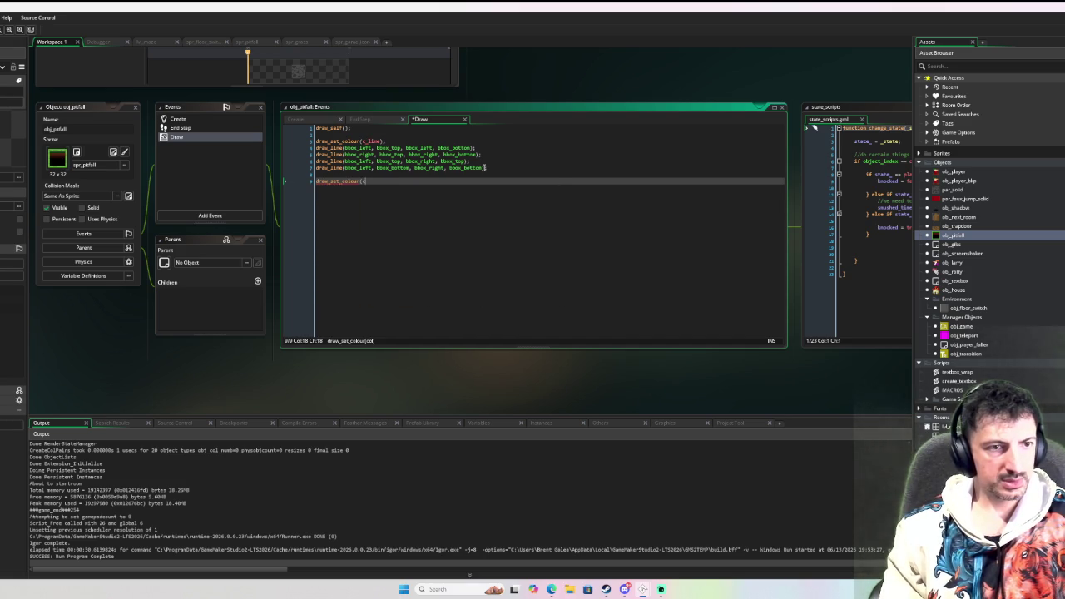
text(_white);)
key(Return)
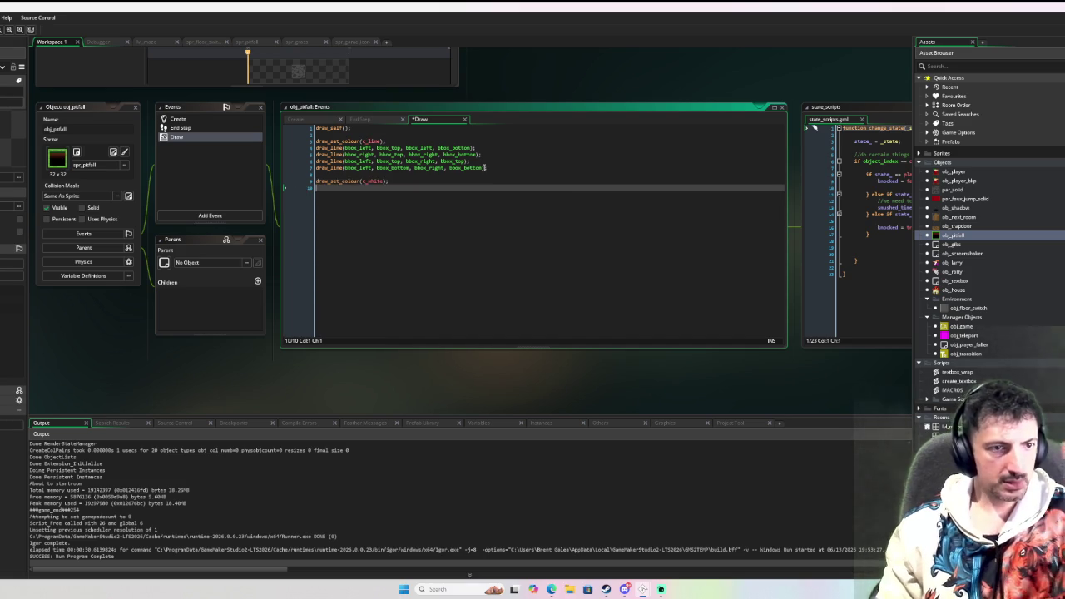
key(F6)
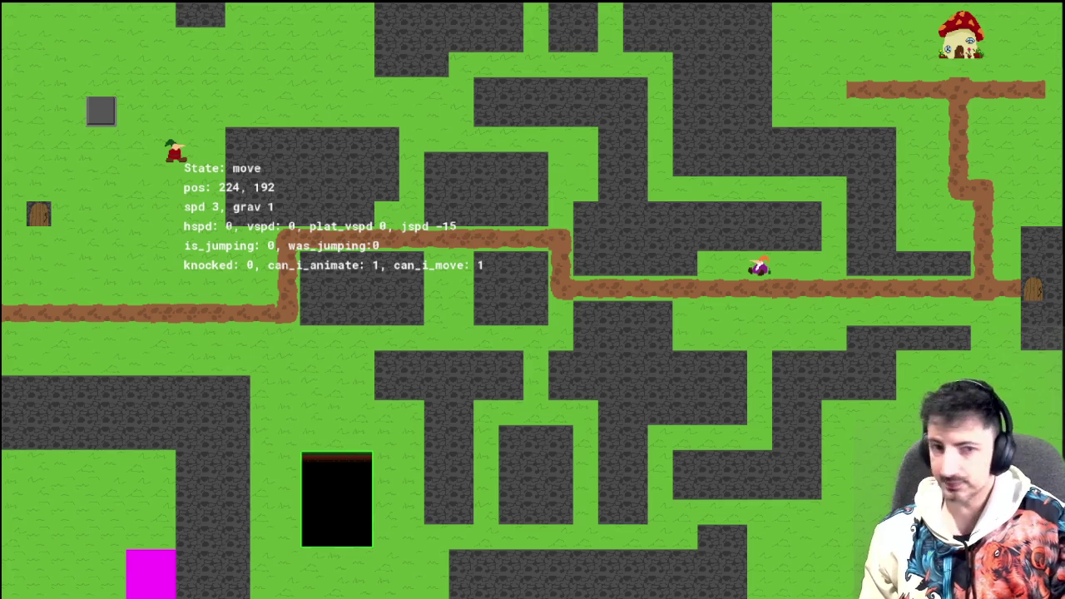
Walk the player down and right to the pit, nudge along its edge, then close the game
key(Down)
key(Right)
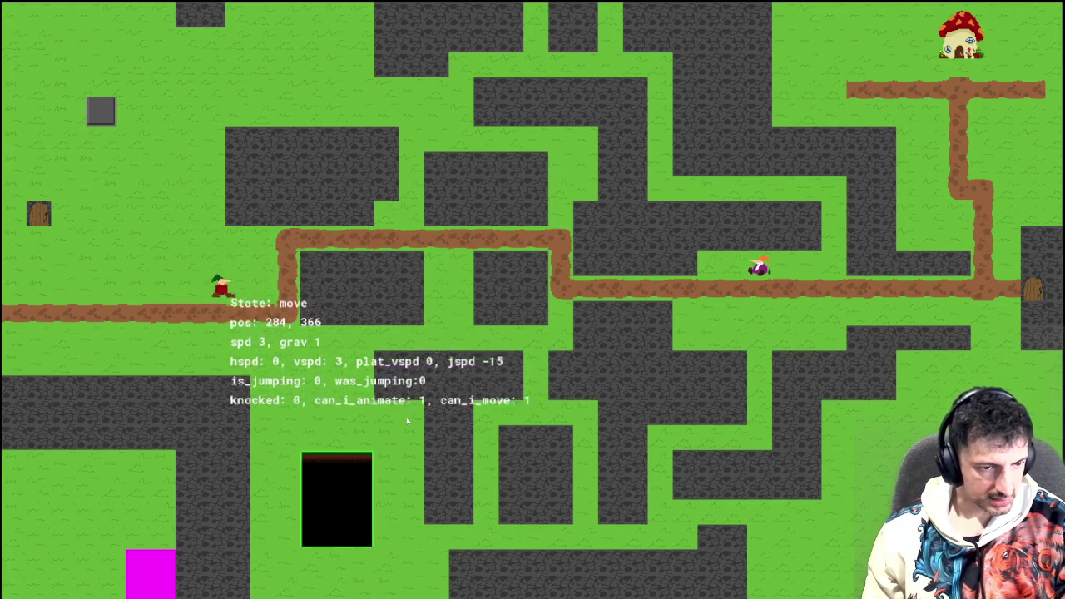
key(Down)
key(Right)
key(Down)
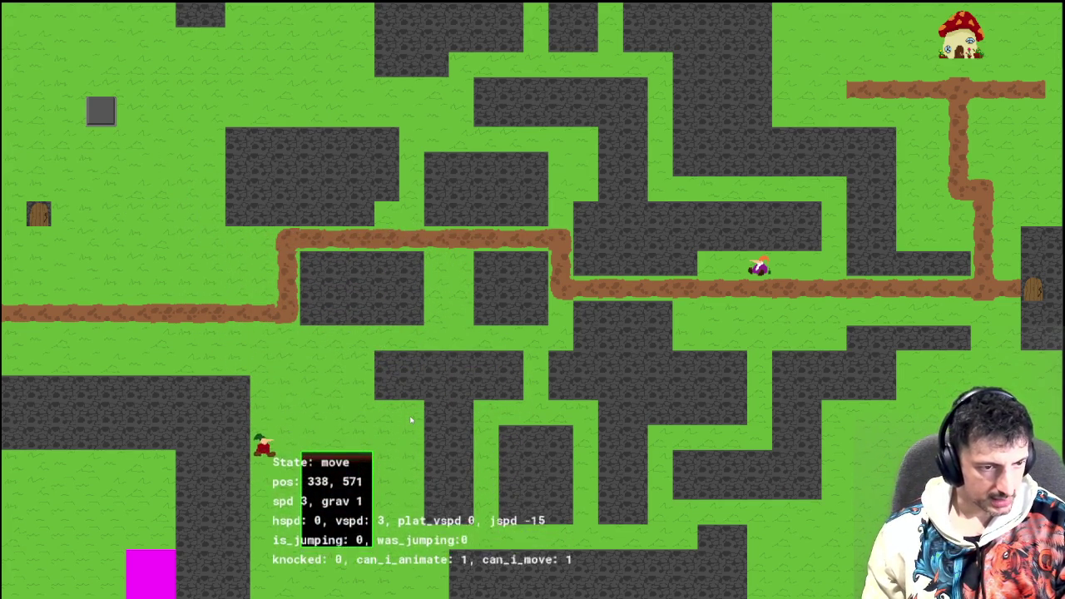
key(Right)
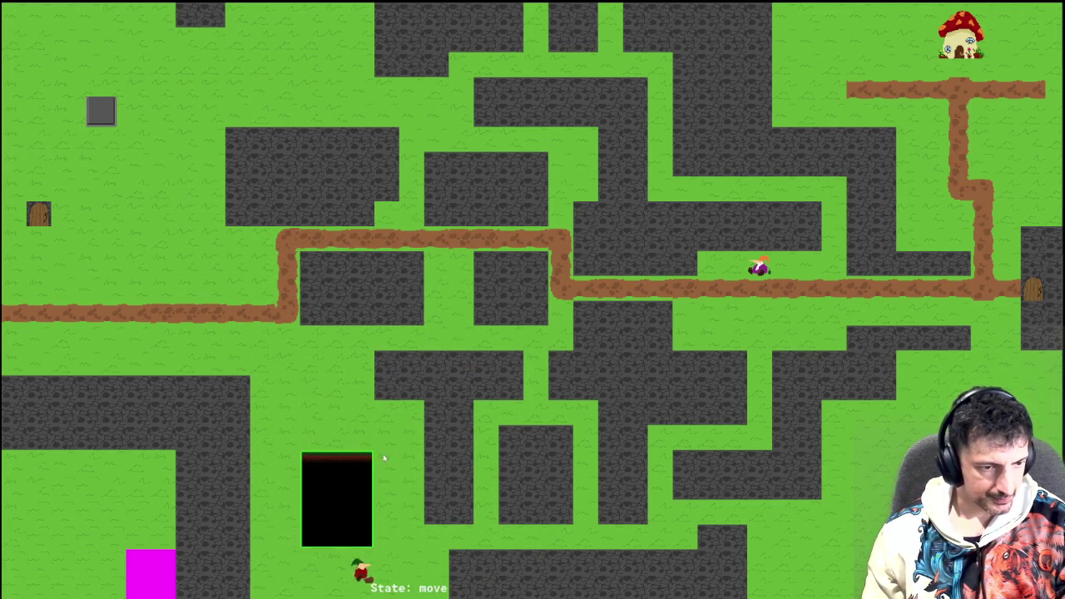
key(Up)
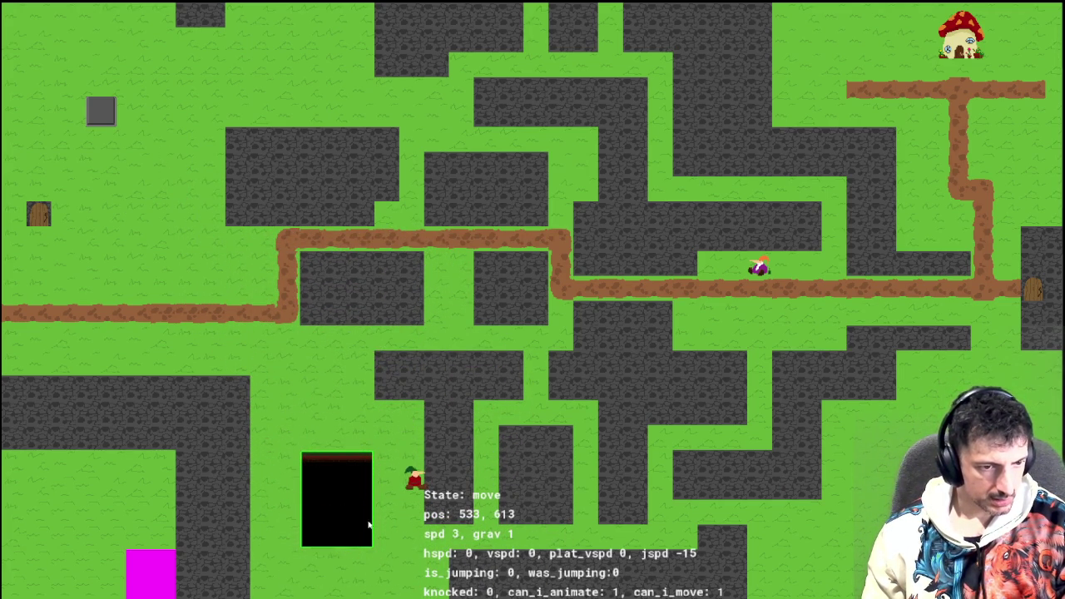
key(Left)
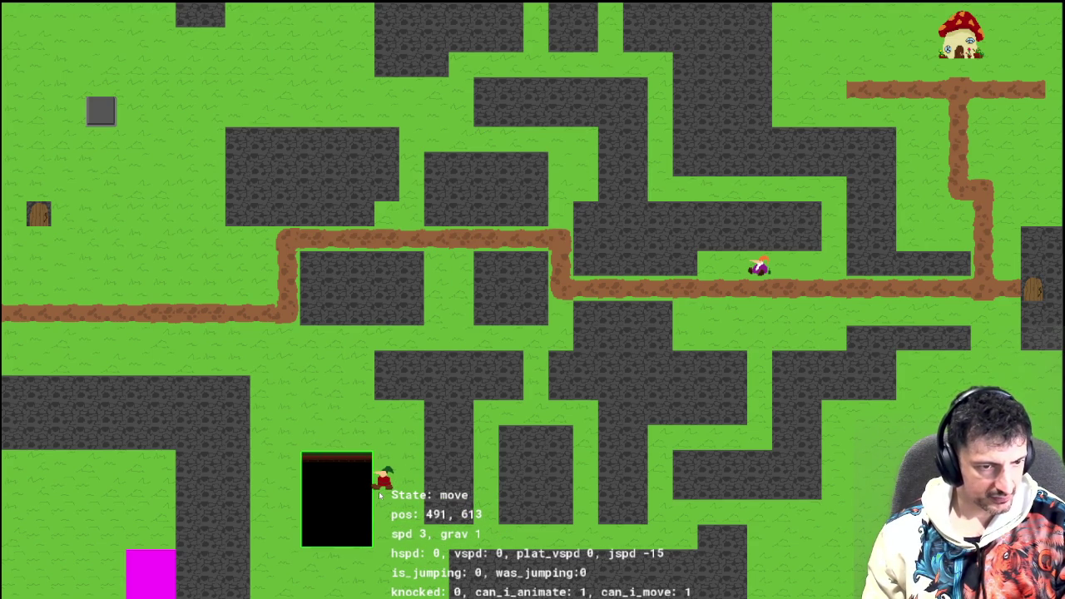
key(Left)
key(Left)
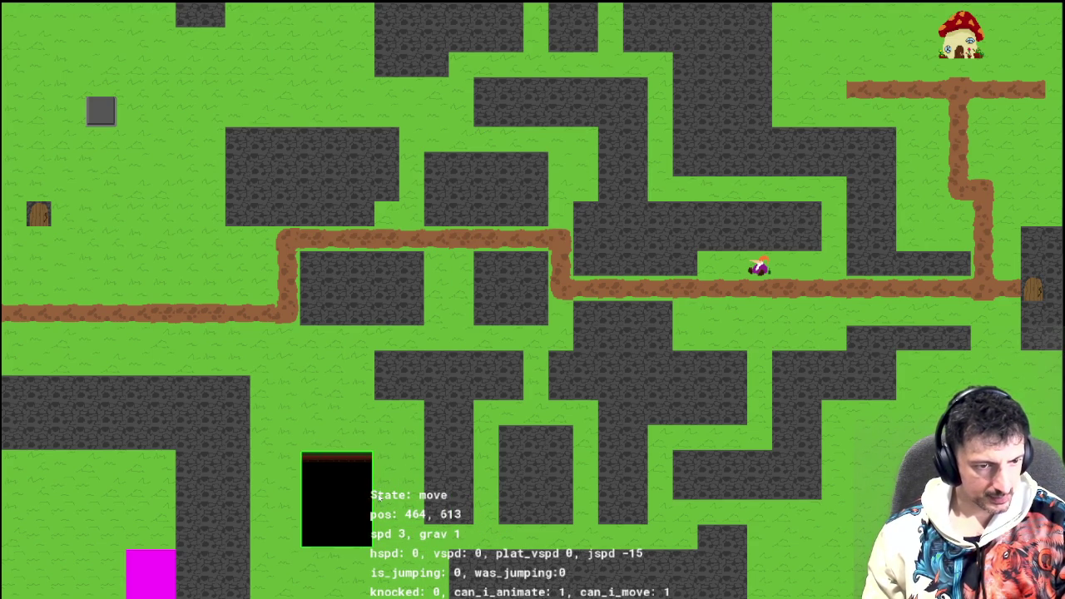
key(Right)
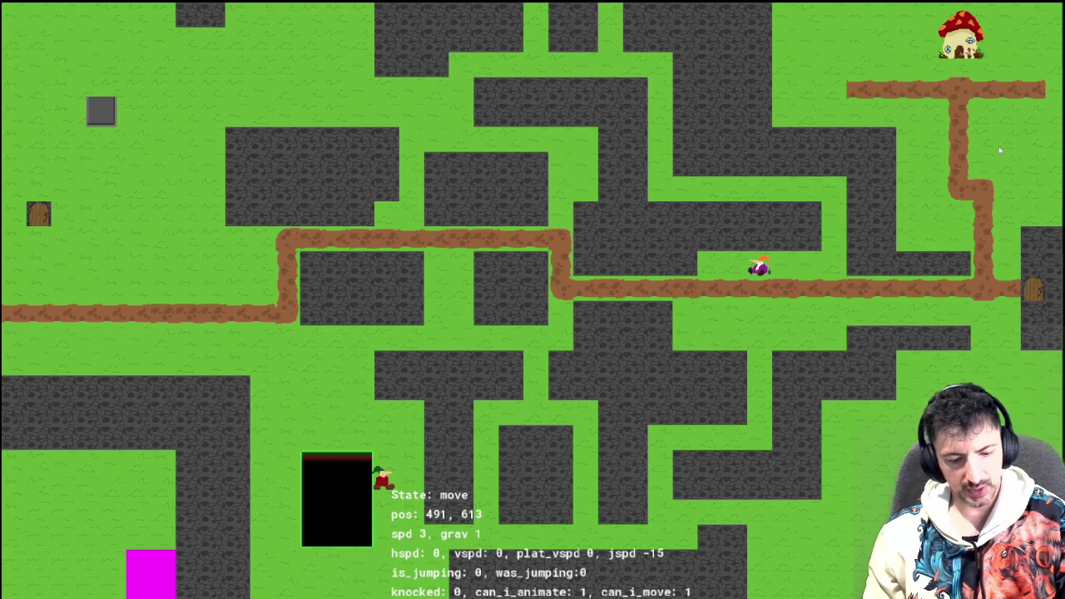
key(Escape)
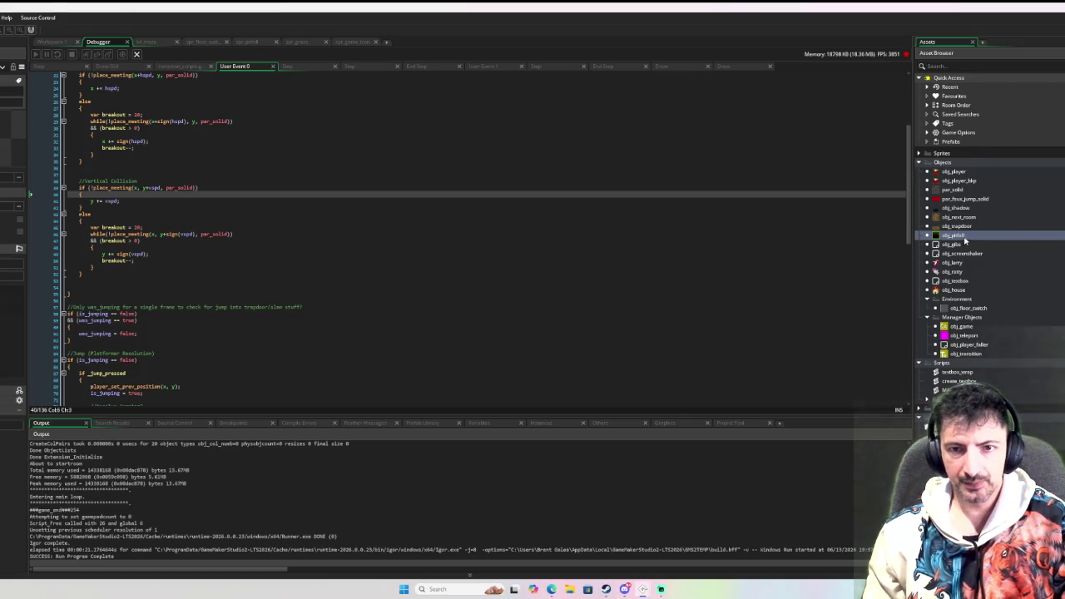
Open the spr_pitfall sprite and expand its Collision Mask settings
click(919, 154)
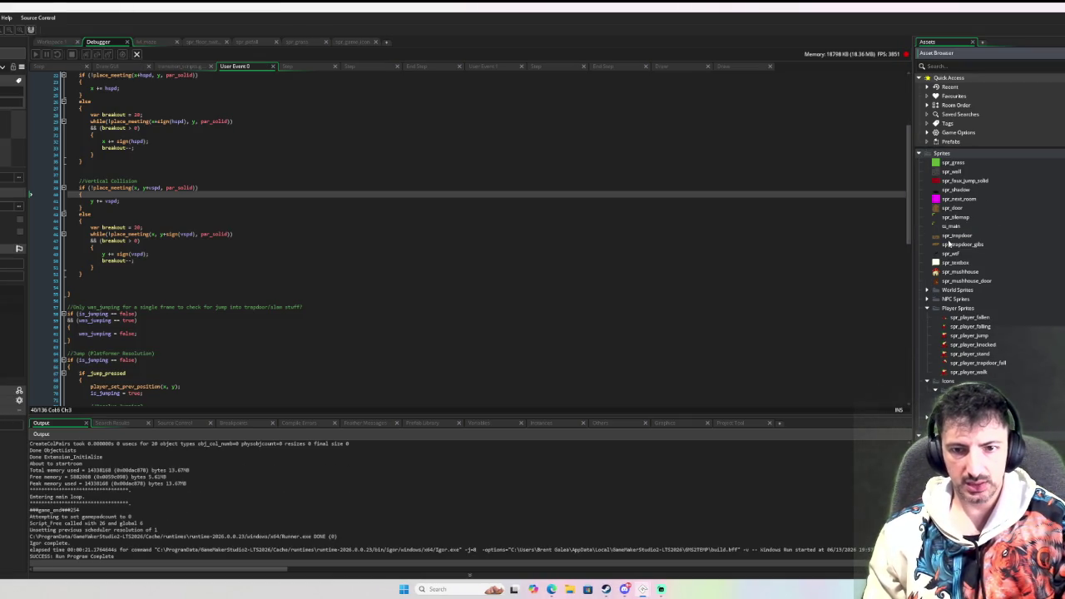
click(52, 42)
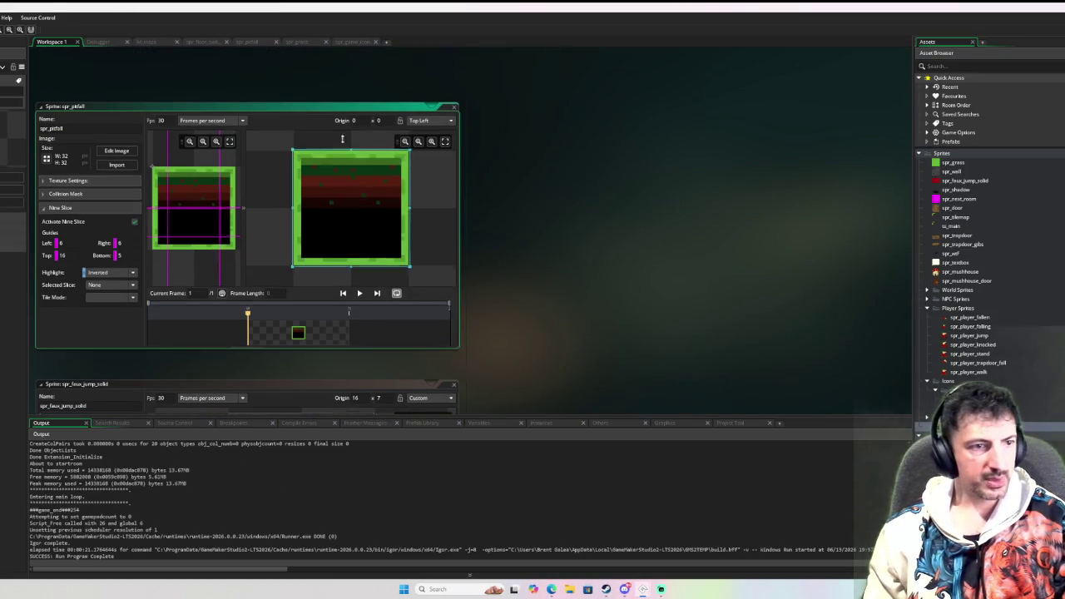
click(58, 195)
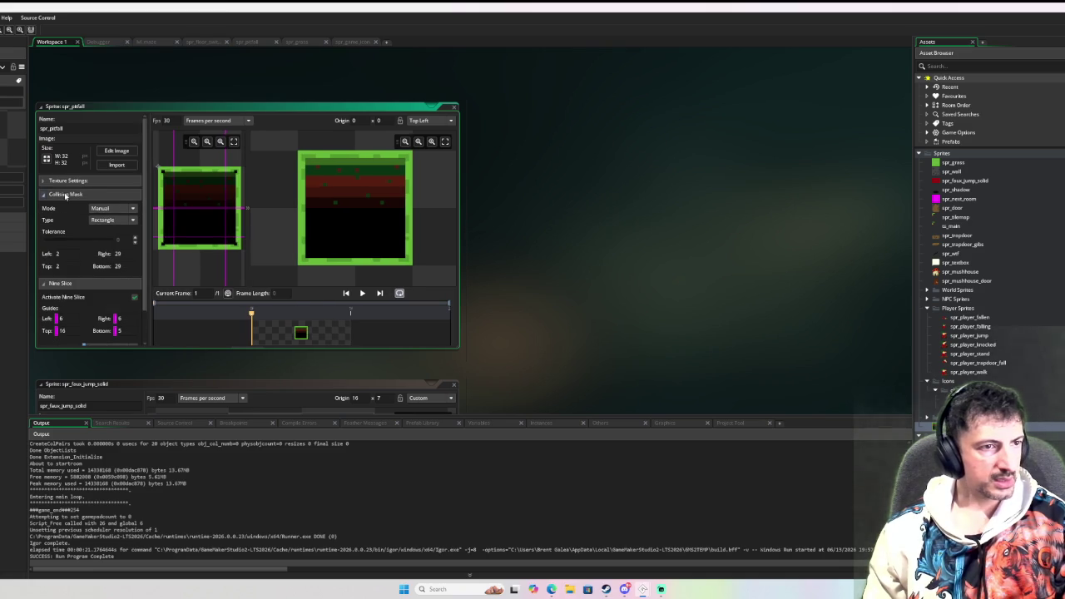
Drag the mask corners inward to Left 4, Top 4, Right 27, Bottom 27 and launch a debug run
drag(164, 172, 169, 175)
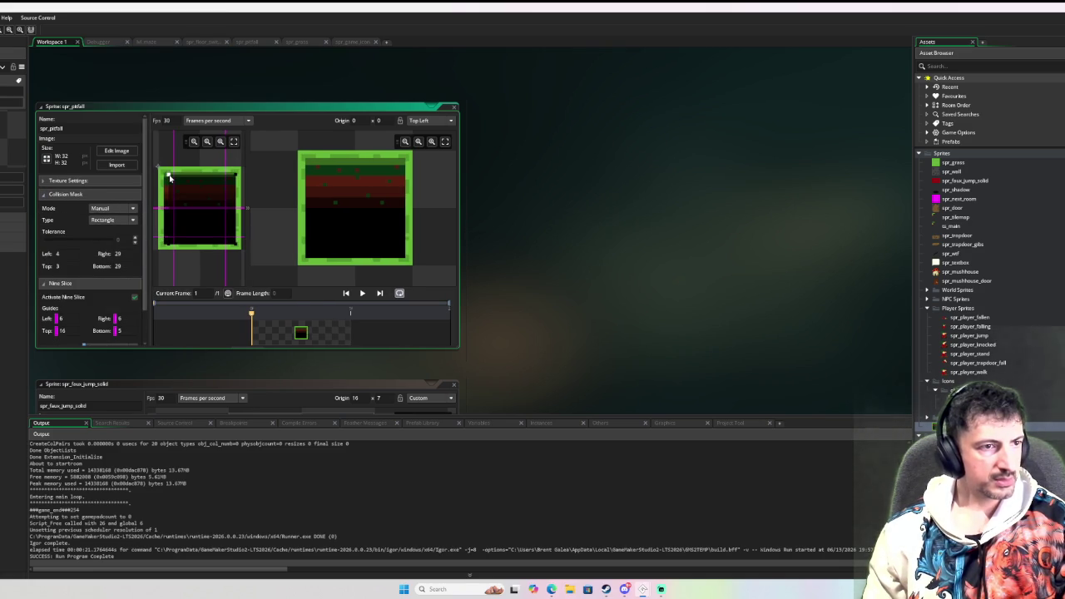
drag(164, 239, 168, 239)
drag(237, 241, 232, 241)
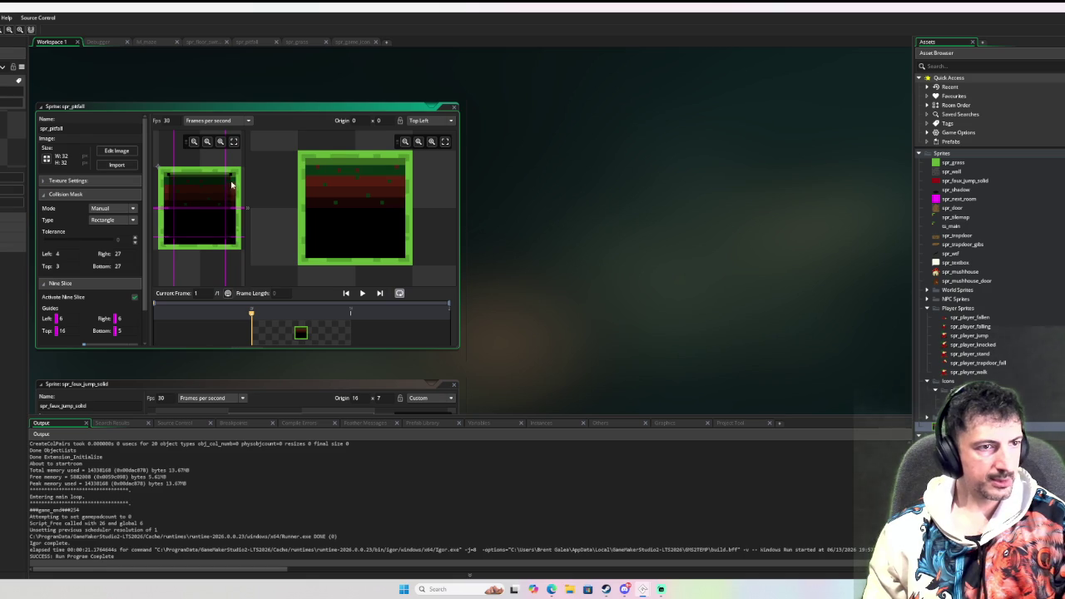
drag(233, 174, 231, 180)
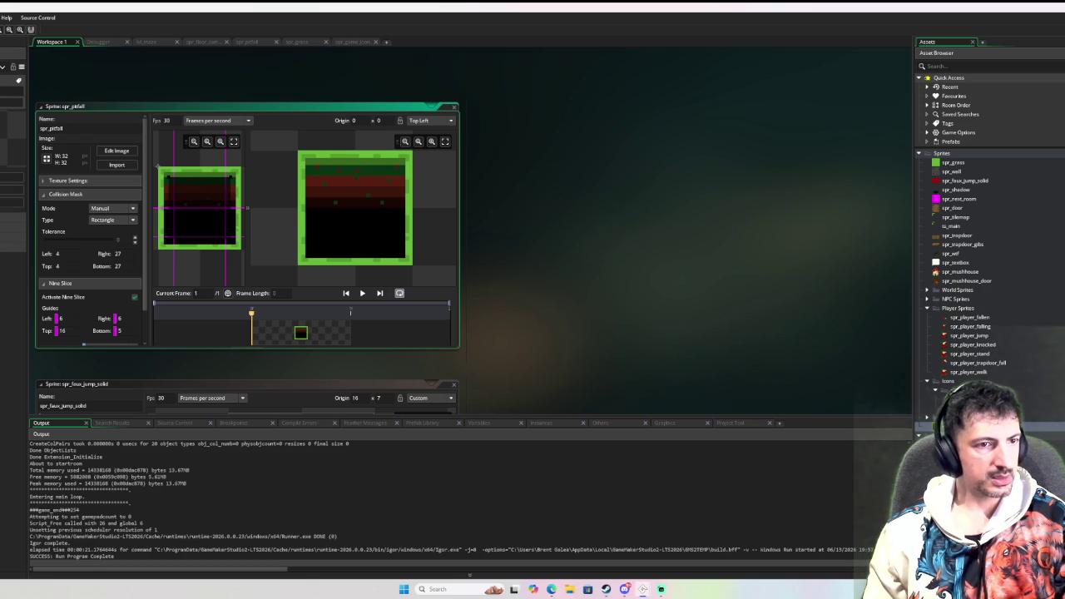
key(F6)
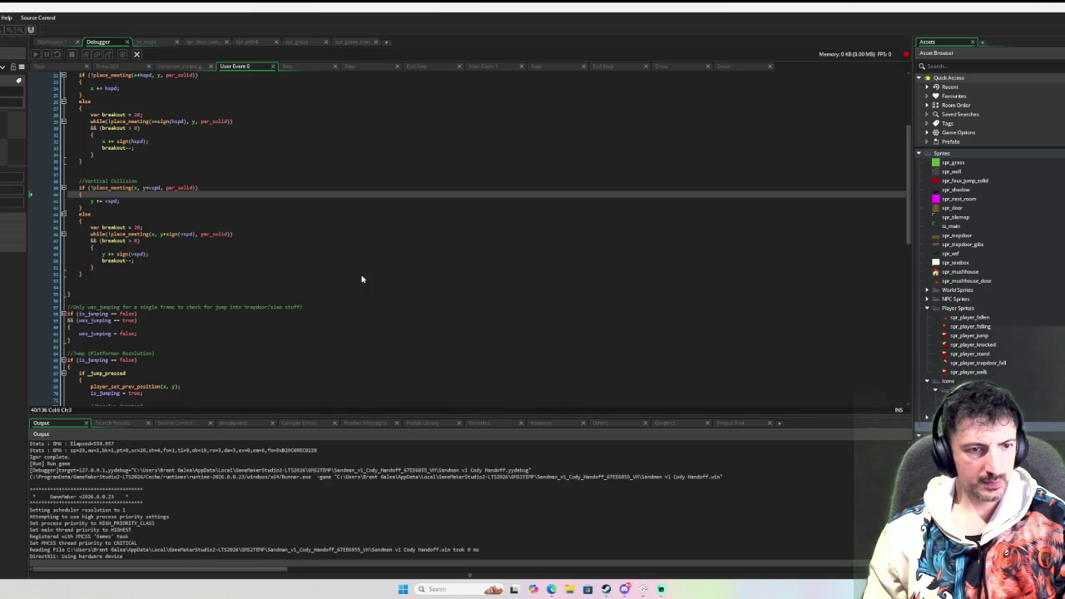
key(Right)
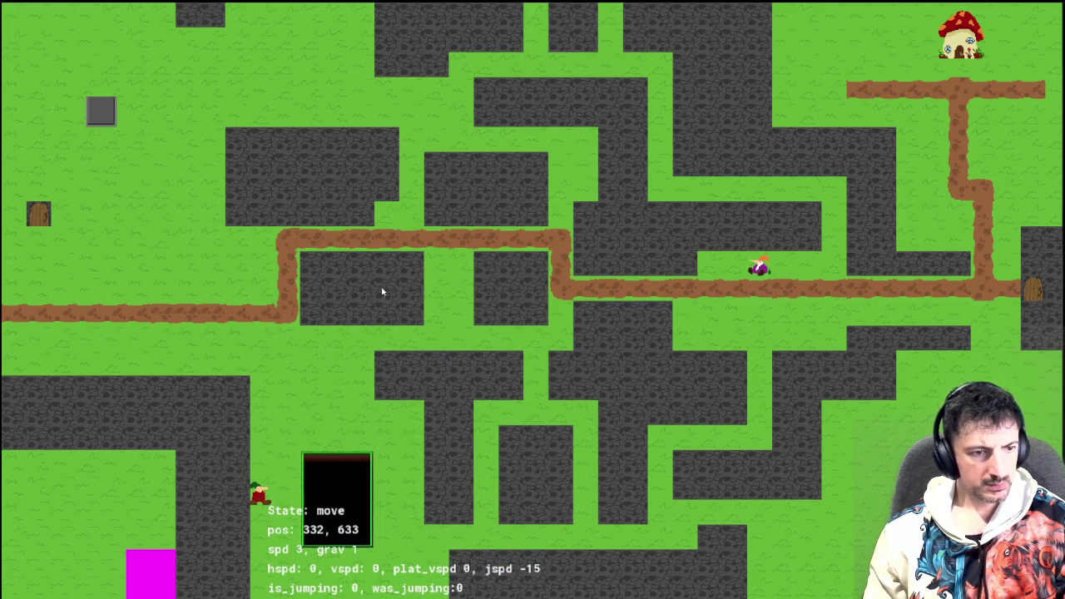
key(Right)
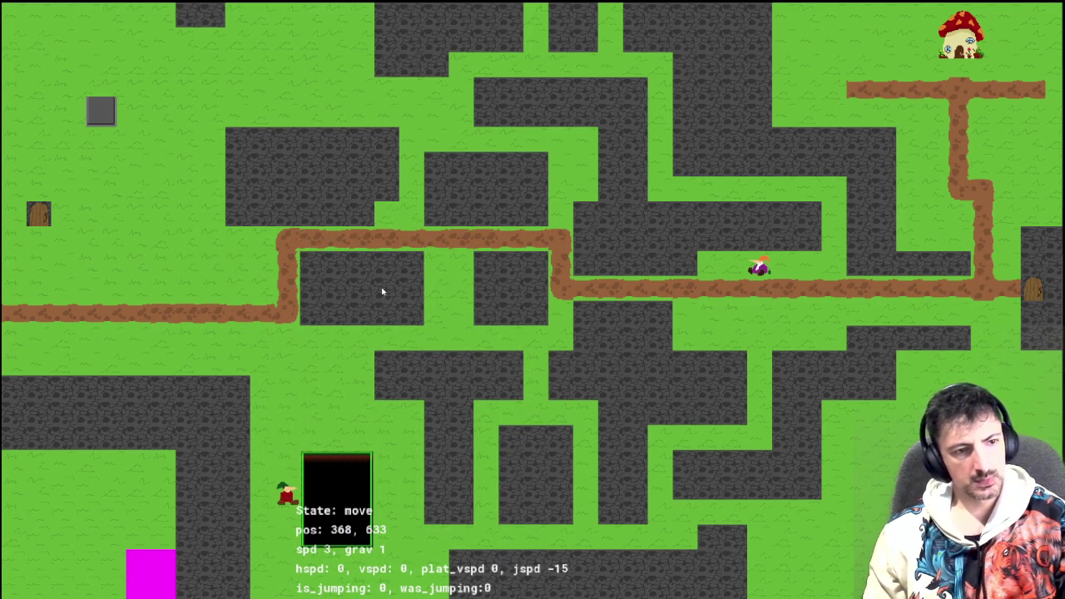
key(Escape)
click(58, 42)
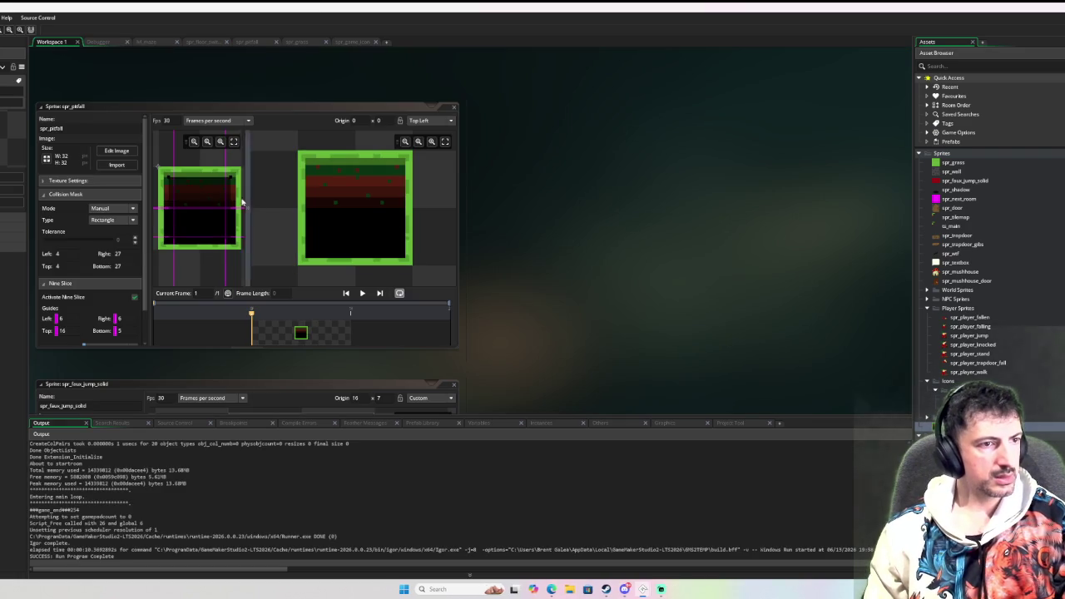
Drag spr_pitfall's mask to Left 5, Top 9, Right 24, Bottom 23 and run the game again
click(169, 185)
drag(169, 178, 172, 191)
mouse_move(171, 240)
mouse_down()
mouse_move(230, 233)
mouse_move(222, 229)
mouse_up()
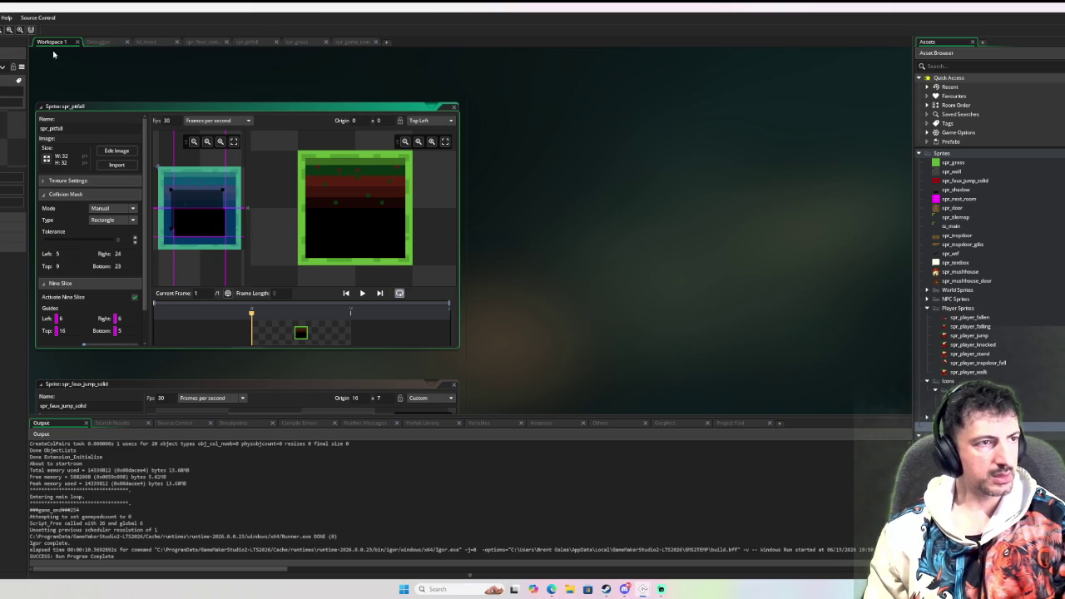
key(F6)
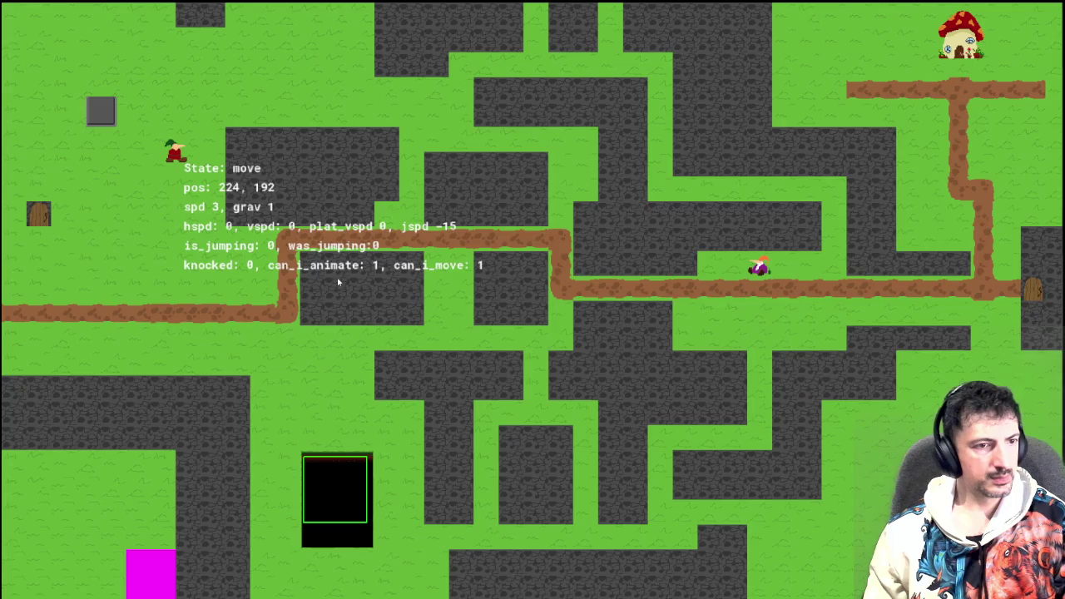
Walk the player down to the pit and back and forth along its side
key(Down)
key(Right)
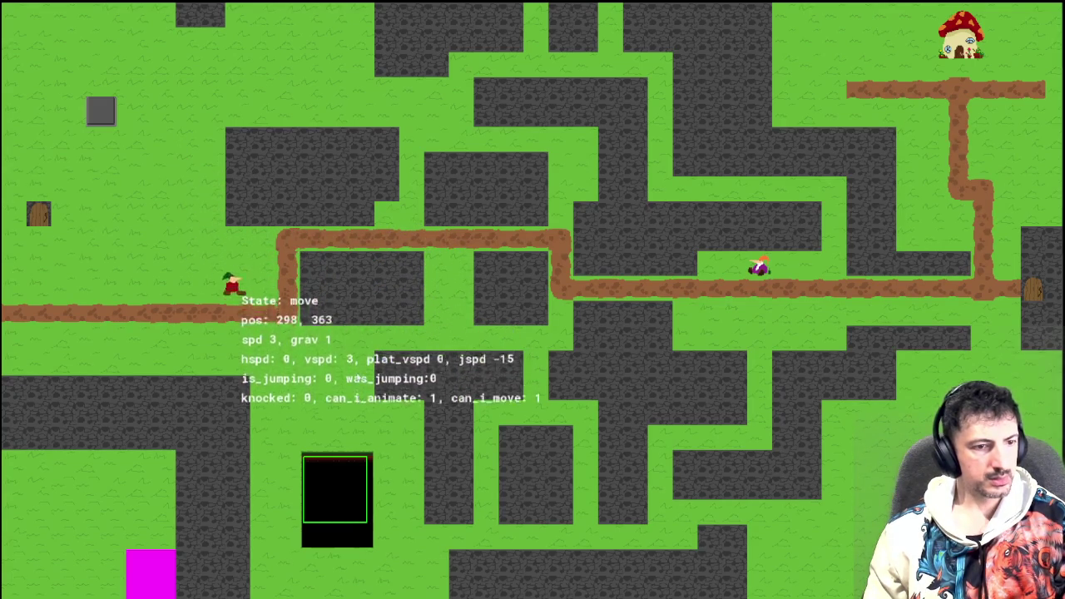
key(Right)
key(Down)
key(Right)
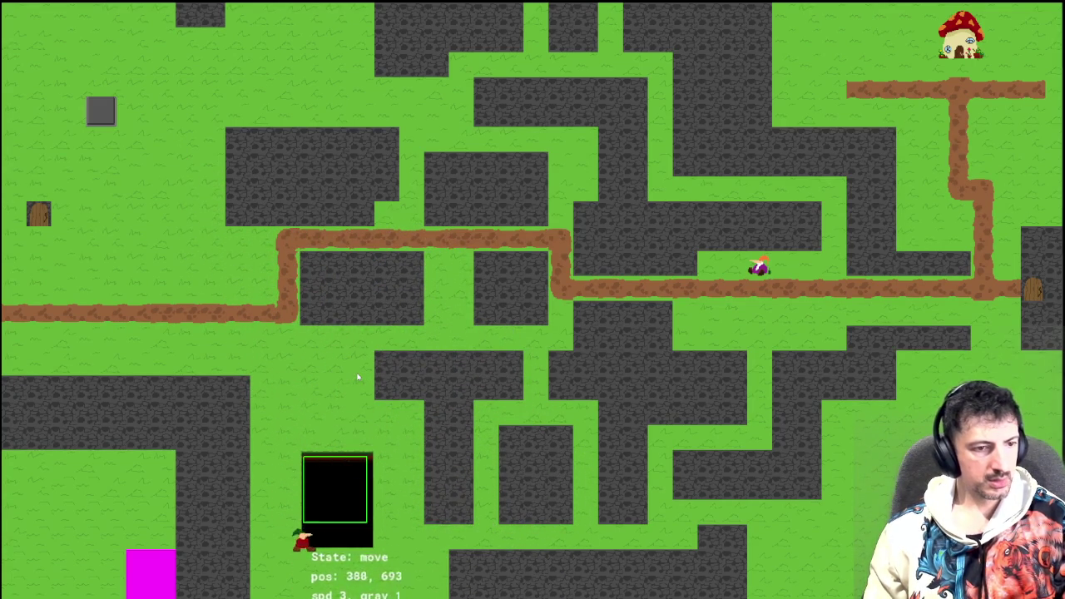
key(Left)
key(Right)
key(Left)
key(Right)
key(Left)
key(Right)
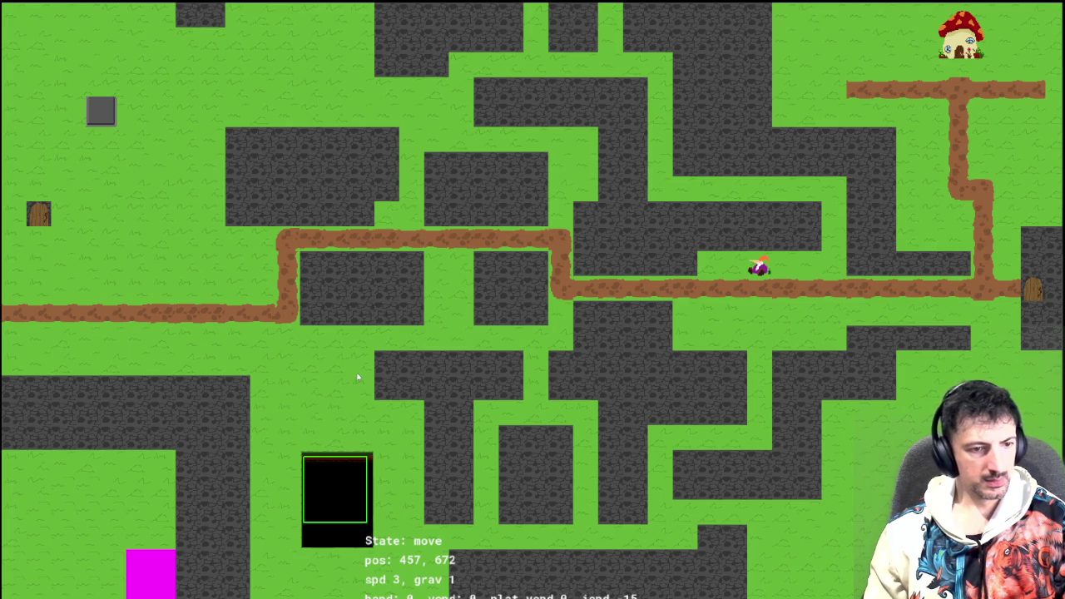
Jump the player near and toward the pit, then close the game and return to the sprite editor
key(Up)
key(Down)
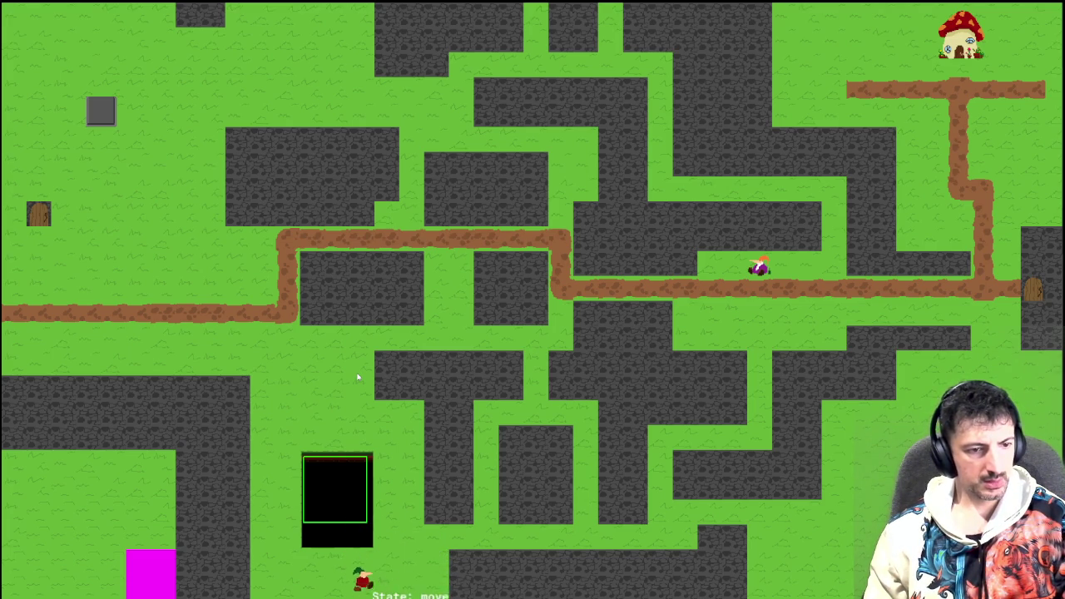
key(Right)
key(Left)
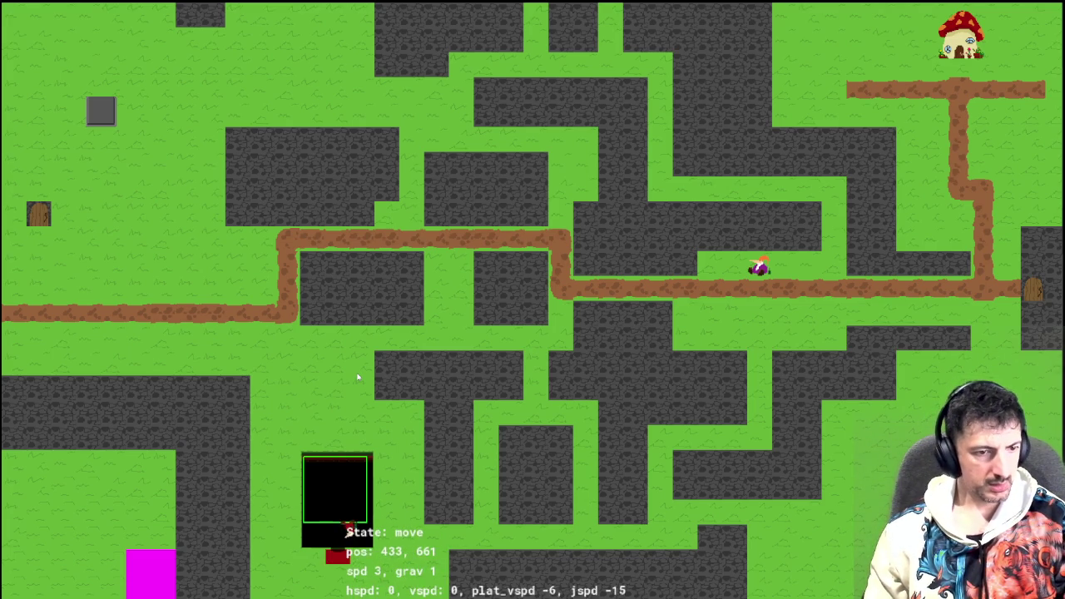
key(Down)
key(Up)
key(Up)
key(Up)
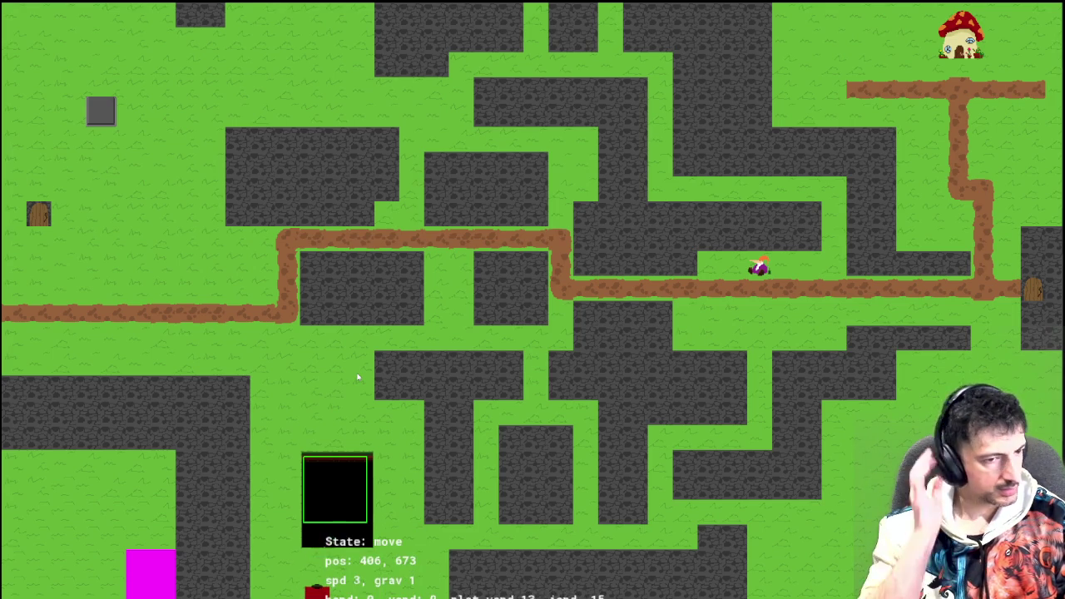
key(Up)
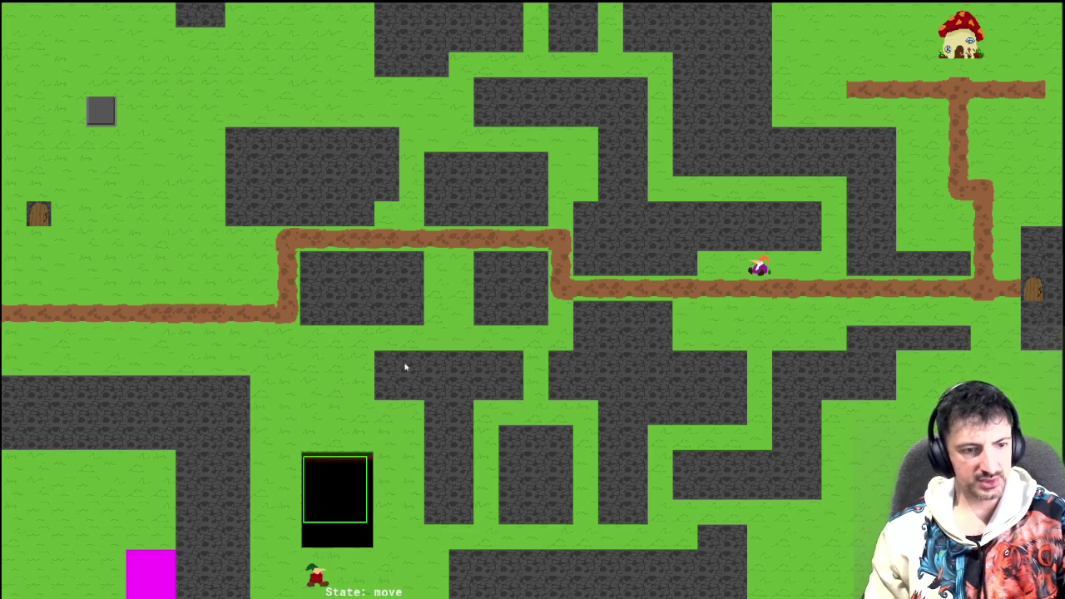
key(Escape)
click(52, 42)
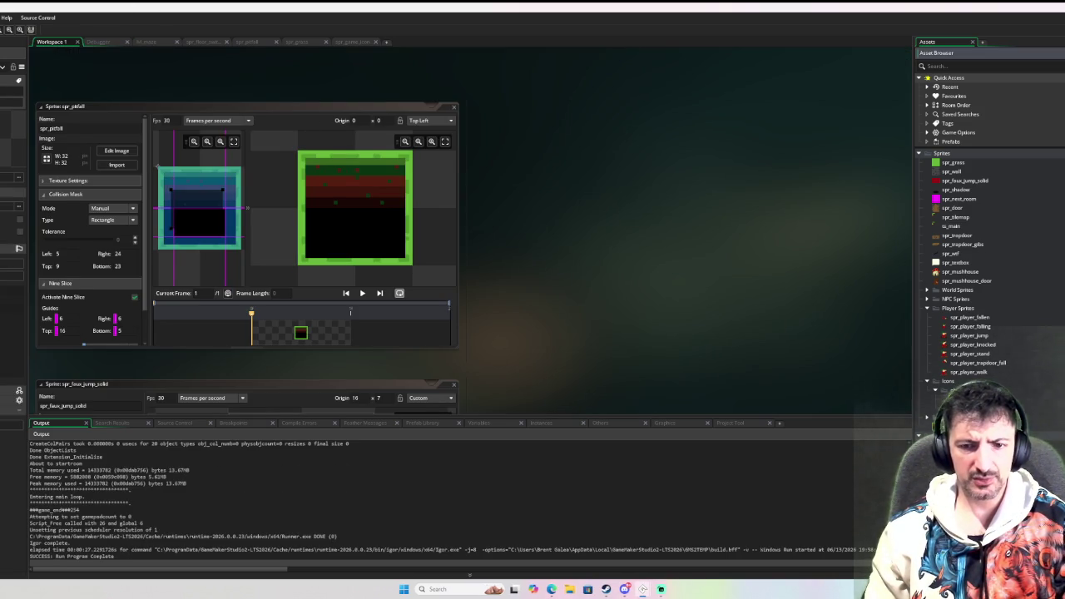
Open obj_pitfall's End Step code and try, then remove, an extra && on the collision check
scroll(387, 173, down, 5)
click(222, 128)
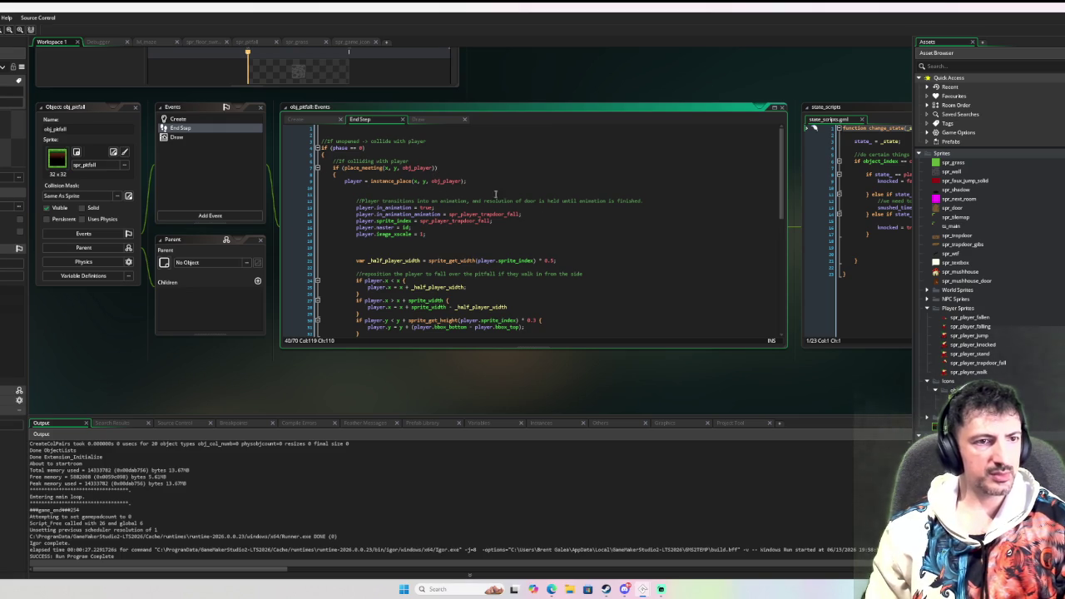
click(435, 169)
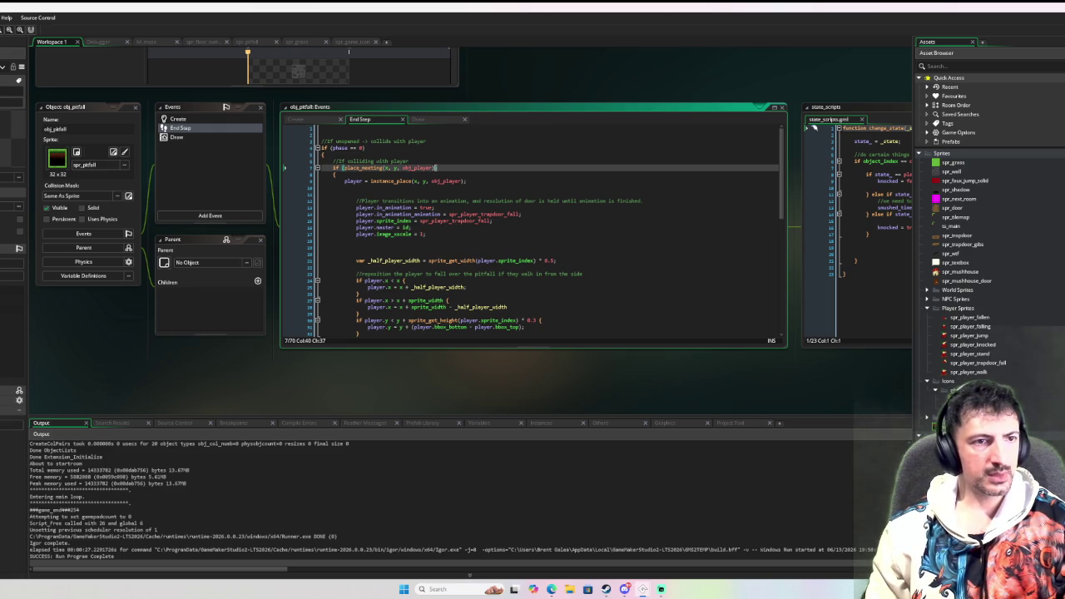
text( && !()
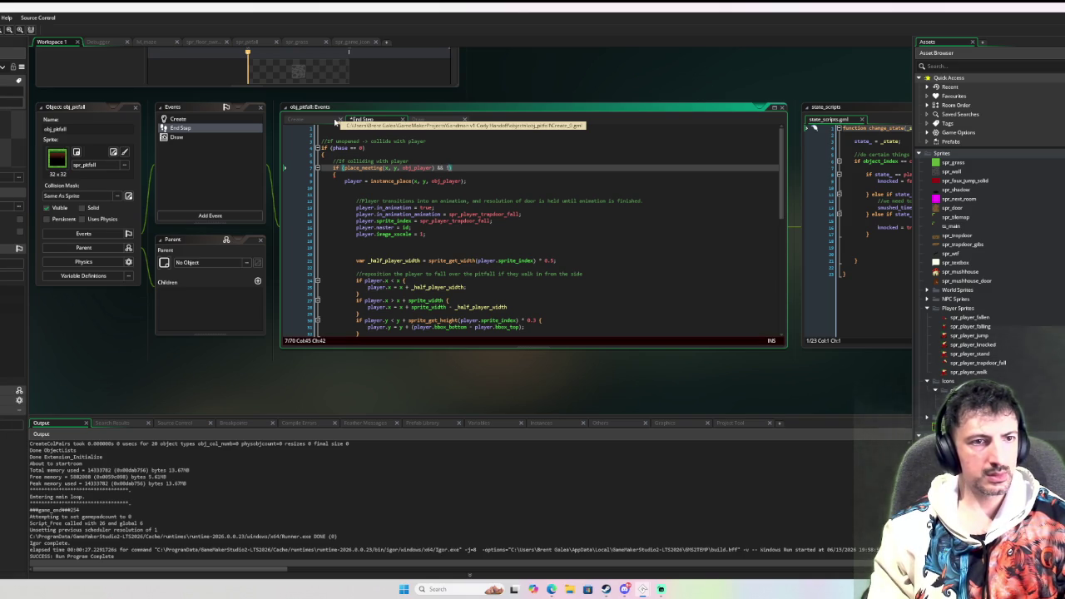
key(BackSpace)
key(BackSpace)
key(BackSpace)
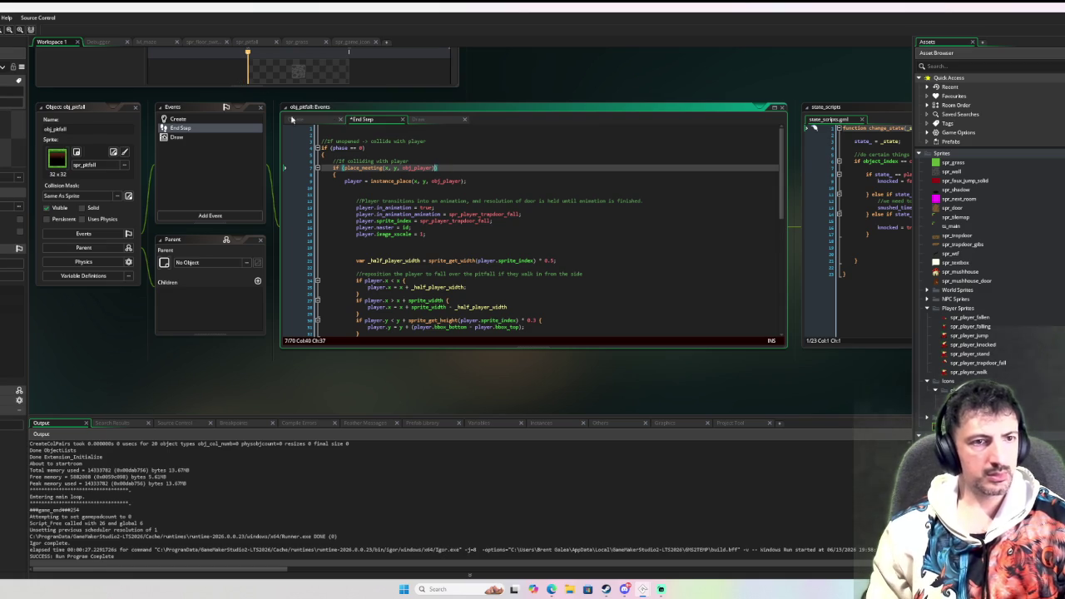
Add 'if player.is_jumping exit;' inside the collision block and launch a debug run
click(432, 194)
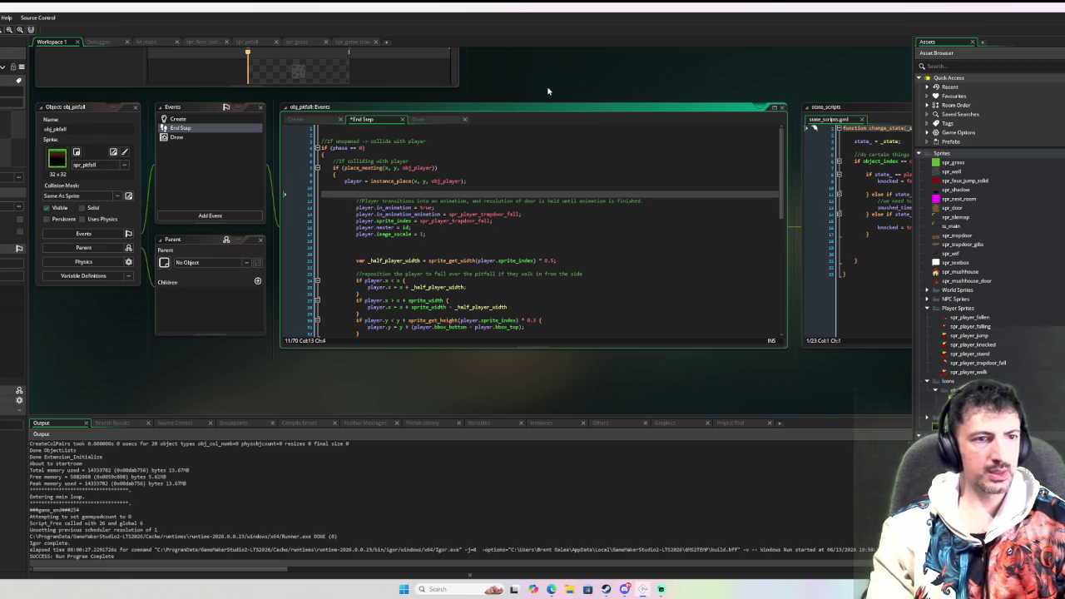
key(Return)
key(Up)
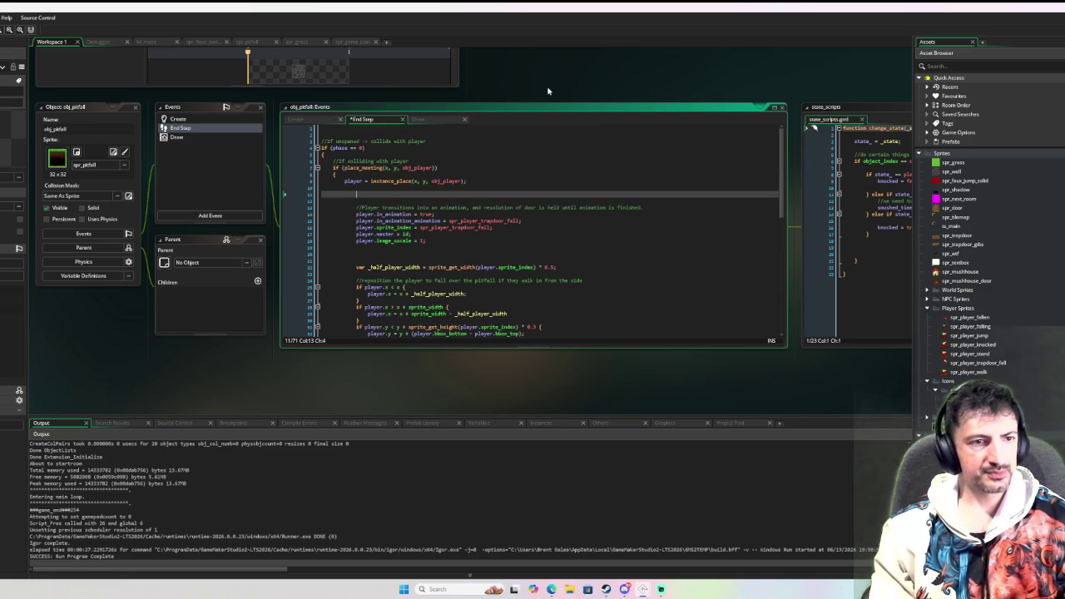
text(if is_swap)
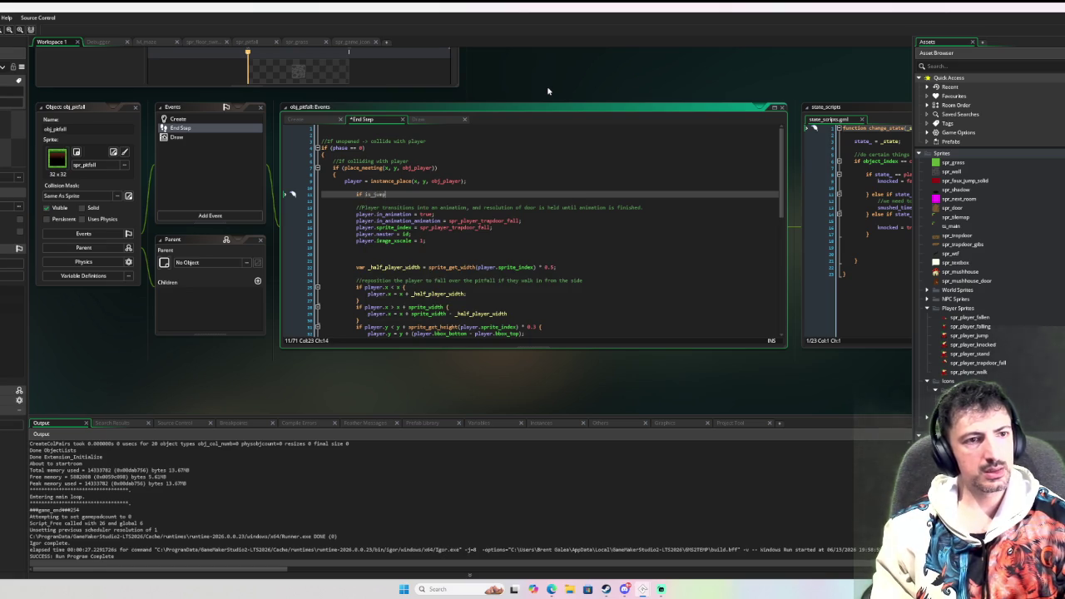
key(BackSpace)
key(BackSpace)
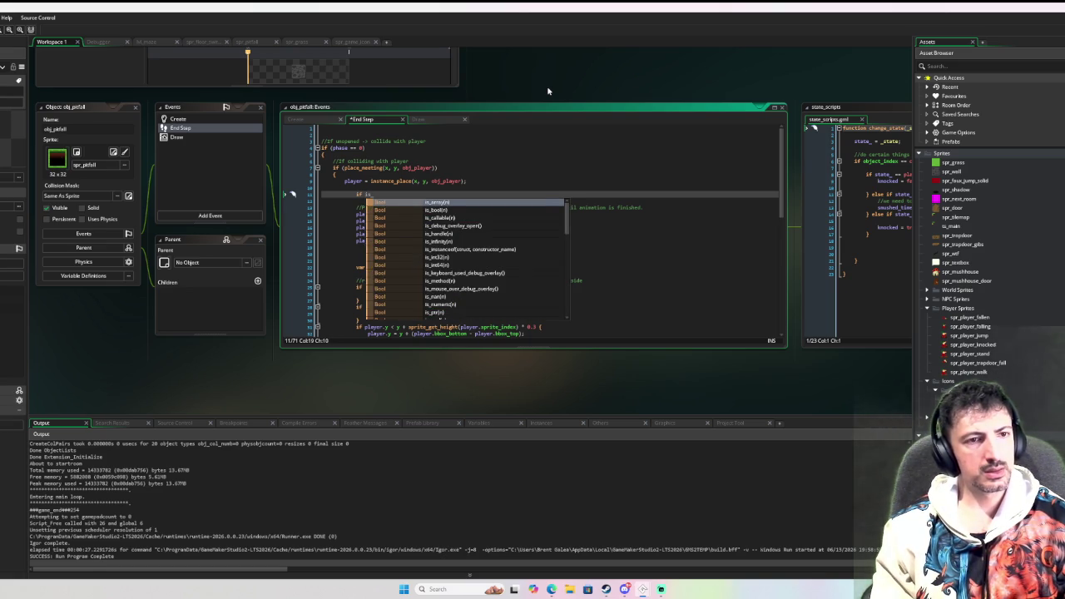
text(s)
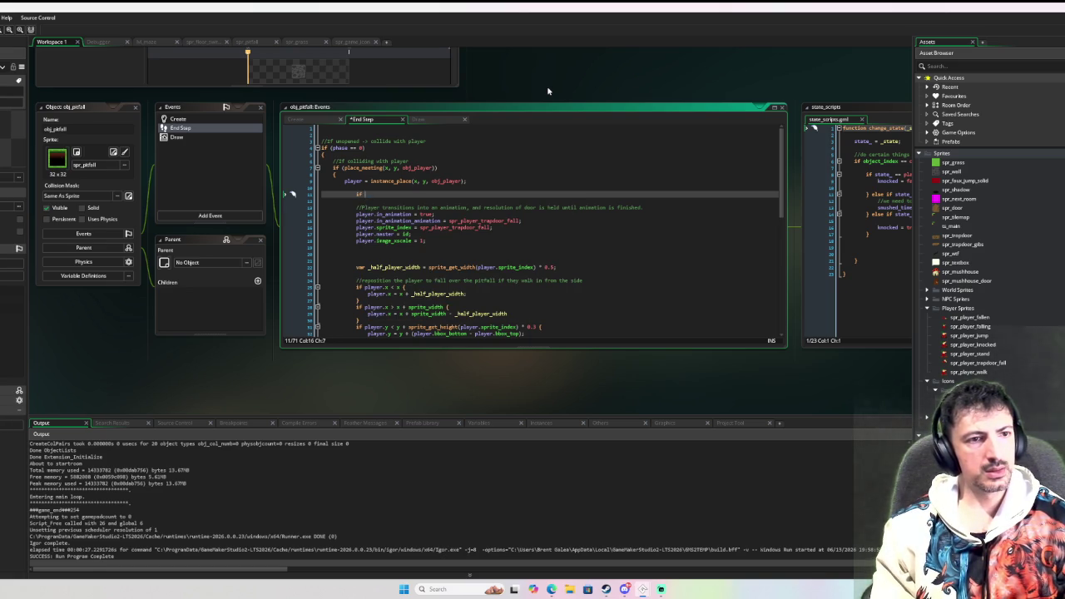
text(ayer.is)
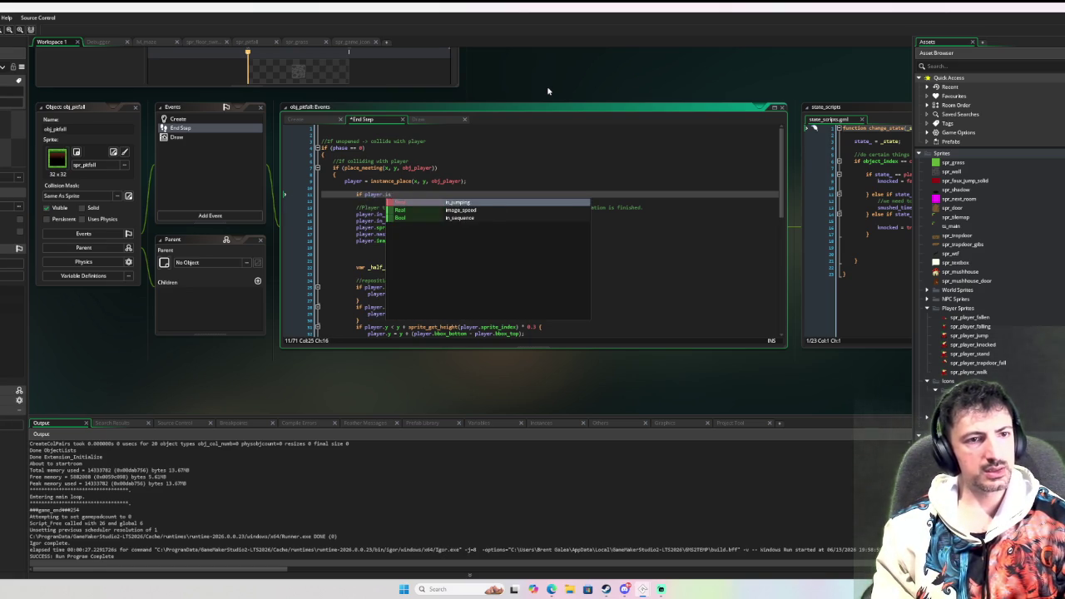
text(_jumpingexit;)
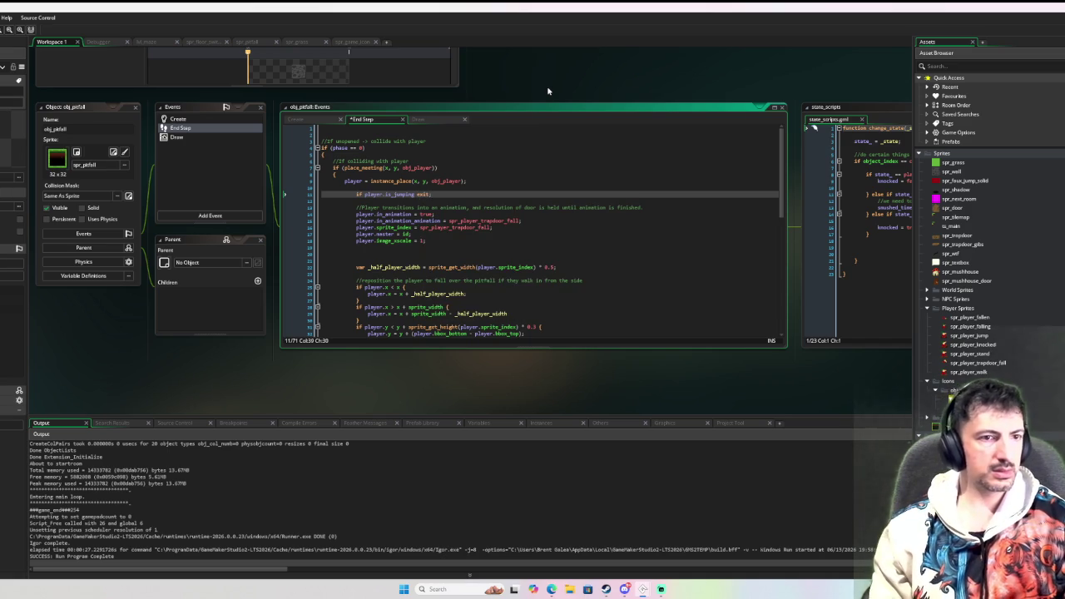
scroll(551, 235, down, 5)
scroll(550, 235, up, 5)
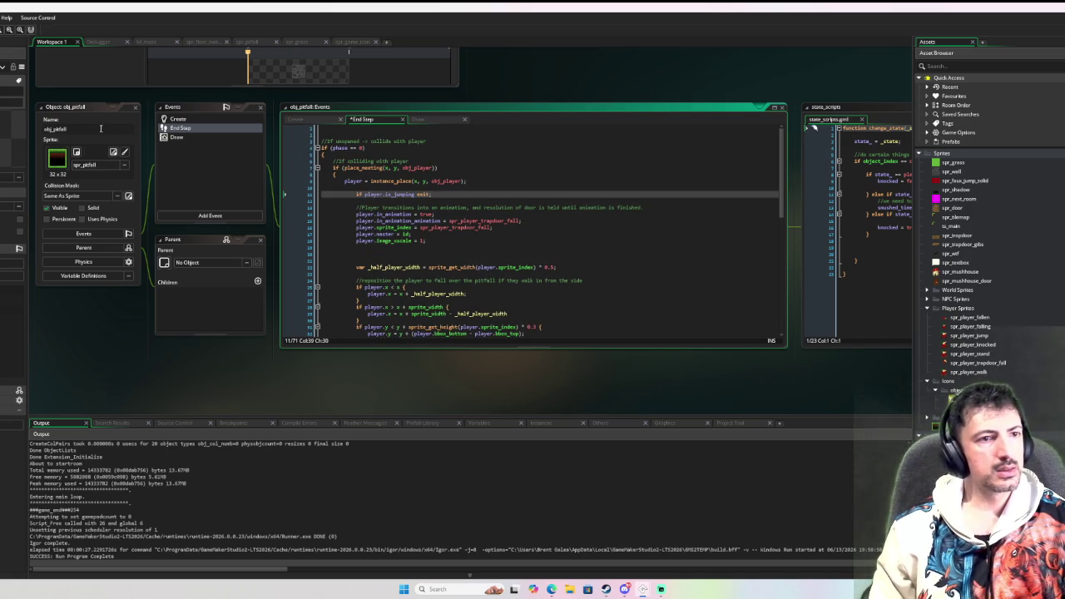
key(F6)
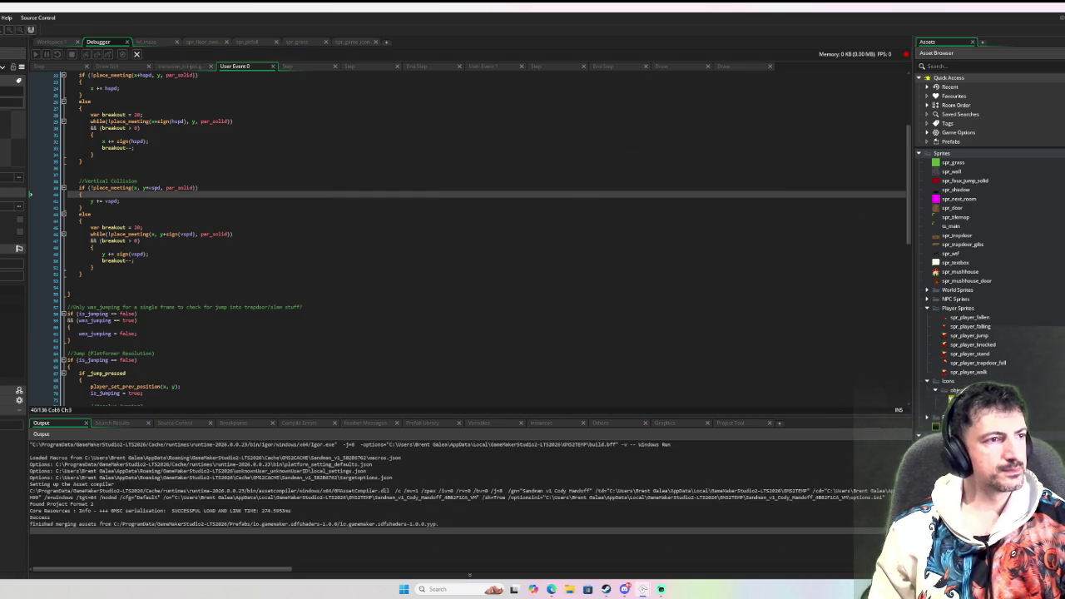
Walk the player to the pitfall and jump repeatedly over and across its edge
key(Right)
key(Down)
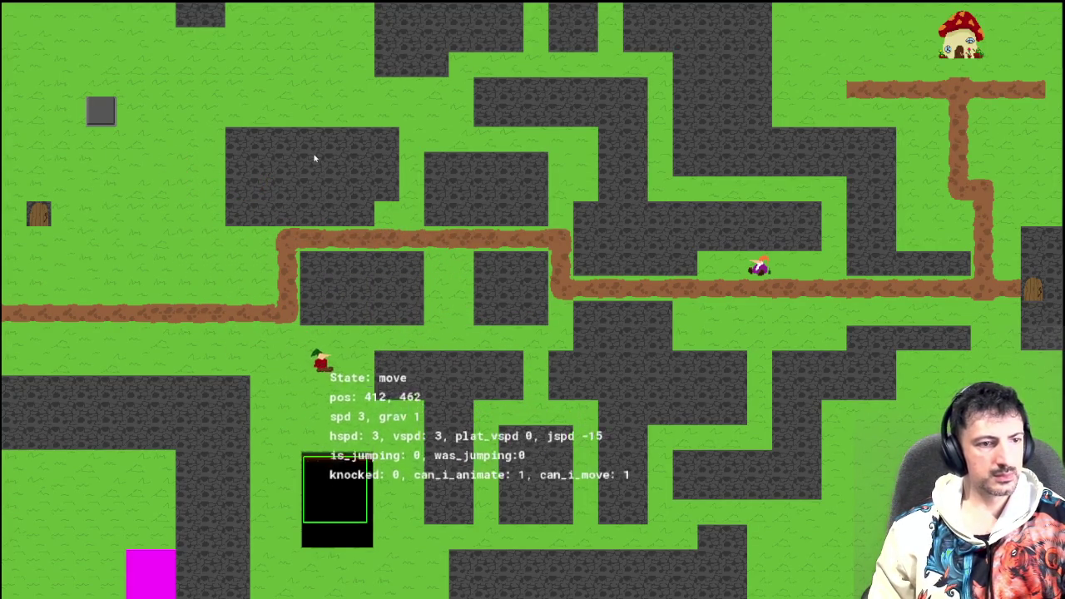
key(space)
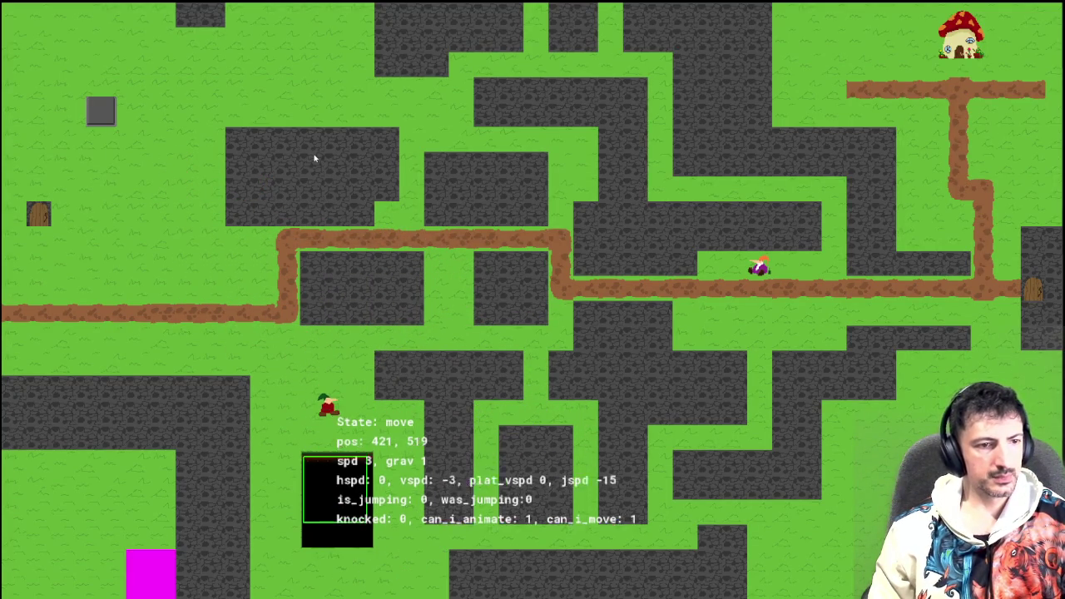
key(space)
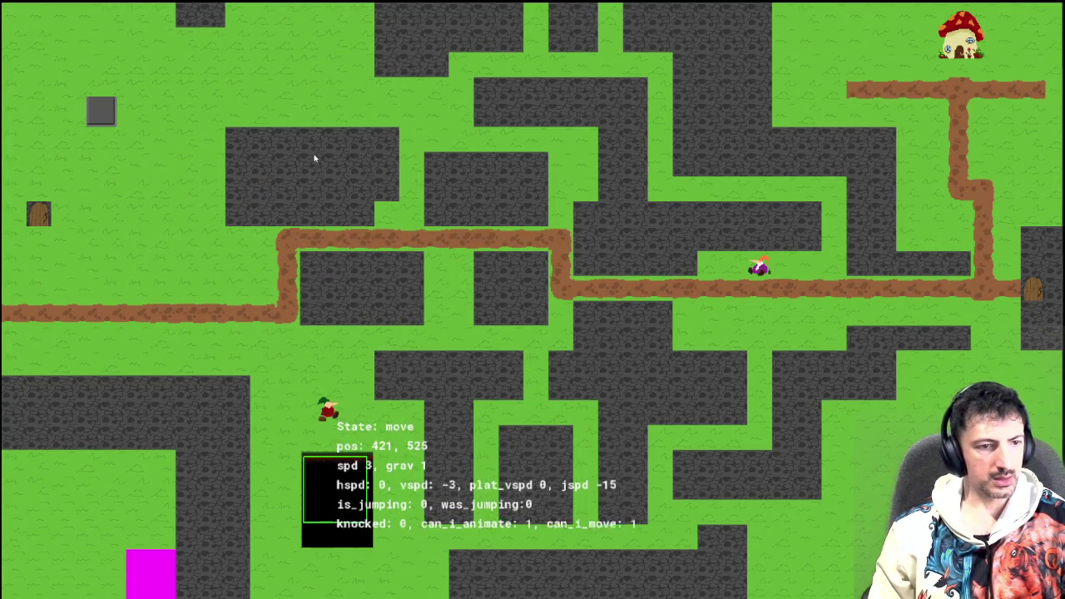
key(space)
key(Right)
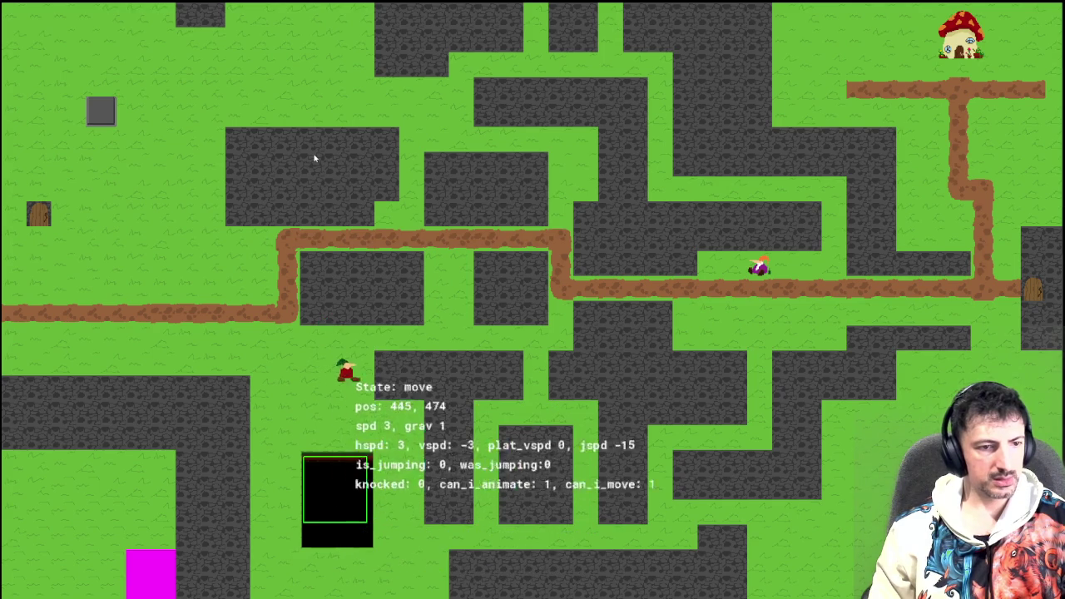
key(Left)
key(Left)
key(space)
key(Right)
key(Left)
Step the player left and right against the pit's side, then close the game
key(Down)
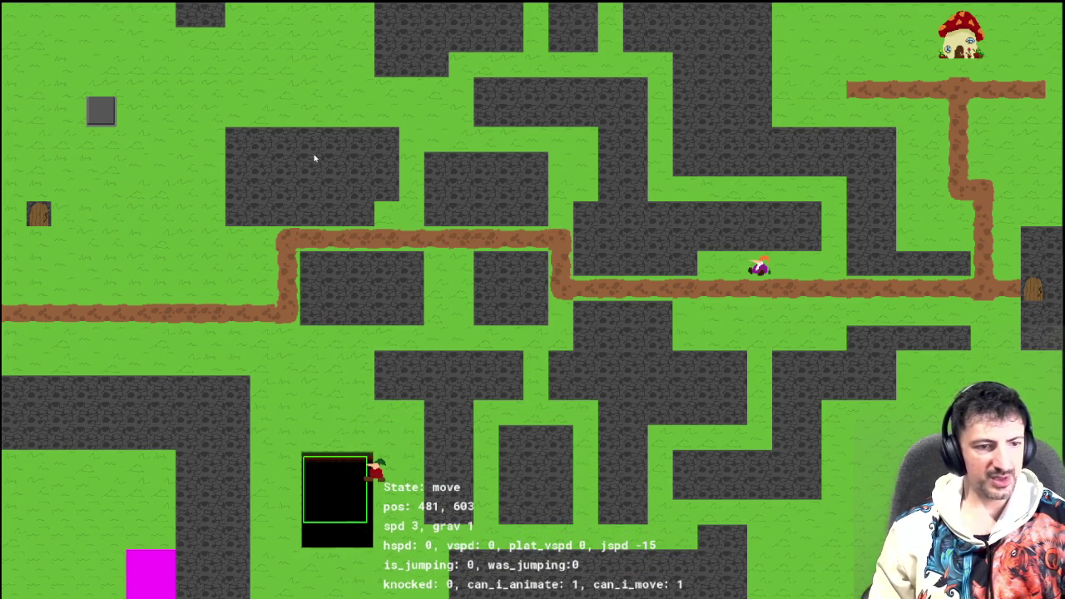
key(Down)
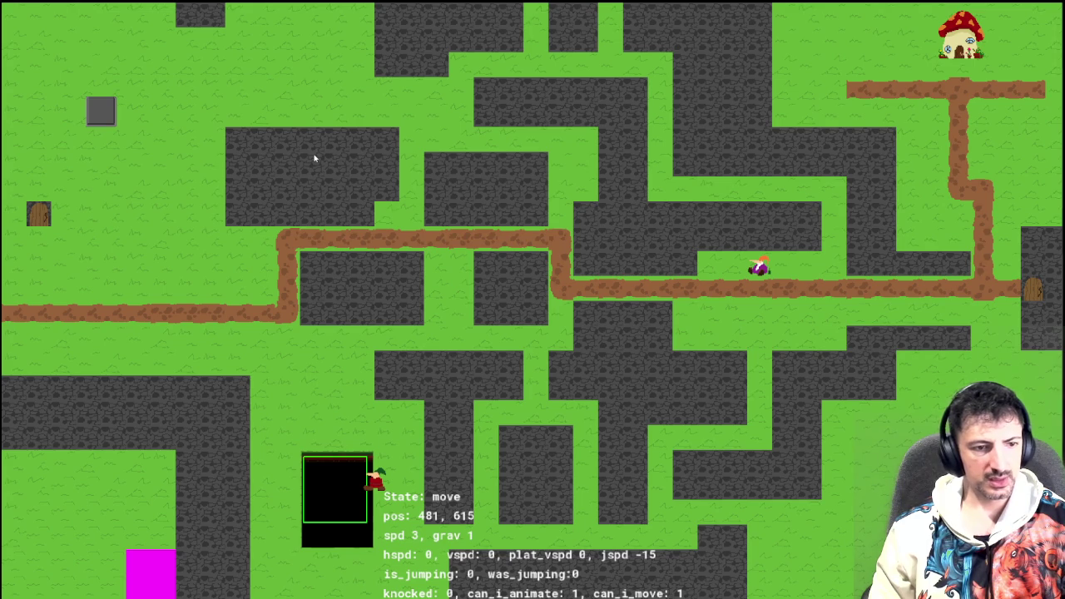
key(Left)
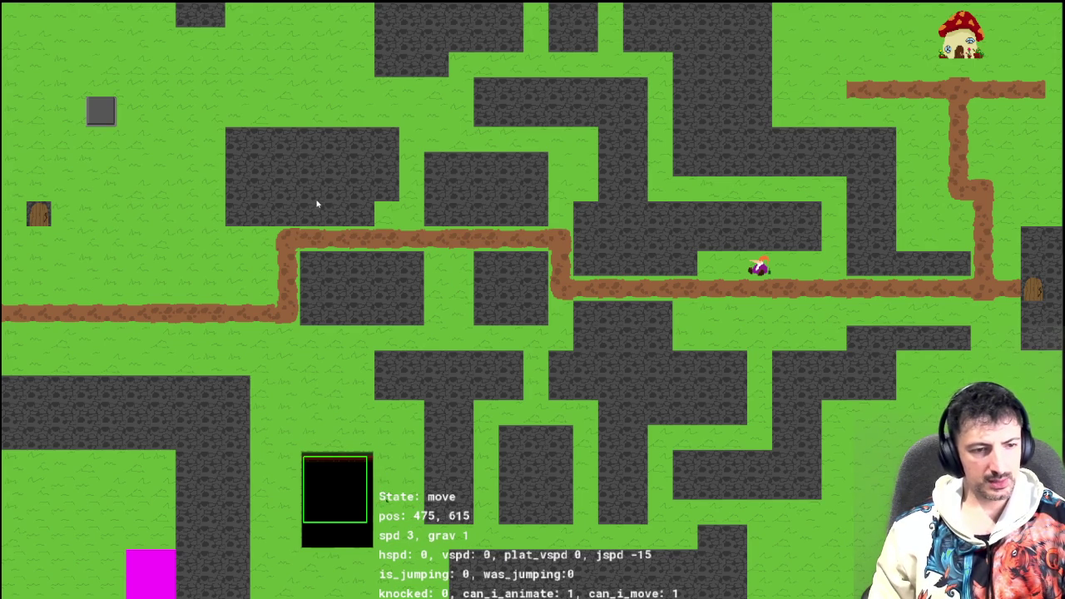
key(Right)
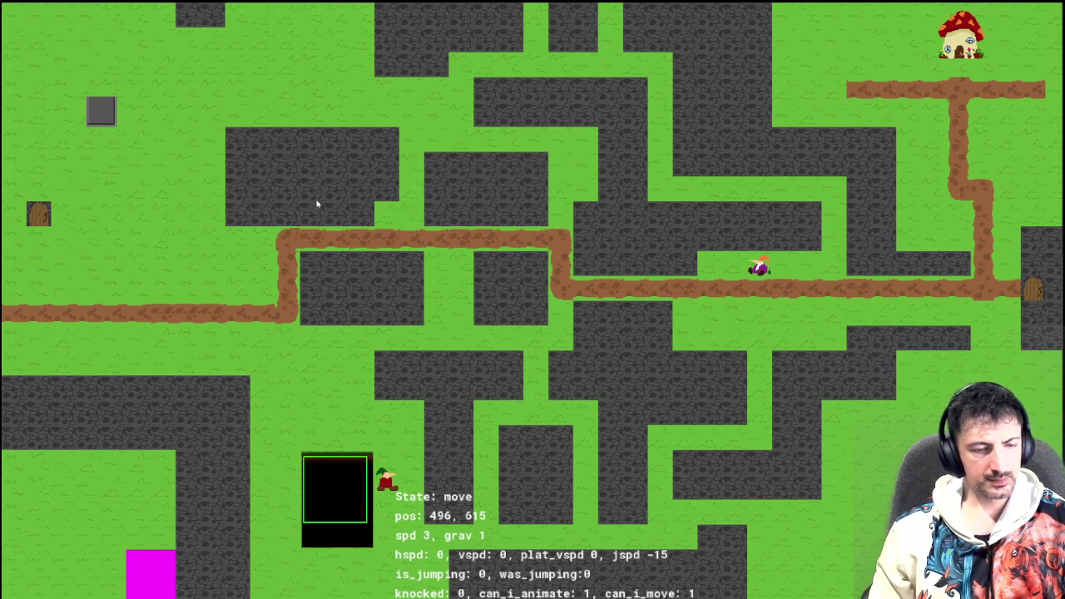
key(Left)
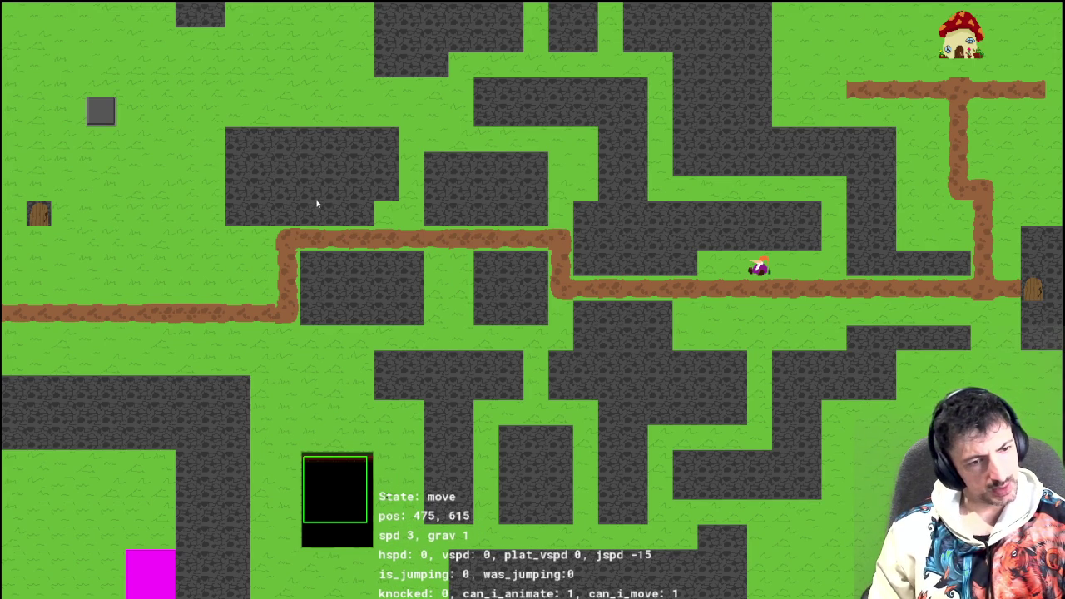
key(Right)
key(Left)
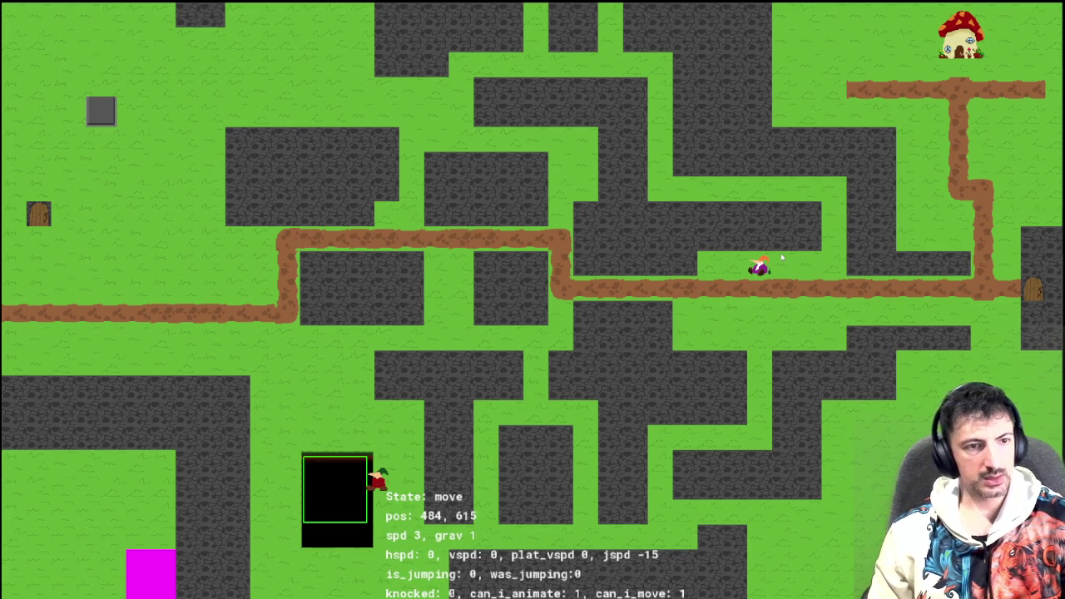
key(Escape)
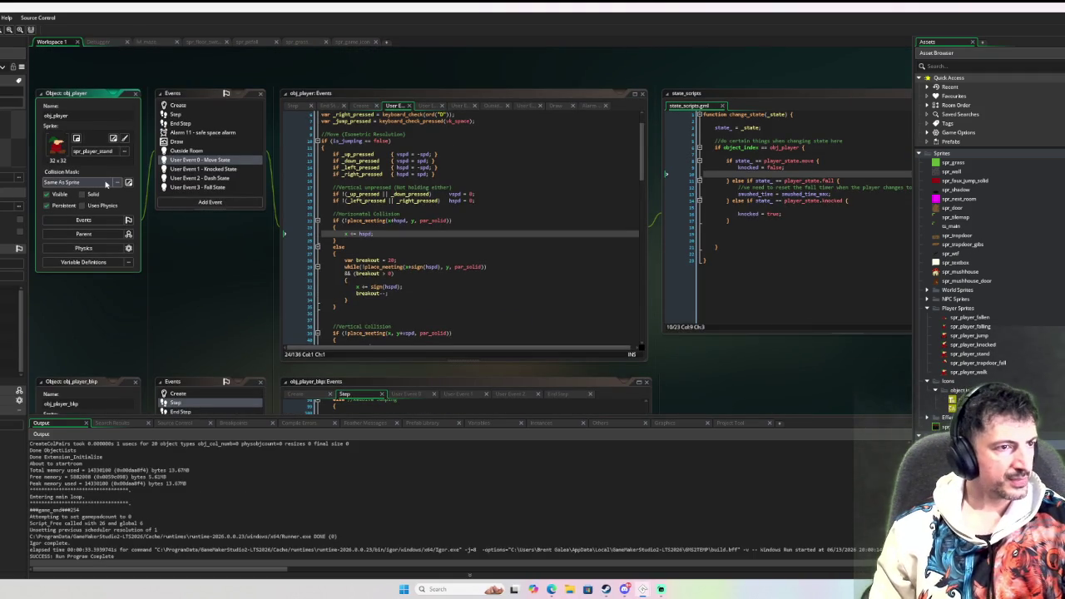
Set obj_player's Collision Mask to spr_player_stand from Sprites > Player Sprites
click(118, 183)
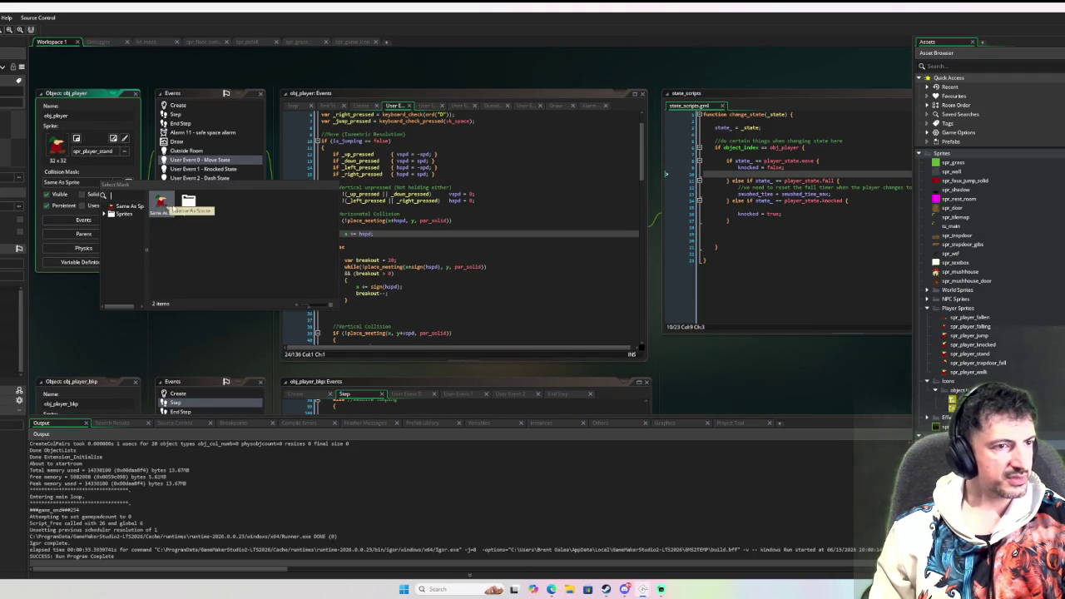
double_click(188, 204)
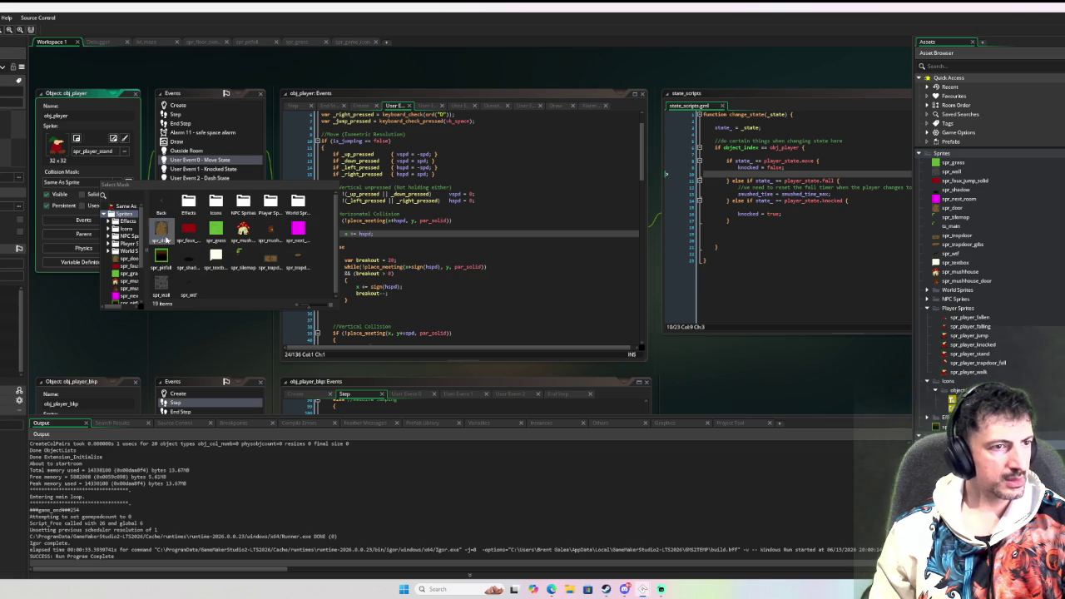
double_click(268, 202)
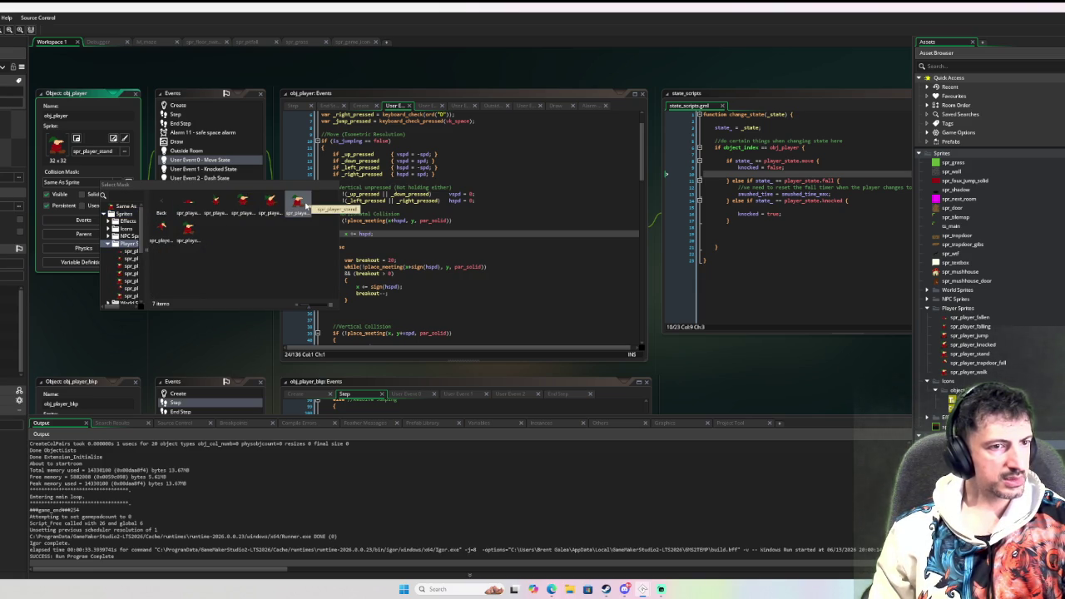
click(305, 204)
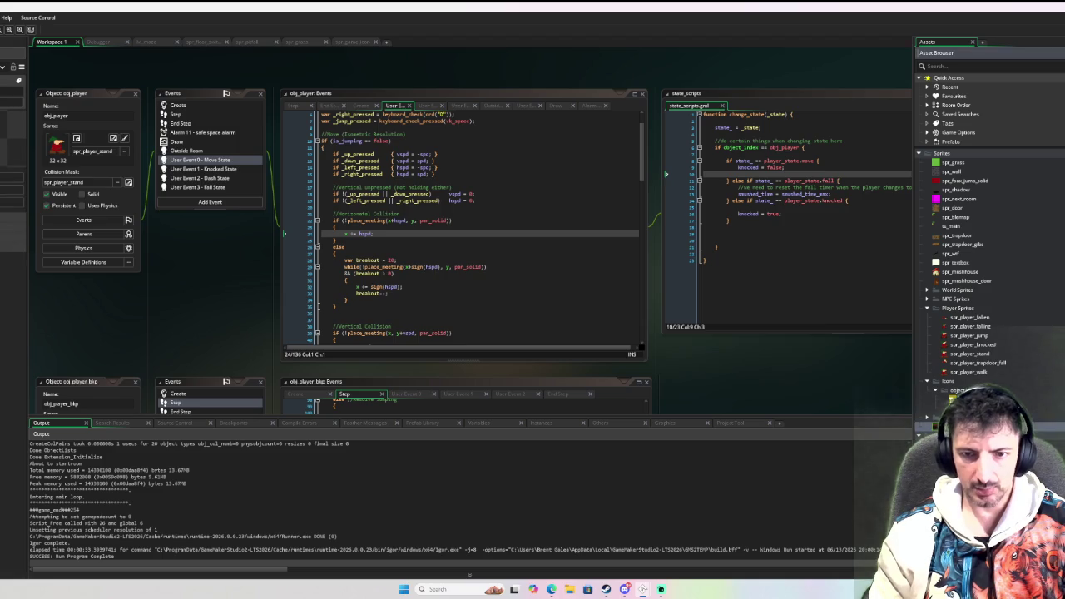
Drag spr_pitfall's mask handles to Left 7, Top 8, Right 24, Bottom 24 and start debugging
scroll(358, 238, down, 10)
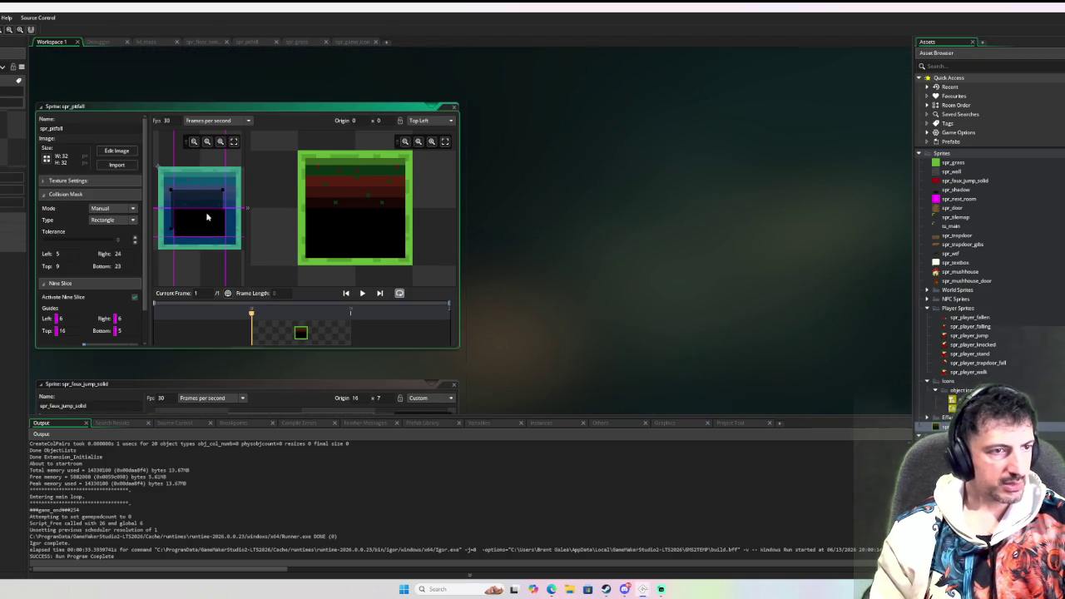
drag(170, 192, 177, 191)
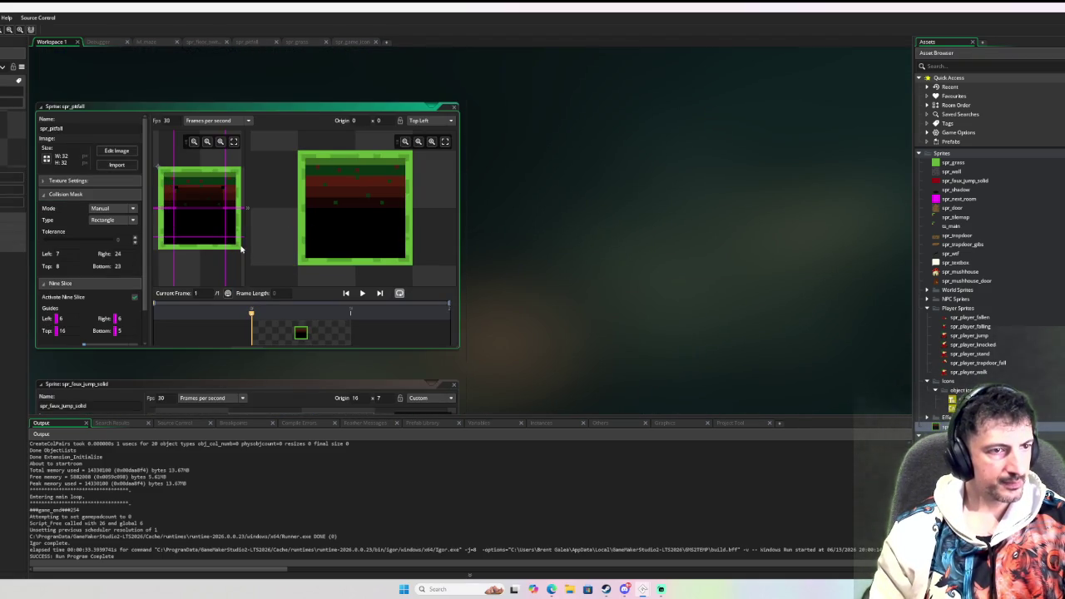
drag(223, 232, 234, 234)
click(209, 227)
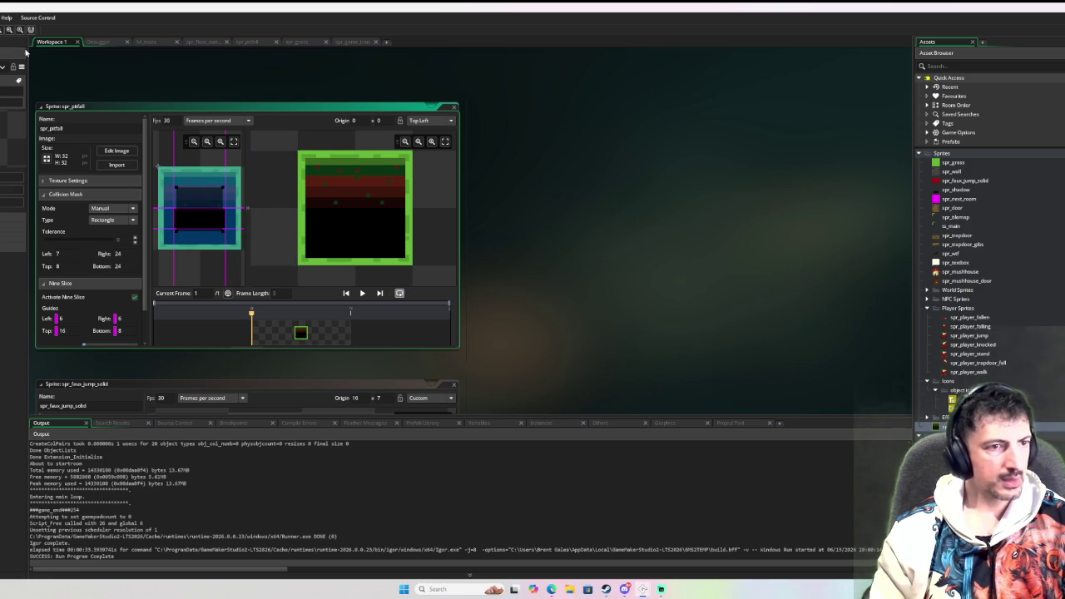
key(F6)
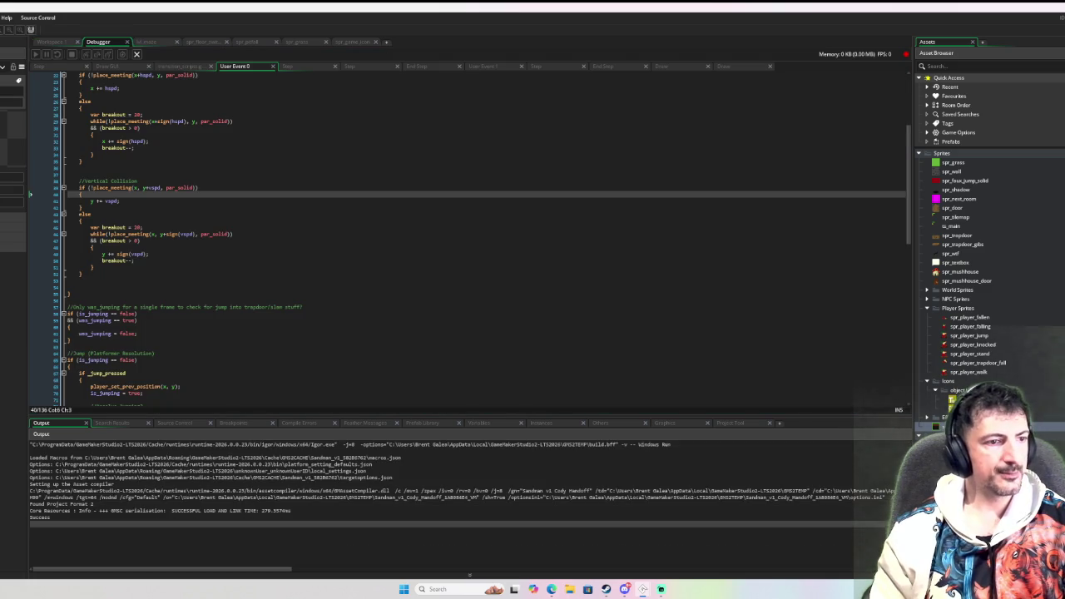
Walk the player right and down onto the lime-outlined pit
key(Right)
key(Down)
key(Right)
key(Down)
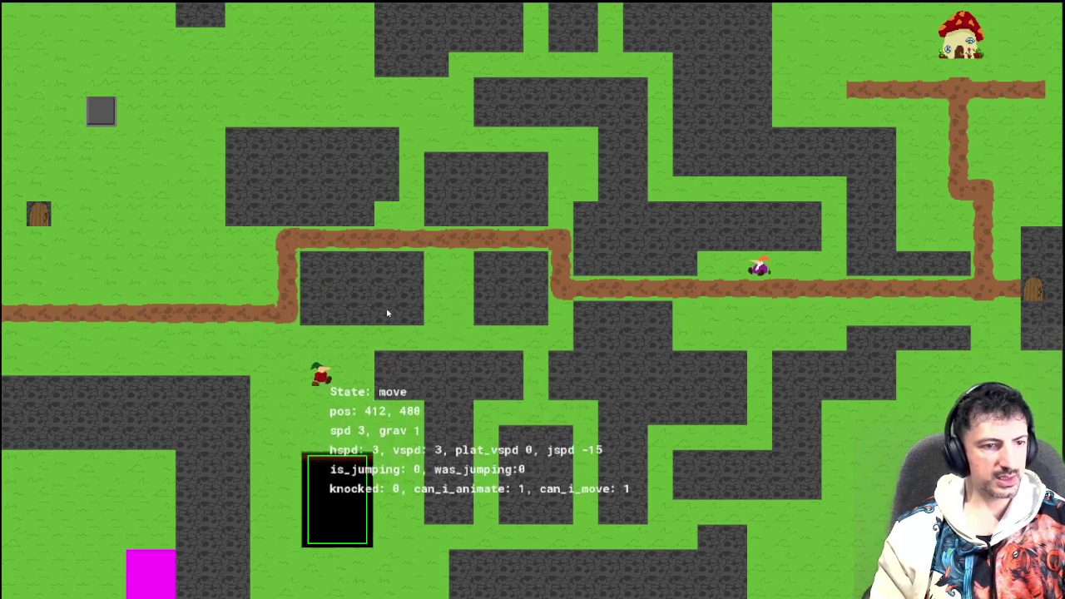
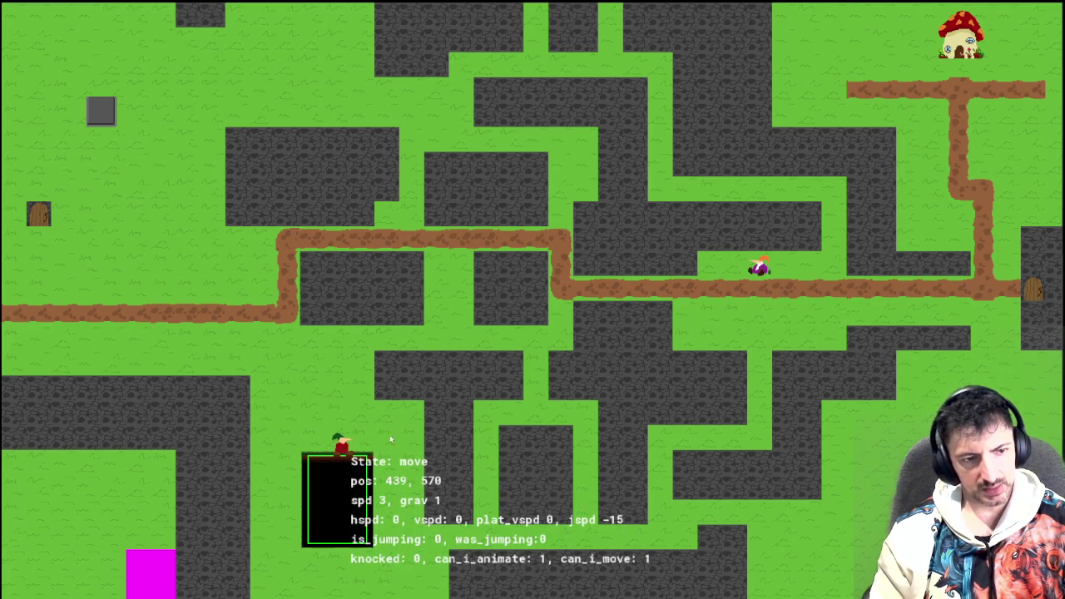
Jump the player off the black box, run it left and right, then drop it beside the box
key(Left)
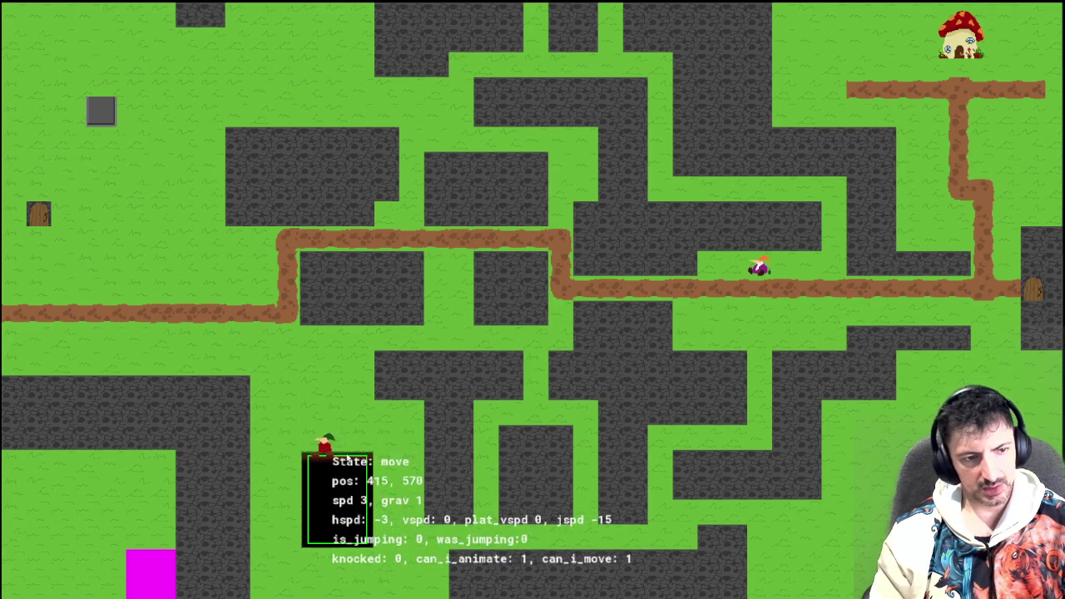
key(Right)
key(space)
key(Left)
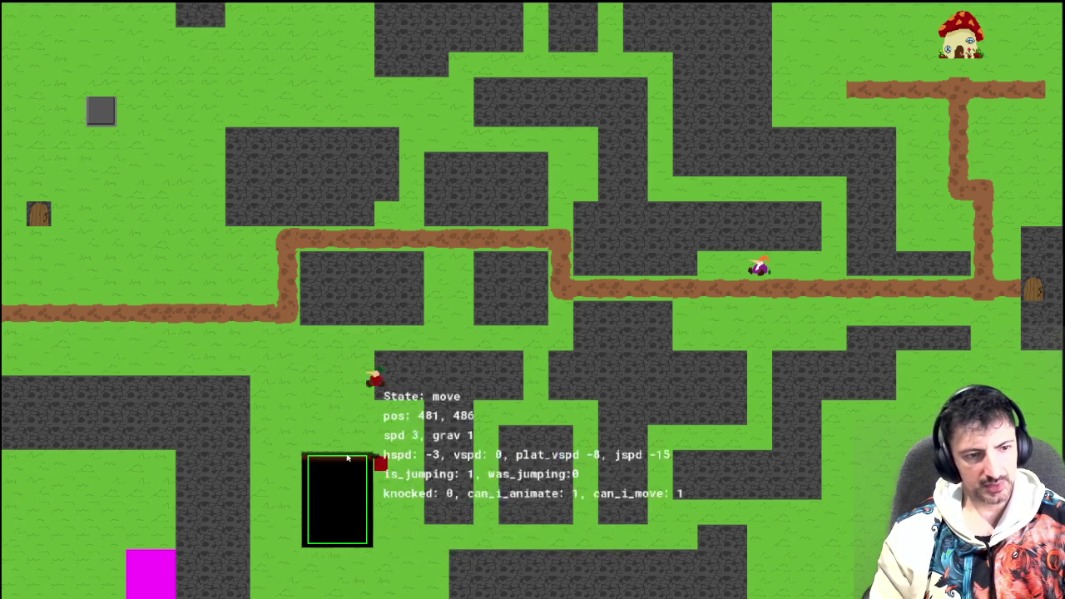
key(Right)
key(space)
key(Left)
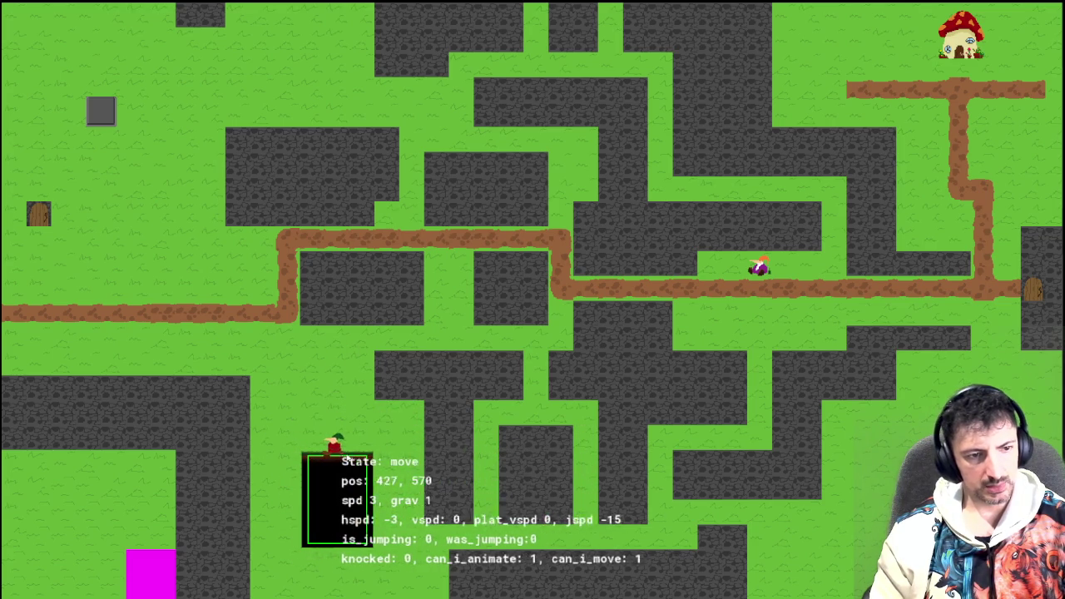
key(Left)
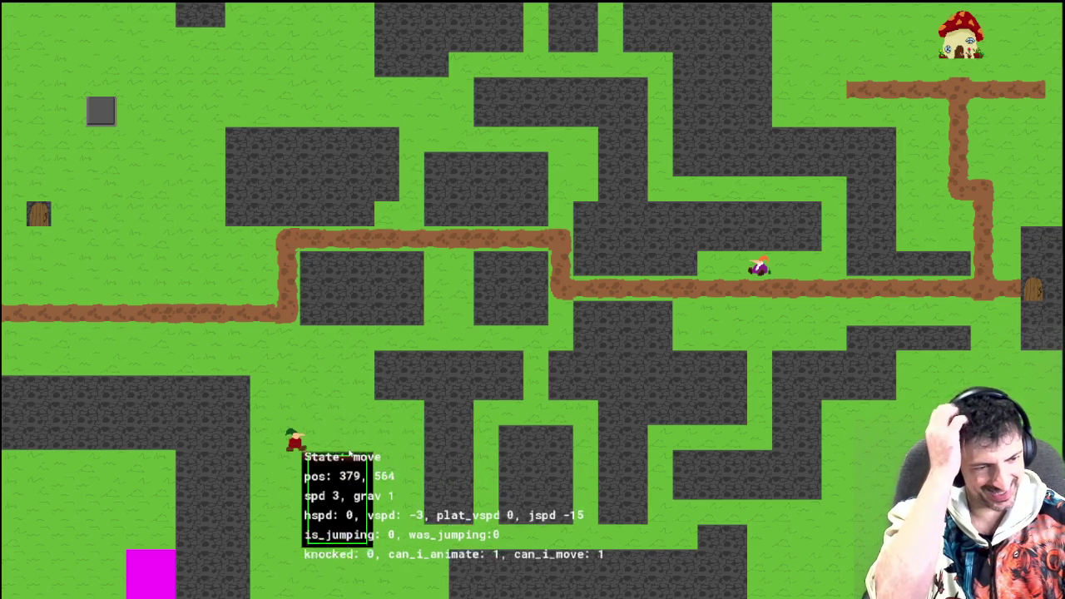
key(Left)
key(Right)
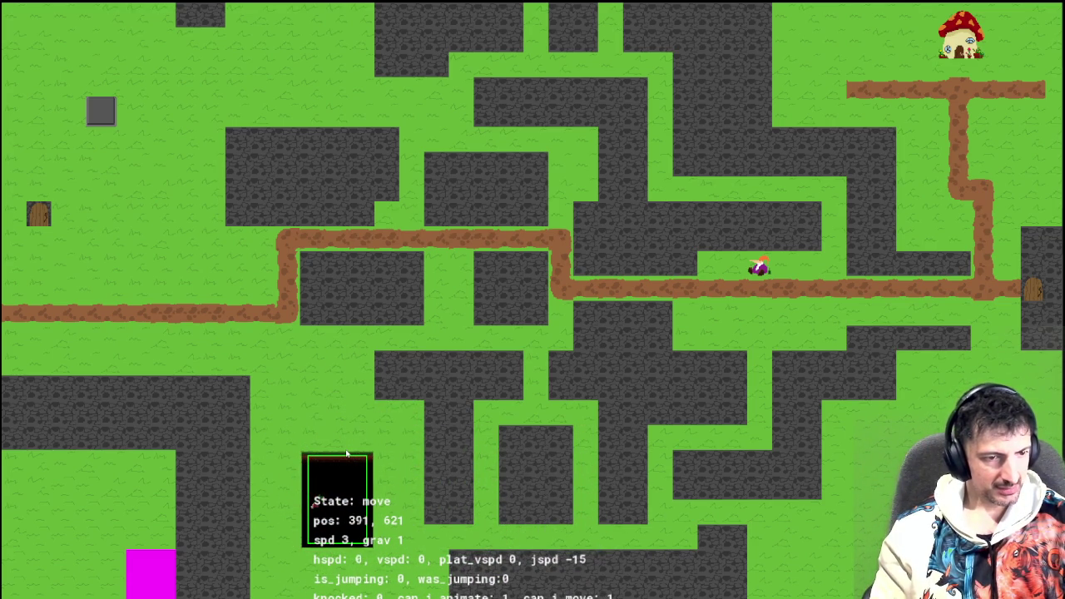
Walk the player back and forth left and right next to the box
key(Left)
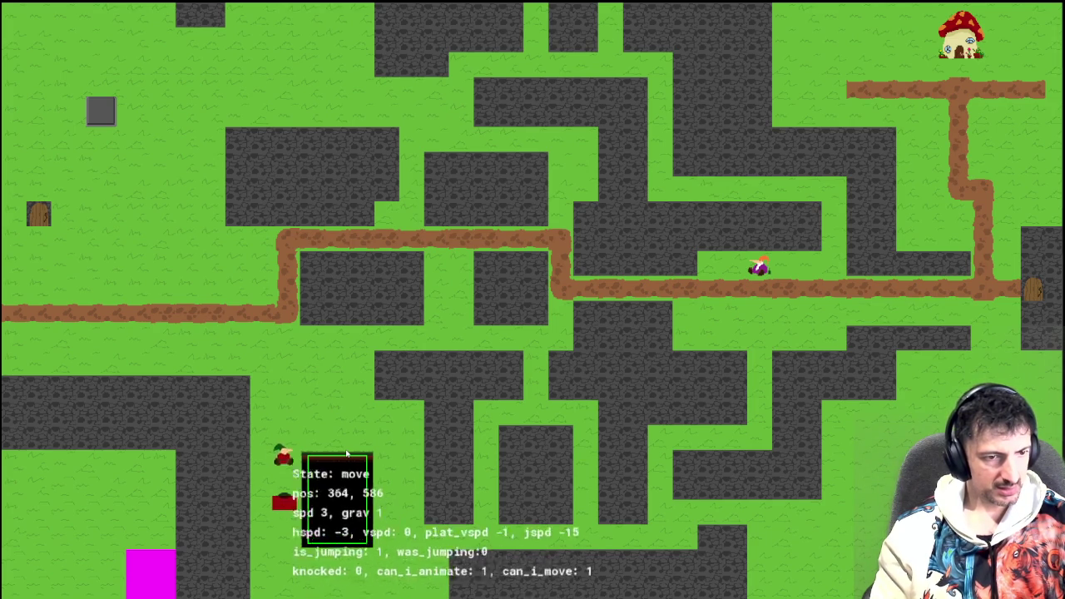
key(Right)
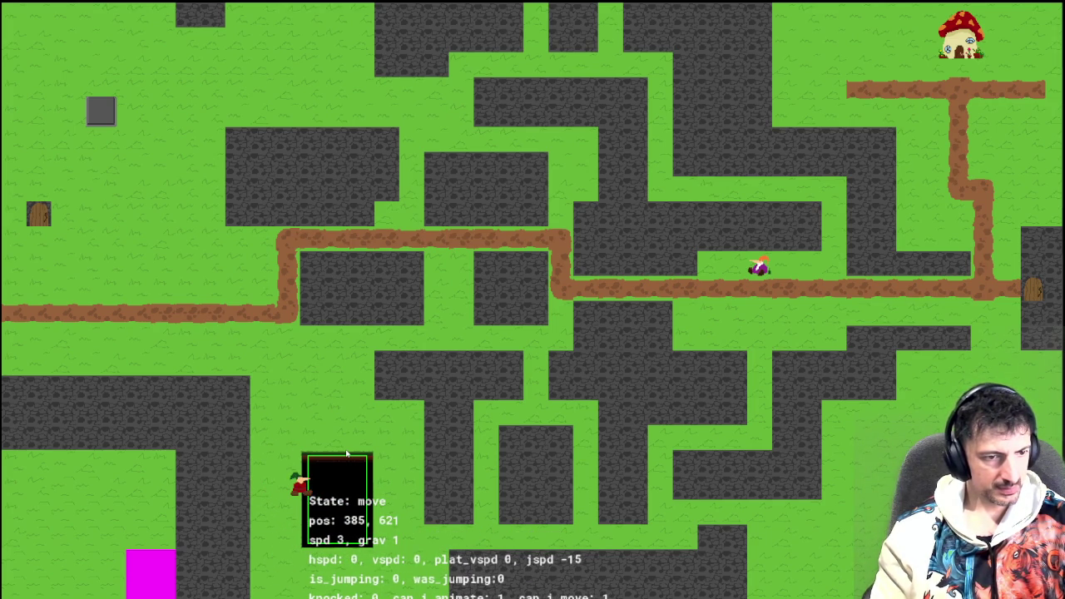
key(Right)
key(Left)
key(Right)
key(Left)
key(Right)
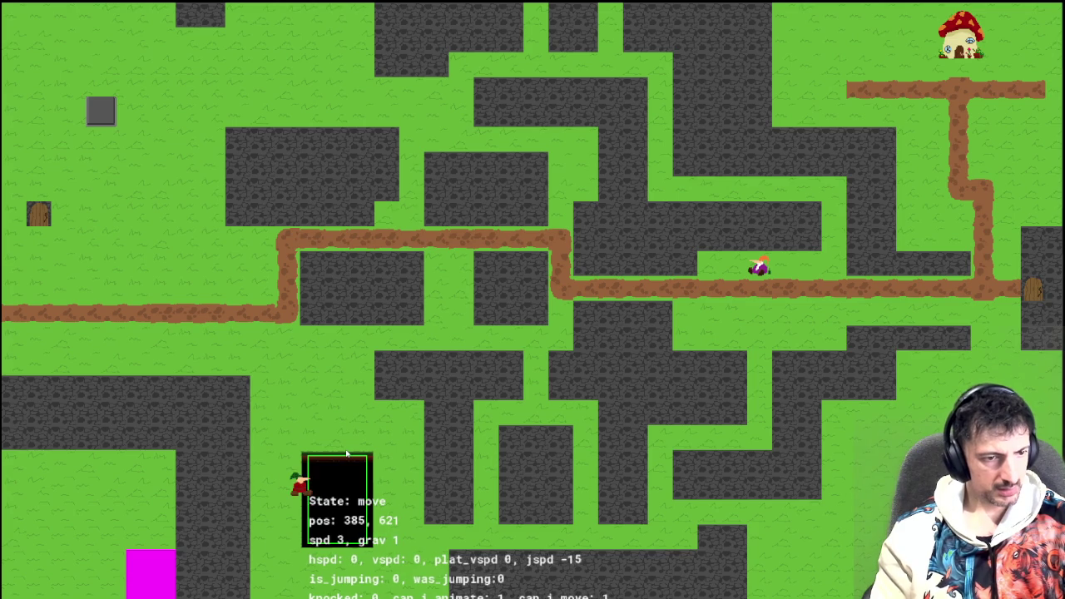
key(Right)
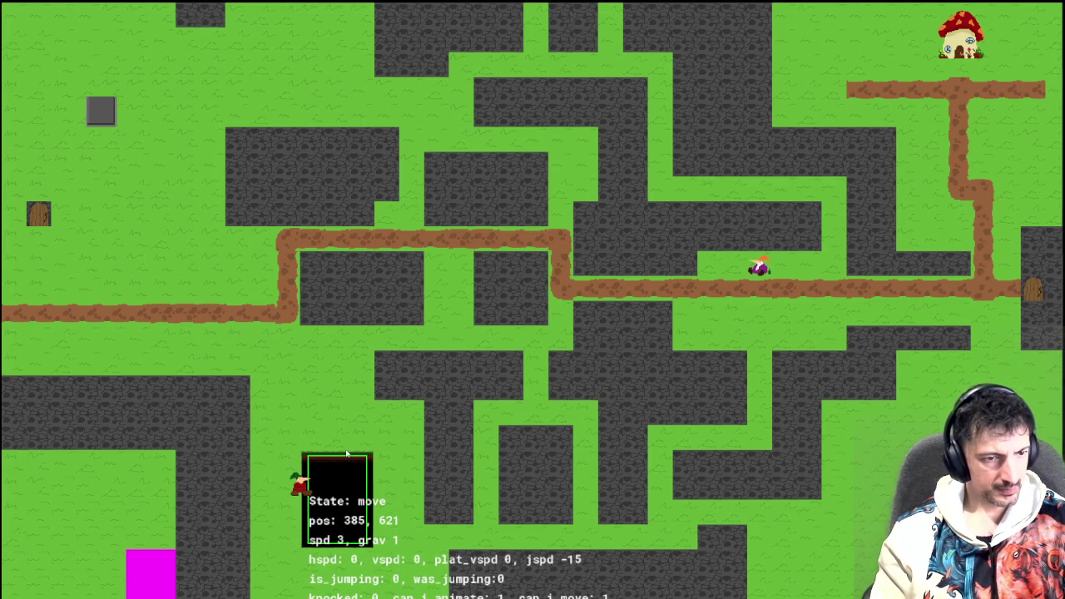
key(Left)
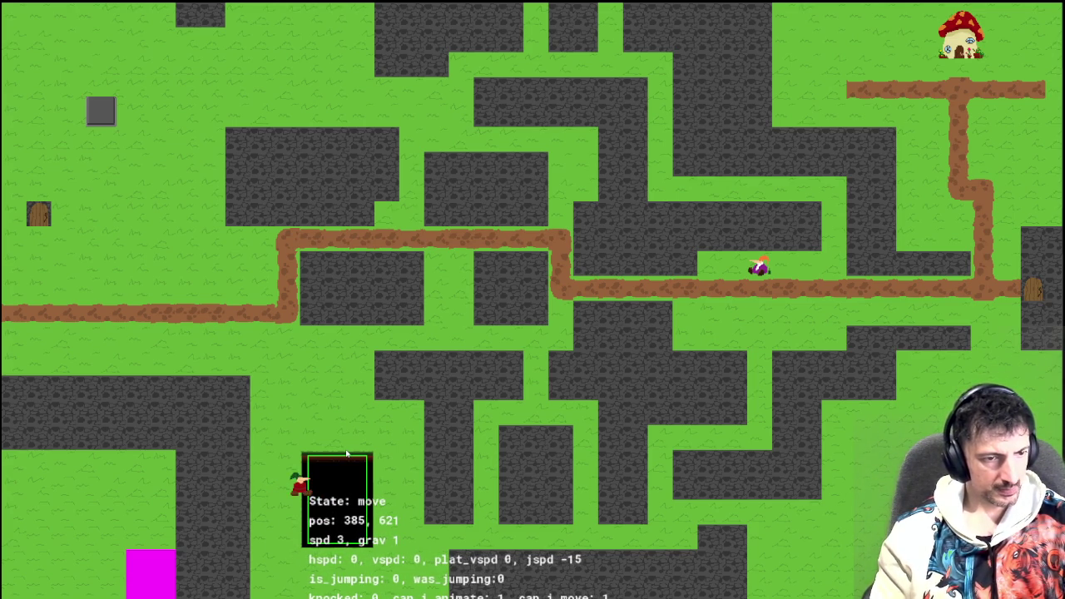
key(Right)
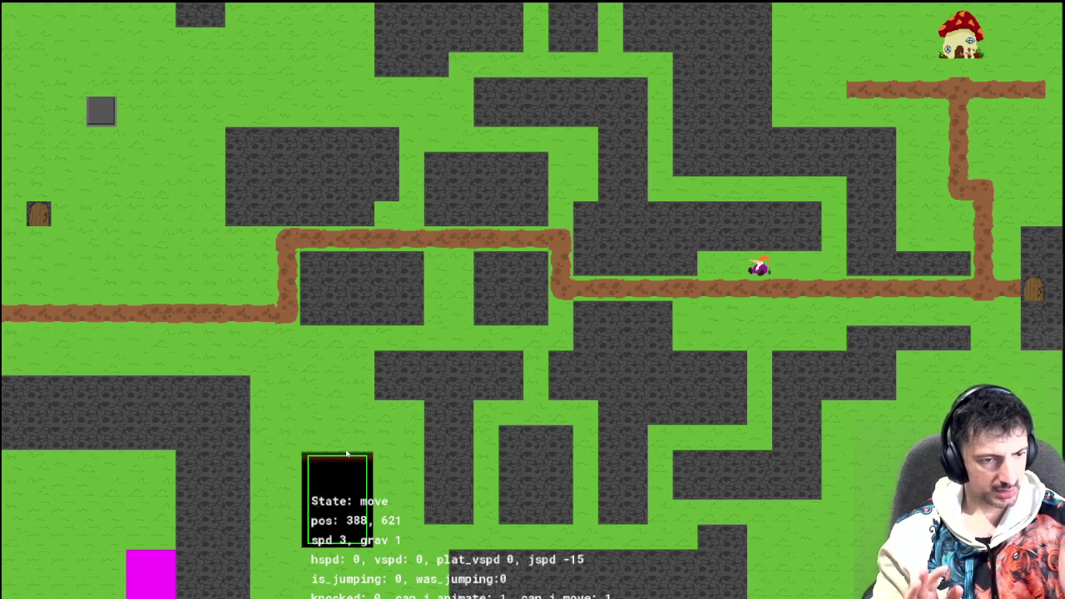
Jump the player left, then walk it around until it stands just left of the black box
key(space)
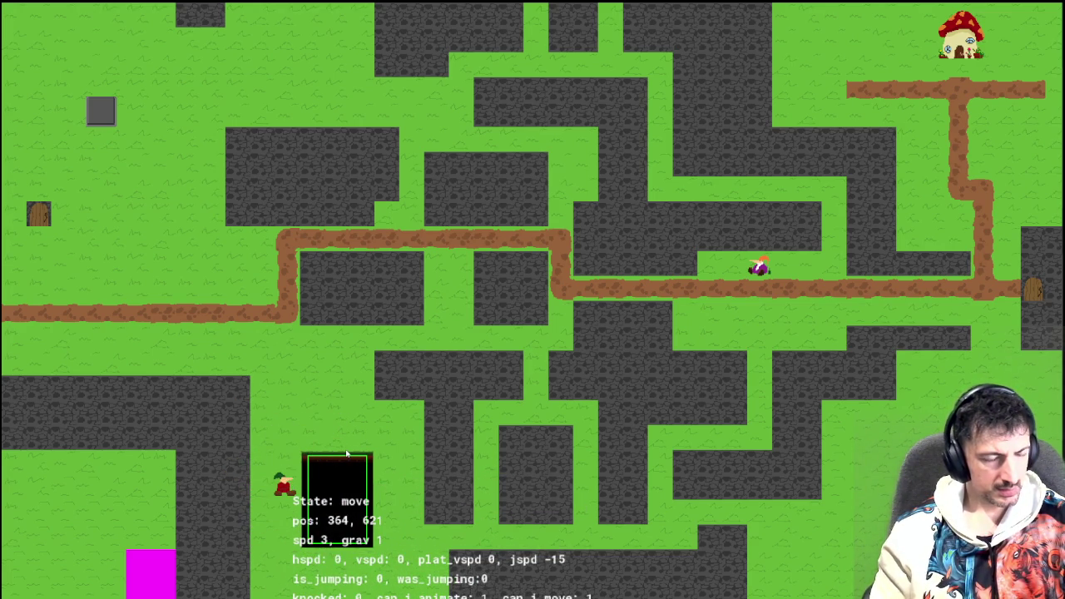
key(Right)
key(Left)
key(Right)
key(Left)
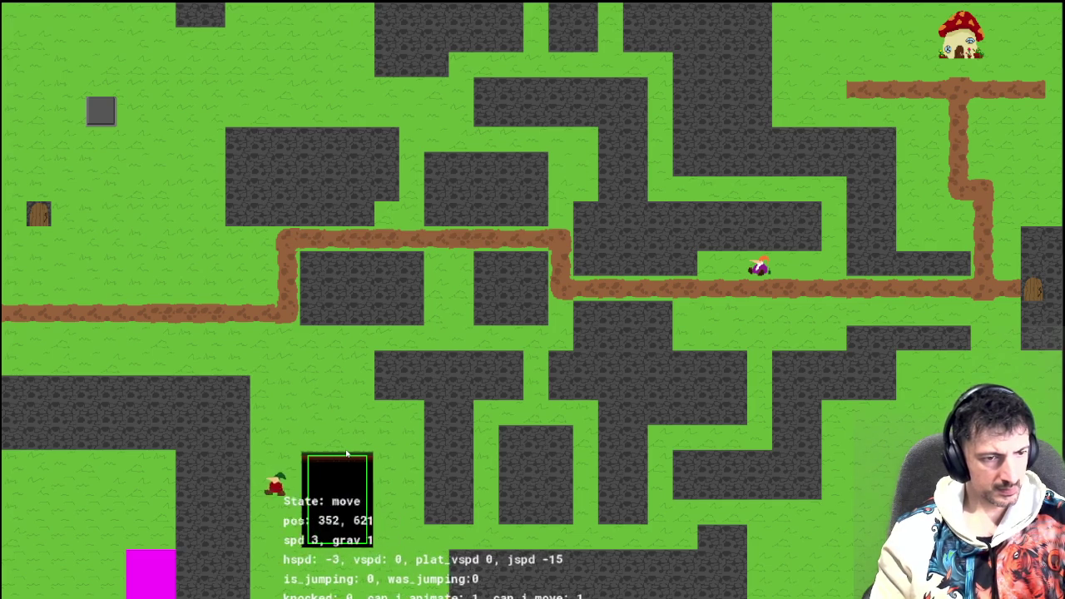
key(Right)
key(Left)
key(Down)
key(Right)
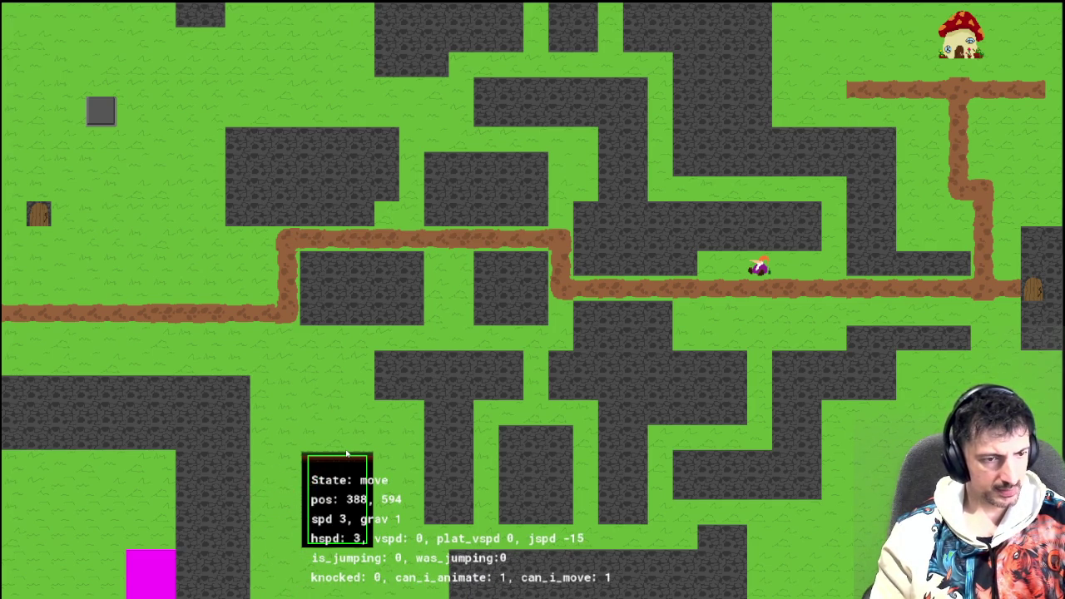
key(Right)
key(Left)
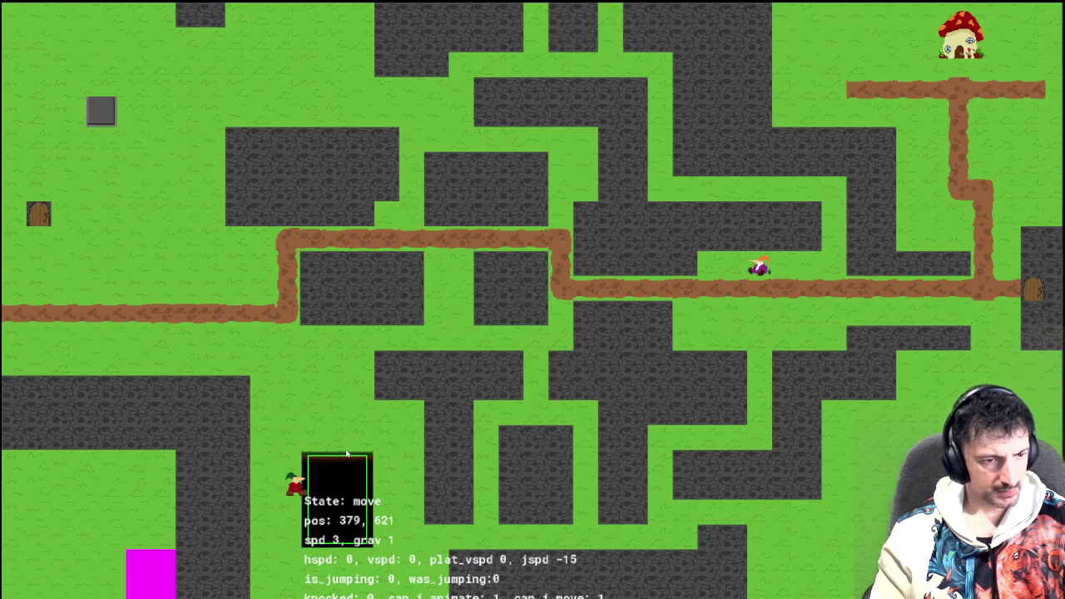
key(Right)
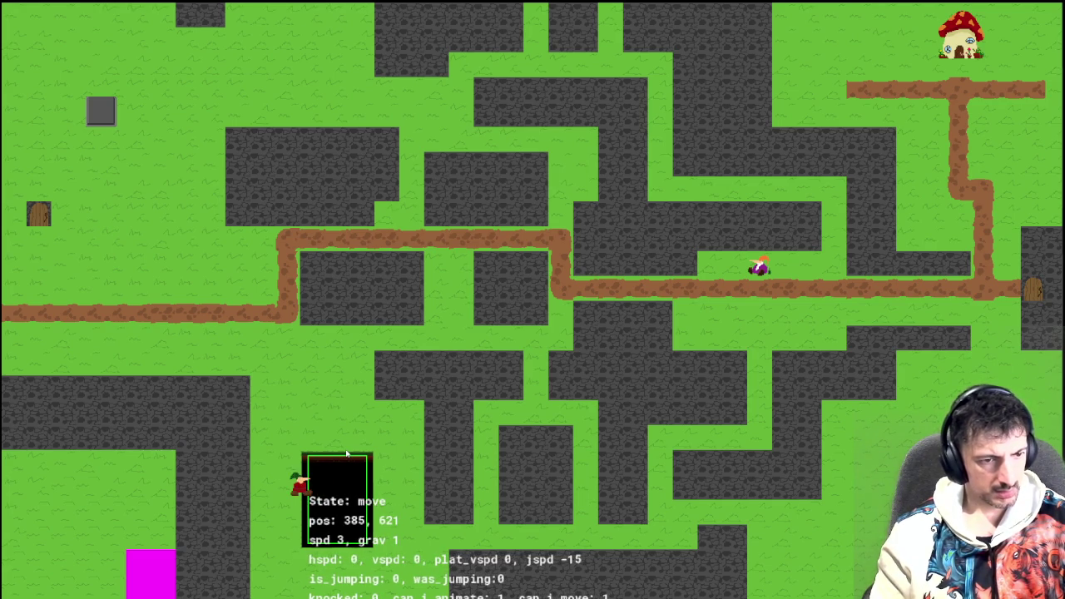
Test diagonal movement by combining the up, down, left and right keys around the box
key(Down)
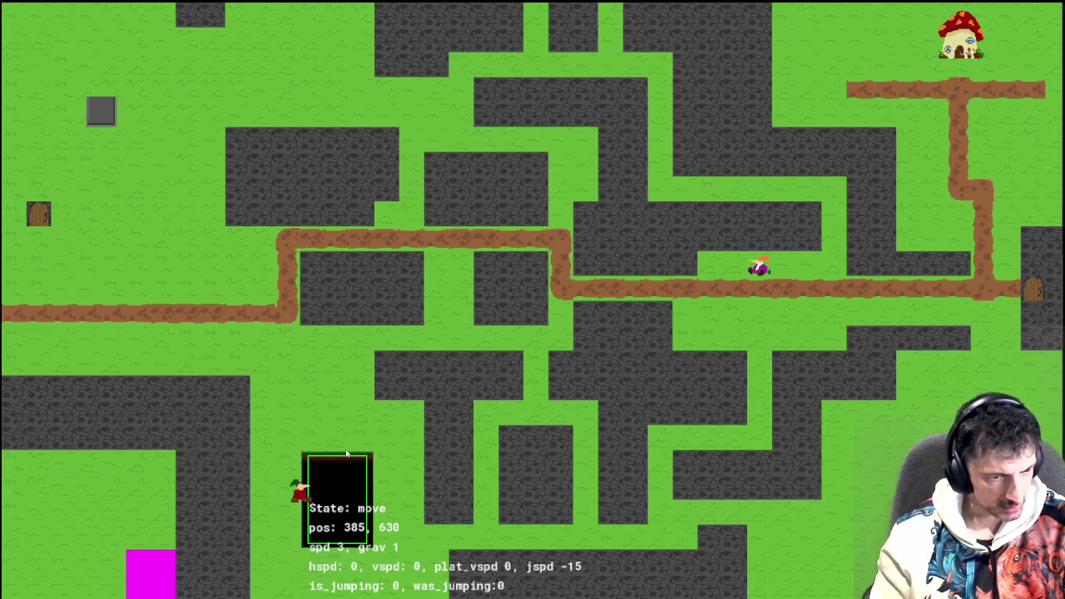
key(Right)
key(Up)
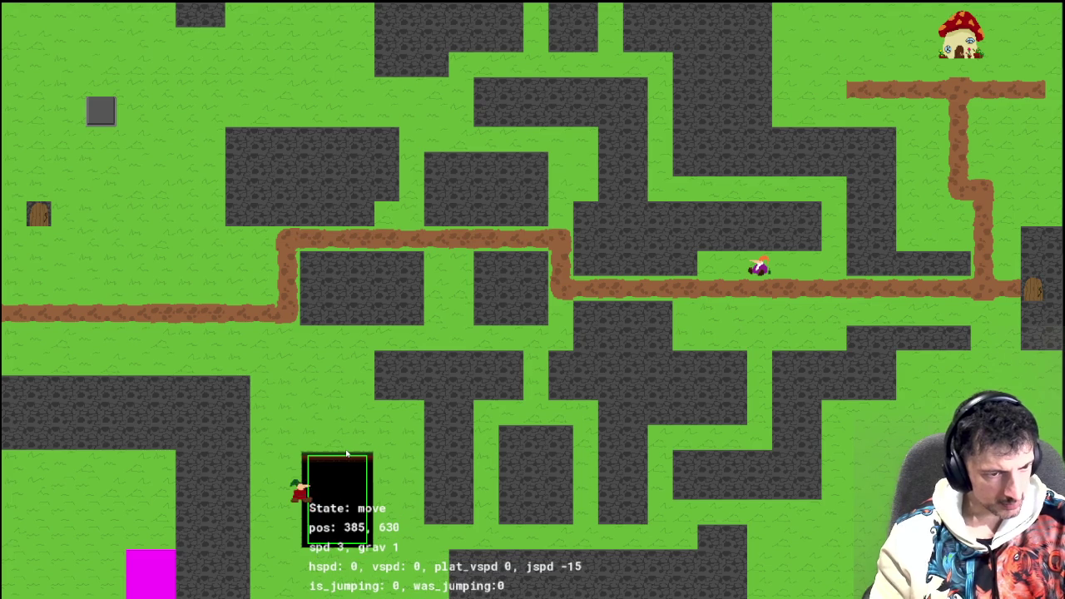
key(Right)
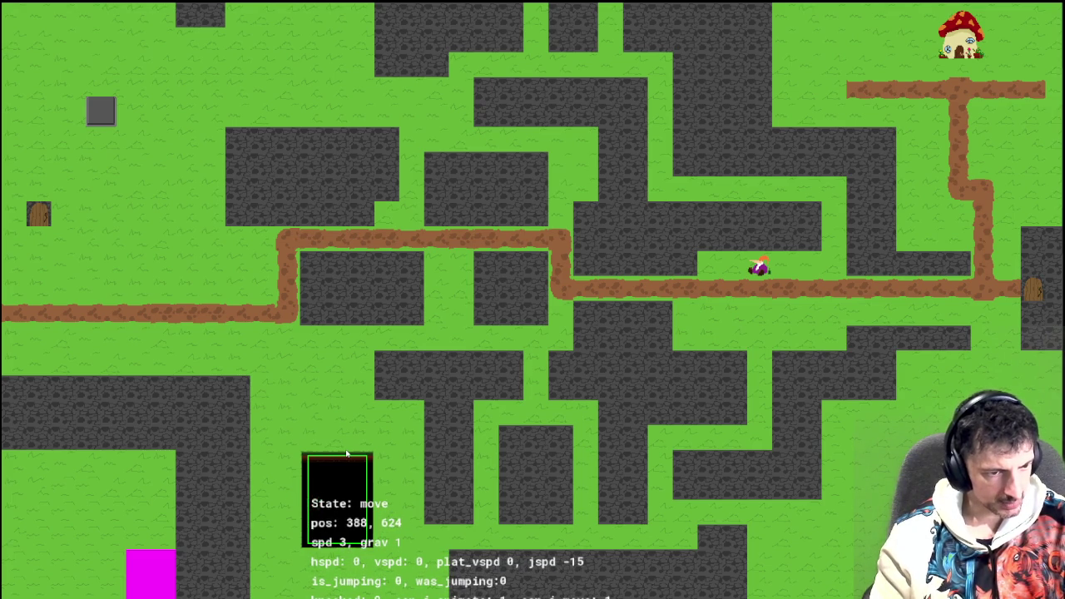
key(Left)
key(Right)
key(Up)
key(Left)
key(Right)
key(Left)
key(Up)
key(Right)
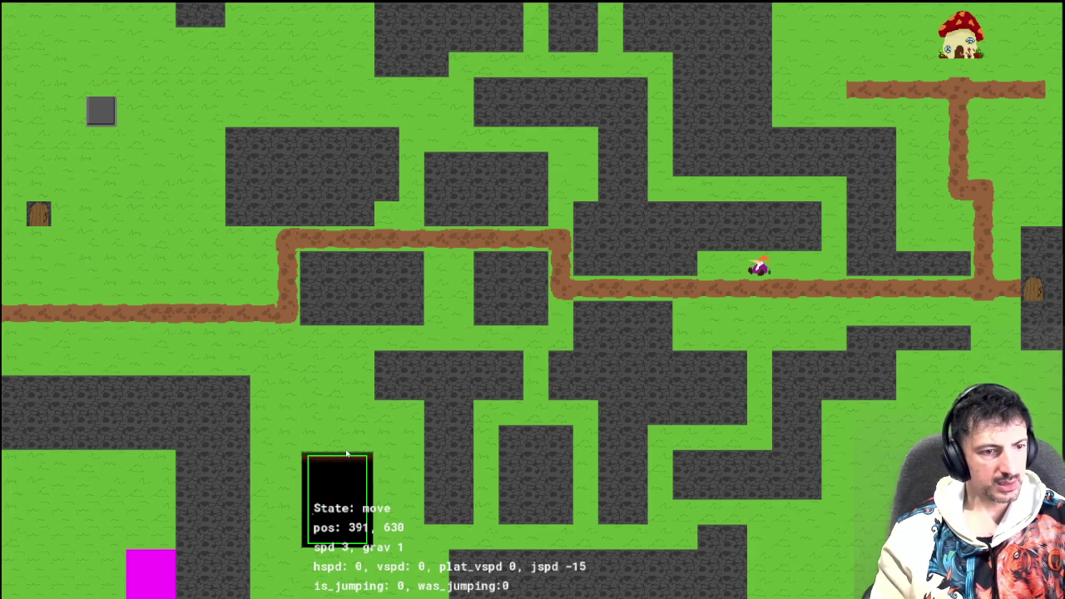
key(Left)
key(Down)
key(Right)
key(Up)
key(Up)
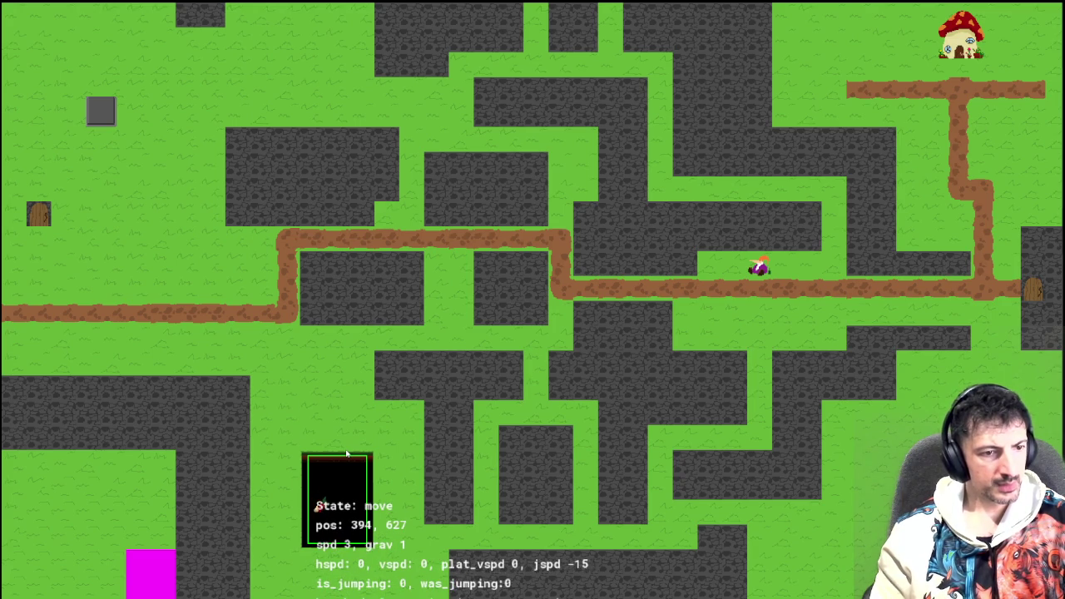
Try more diagonal moves and a jump up-left, then stop the game with Escape
key(Left)
key(Down)
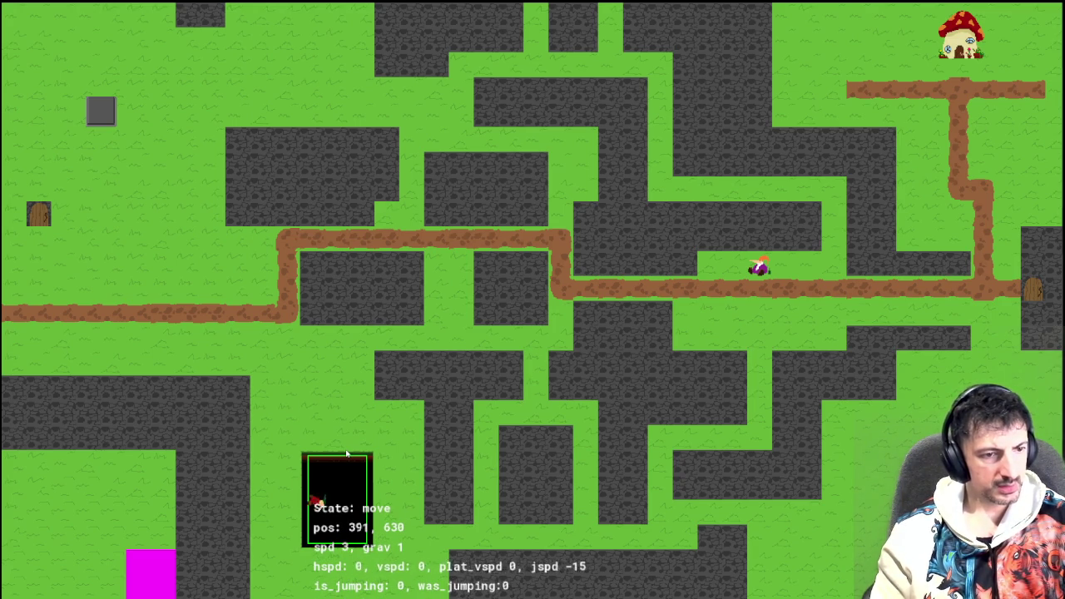
key(Right)
key(Down)
key(Left)
key(Up)
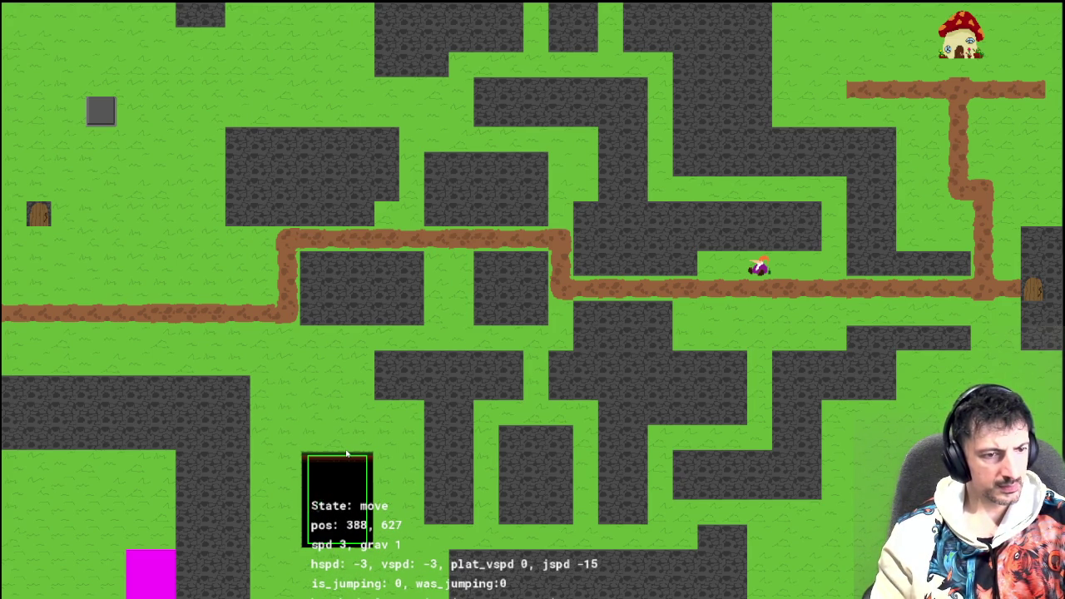
key(space)
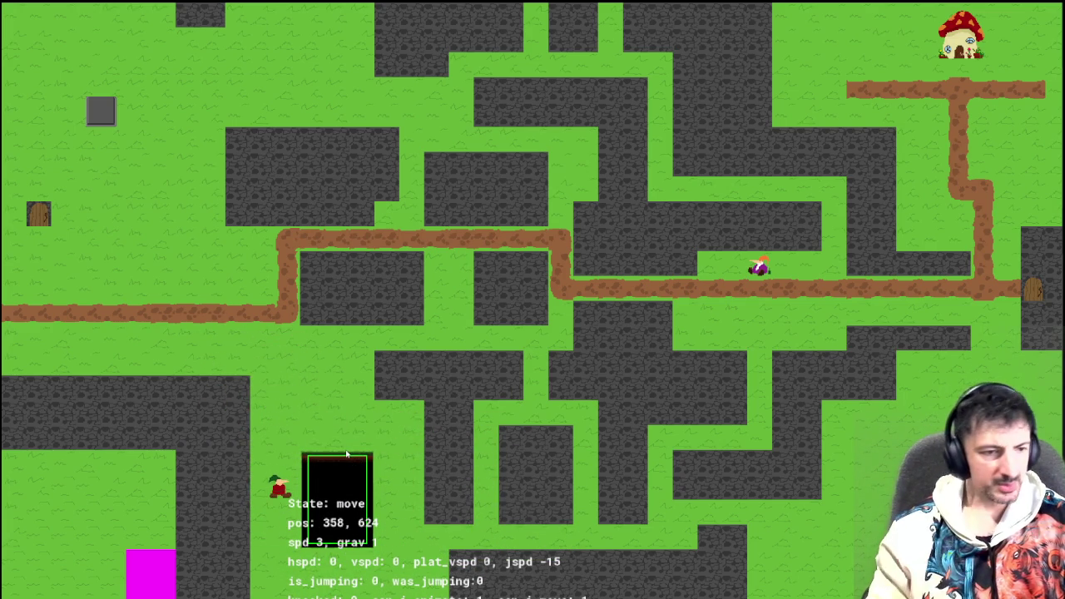
key(Up)
key(Right)
key(Right)
key(Left)
key(Down)
key(Up)
key(Right)
key(Left)
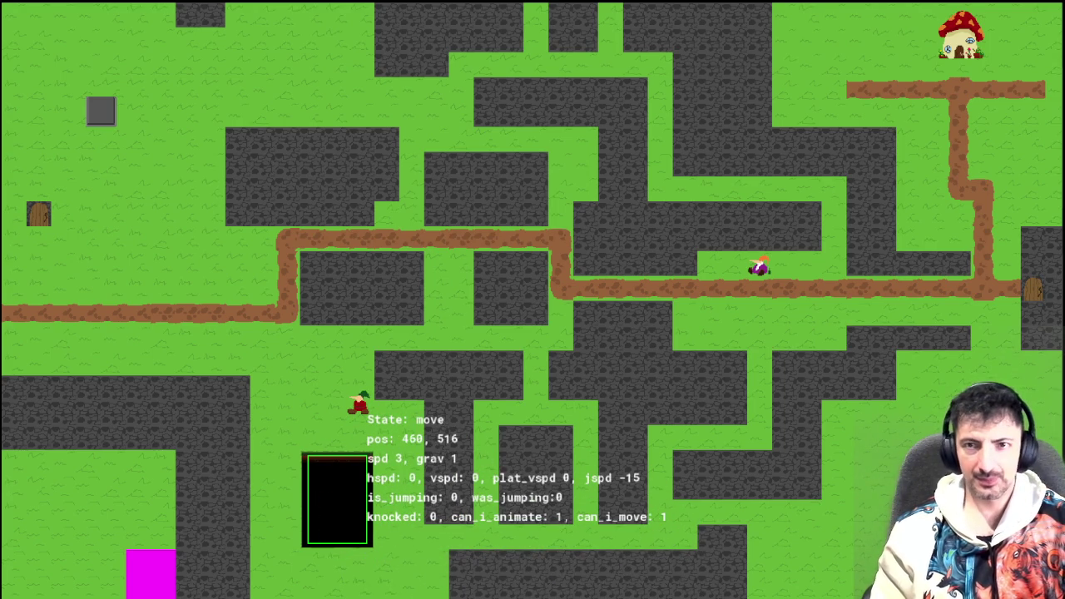
key(Escape)
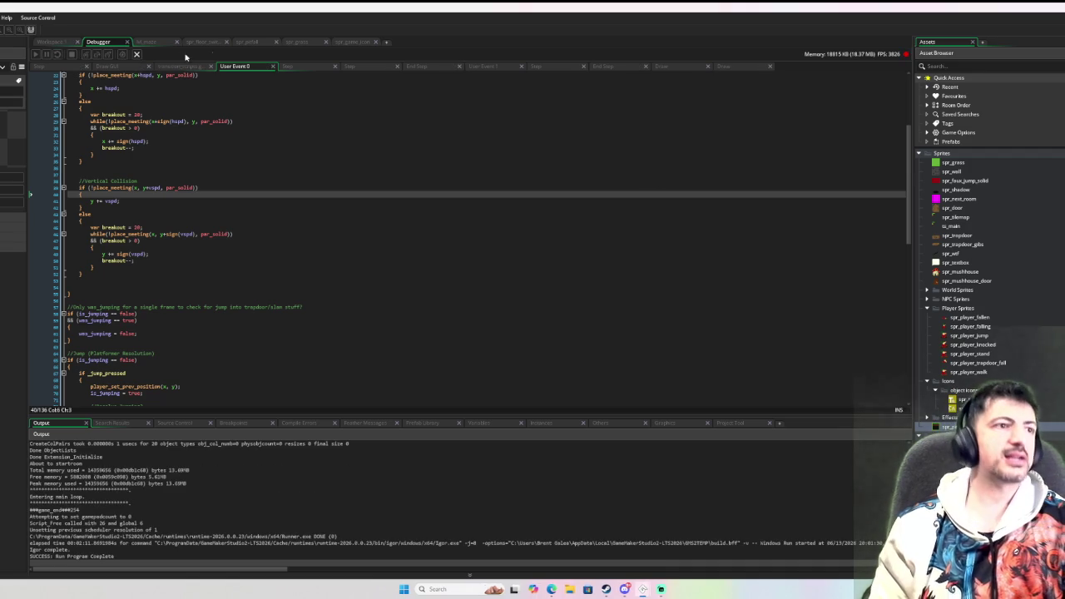
click(51, 42)
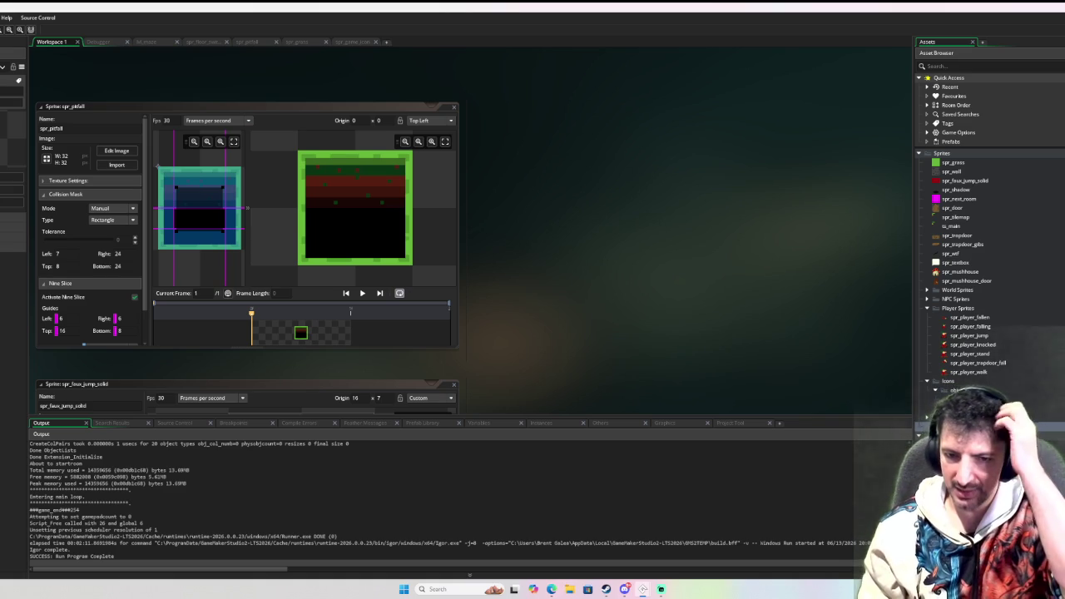
Scroll down the workspace that holds the sprite editors
scroll(224, 80, down, 5)
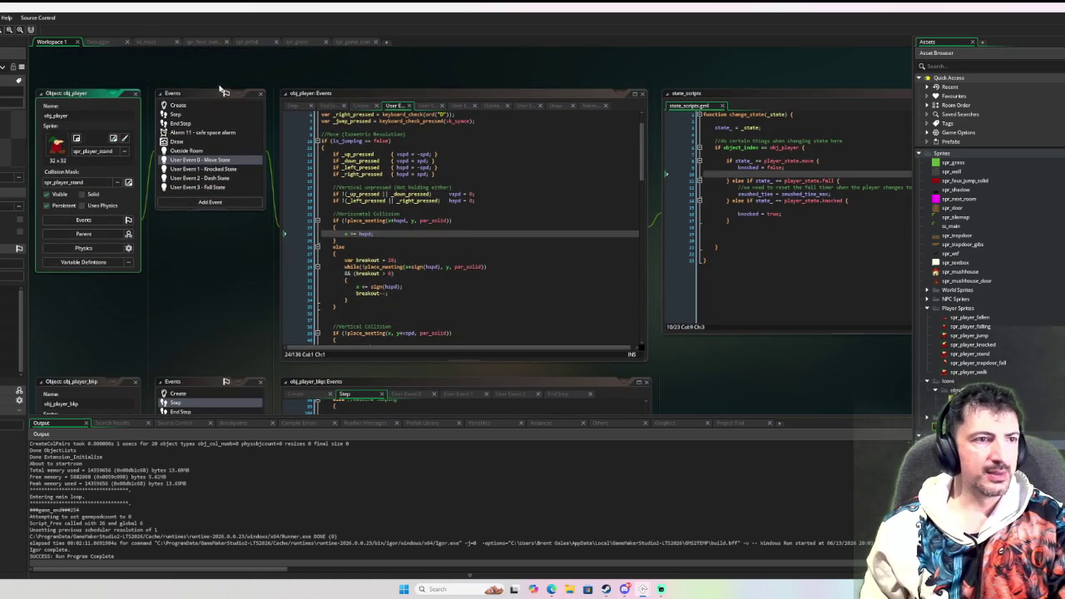
Look over obj_player's Create and Step event code
click(204, 105)
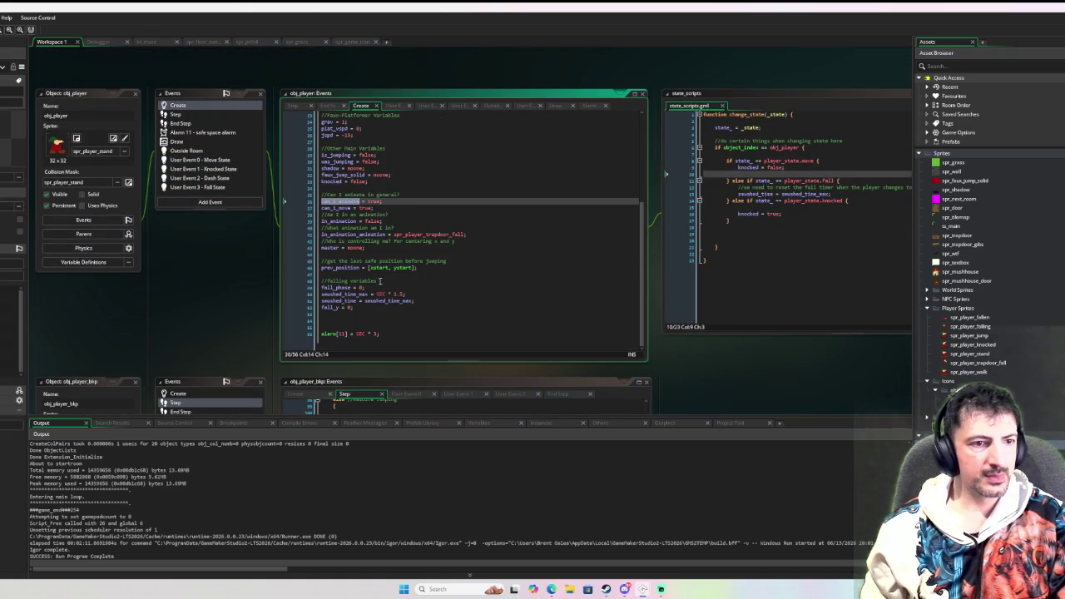
click(216, 202)
mouse_move(254, 246)
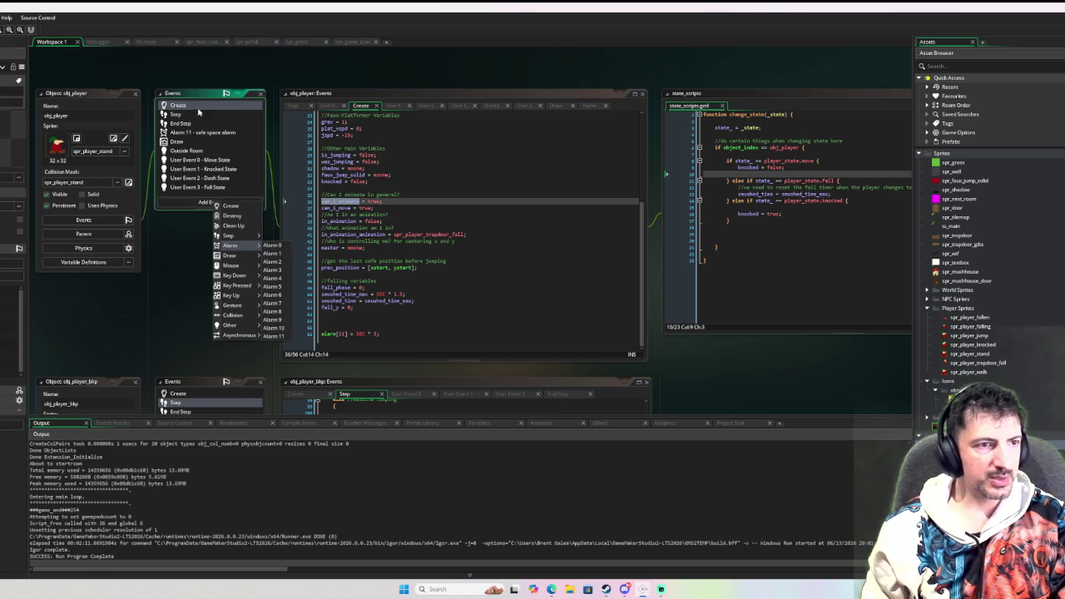
click(191, 106)
click(180, 116)
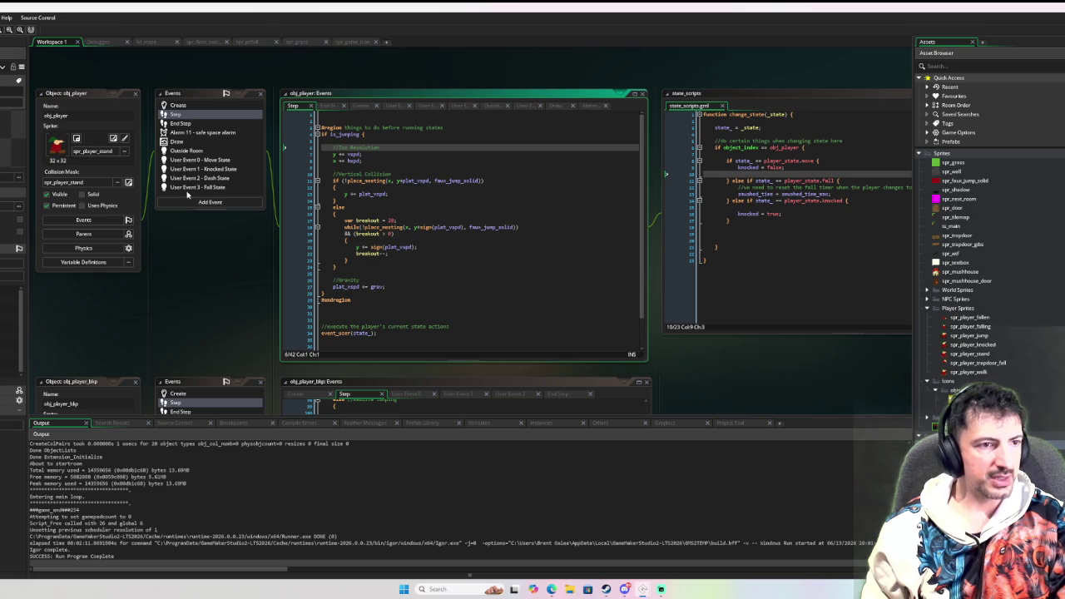
Add an Alarm 2 event to obj_player from the Add Event list
click(197, 200)
mouse_move(222, 243)
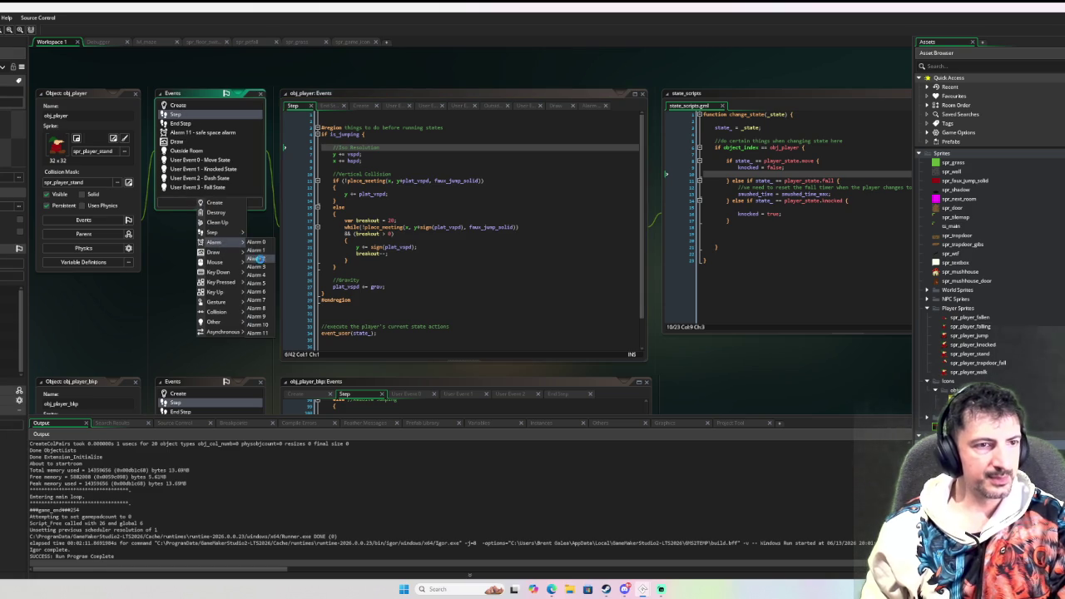
click(257, 258)
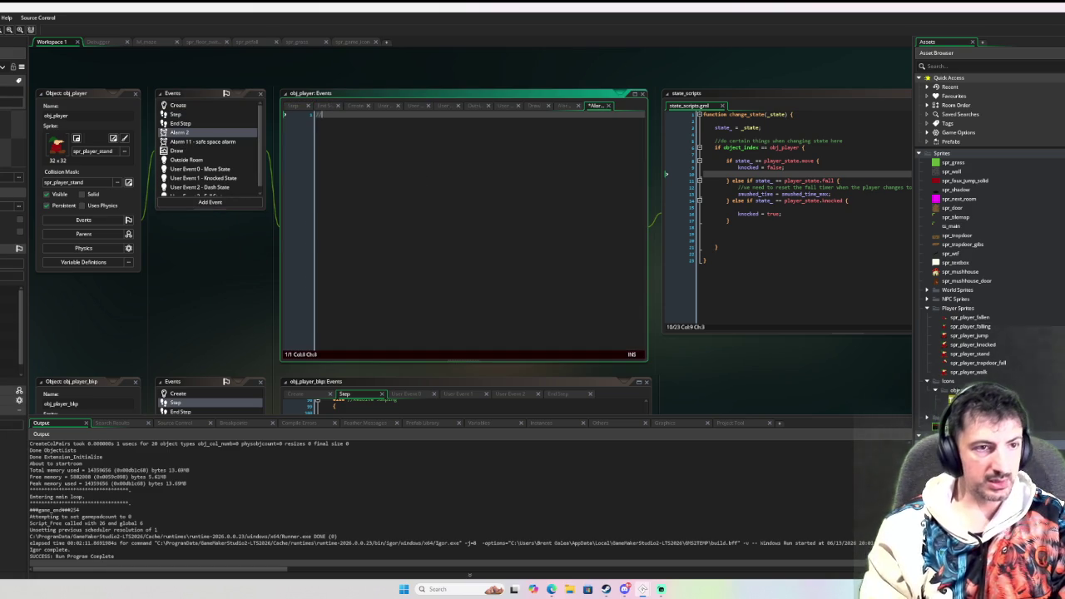
Describe Alarm 2 as 'Dash Alarm' and note dash becomes available again when it expires
text(/// @description Dash alar)
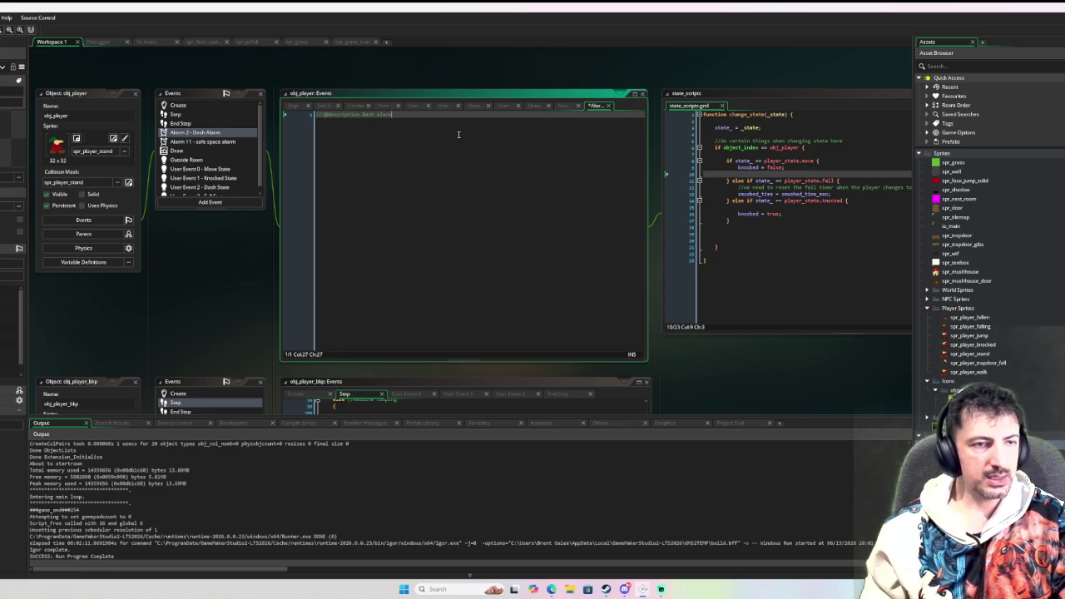
key(Return)
key(Return)
text(//)
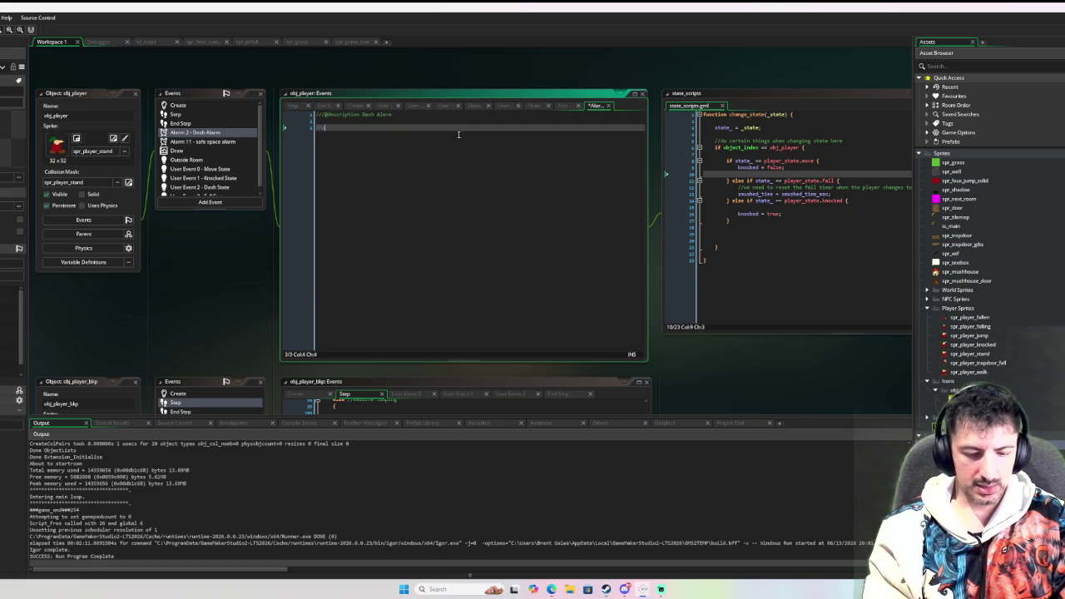
text(when this alarm)
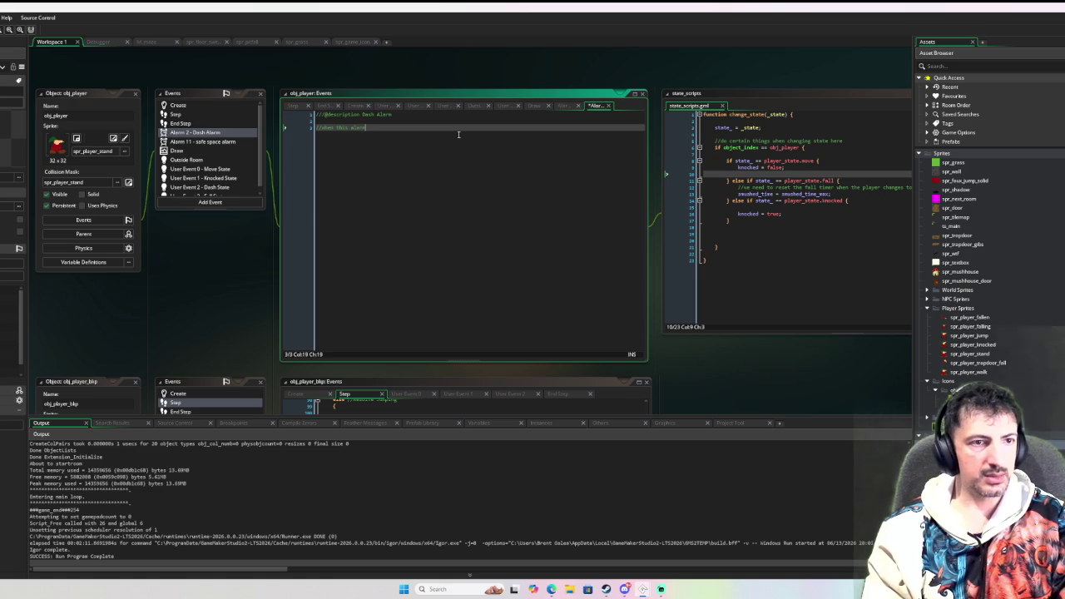
text( expires.)
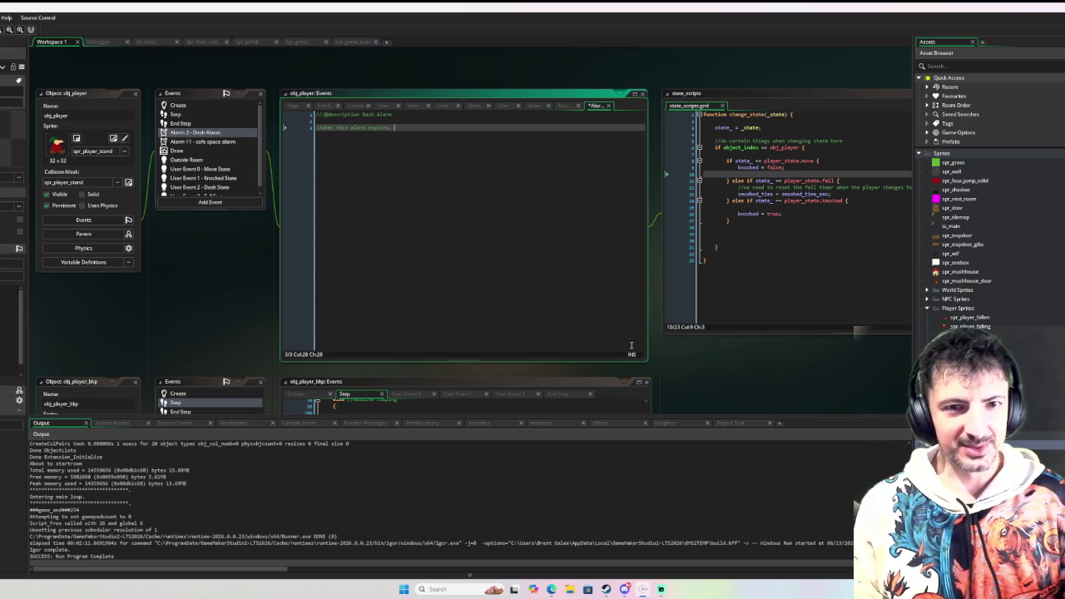
text(dash )
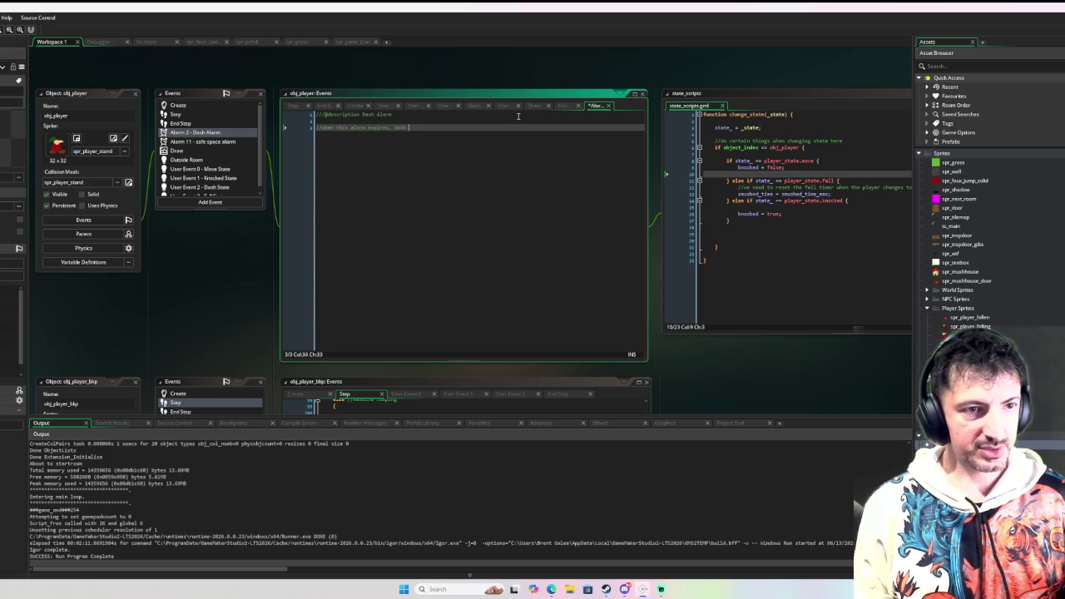
text(becomes available again)
click(220, 109)
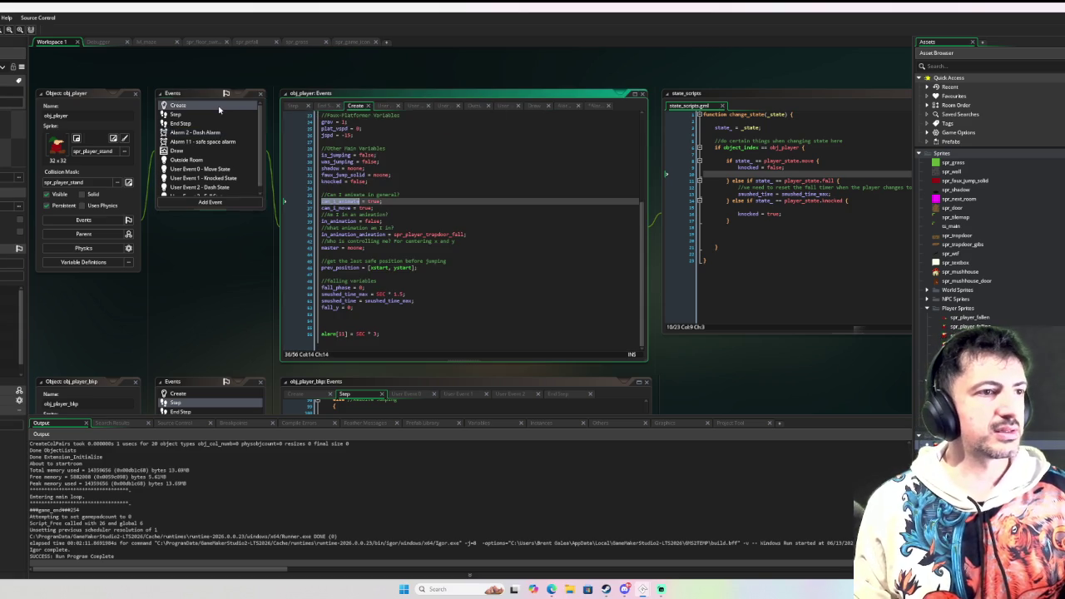
In User Event 0 - Move State, add an empty line below the _jump_pressed check
click(238, 172)
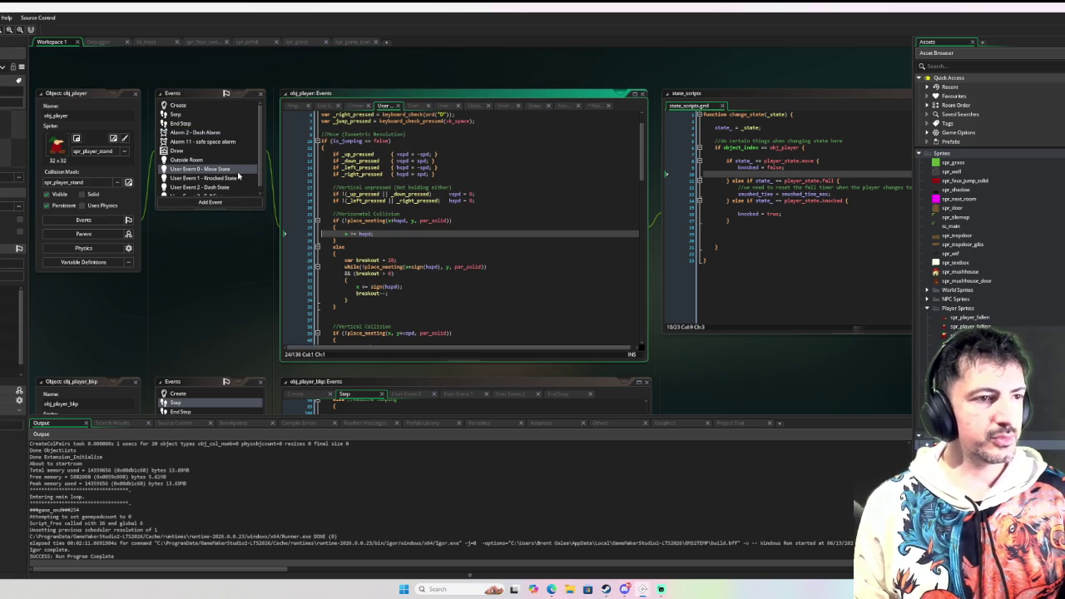
scroll(503, 179, up, 2)
click(501, 155)
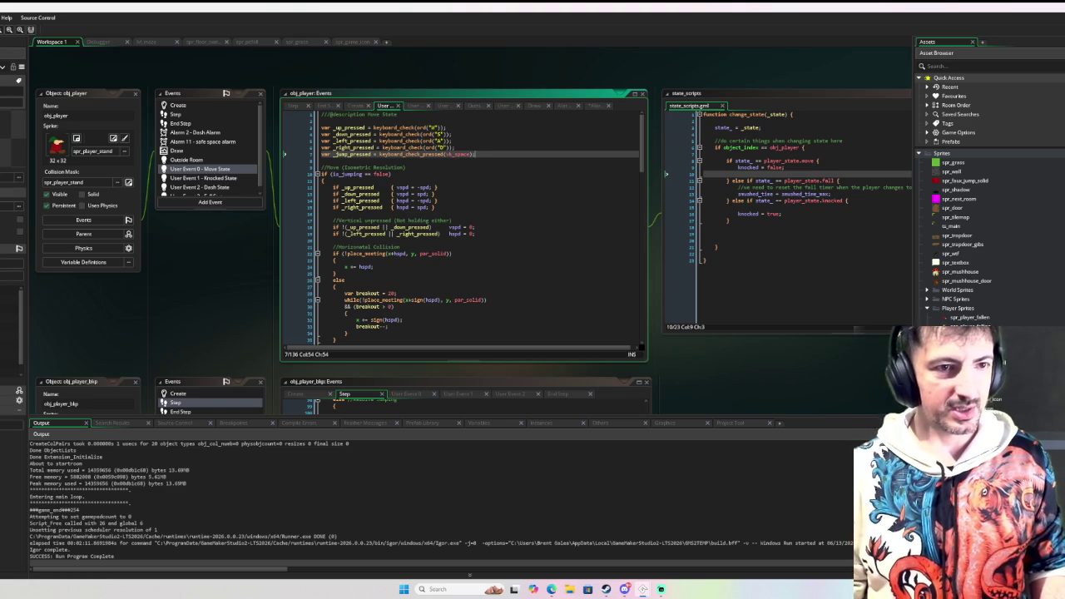
key(Return)
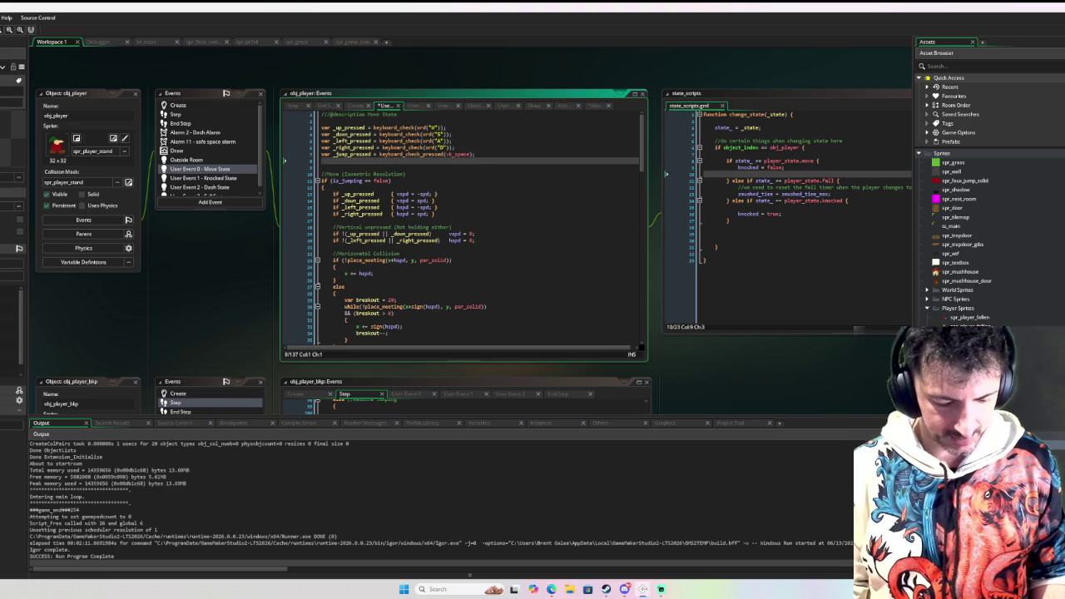
Add 'var _dash_pressed = mouse_check_button_pressed(mb_left)' to the Move State input checks
text(var _dash)
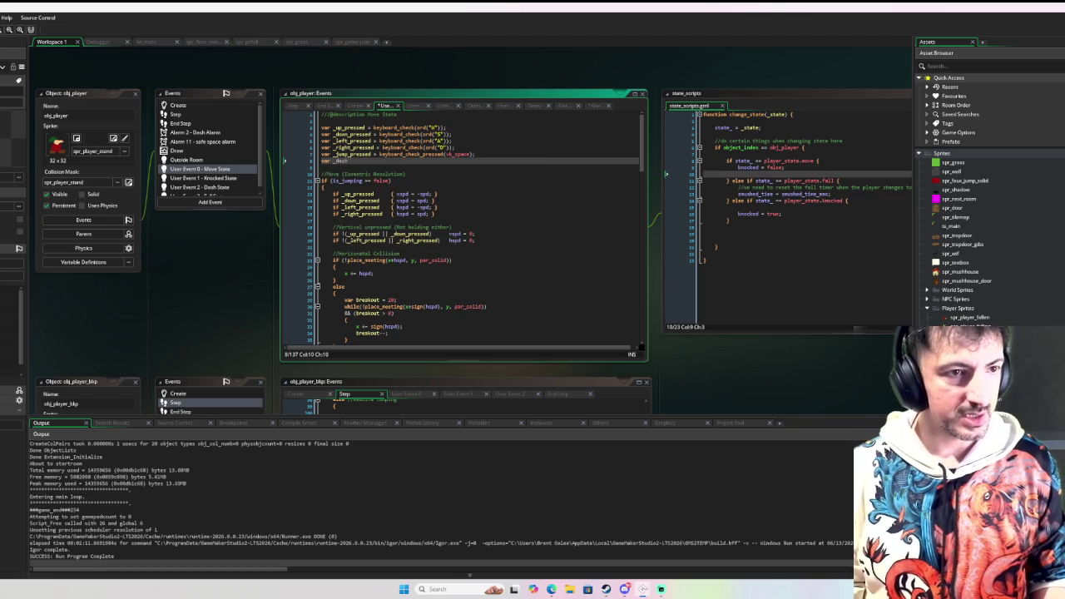
text( ssed)
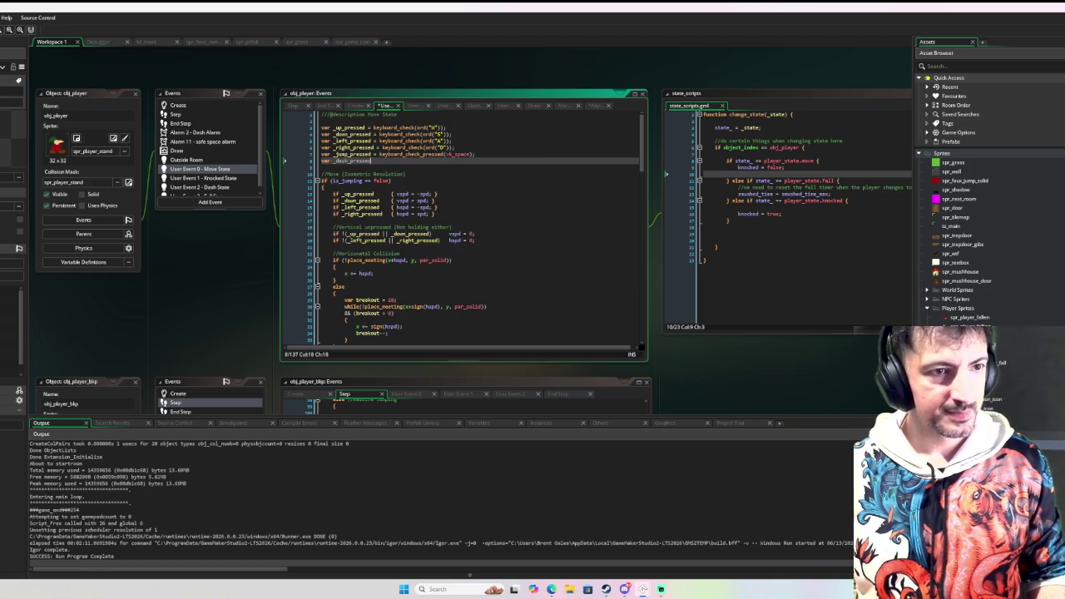
text( = keyboa)
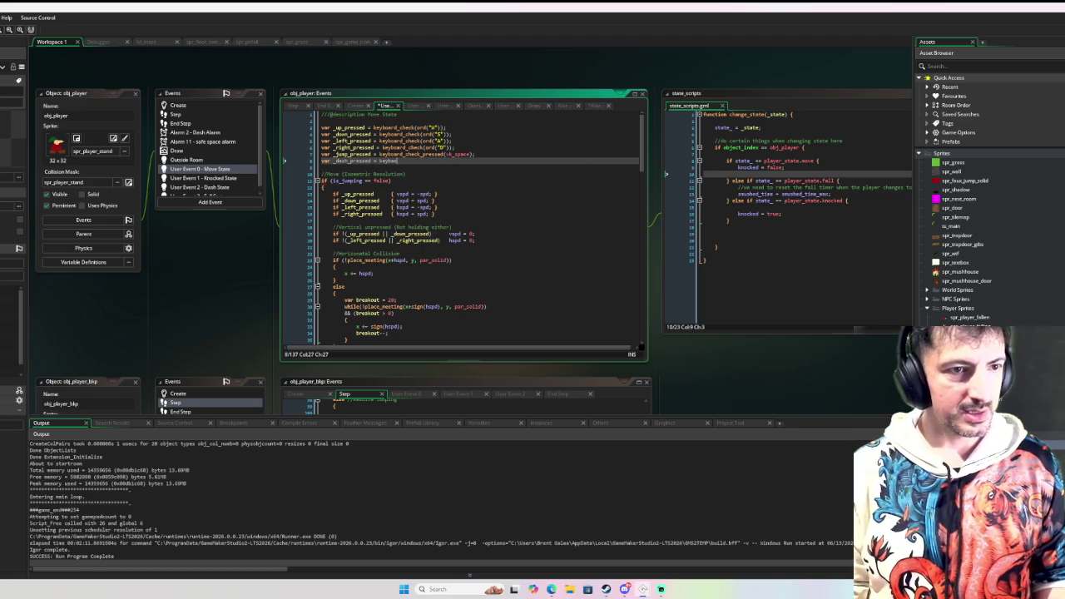
text(rd_check_pr)
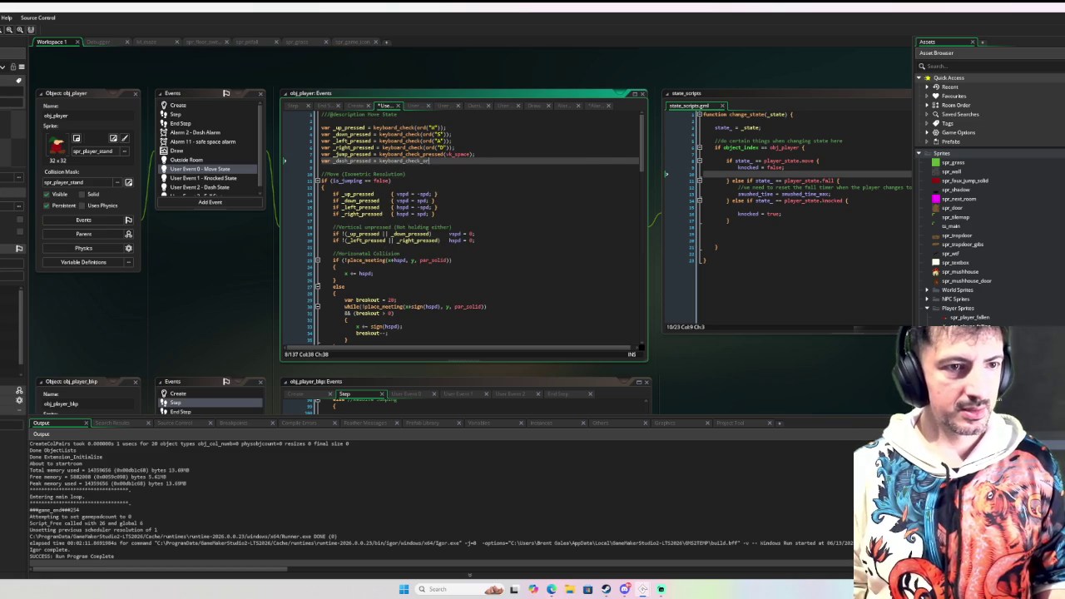
text( p)
key(Return)
text(vk)
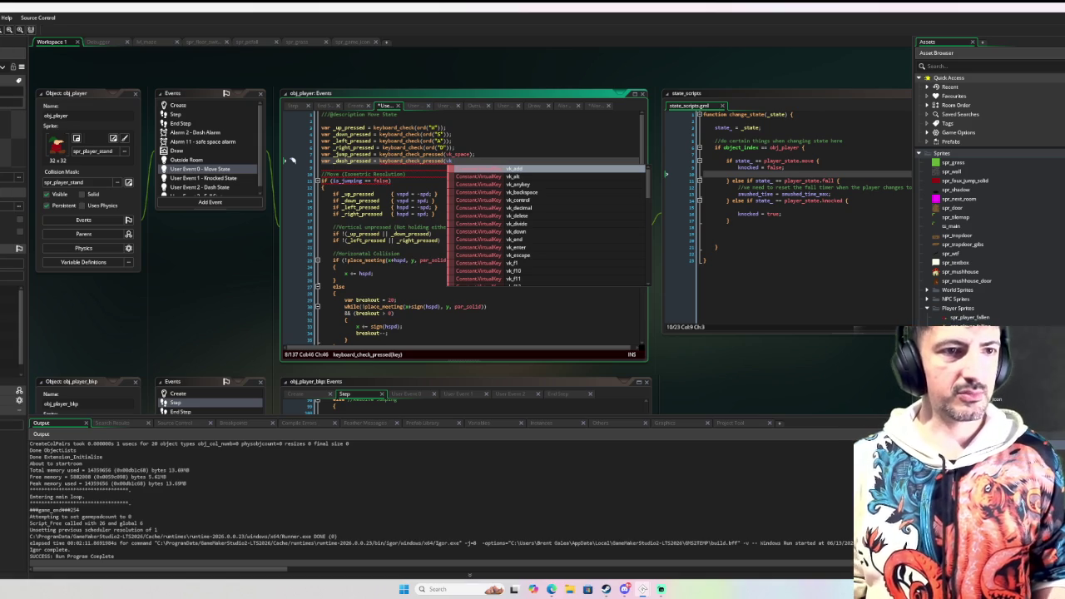
key(shift+Left)
key(shift+Left)
key(shift+Left)
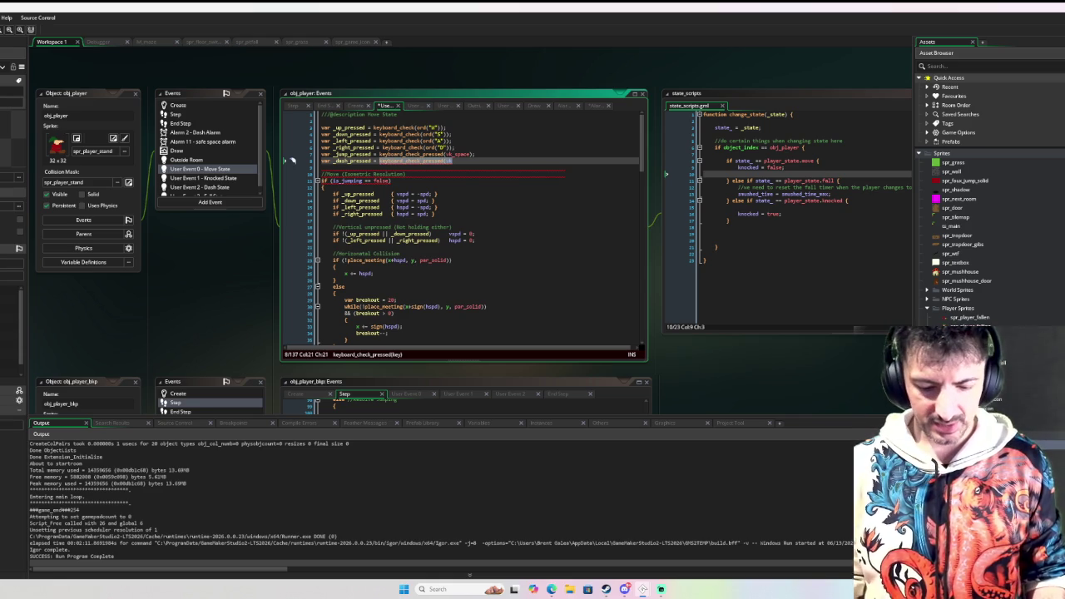
text(mouse_)
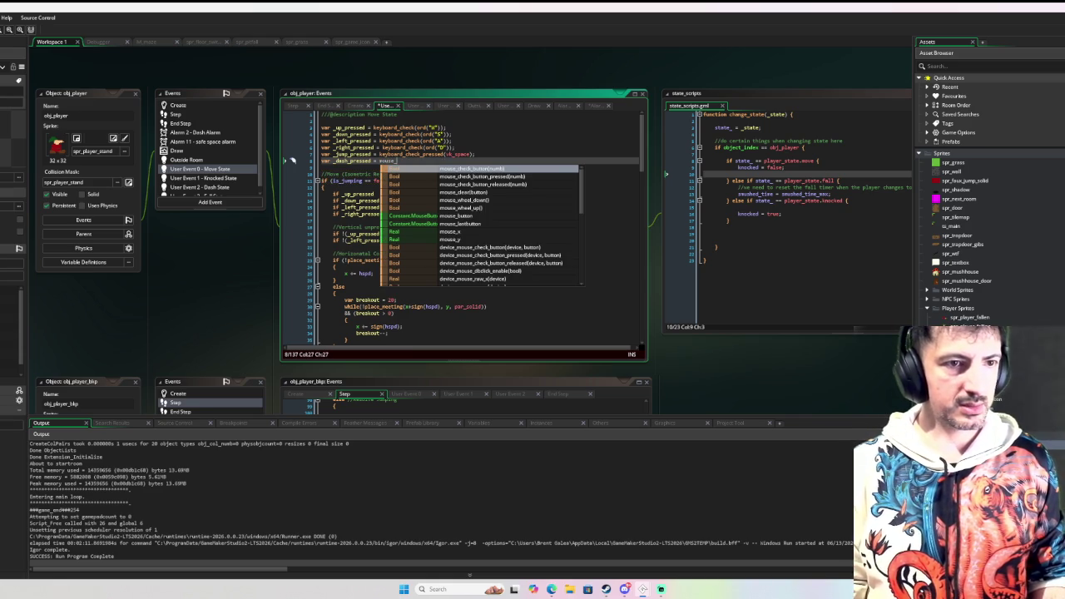
text(check_b)
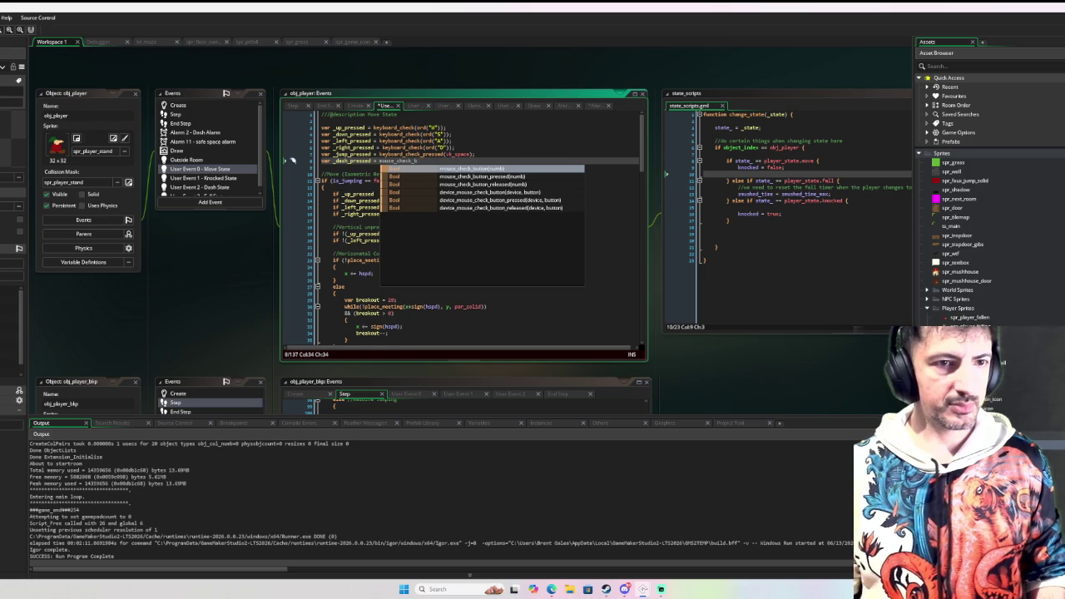
key(Down)
key(Return)
text(m)
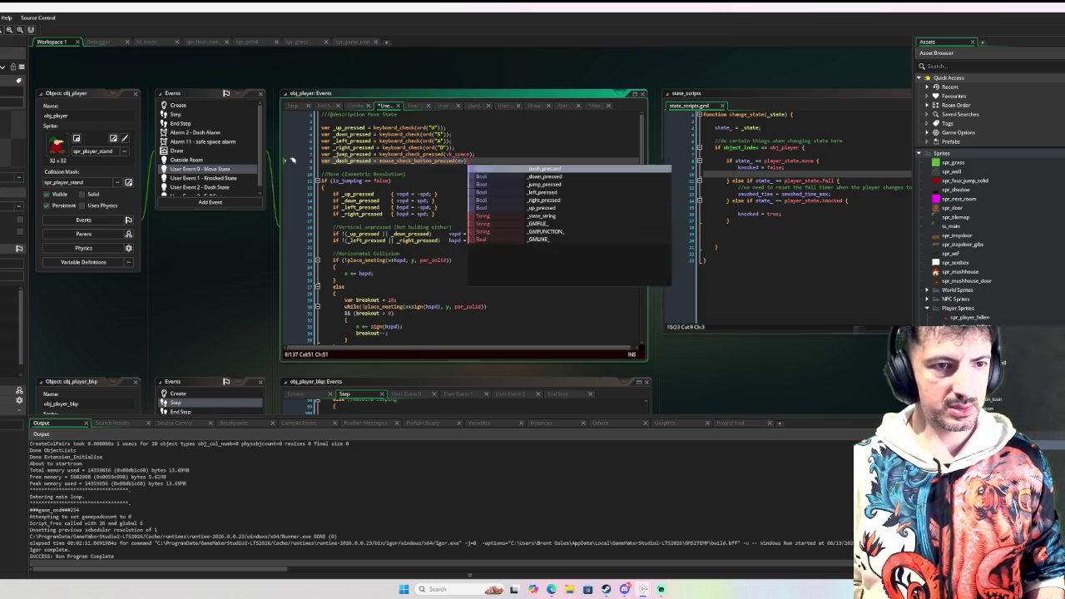
text(b_l)
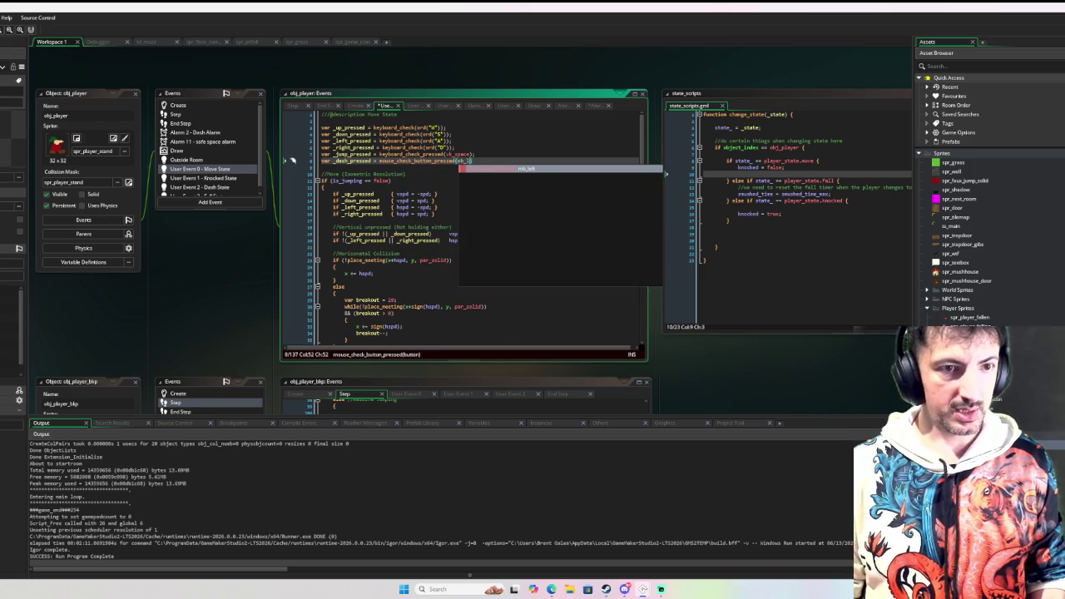
text(eft);)
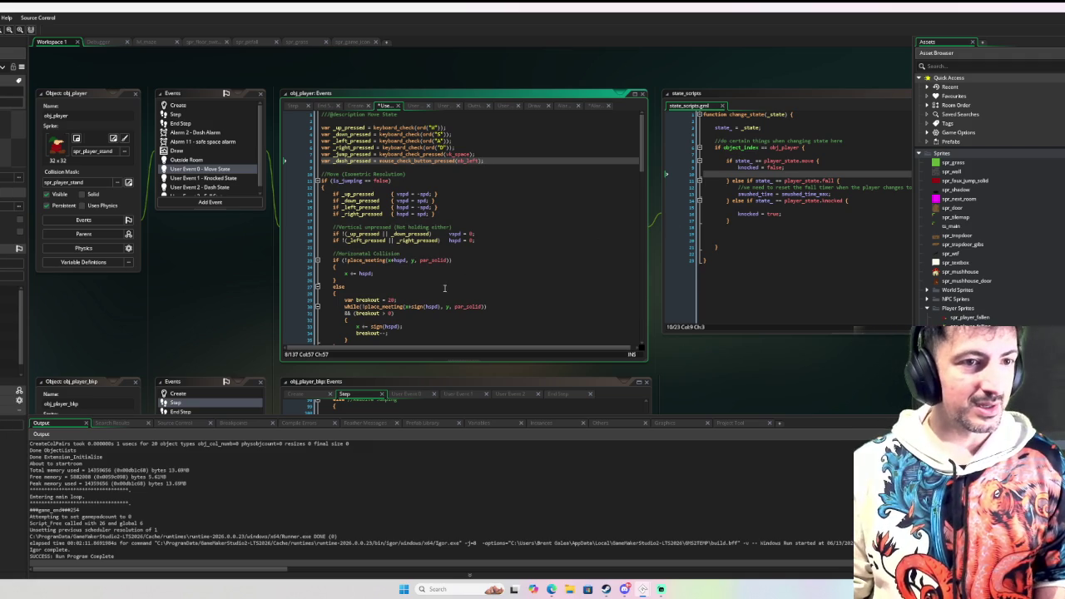
scroll(444, 287, down, 10)
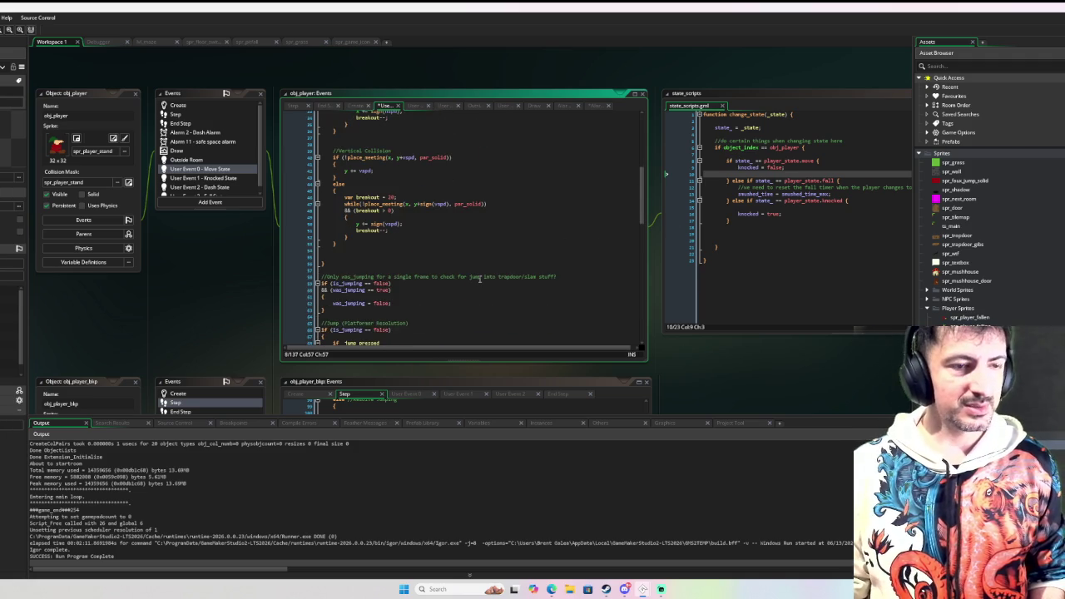
scroll(475, 266, down, 6)
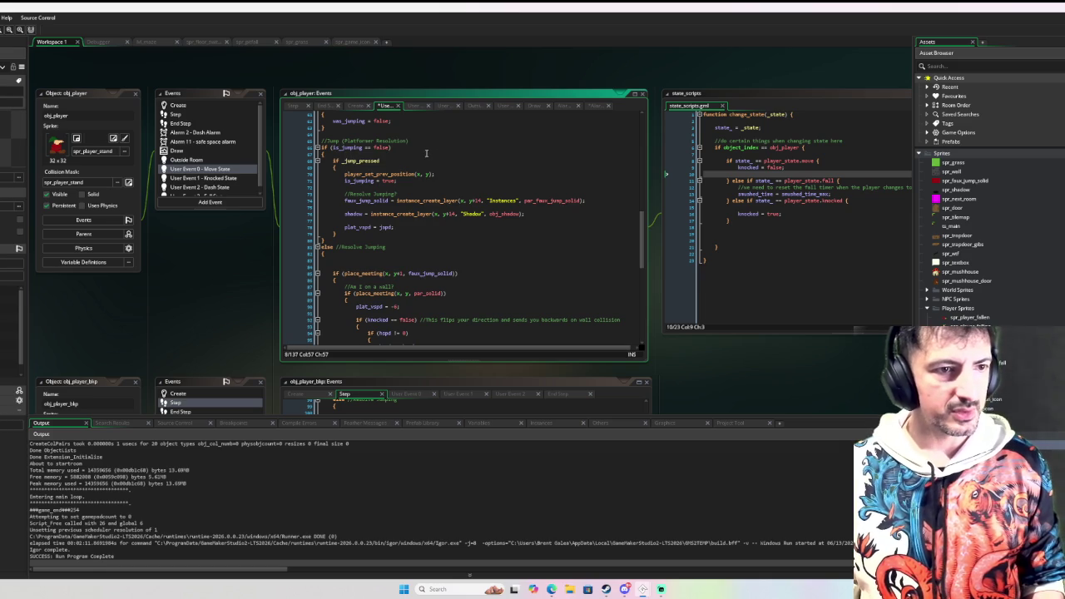
scroll(415, 199, down, 4)
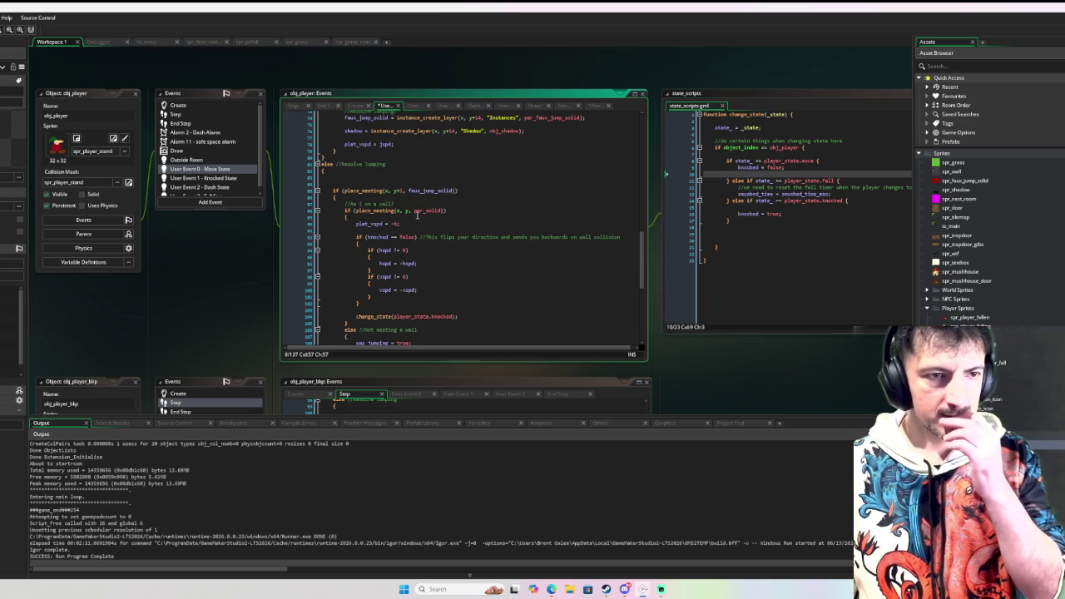
scroll(461, 228, down, 9)
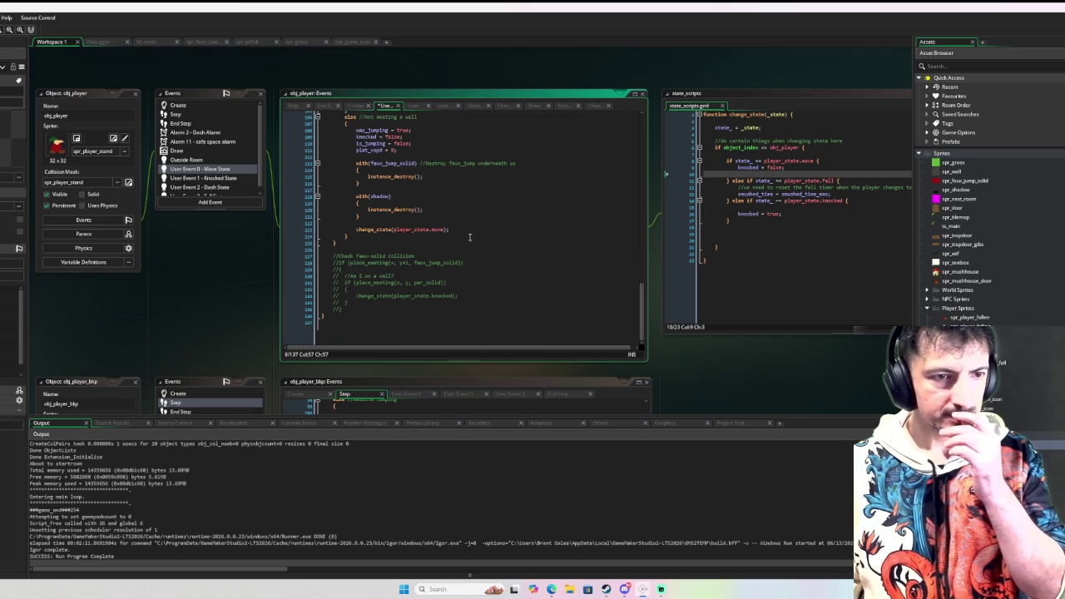
scroll(469, 236, up, 3)
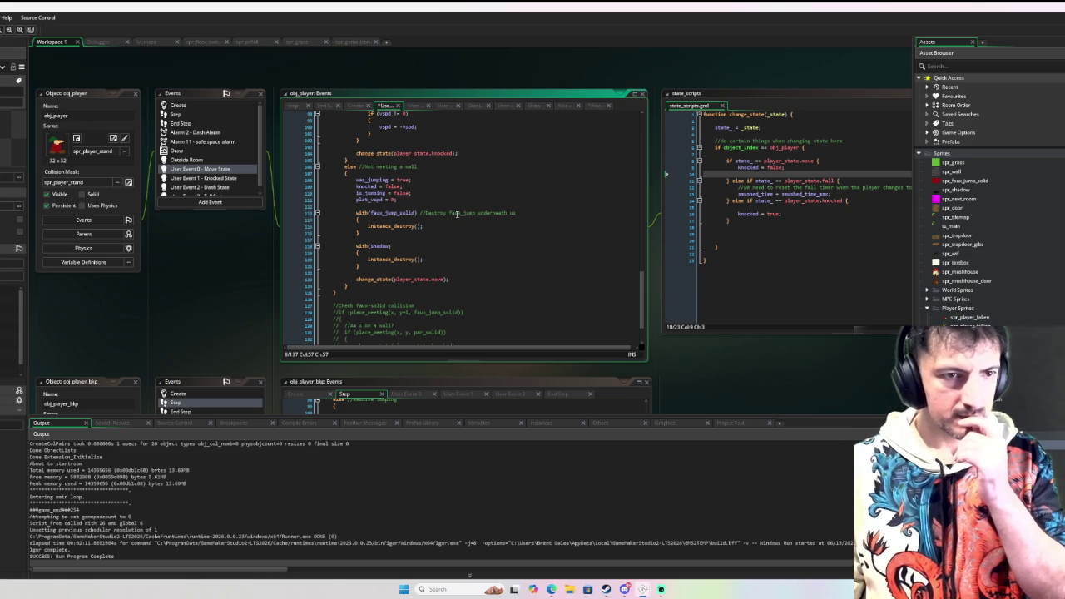
scroll(453, 215, up, 10)
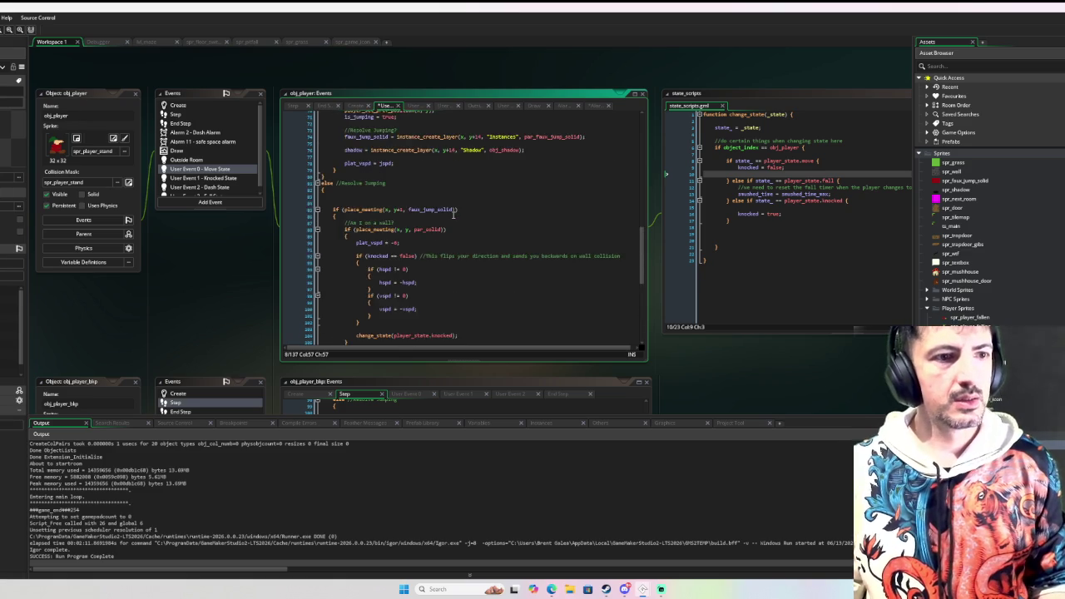
scroll(453, 214, up, 3)
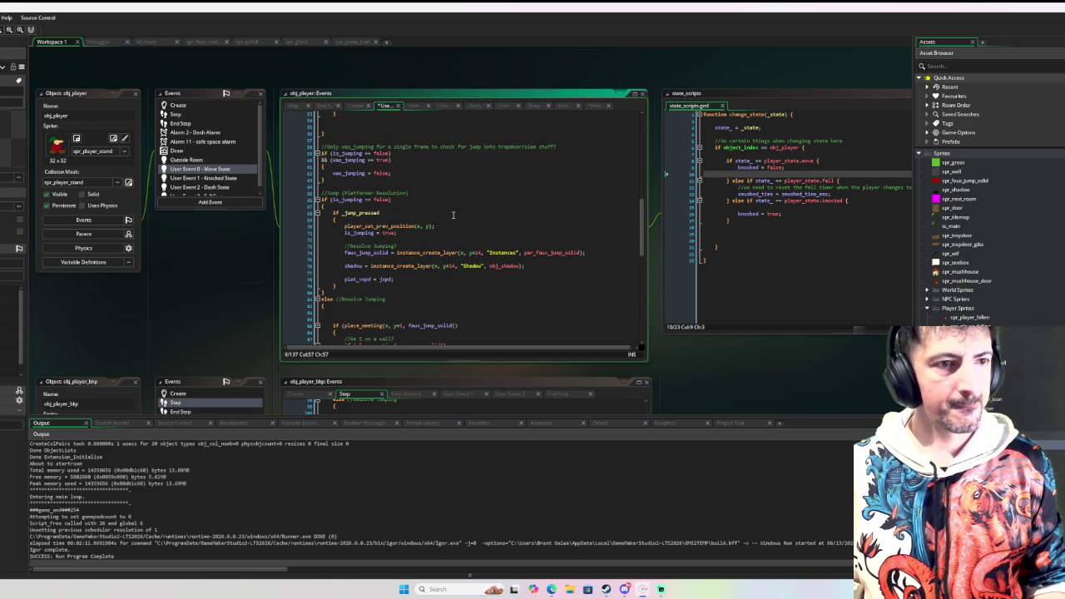
scroll(454, 215, up, 5)
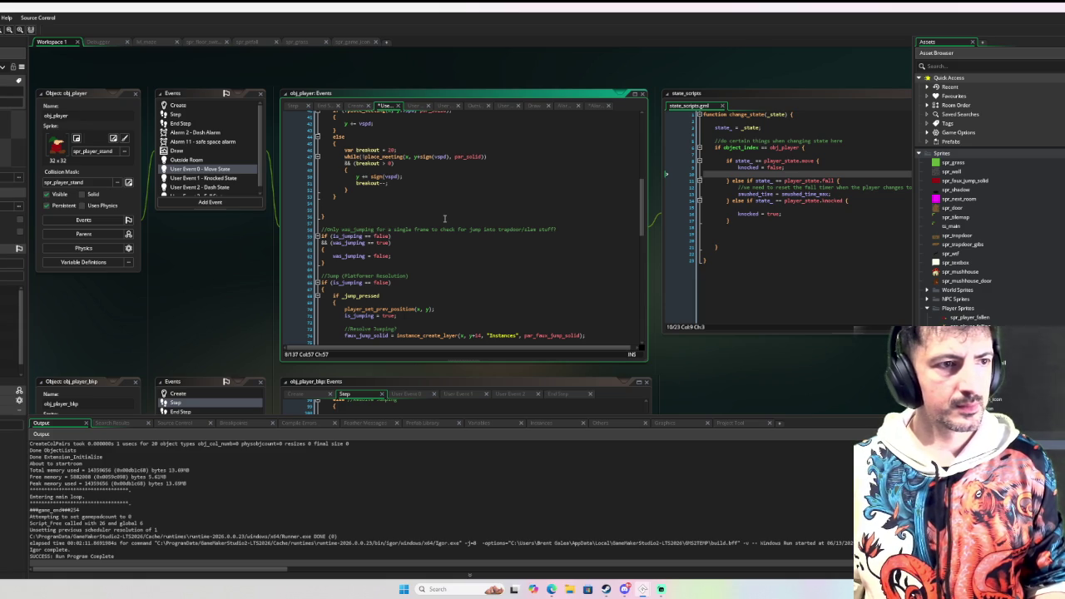
click(397, 264)
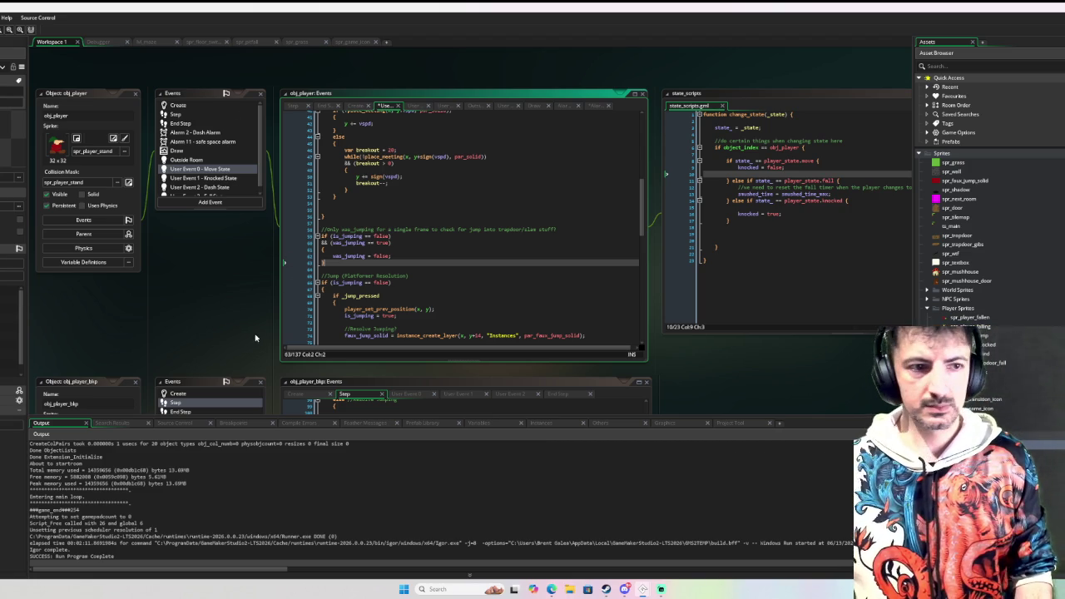
scroll(399, 242, down, 5)
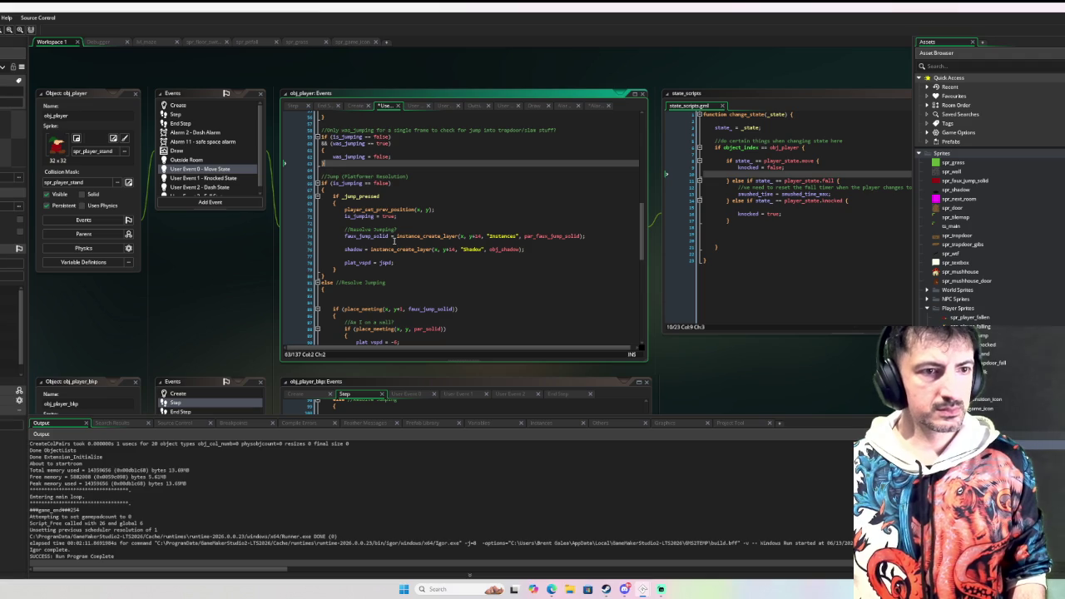
scroll(391, 243, down, 15)
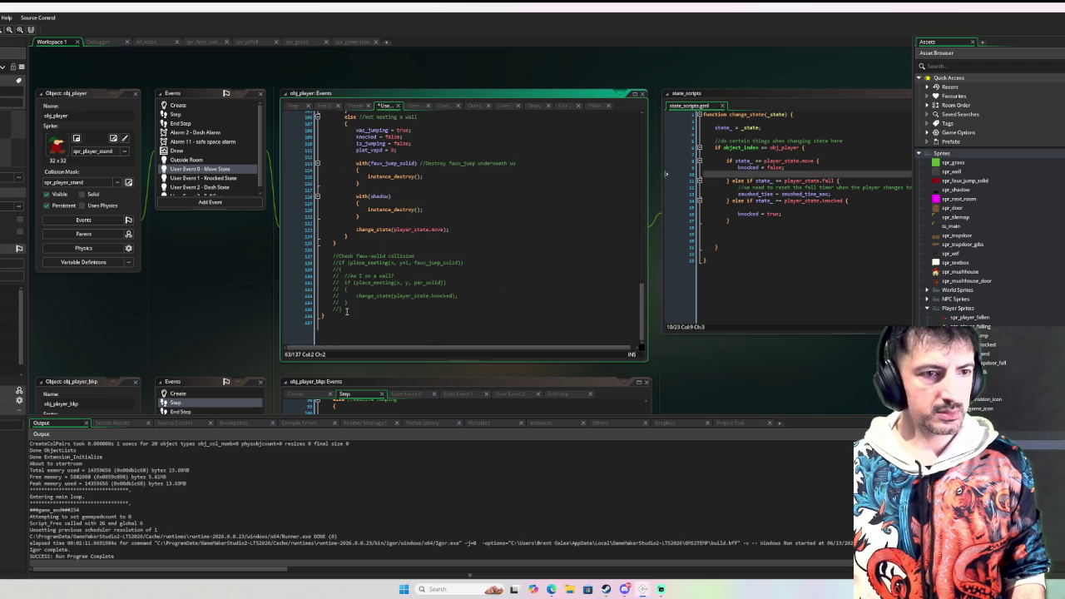
click(399, 263)
click(401, 290)
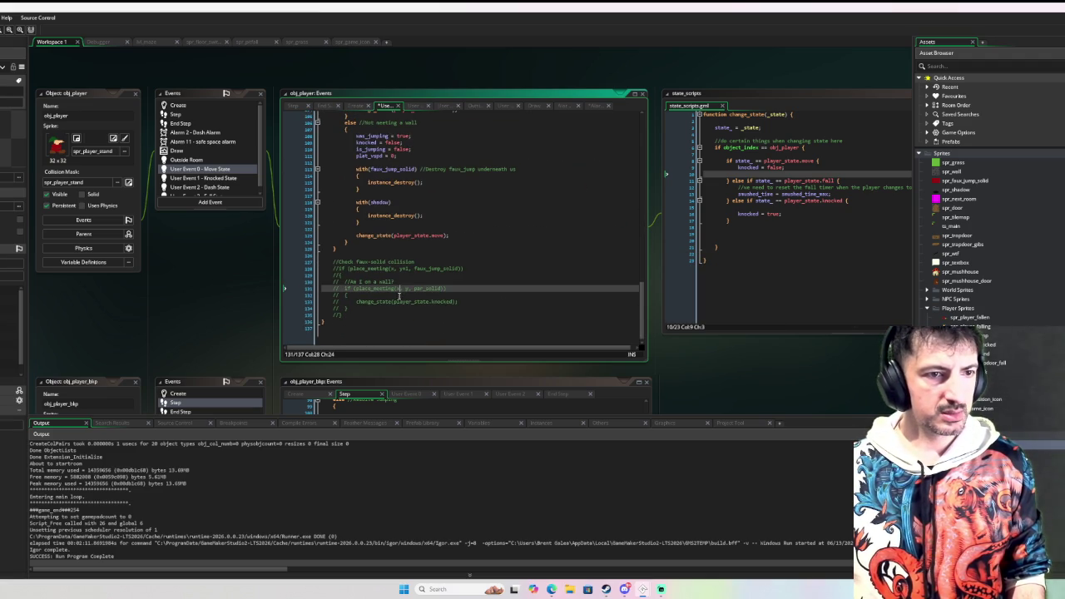
click(395, 303)
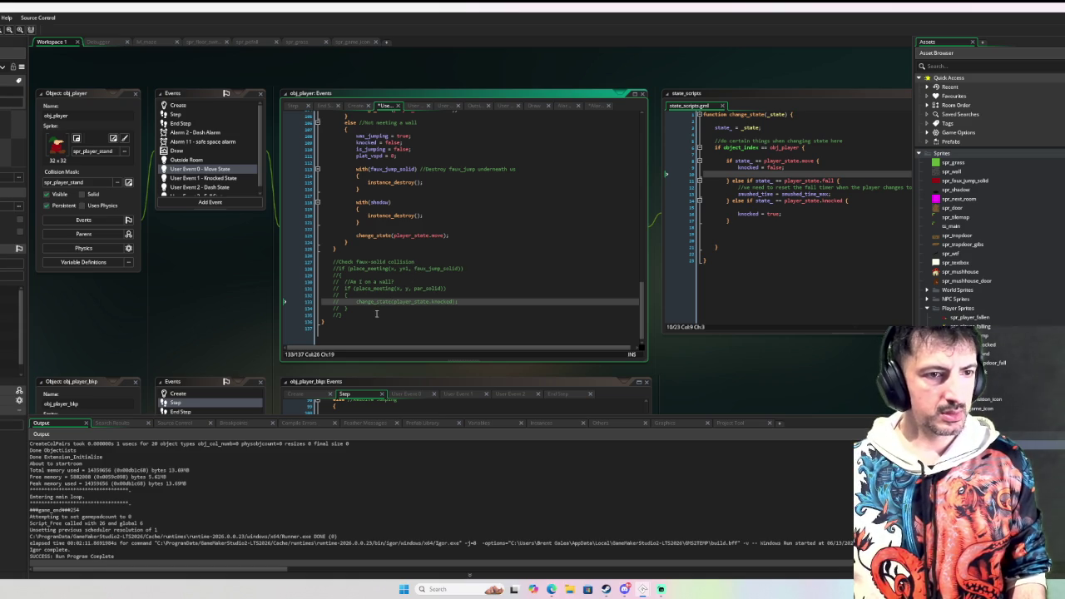
mouse_move(369, 316)
mouse_down()
mouse_move(326, 276)
mouse_move(331, 262)
mouse_up()
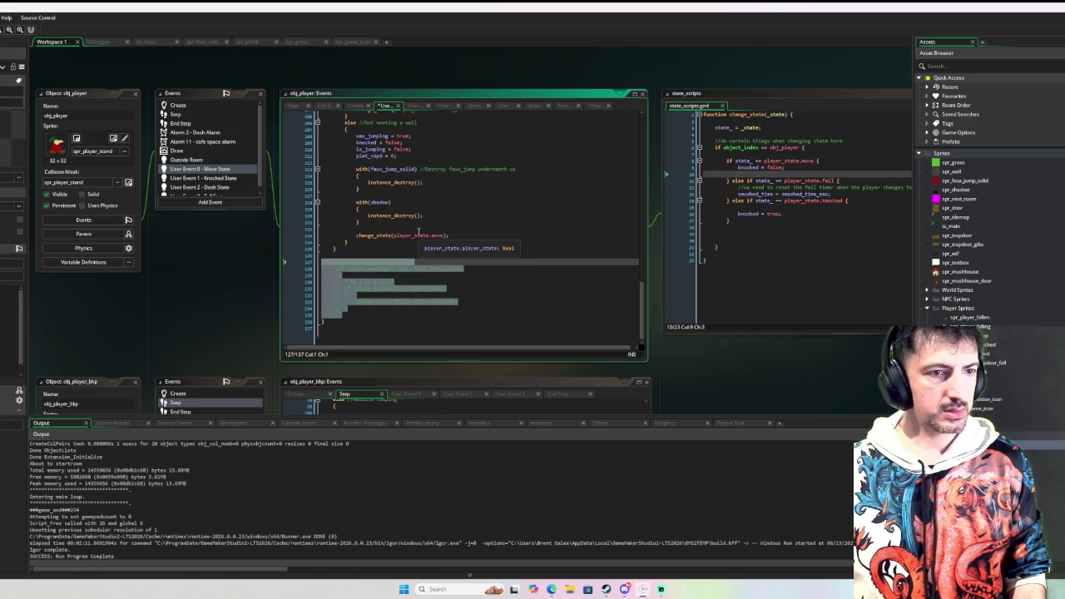
Replace the commented-out collision lines with 'if _dash_pressed && alarm[1] == -1 {'
key(BackSpace)
key(Return)
key(Return)
key(Return)
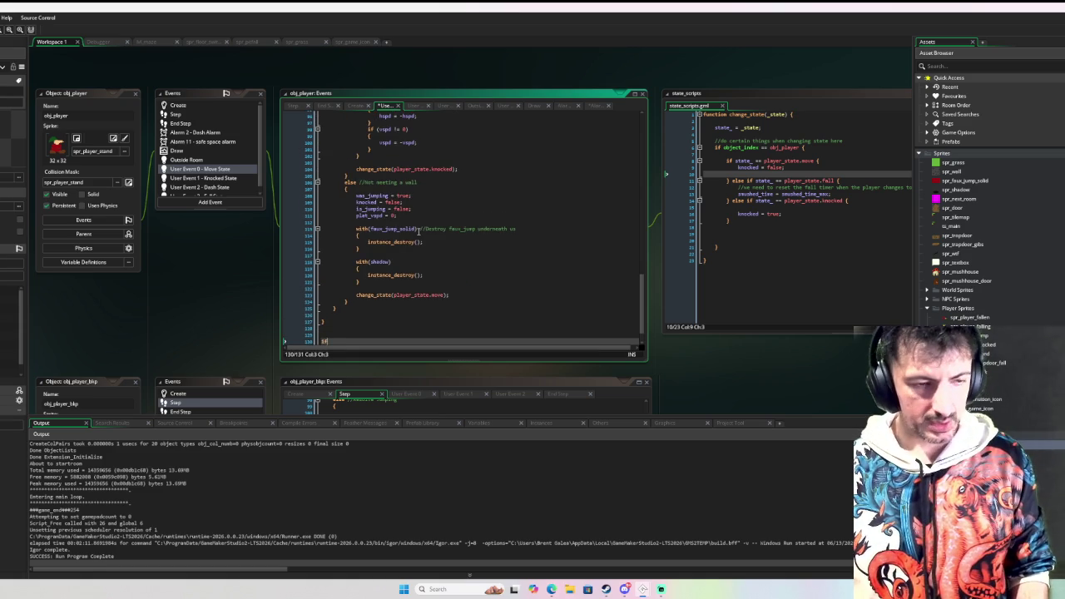
text(if _dash_pressed )
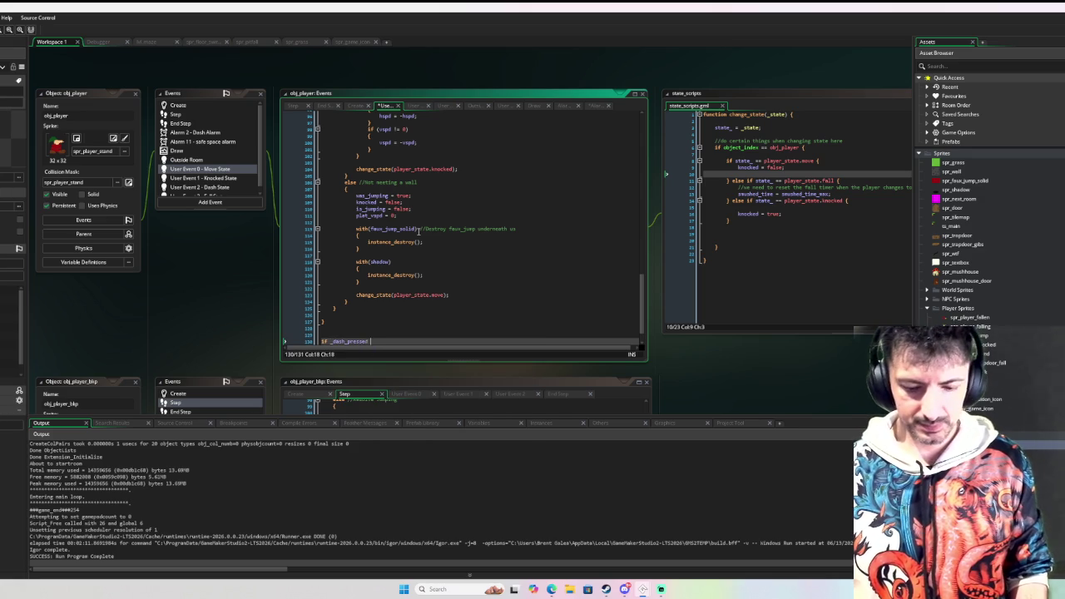
text({)
key(Return)
key(Return)
key(Return)
key(Up)
key(Up)
key(Up)
key(End)
key(Left)
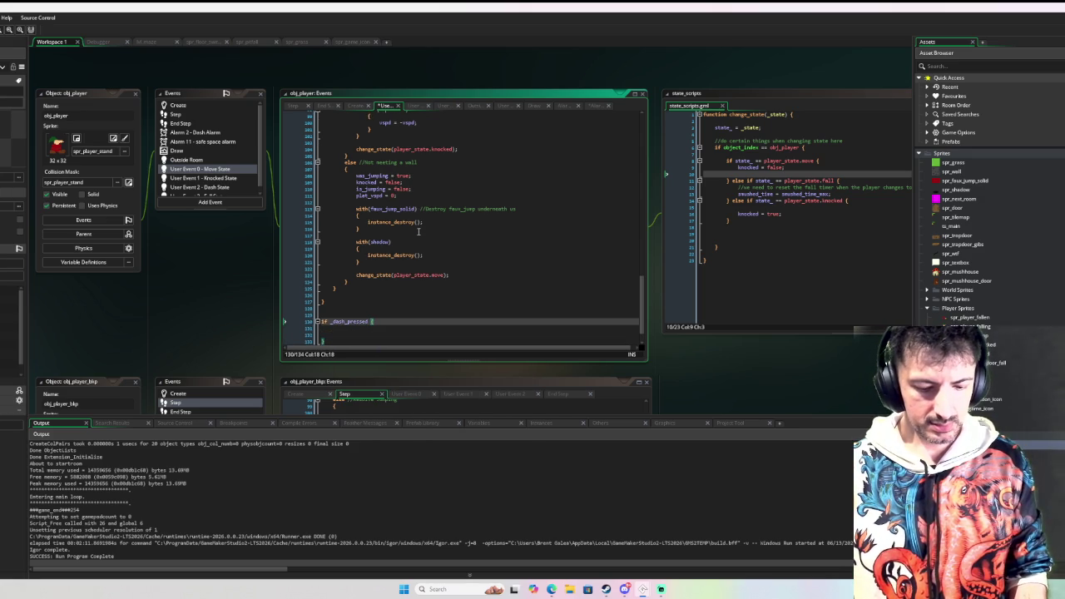
text(&& )
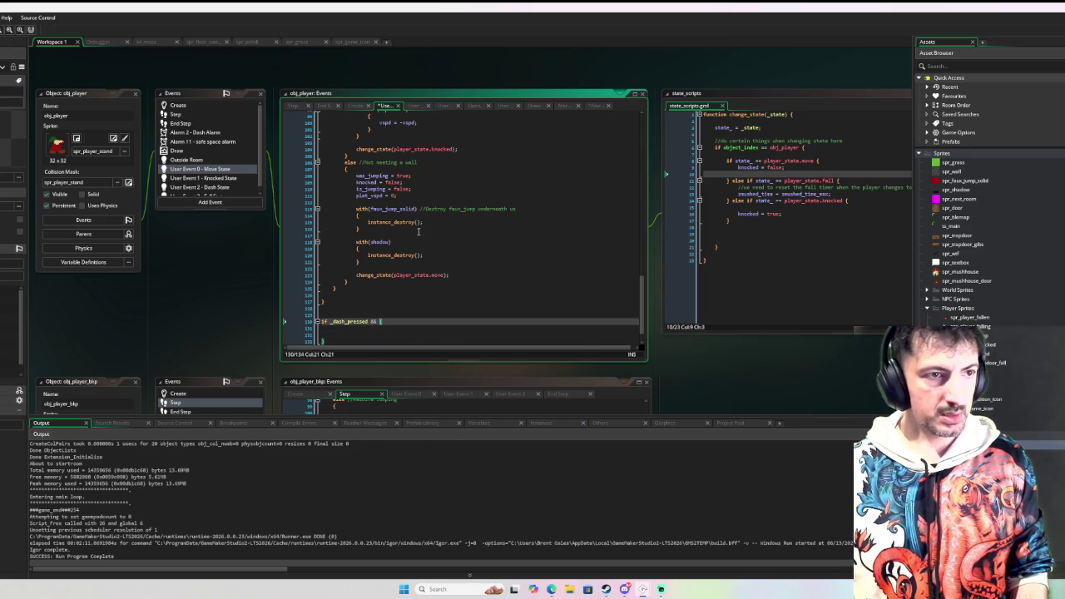
text(alarm[1] )
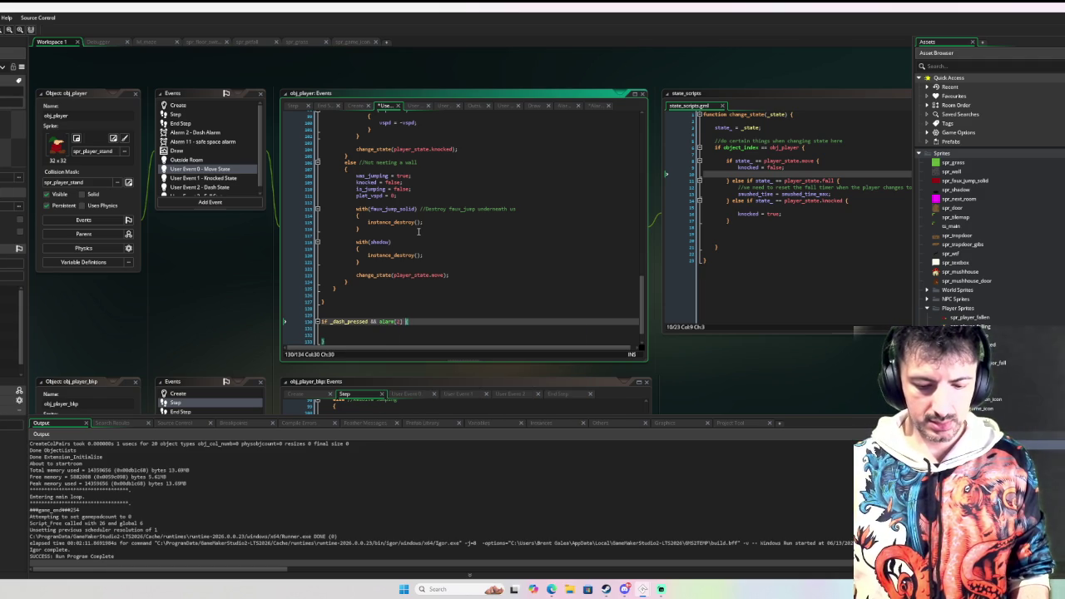
text(== -1)
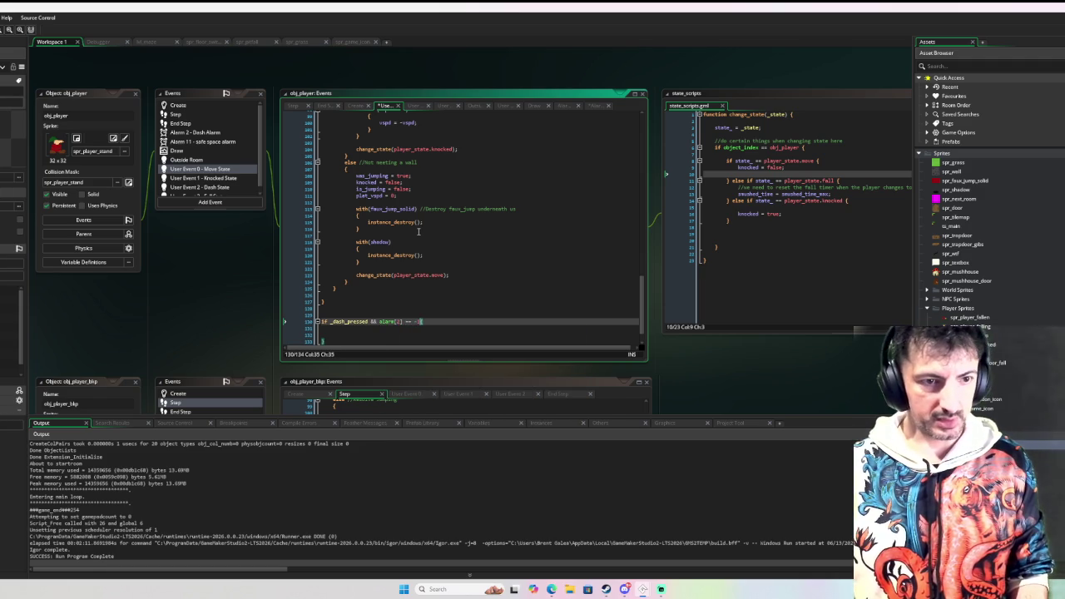
text( {)
Call 'change_state(player_state.dash);' inside the dash check
key(Return)
scroll(410, 207, down, 1)
key(Return)
text(change_state()
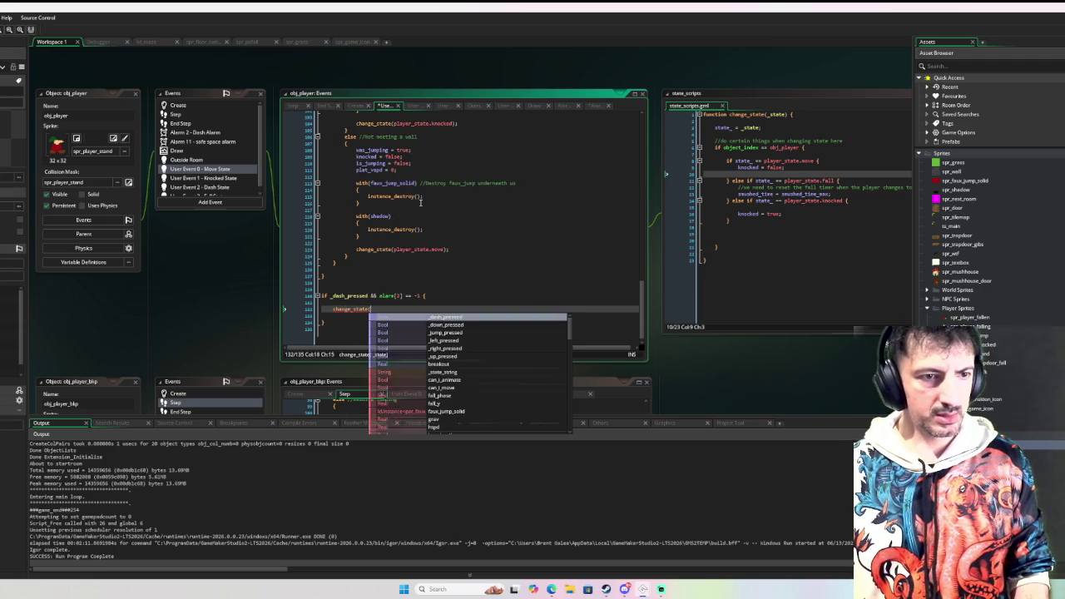
text(player_state.da)
key(Return)
text();)
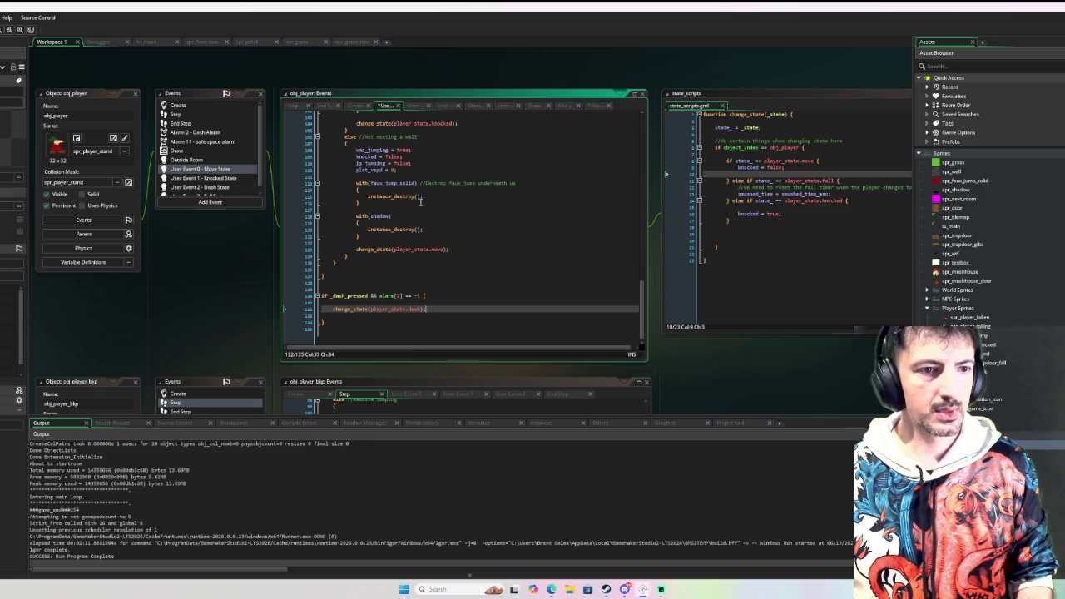
click(183, 106)
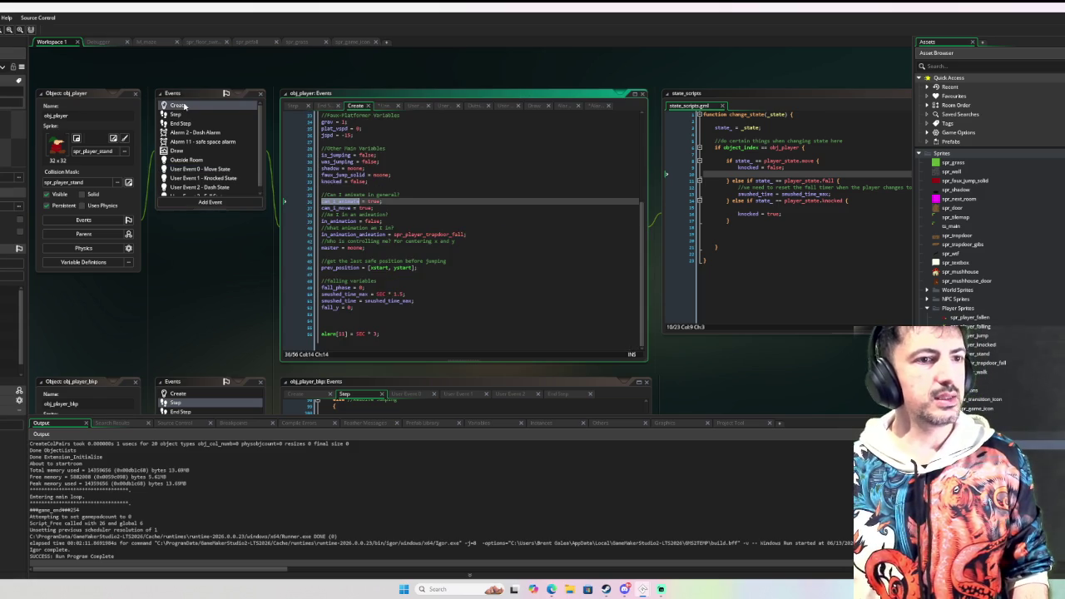
Add a dspd dash-speed variable on a new line below 'jspd = -15;' in the Create event
scroll(432, 209, up, 3)
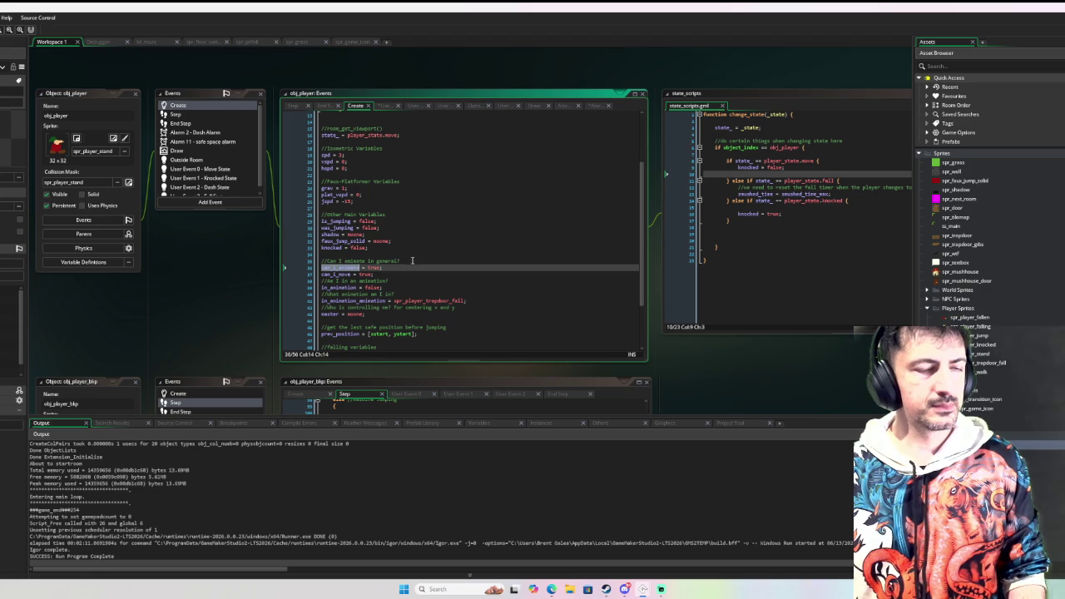
scroll(407, 256, down, 2)
scroll(406, 245, up, 3)
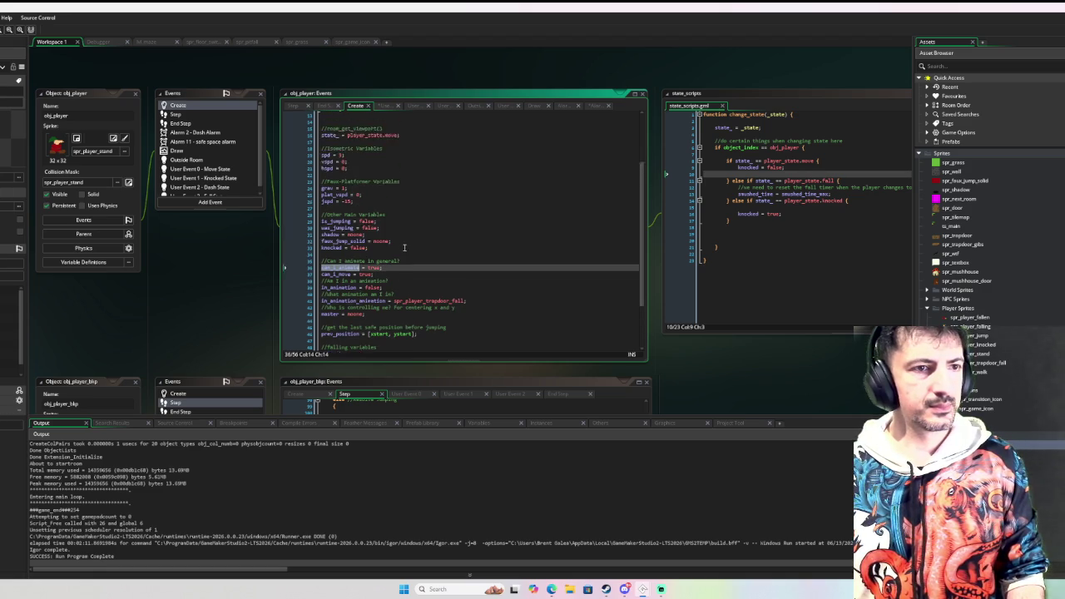
click(389, 219)
key(Return)
text(dspd =)
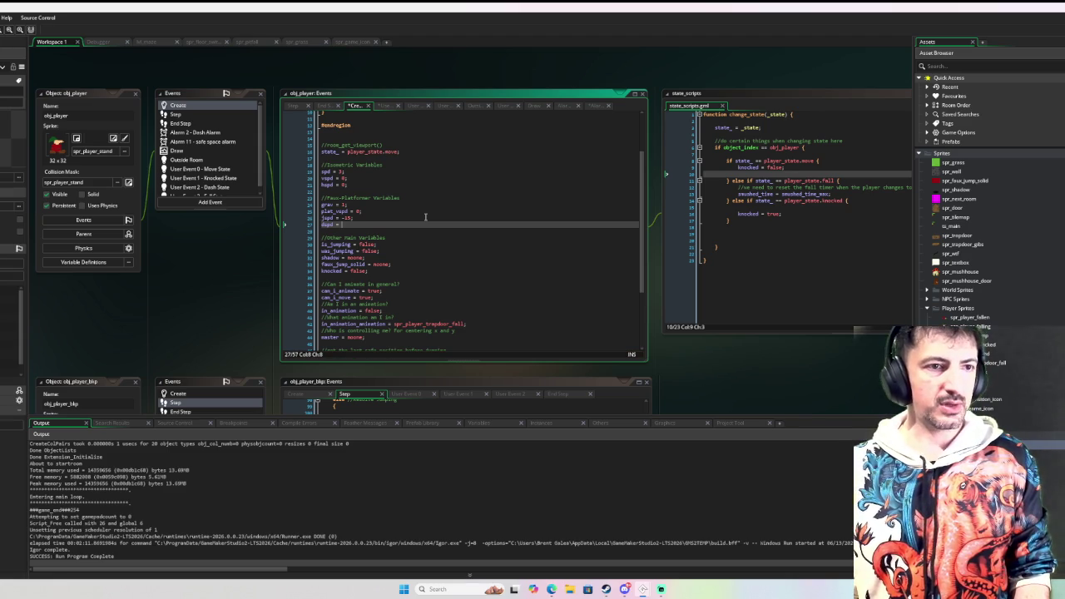
text(7;)
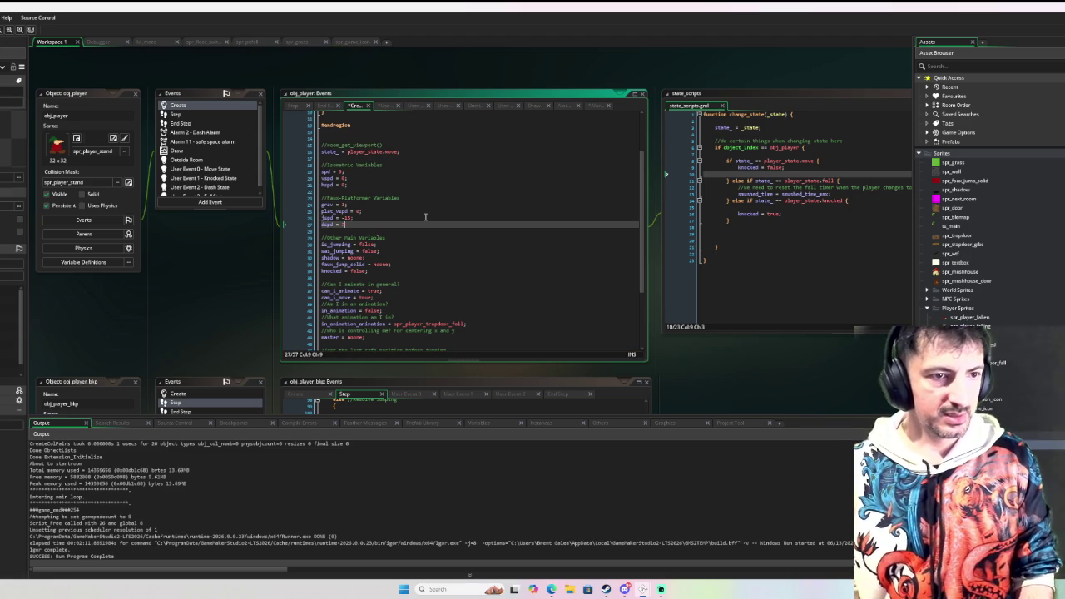
key(BackSpace)
key(BackSpace)
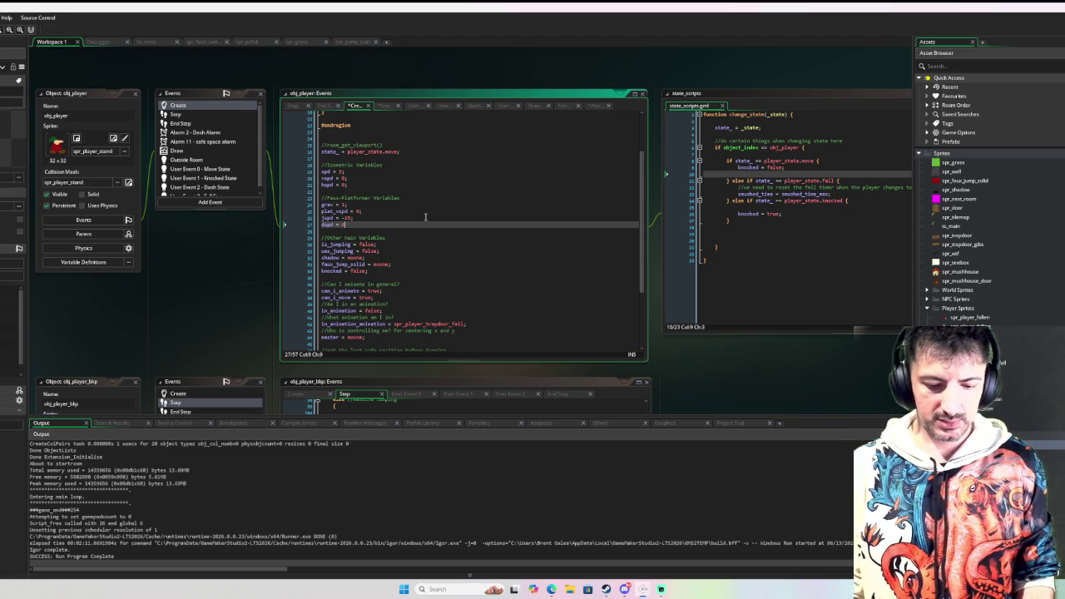
text(;)
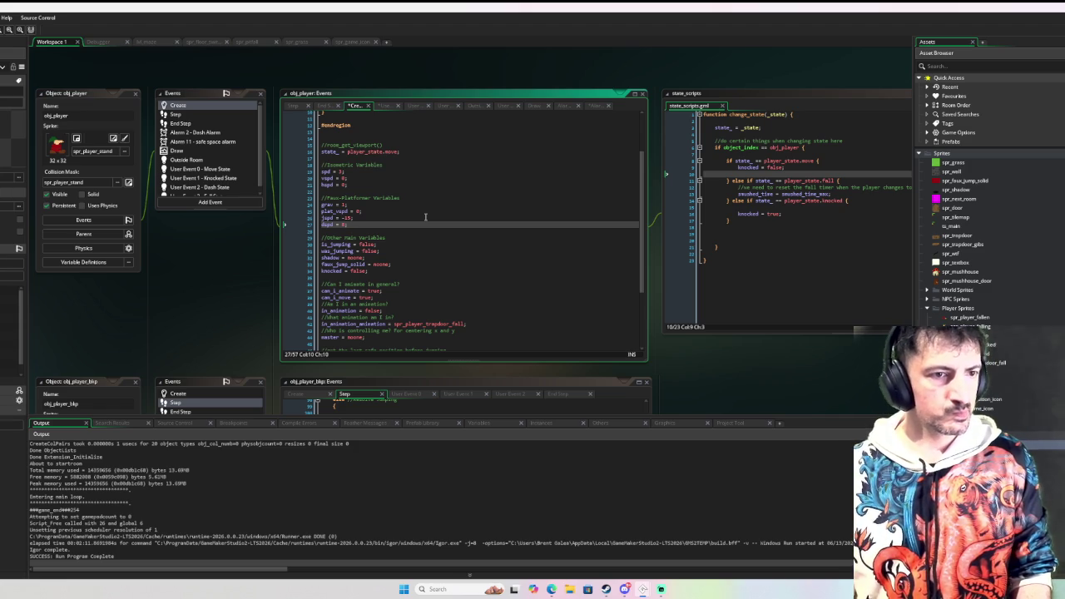
scroll(459, 167, down, 4)
scroll(460, 167, down, 1)
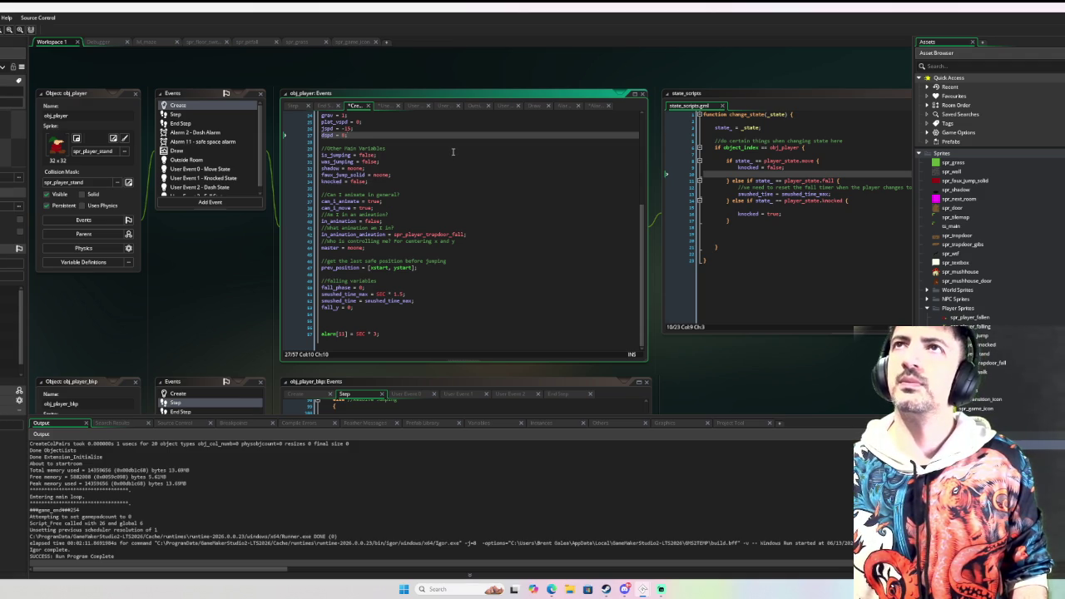
text(w)
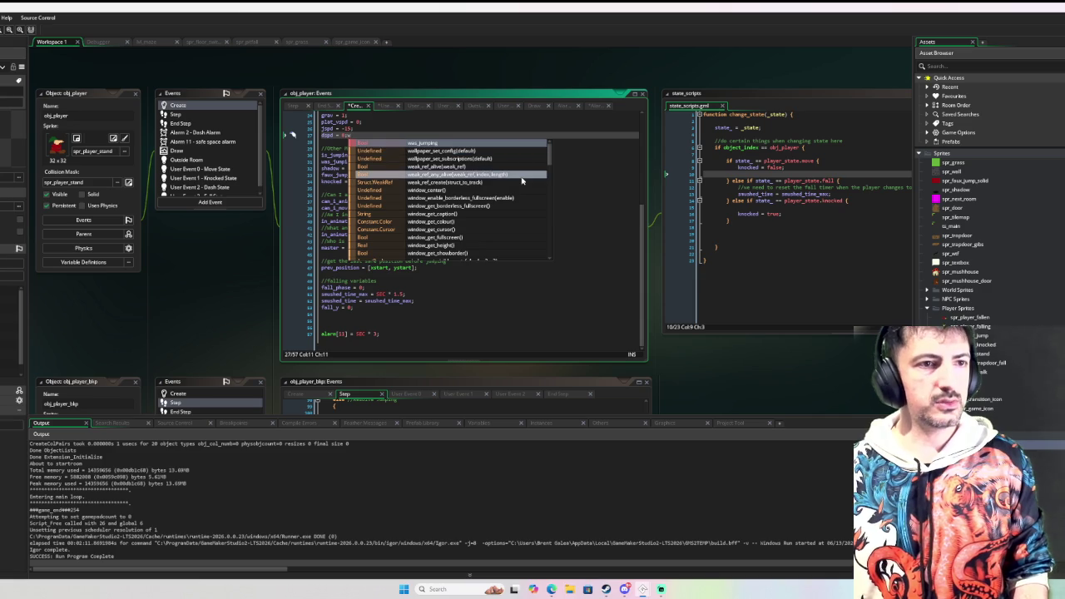
key(BackSpace)
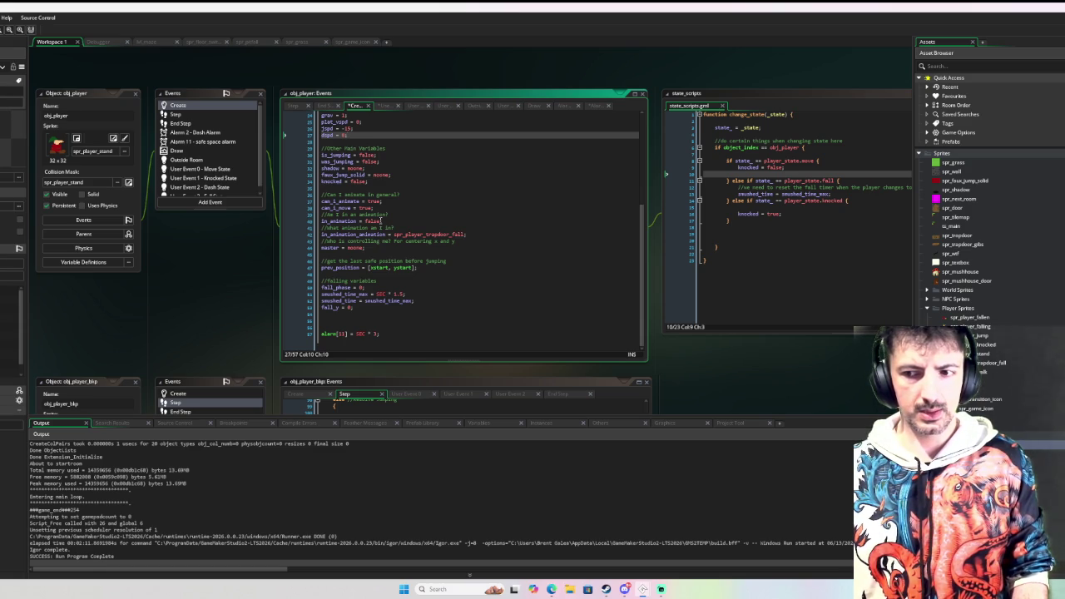
click(221, 168)
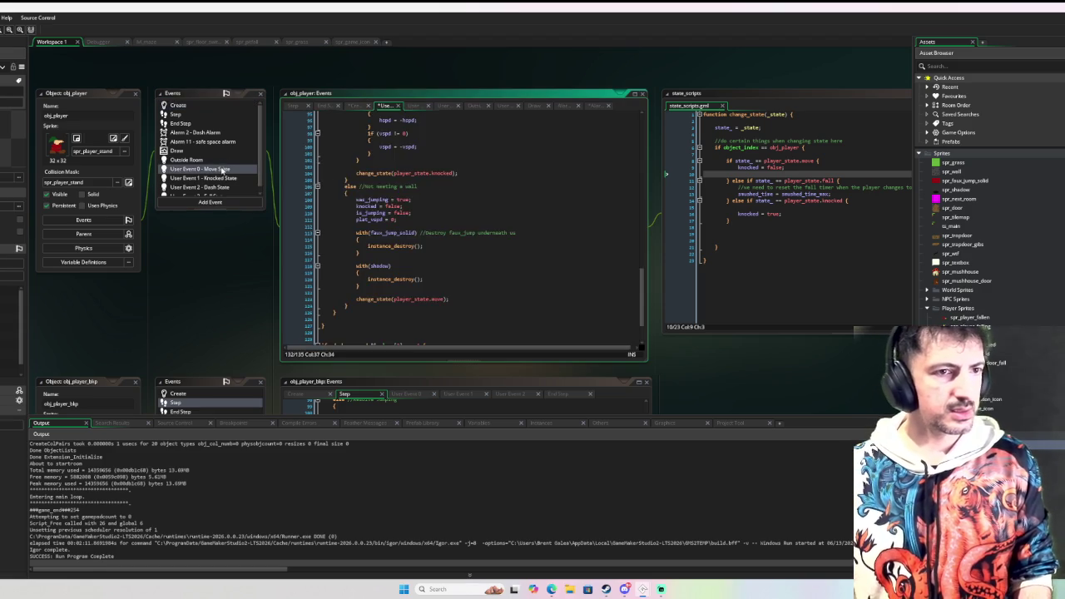
Select the four direction-input lines 14–17 in the Move State code
scroll(509, 209, up, 10)
scroll(507, 209, up, 10)
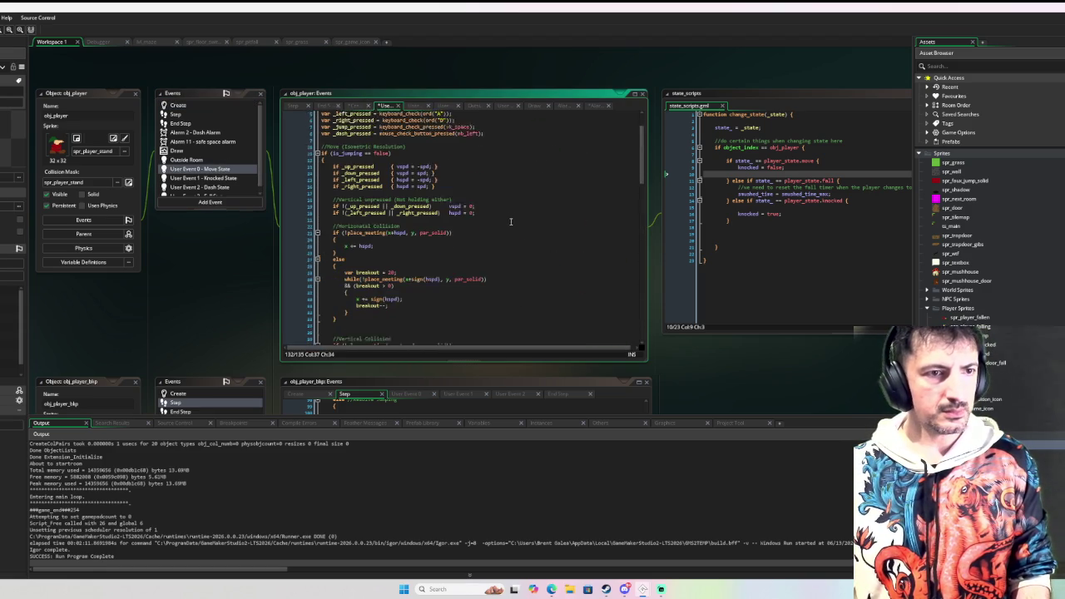
drag(448, 214, 332, 197)
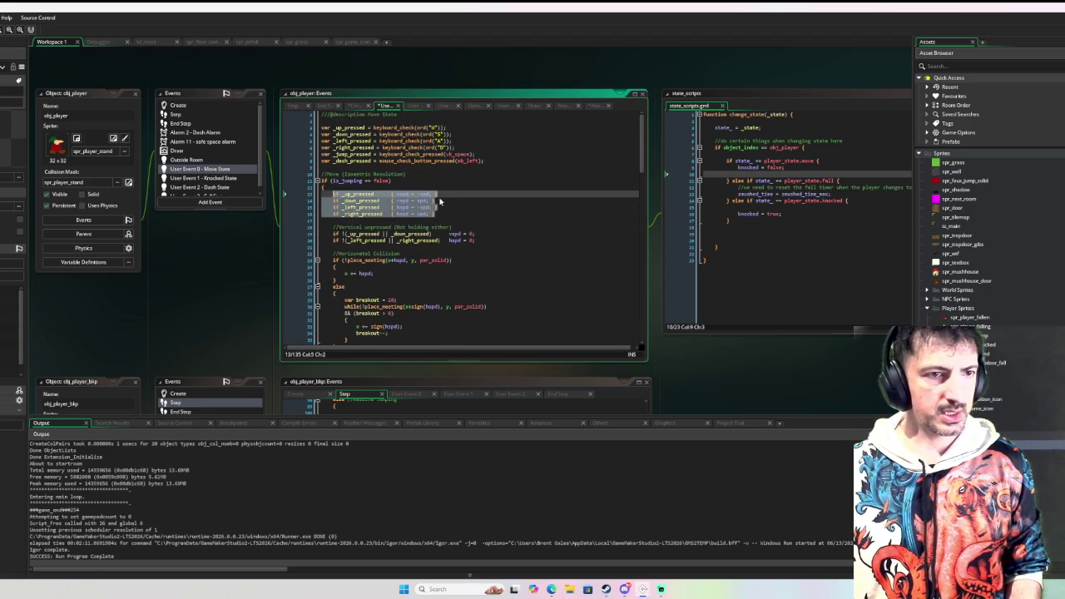
scroll(466, 204, down, 20)
scroll(465, 205, down, 12)
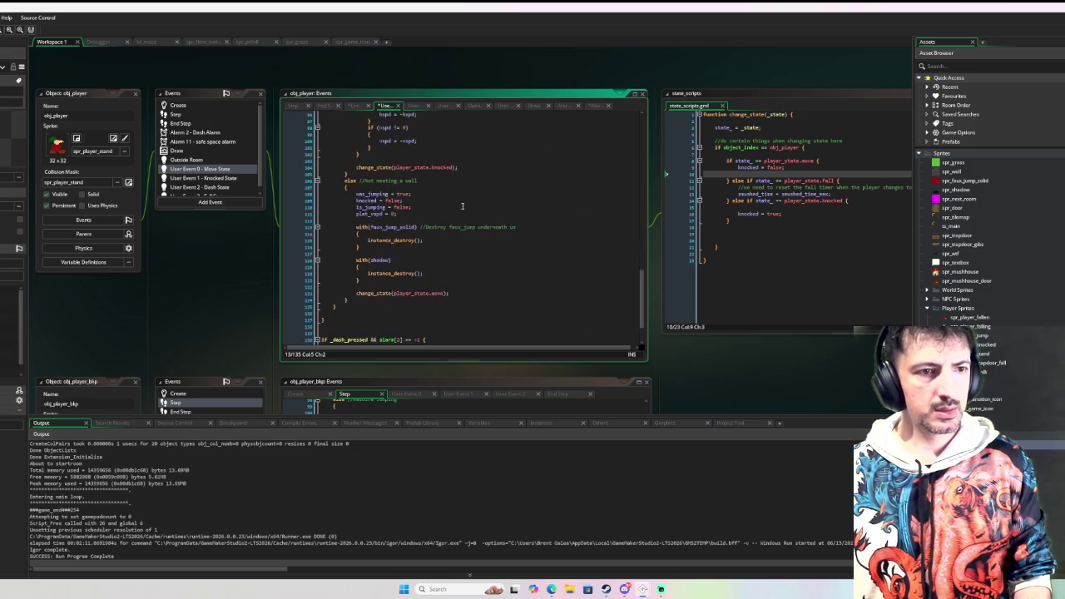
scroll(458, 211, up, 20)
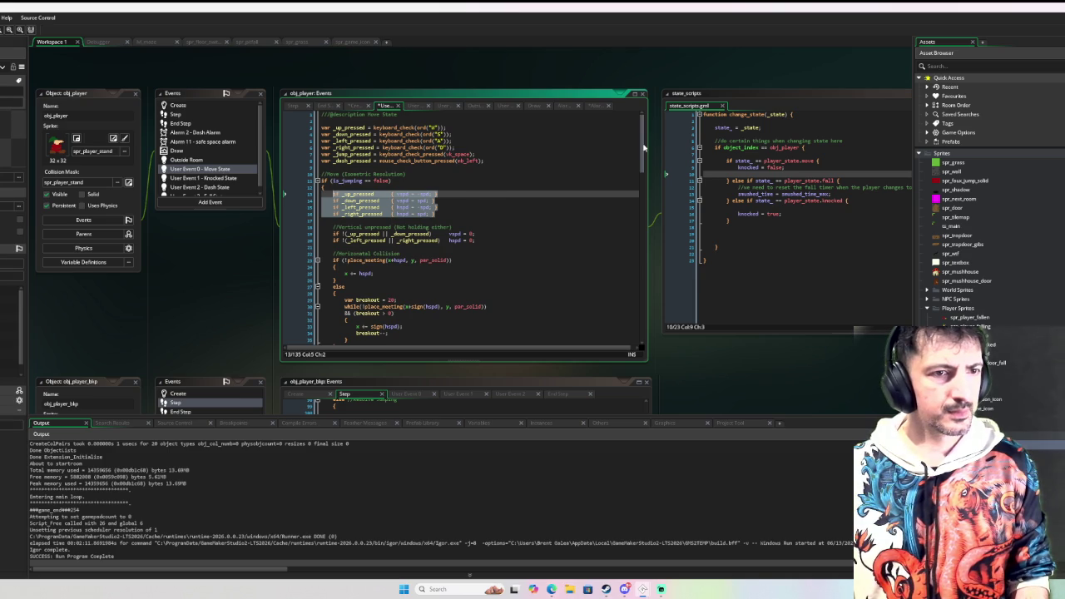
drag(640, 148, 640, 316)
Paste the four direction checks into the _dash_pressed block, with blank lines around them
click(403, 299)
key(ctrl+v)
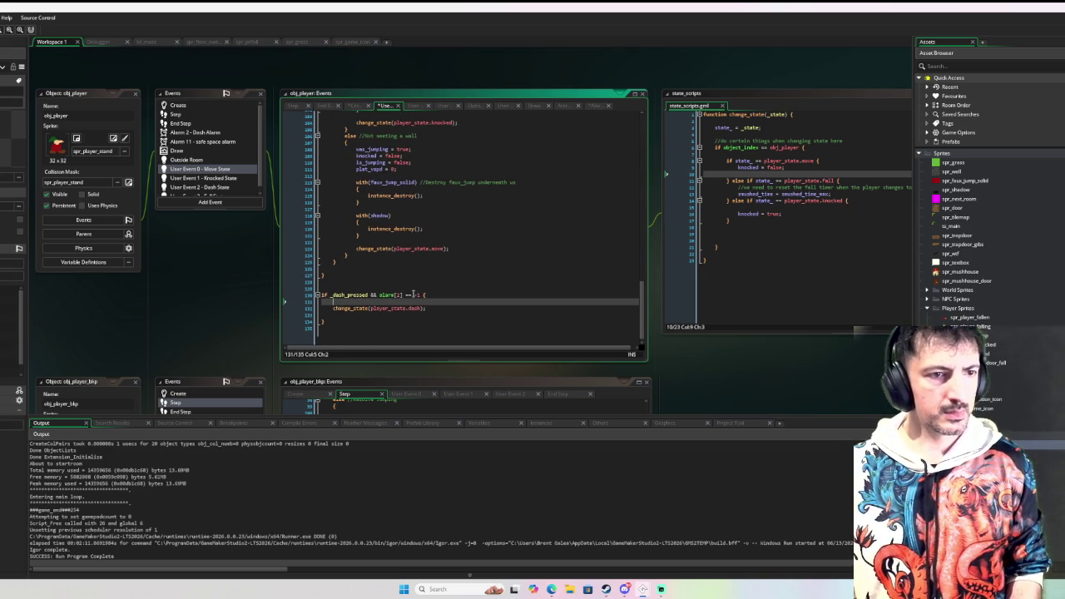
key(Return)
key(Up)
key(Up)
key(Up)
key(Return)
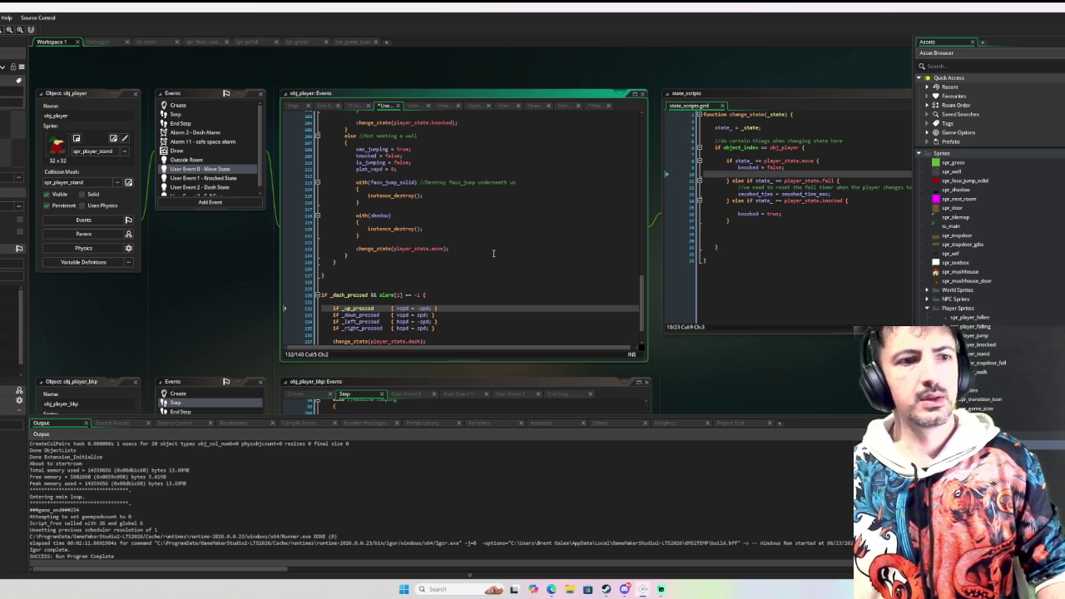
scroll(474, 227, down, 2)
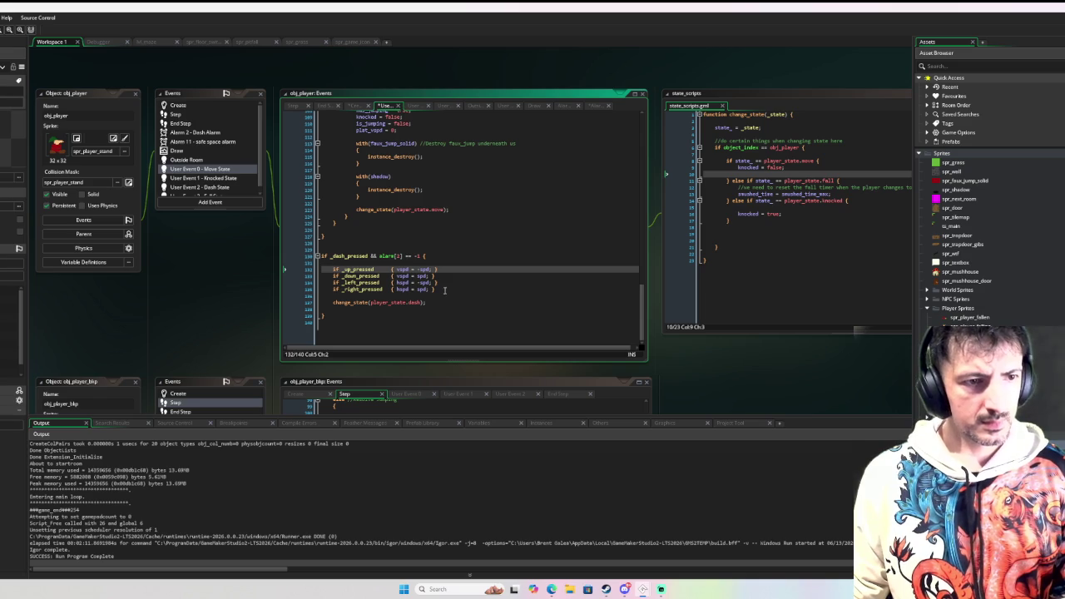
scroll(445, 290, up, 1)
drag(439, 294, 333, 275)
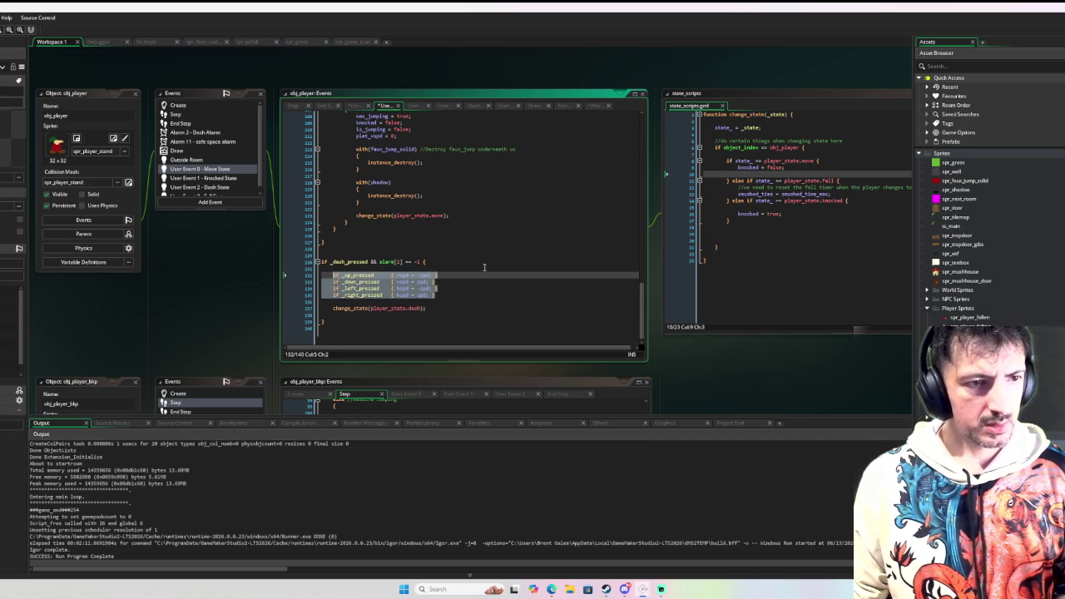
click(467, 296)
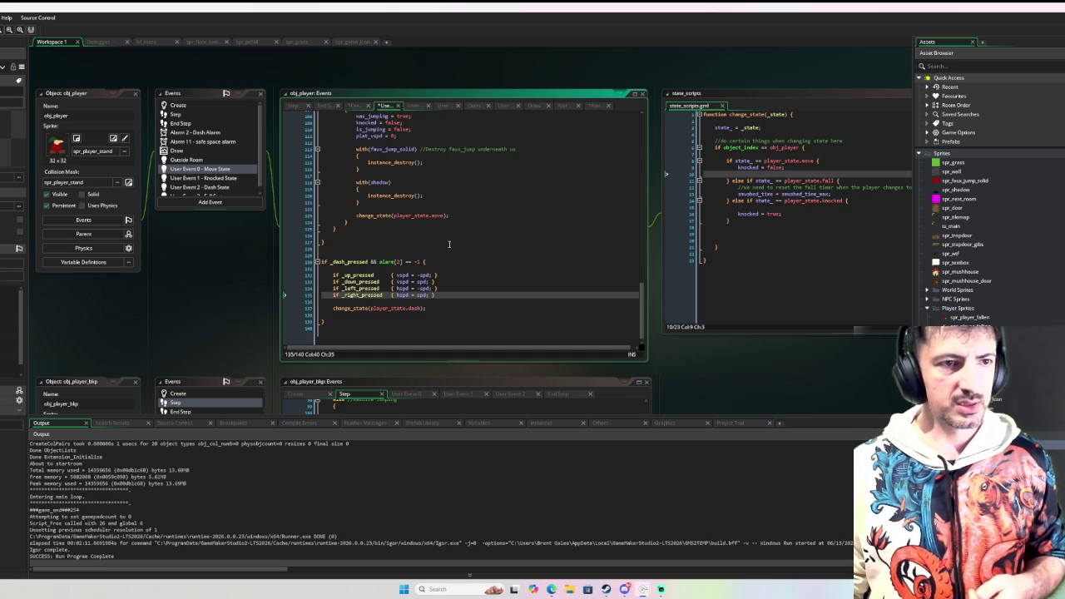
scroll(474, 240, up, 20)
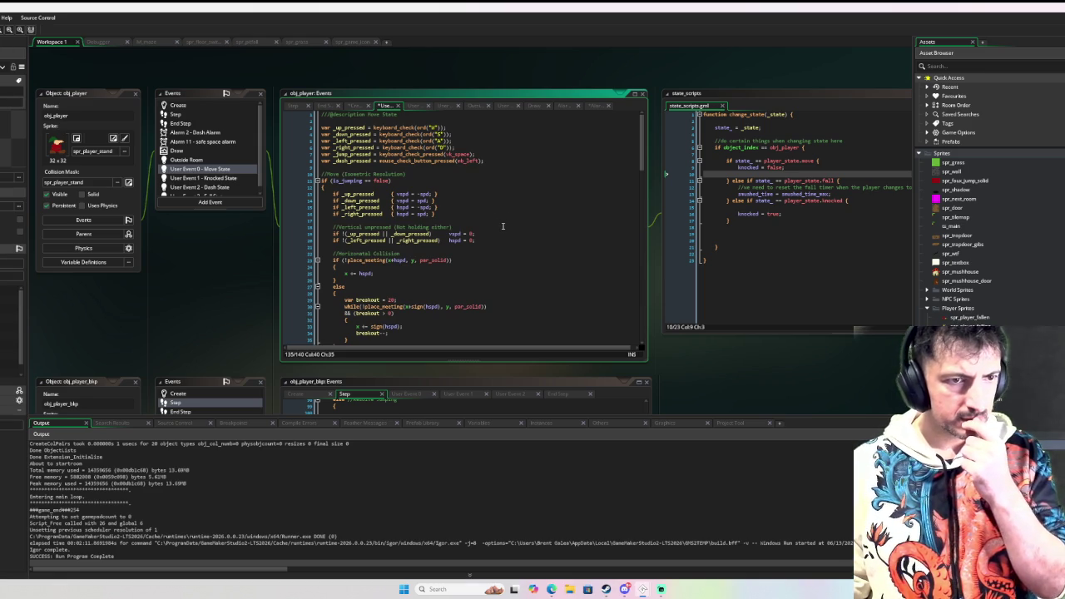
scroll(495, 230, down, 20)
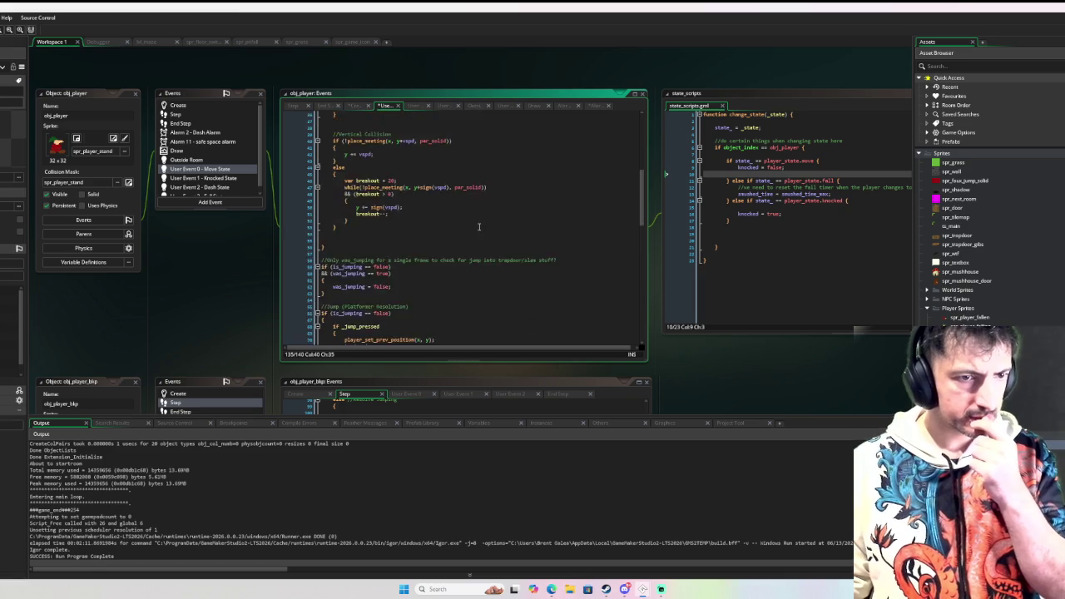
scroll(499, 232, down, 3)
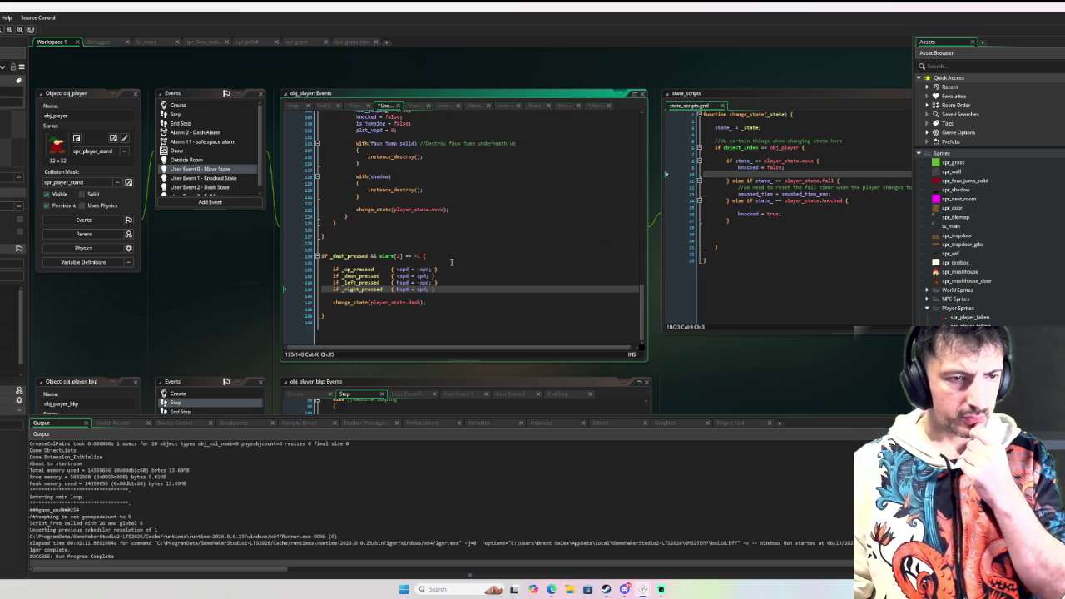
mouse_move(427, 289)
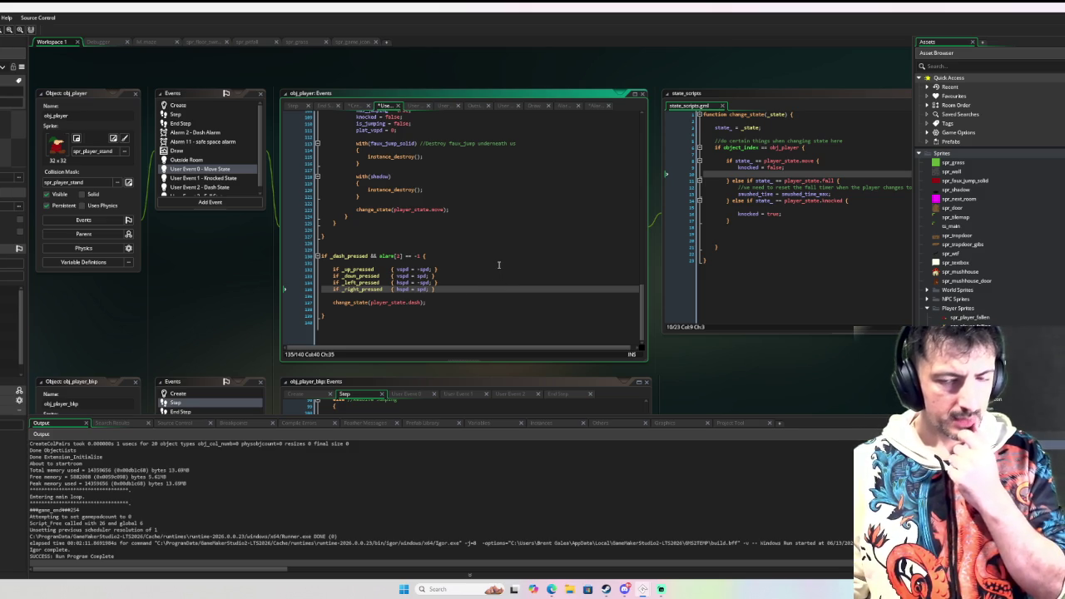
scroll(524, 258, up, 10)
scroll(551, 245, up, 10)
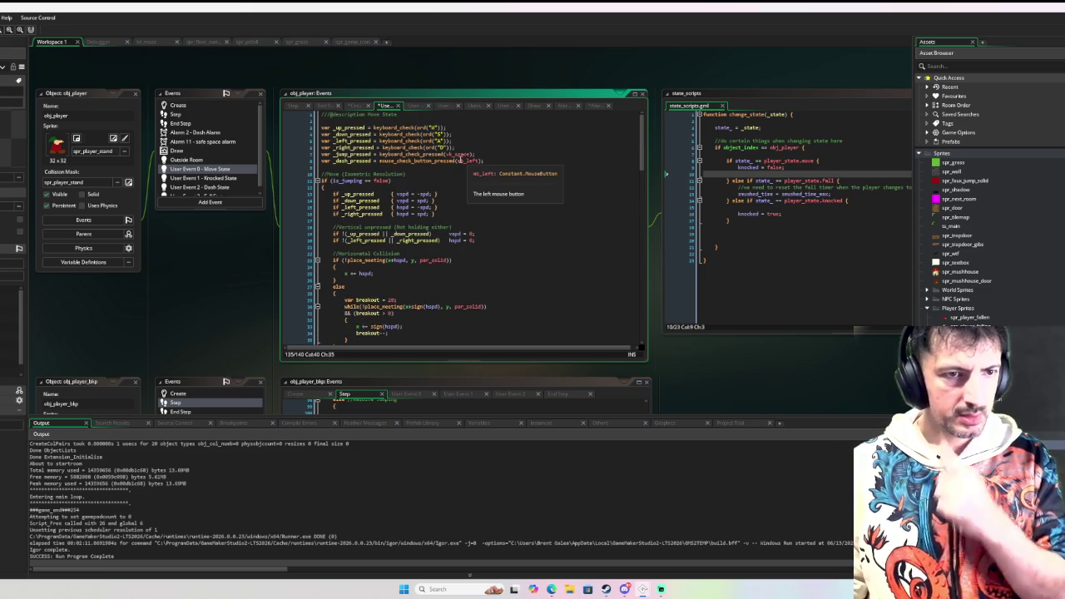
click(456, 161)
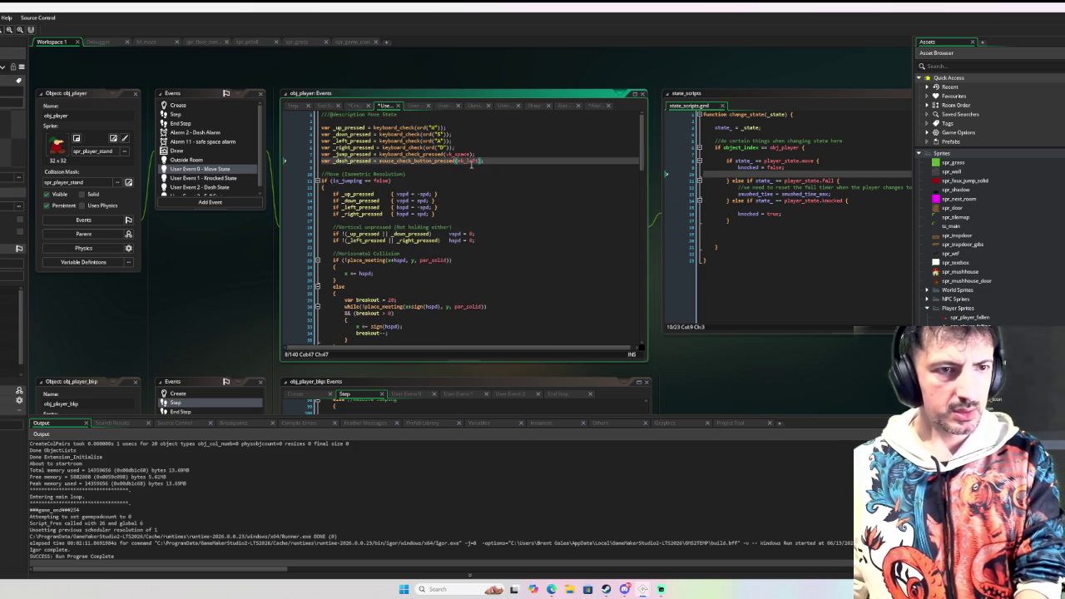
key(BackSpace)
key(BackSpace)
key(BackSpace)
key(BackSpace)
key(BackSpace)
key(BackSpace)
click(455, 160)
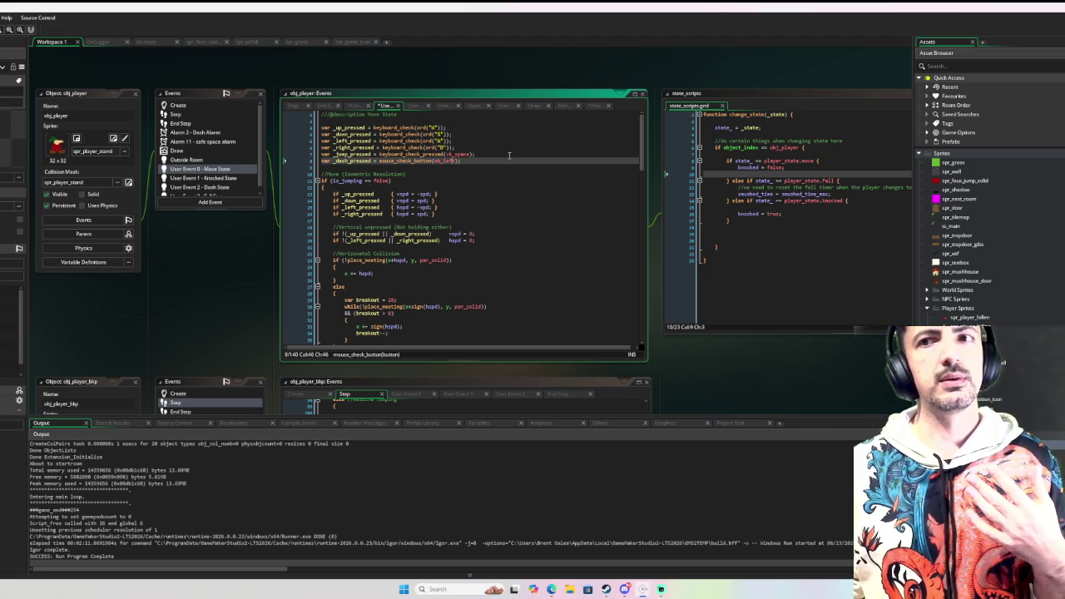
text(_pressed)
scroll(509, 155, down, 20)
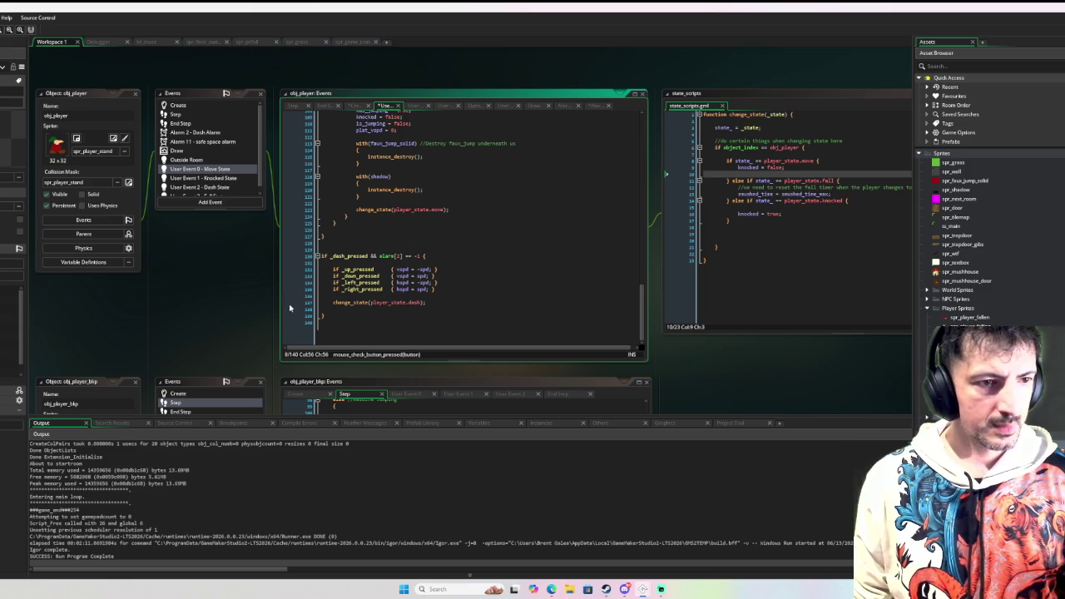
click(190, 104)
In the Create event, add dash_start_position = [xstart, ystart]; on a new line under prev_position
click(190, 106)
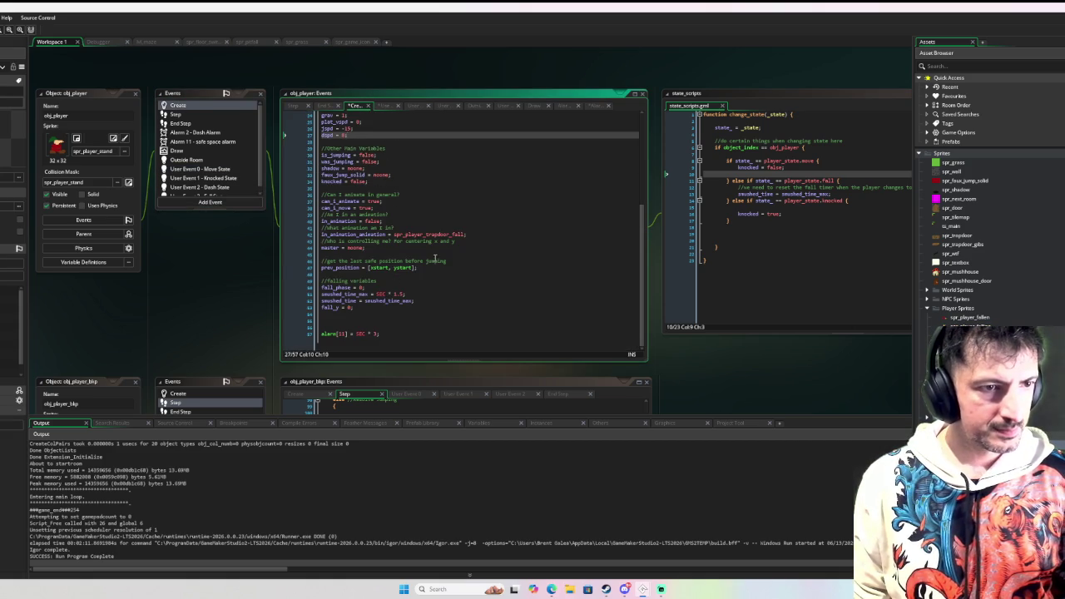
click(435, 267)
key(Return)
text(da)
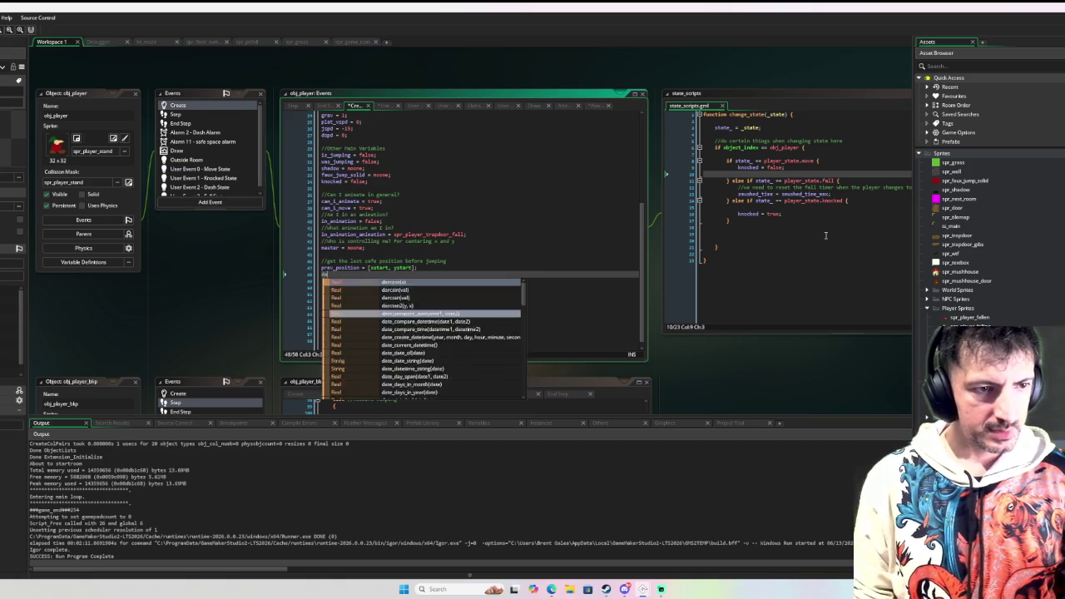
text(sh_start_)
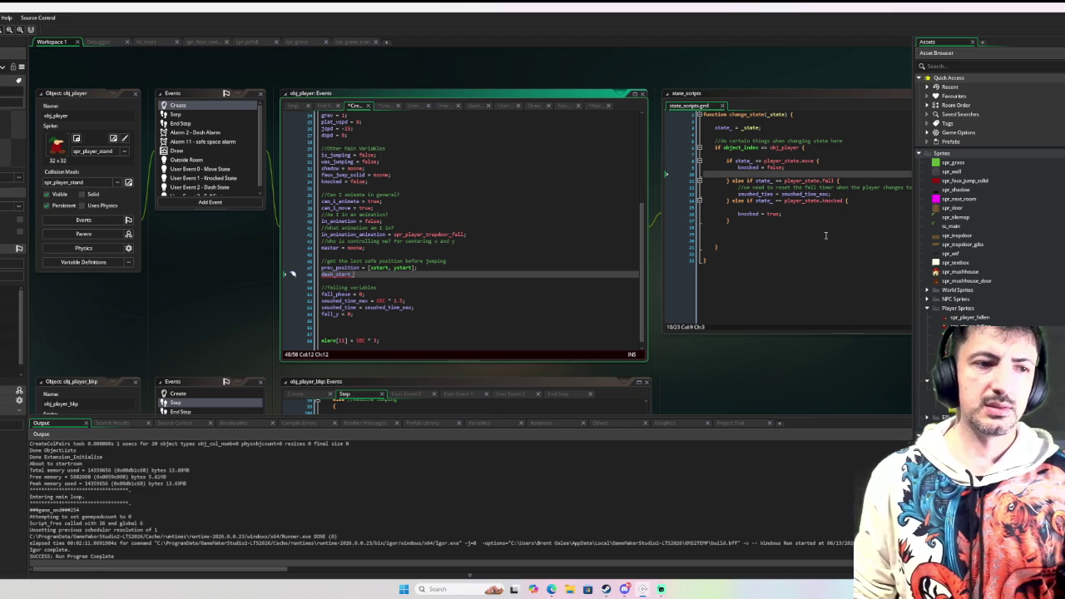
text(posi)
text(it)
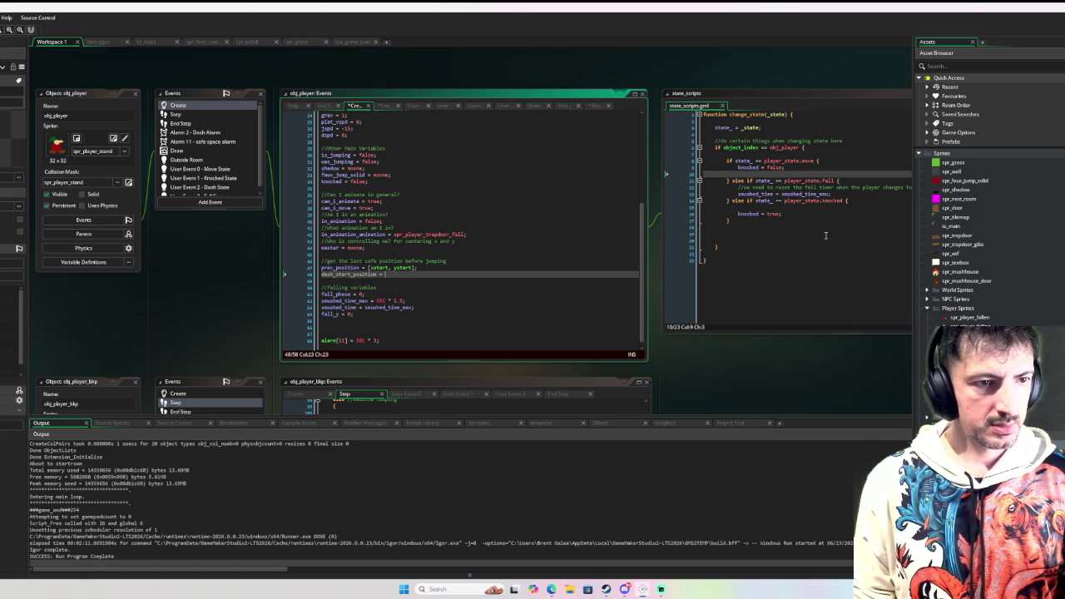
text([)
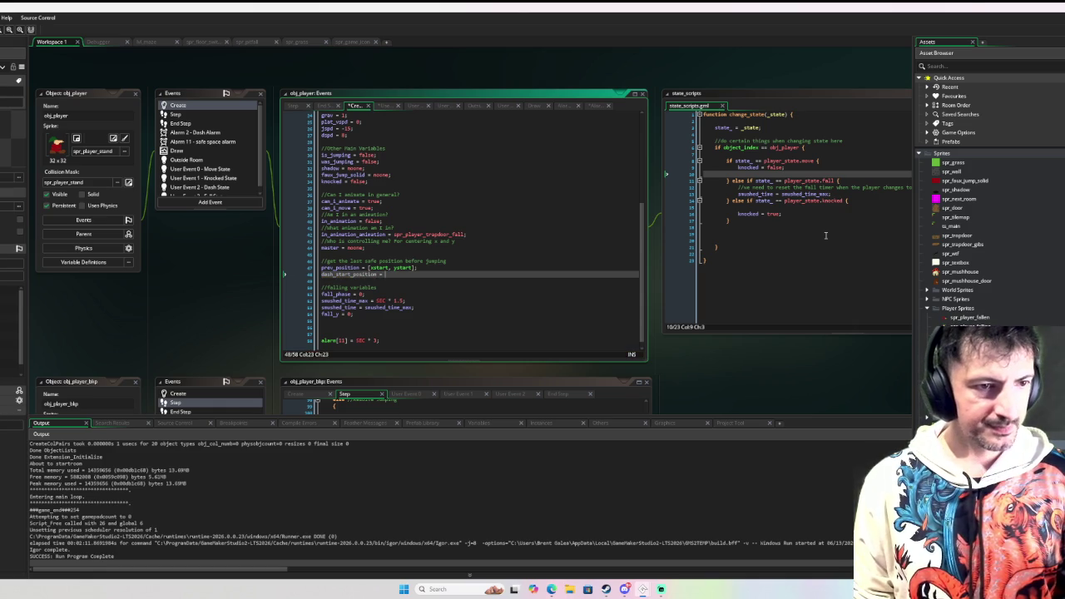
text(xstart, yst)
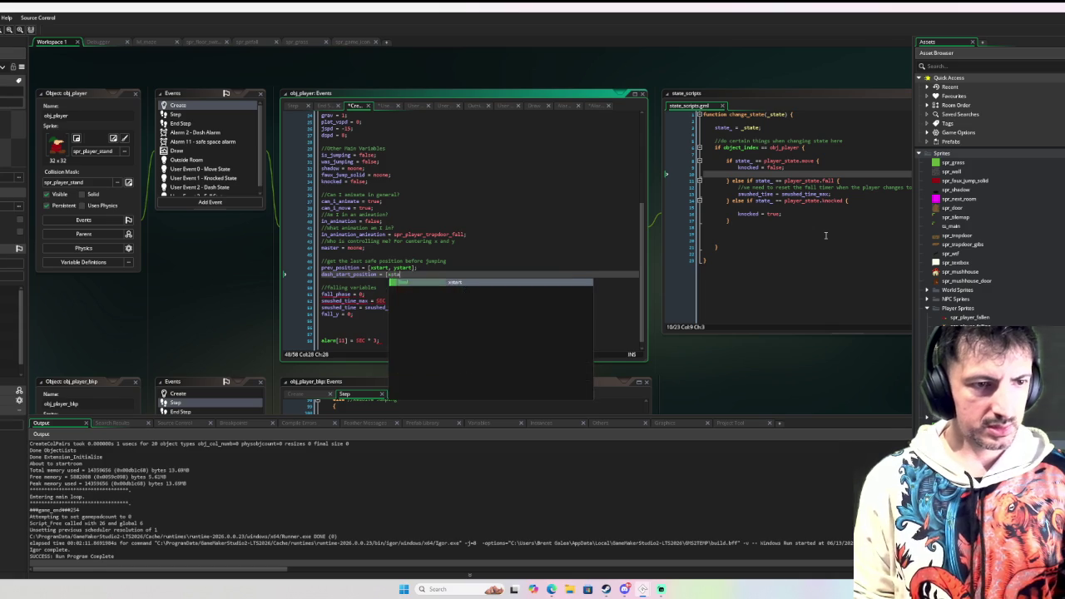
key(Return)
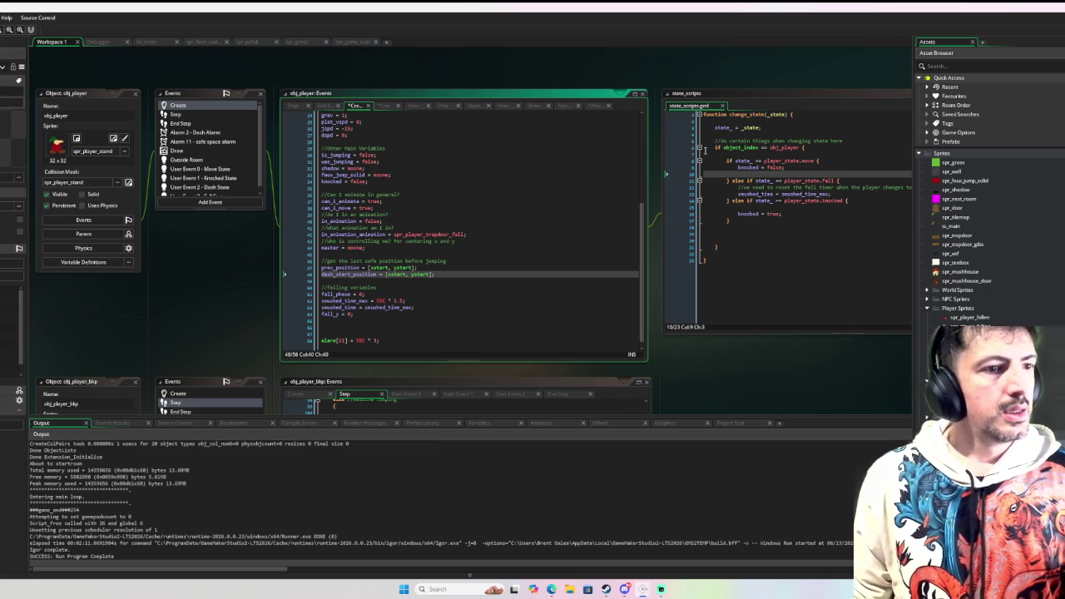
scroll(218, 189, down, 1)
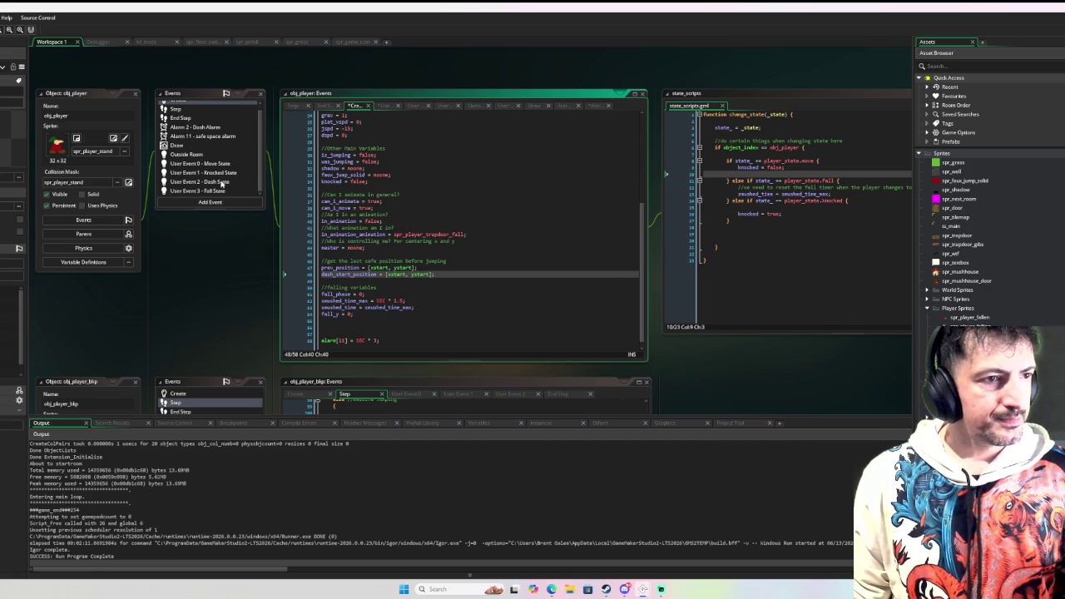
In change_state, tidy the empty line and add an else branch for player_state.dash
click(218, 164)
mouse_move(363, 305)
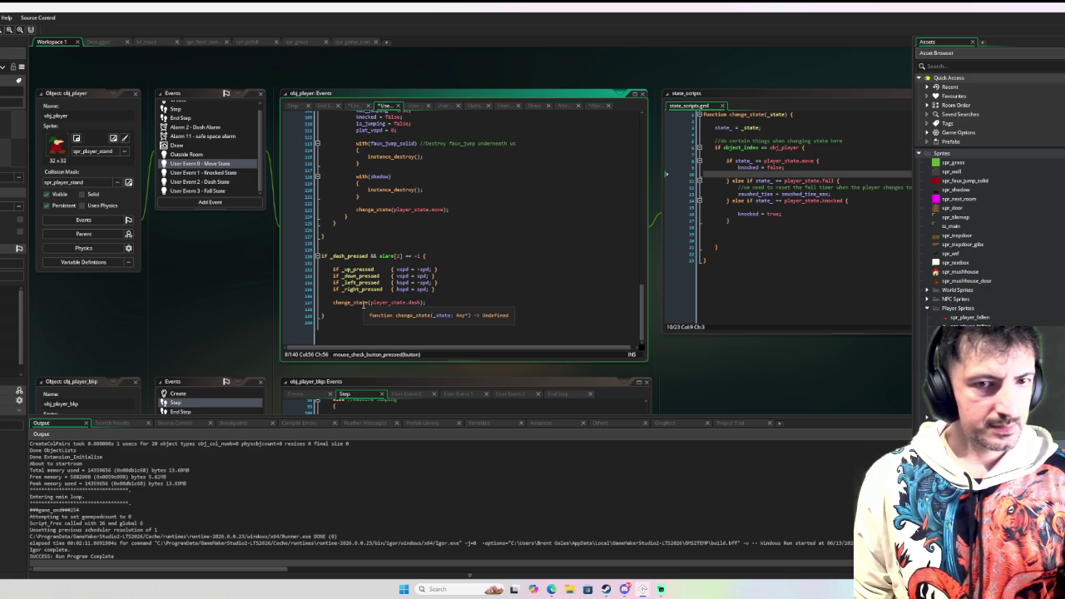
click(742, 208)
key(BackSpace)
key(BackSpace)
key(BackSpace)
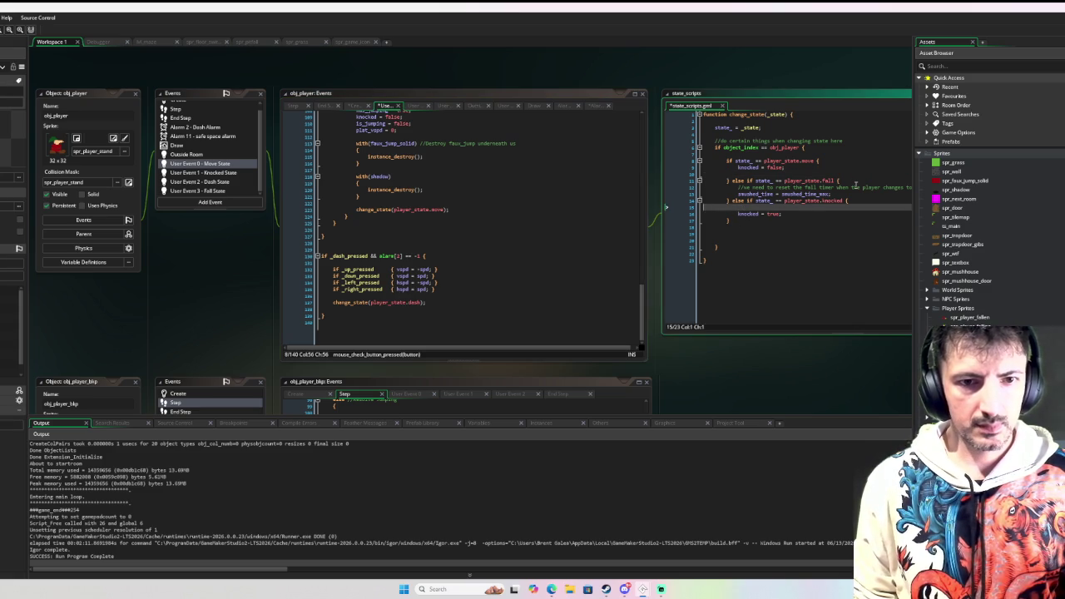
key(Down)
key(Down)
text(els)
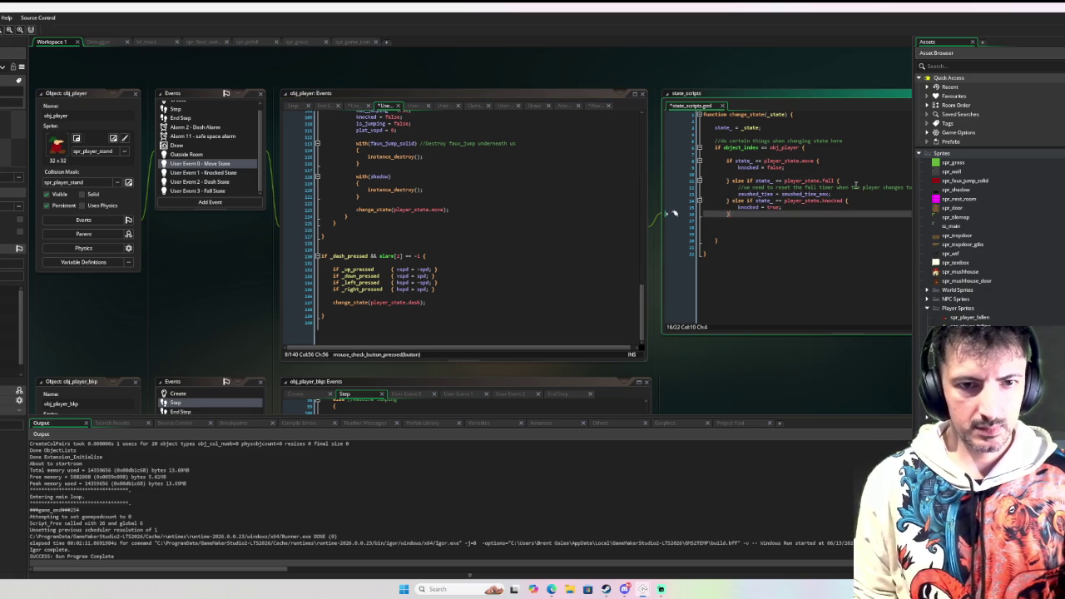
text( {)
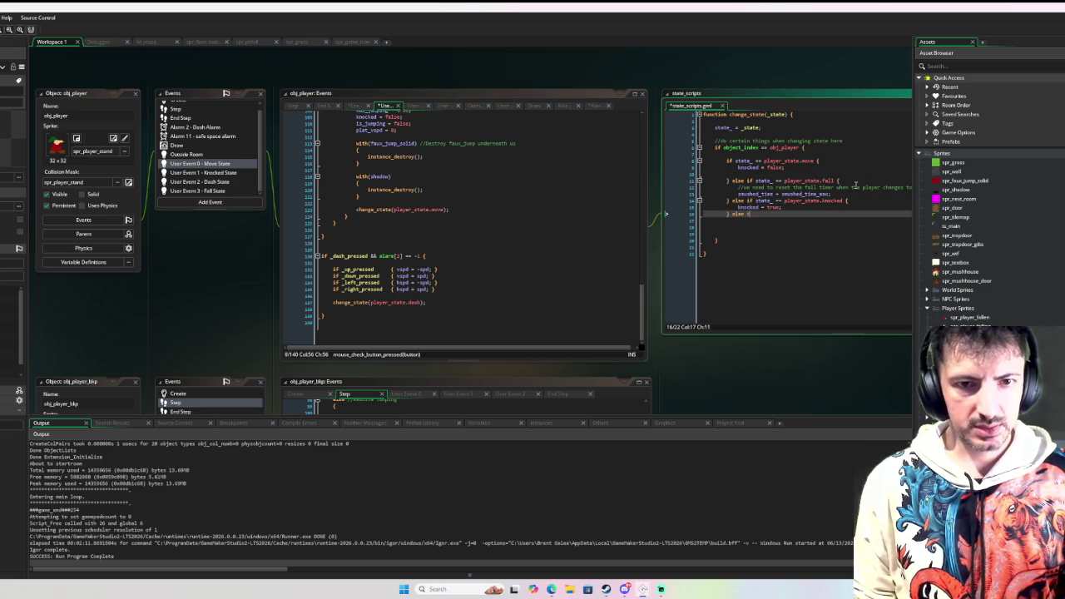
text(state_ )
text(player_state.da)
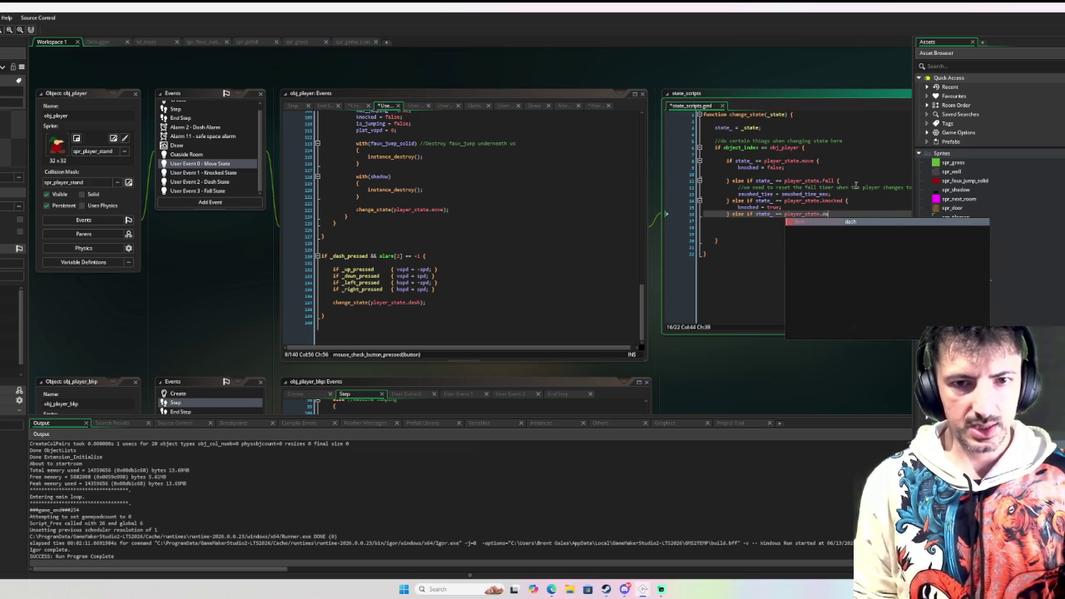
key(Return)
Inside the braced dash branch, set dash_start_position = [x, y]
text({)
key(Return)
key(Return)
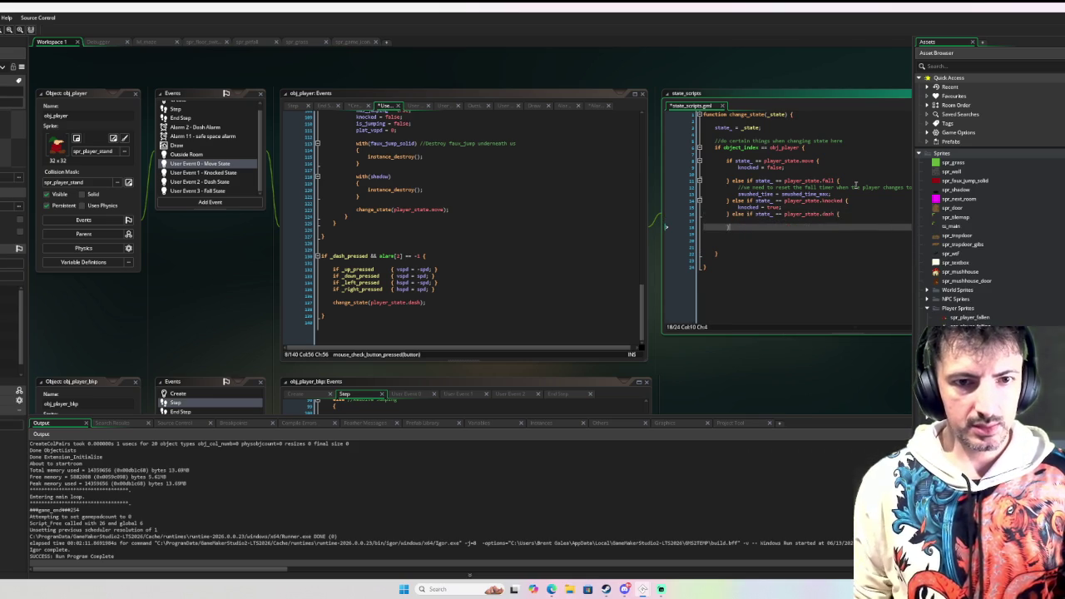
key(Up)
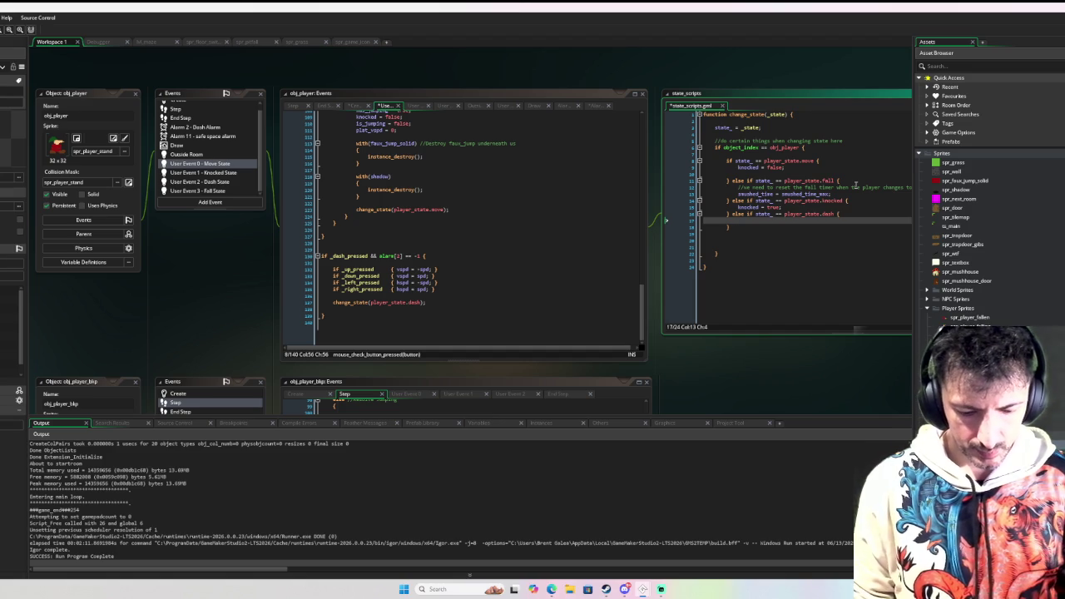
text(dash_start_position)
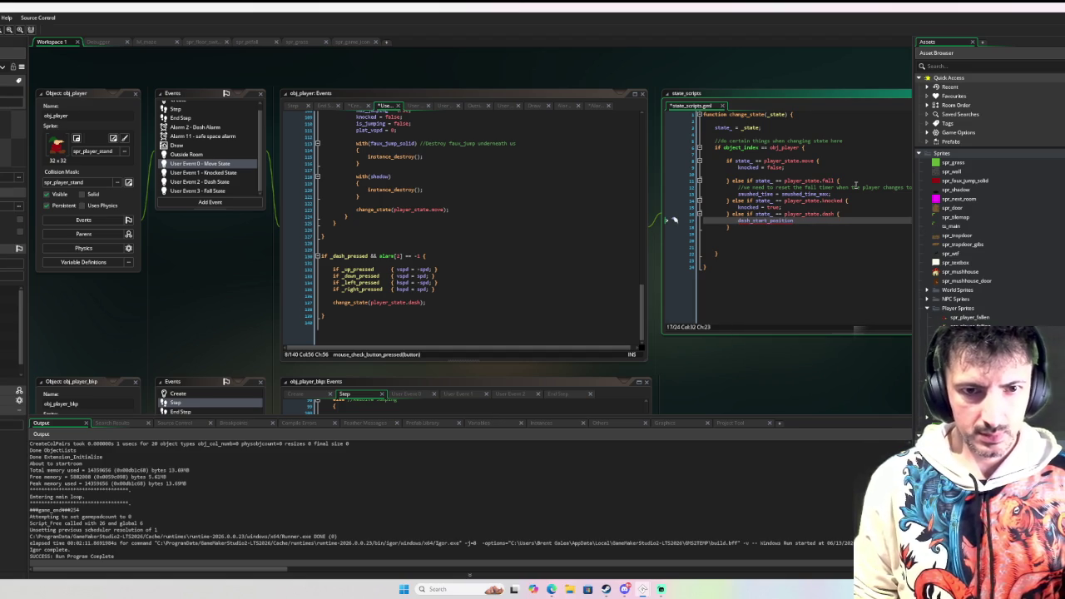
text( = )
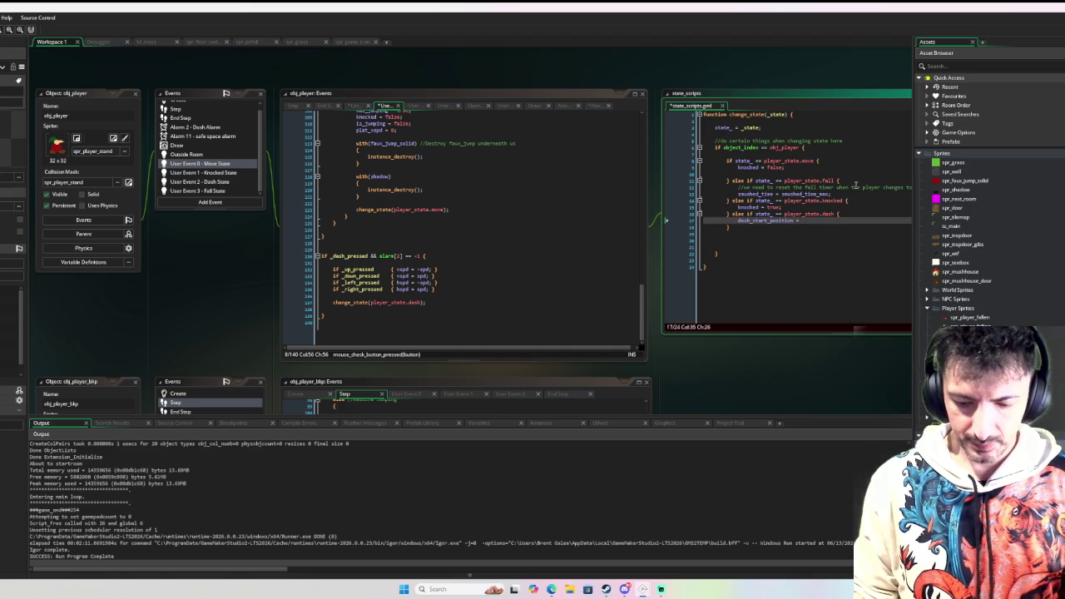
text([x, y)
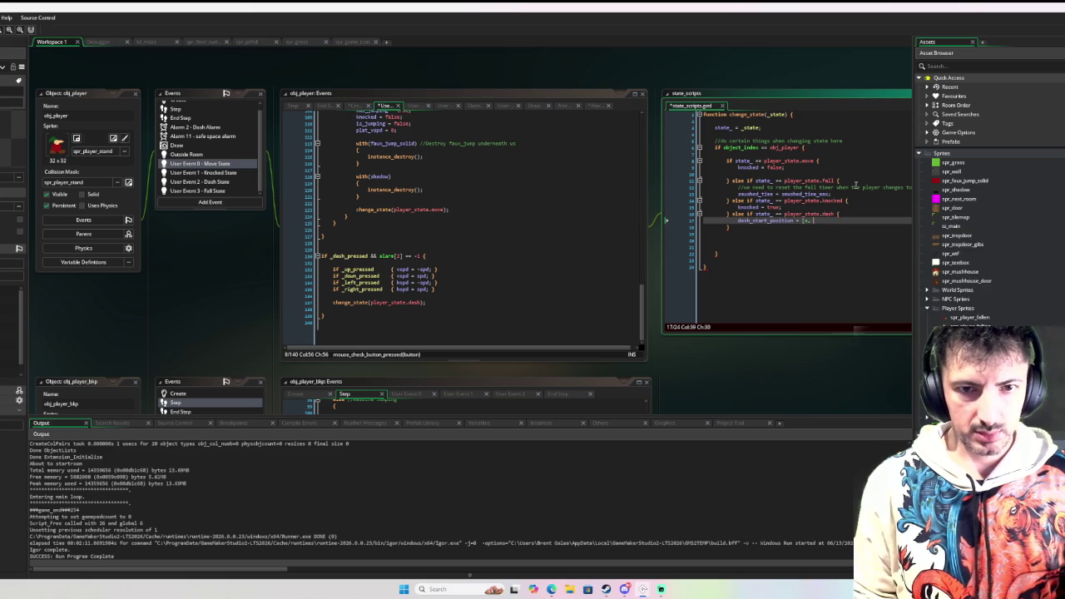
text(];)
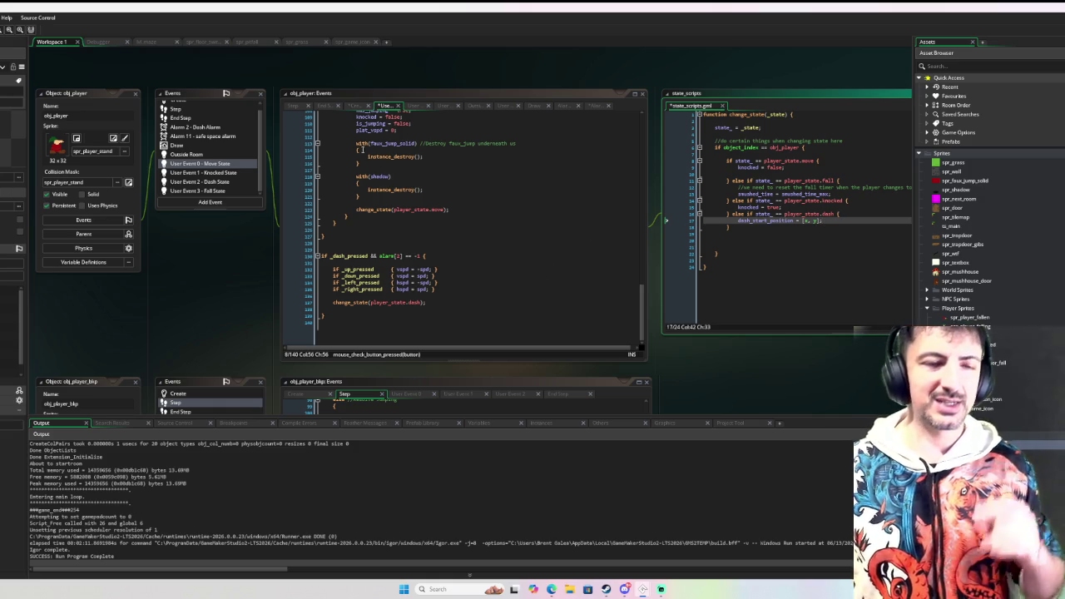
mouse_move(414, 157)
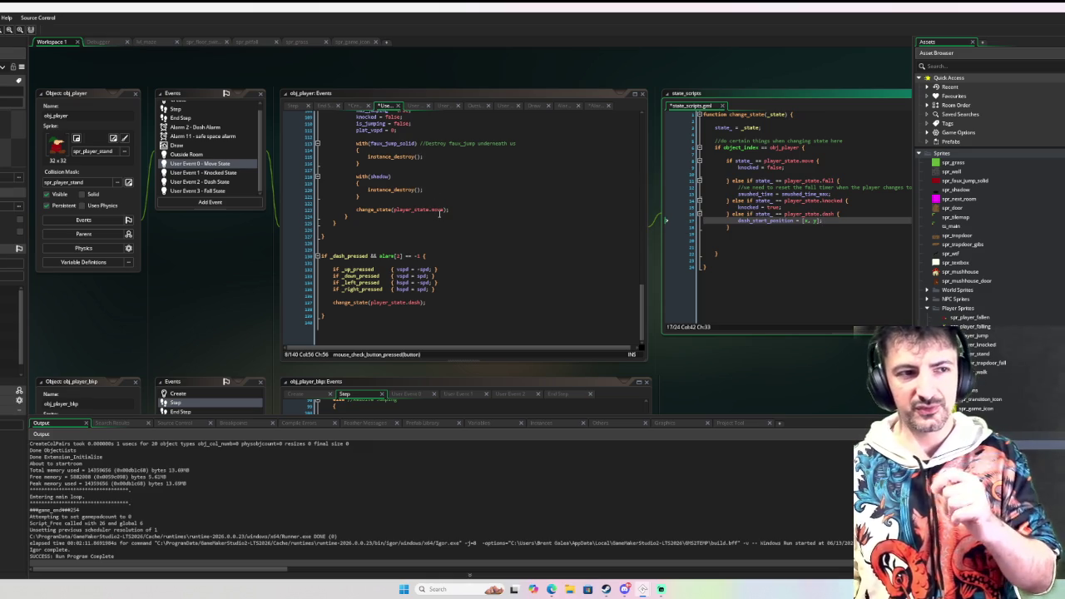
scroll(214, 143, up, 1)
Start a dash_min_ line under dash_start_position in the Create event, then cut it away
click(202, 109)
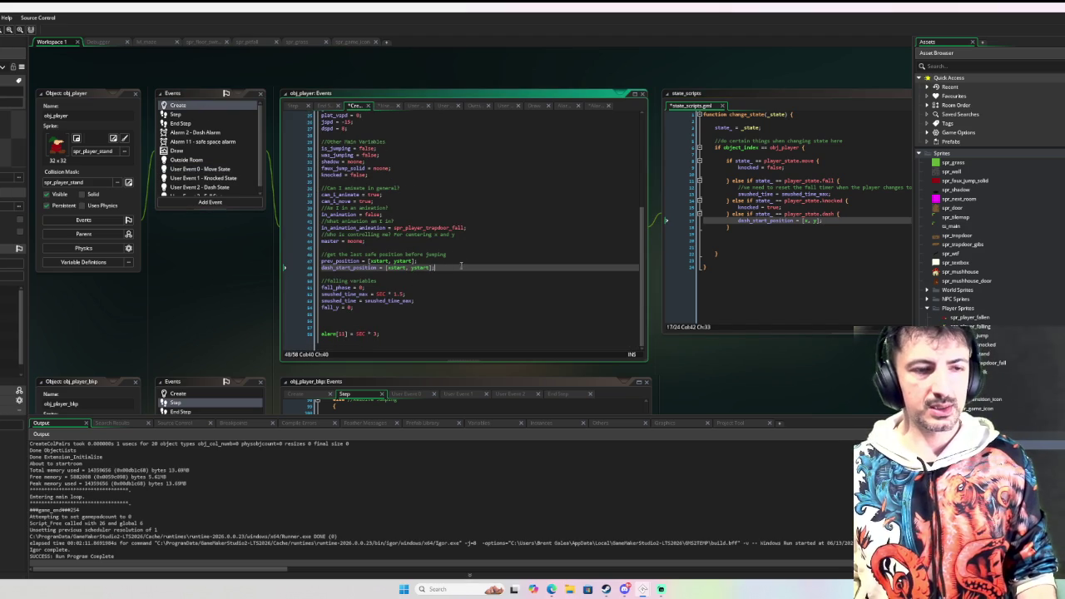
key(Return)
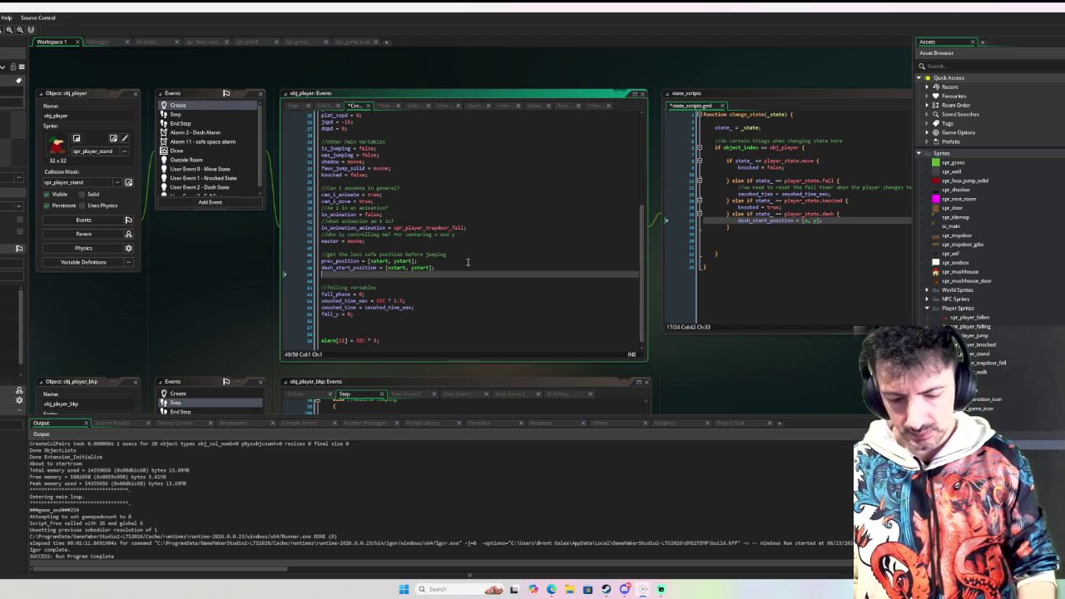
text(min)
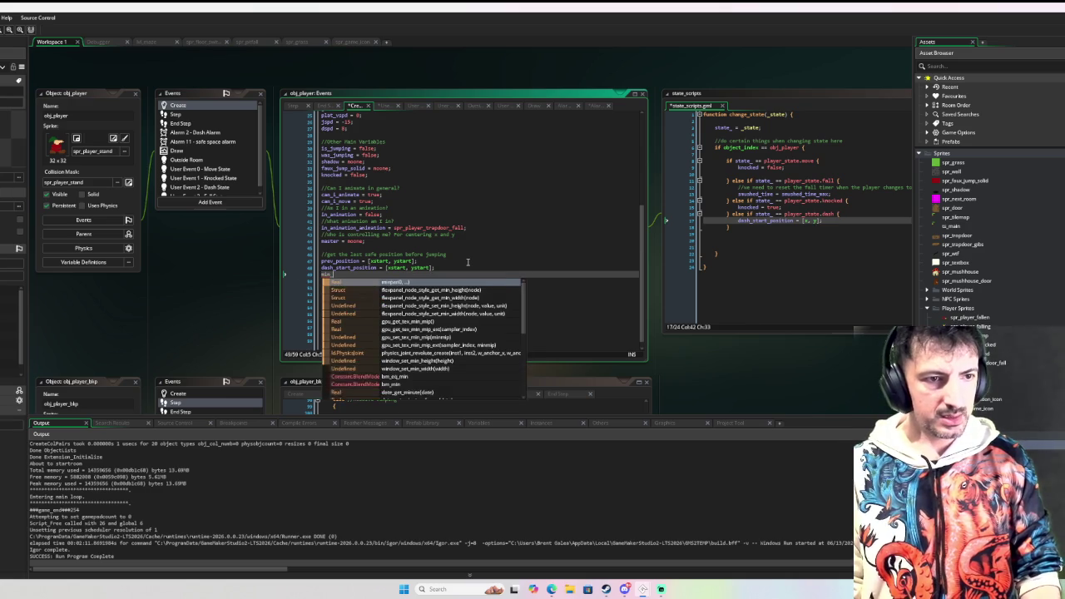
key(BackSpace)
key(BackSpace)
text(dash_)
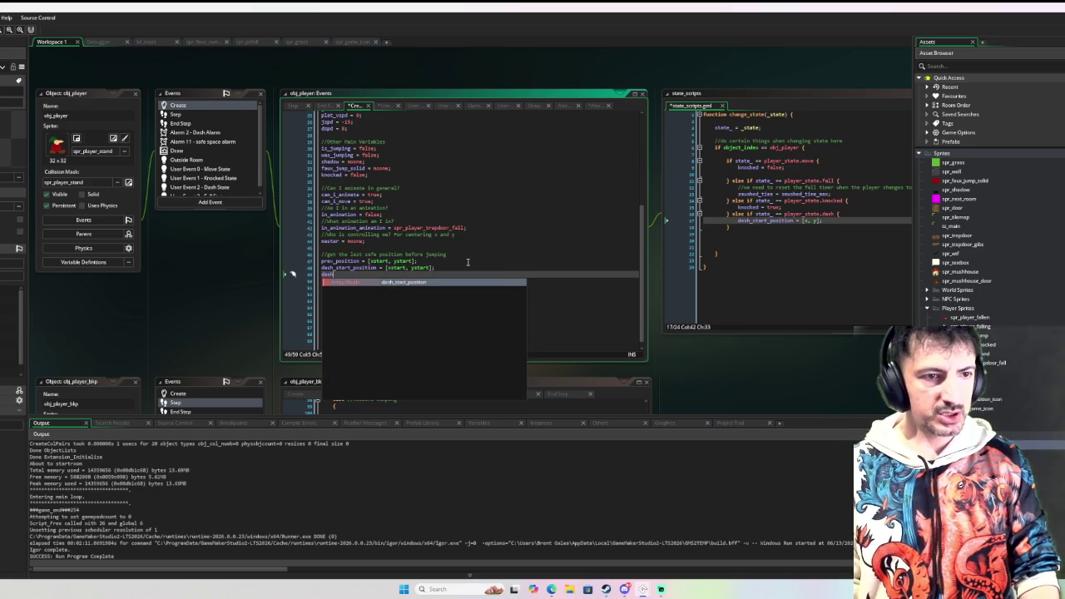
text(min_frames = 5;)
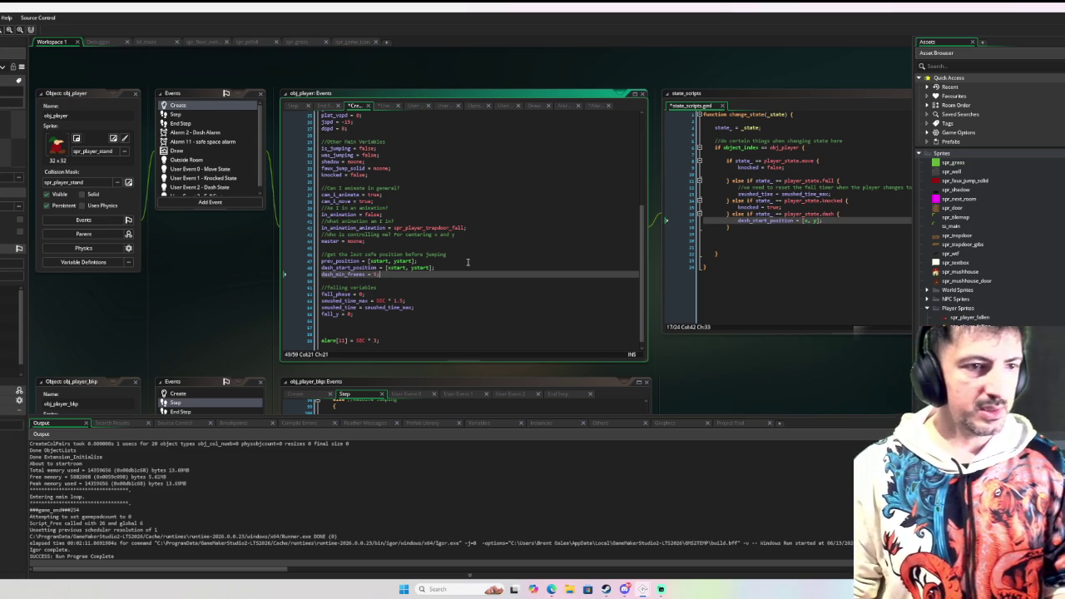
double_click(373, 274)
drag(373, 275, 309, 275)
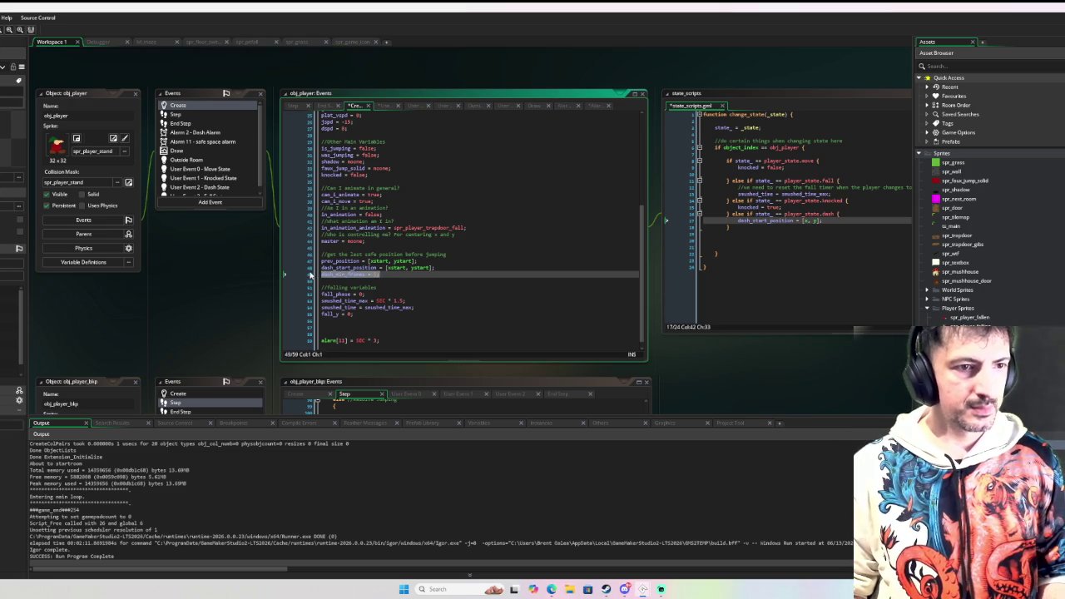
key(ctrl+x)
Above the falling variables, add a //dash variables comment with dash_min_frames = 5;
click(380, 313)
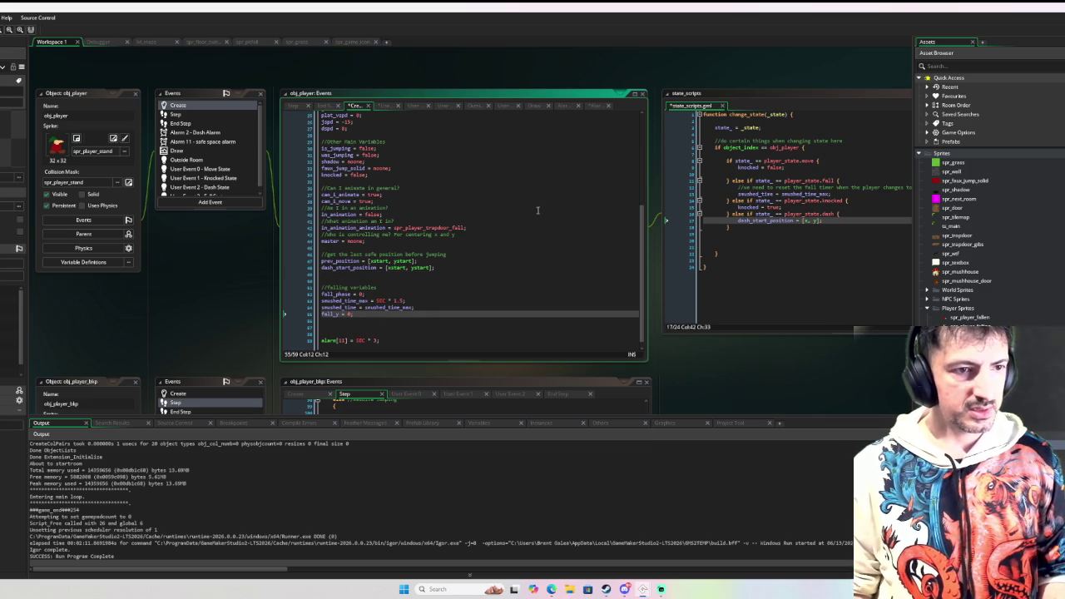
key(Up)
key(Up)
key(Up)
key(Return)
key(Up)
text(//dash buf)
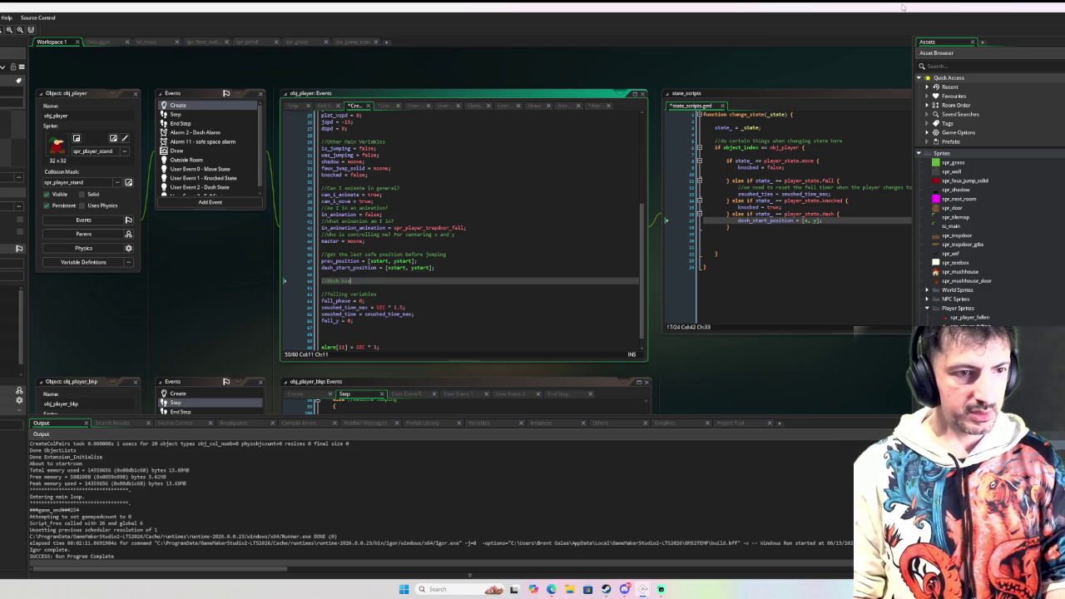
key(BackSpace)
key(BackSpace)
text(variables)
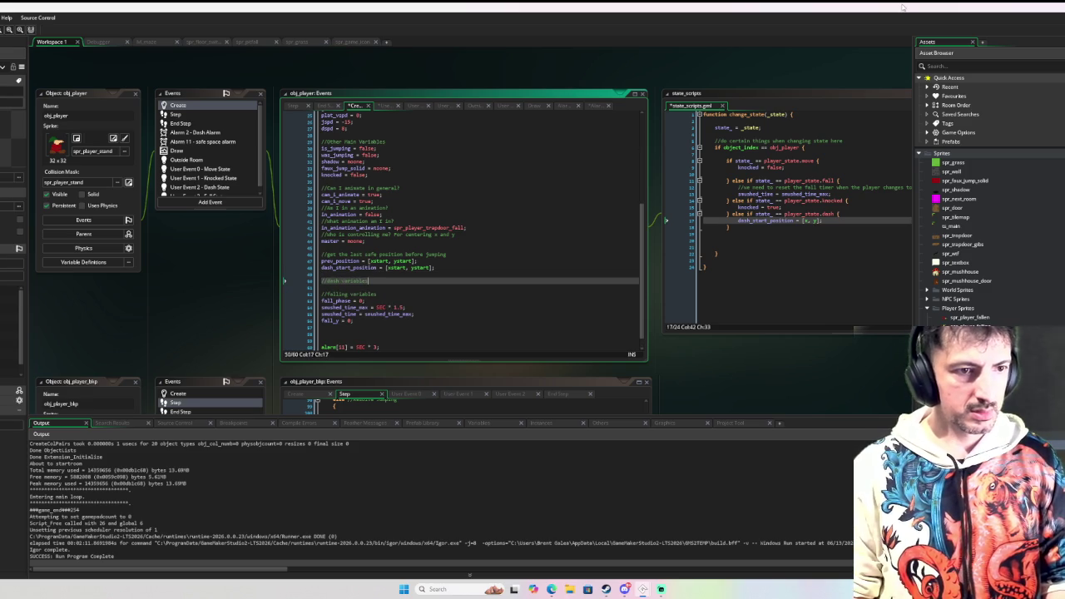
key(Return)
text(dash_min_frames = 5;)
Add dash_max_frames = 10; below dash_min_frames
key(Return)
text(dash)
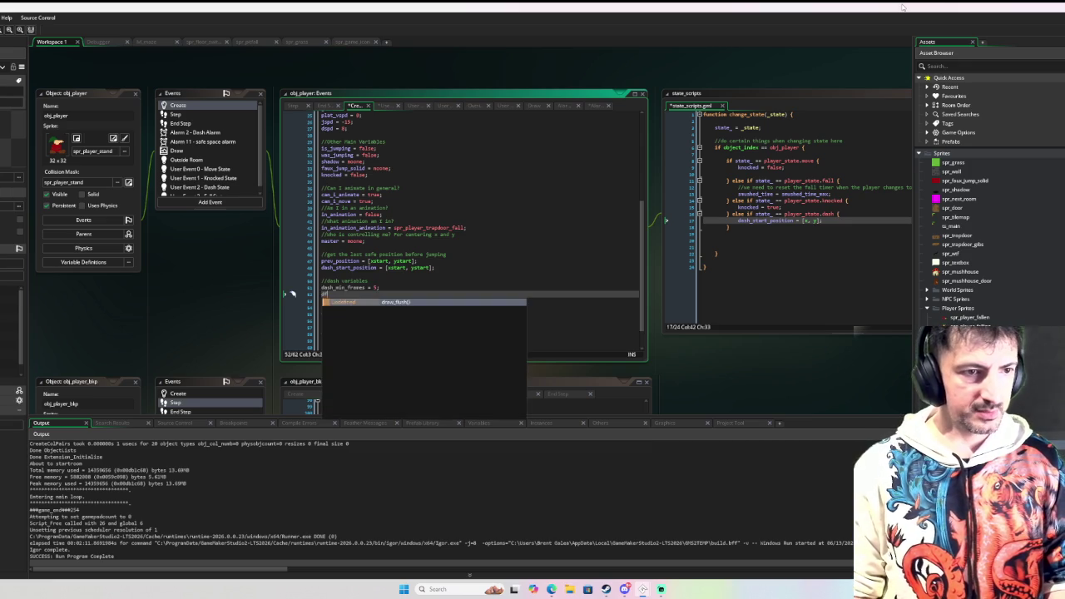
text(_max_frames =)
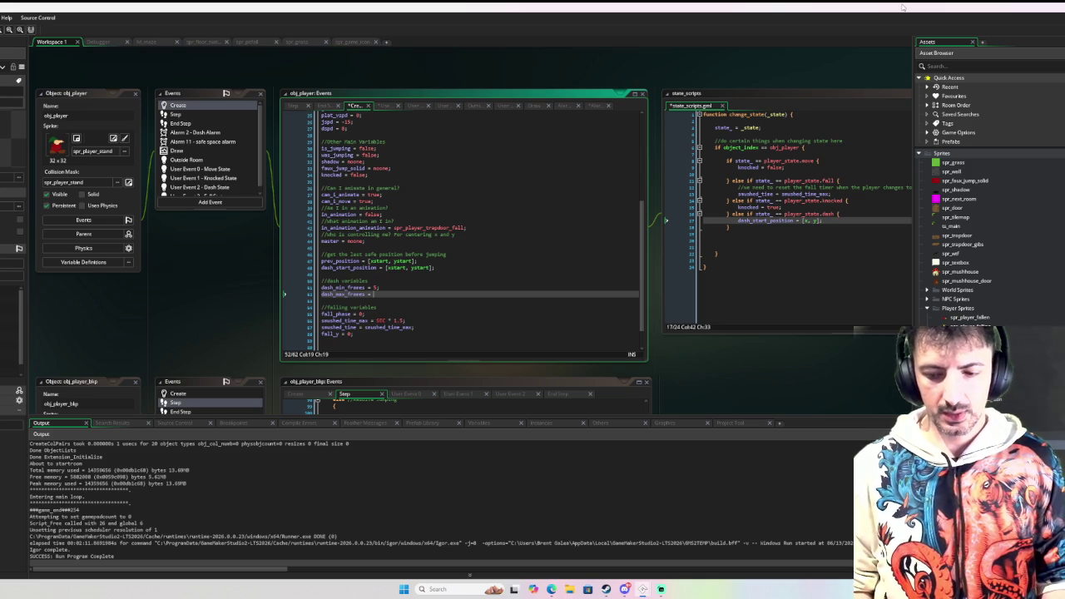
text(15;)
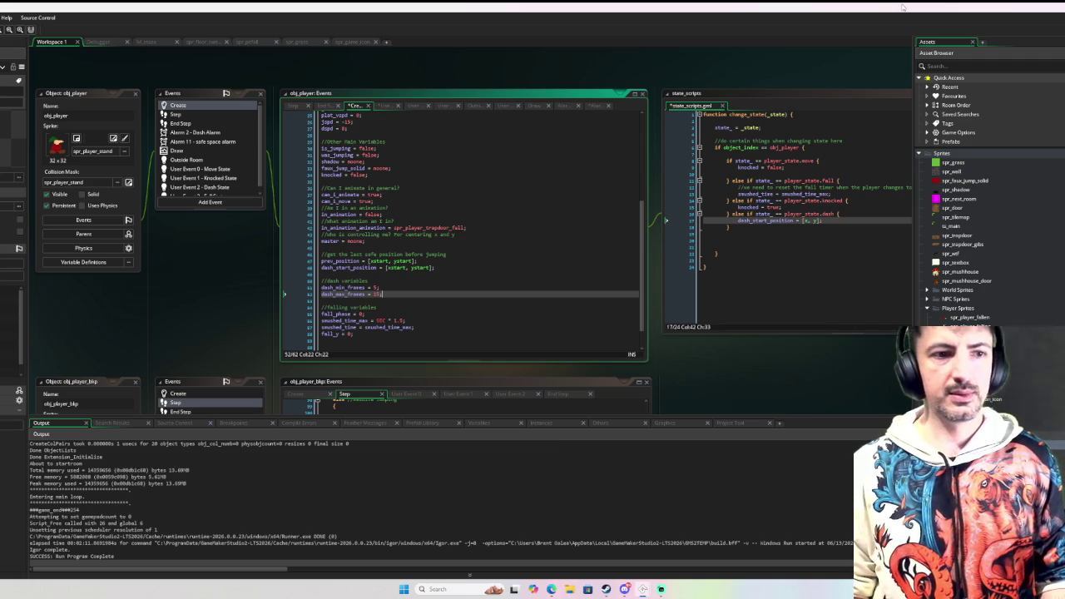
key(shift+Left)
key(shift+Left)
text(0)
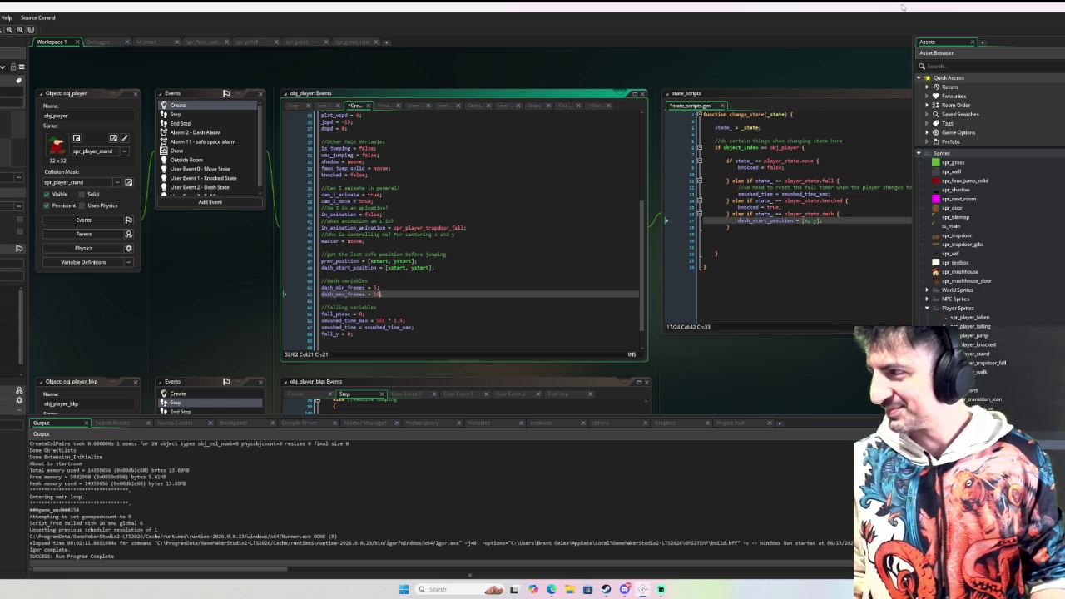
text(;)
key(Return)
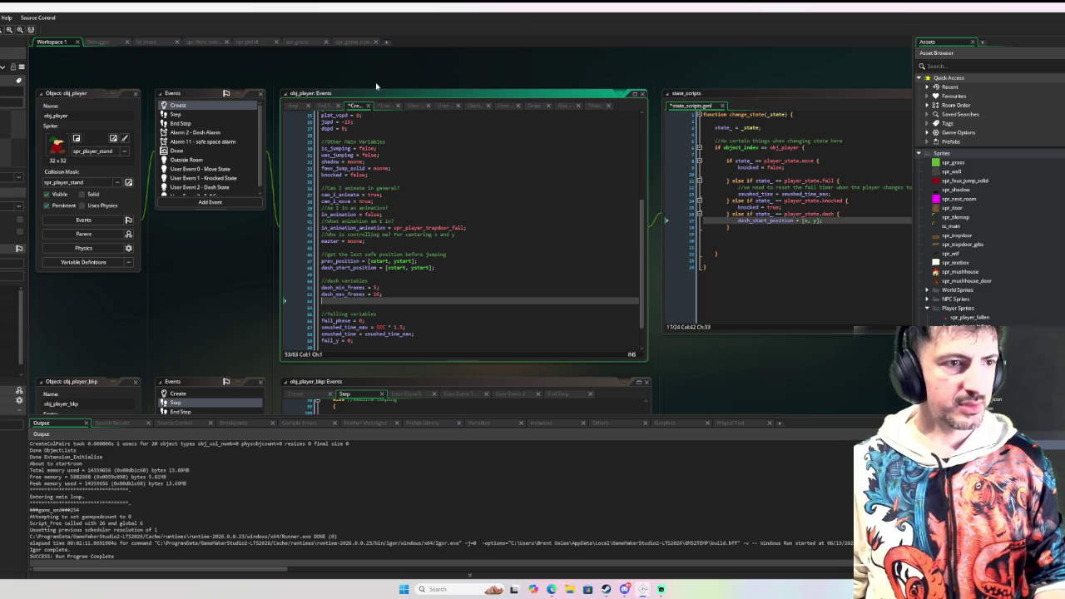
scroll(213, 153, down, 1)
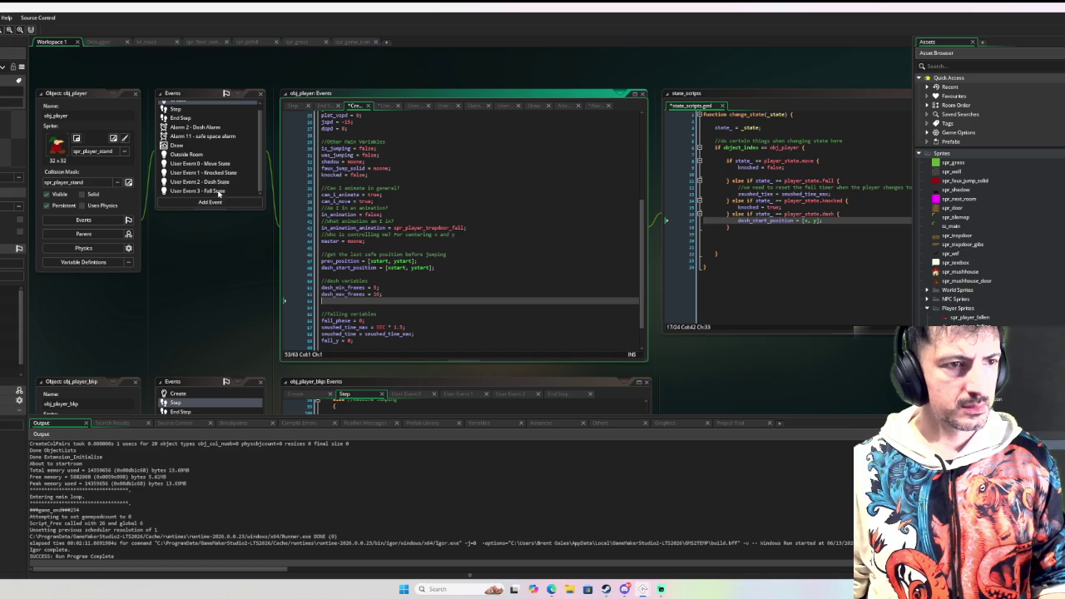
In the Dash State user event, begin var _distance_travelled = point_ below the description
click(207, 163)
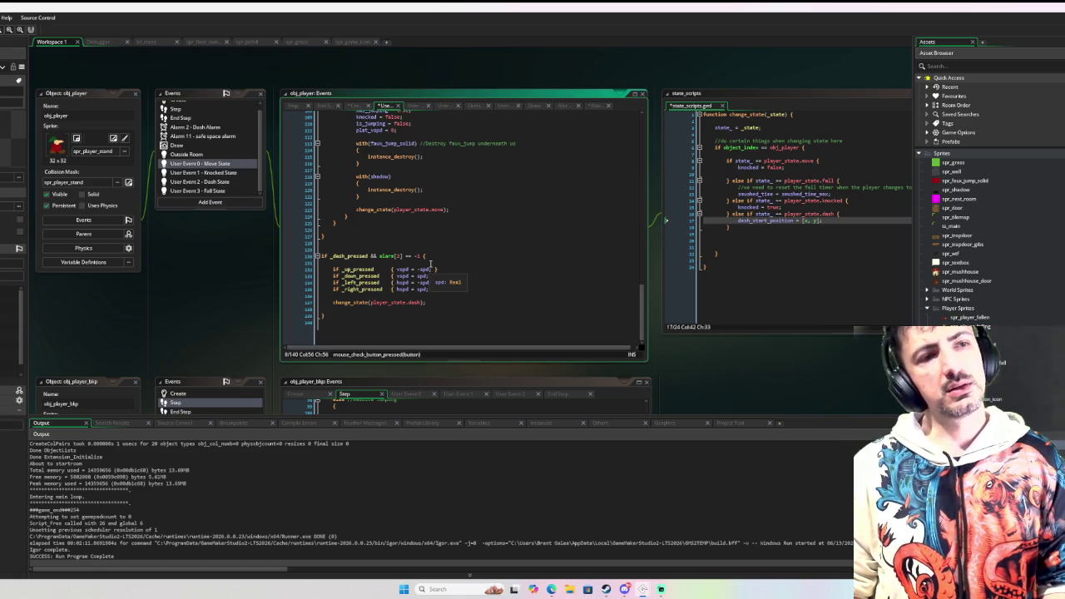
click(247, 182)
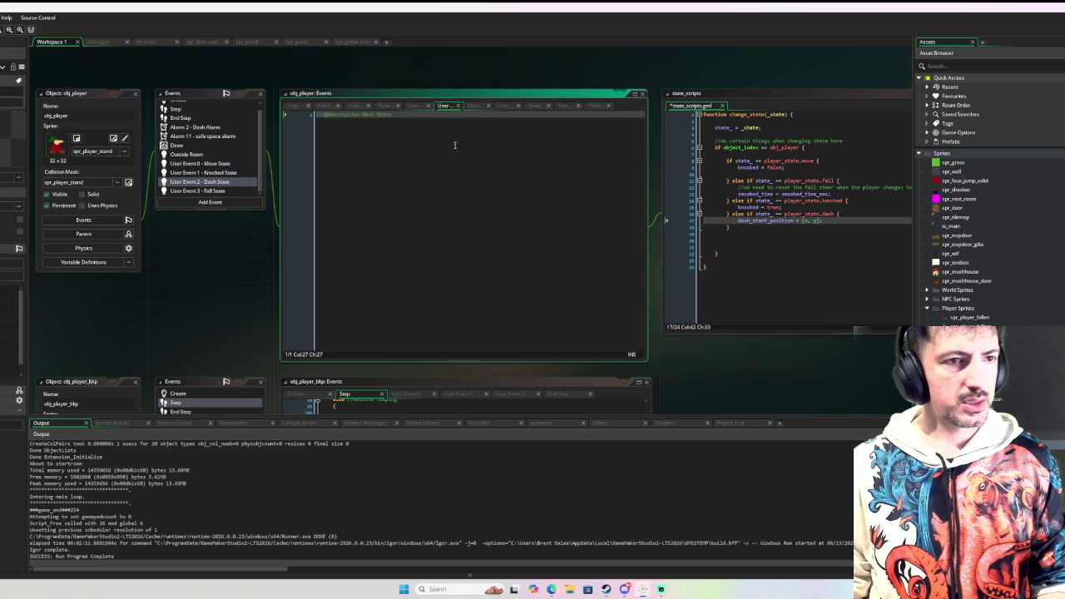
key(Return)
key(Return)
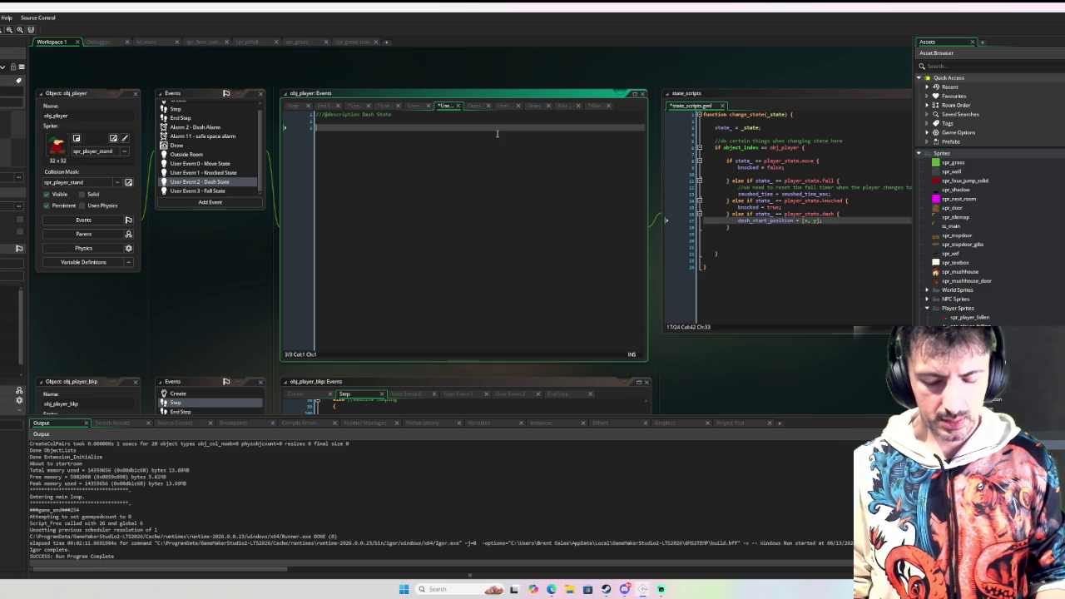
text(if)
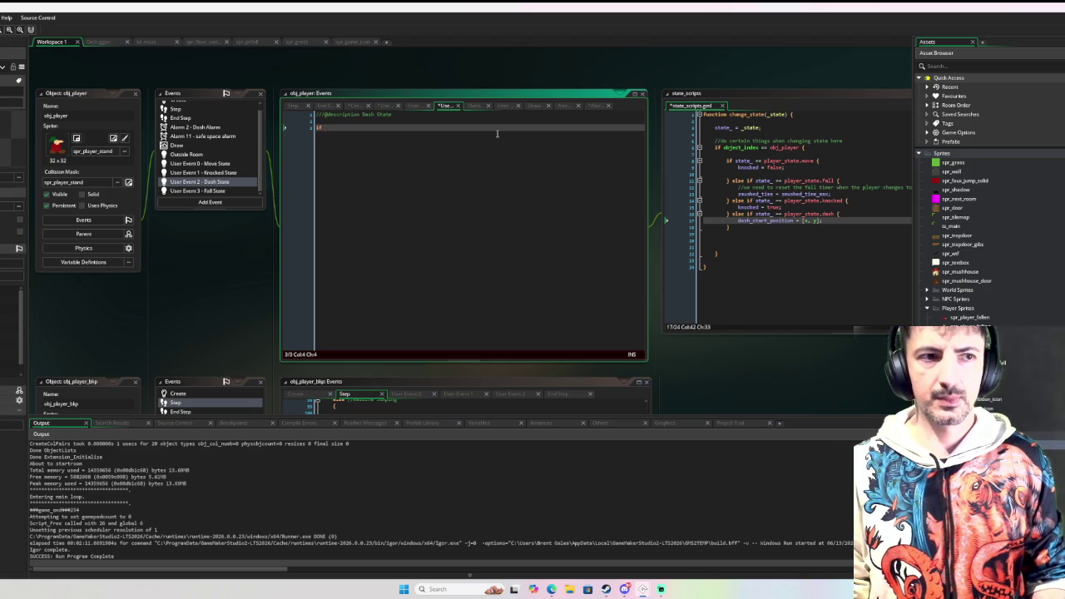
key(BackSpace)
key(BackSpace)
key(BackSpace)
text(var)
key(BackSpace)
text(dist)
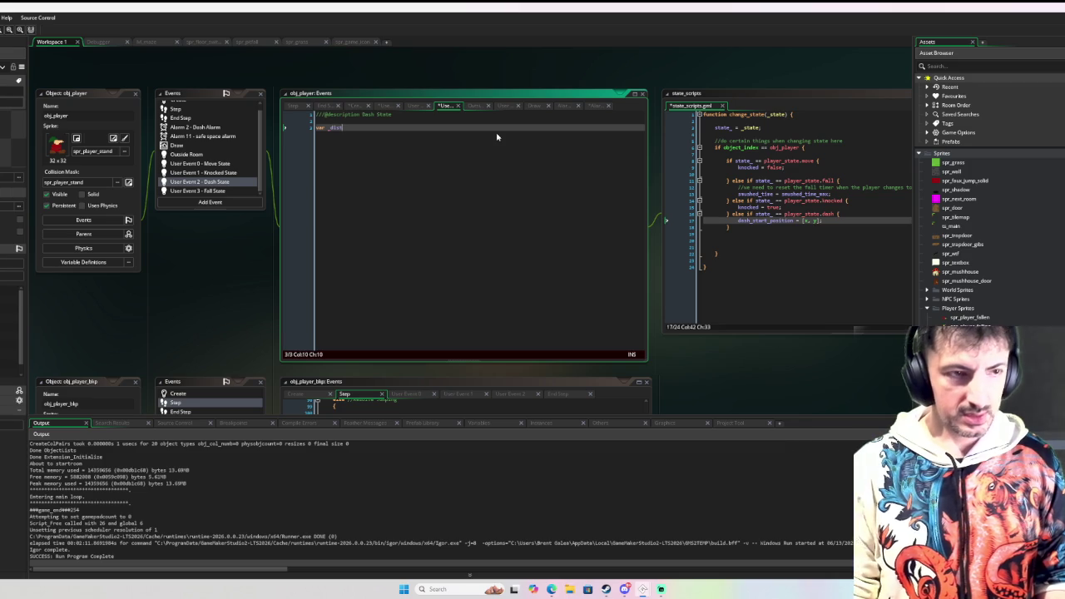
text(ance_travelled = po)
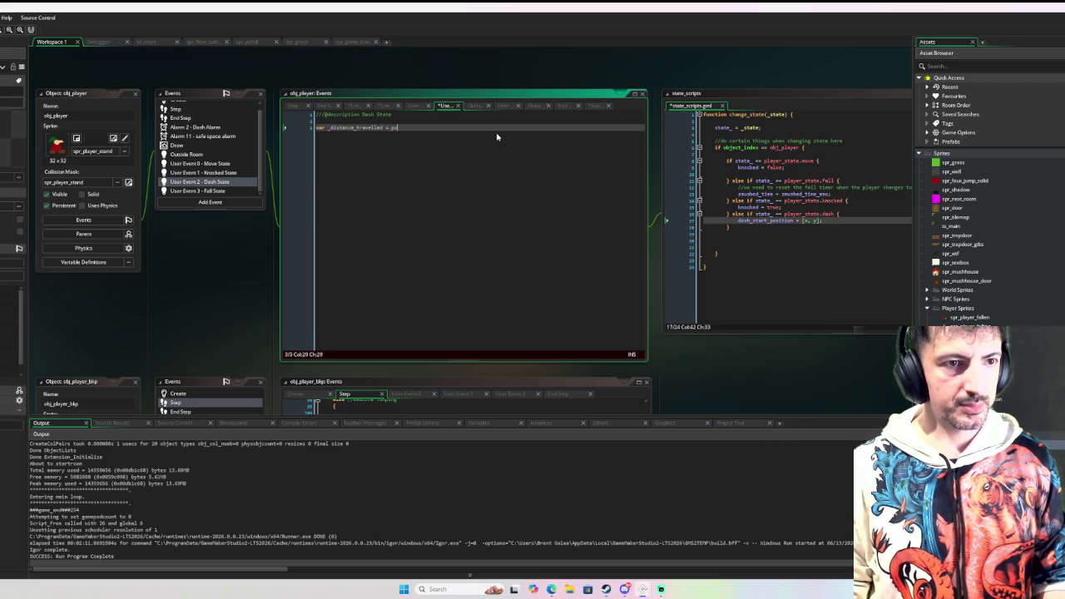
text(int_)
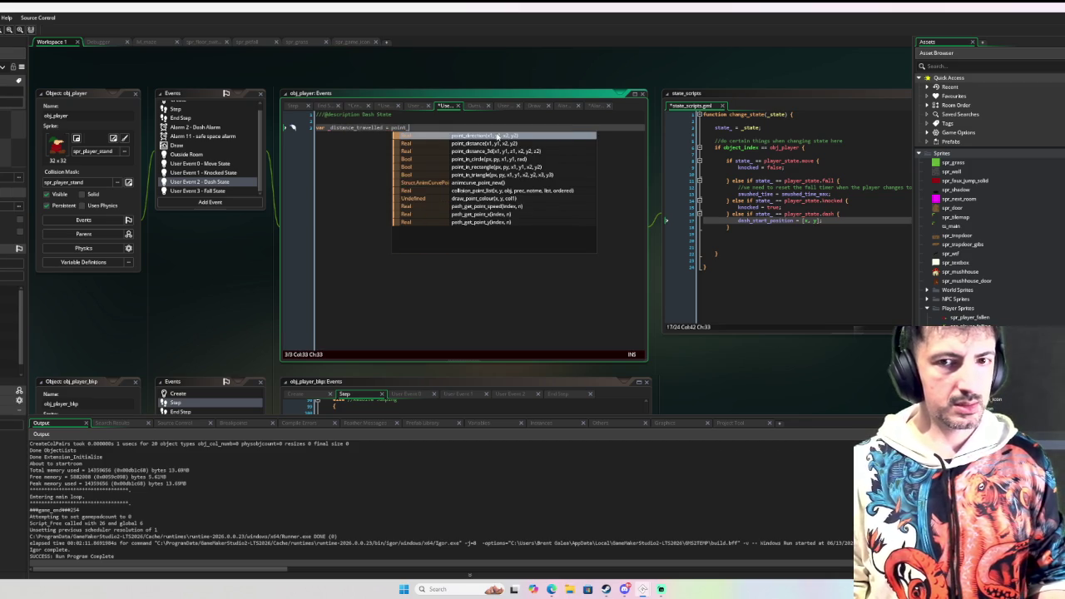
Complete point_distance(x, y, dash_start_position[0], dash_start_position[1]) and leave blank lines below
key(Down)
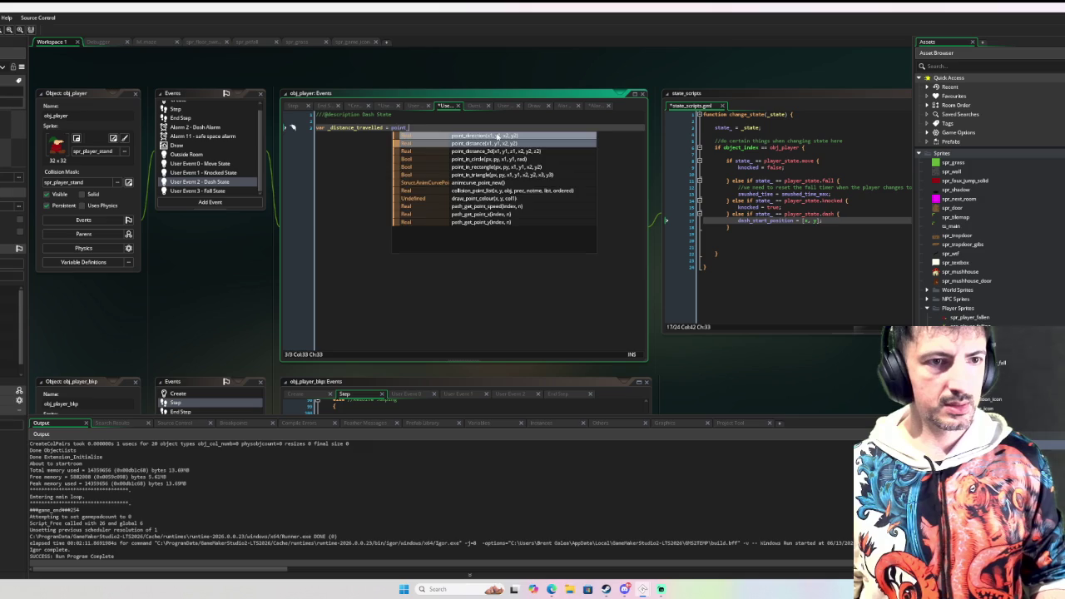
key(Return)
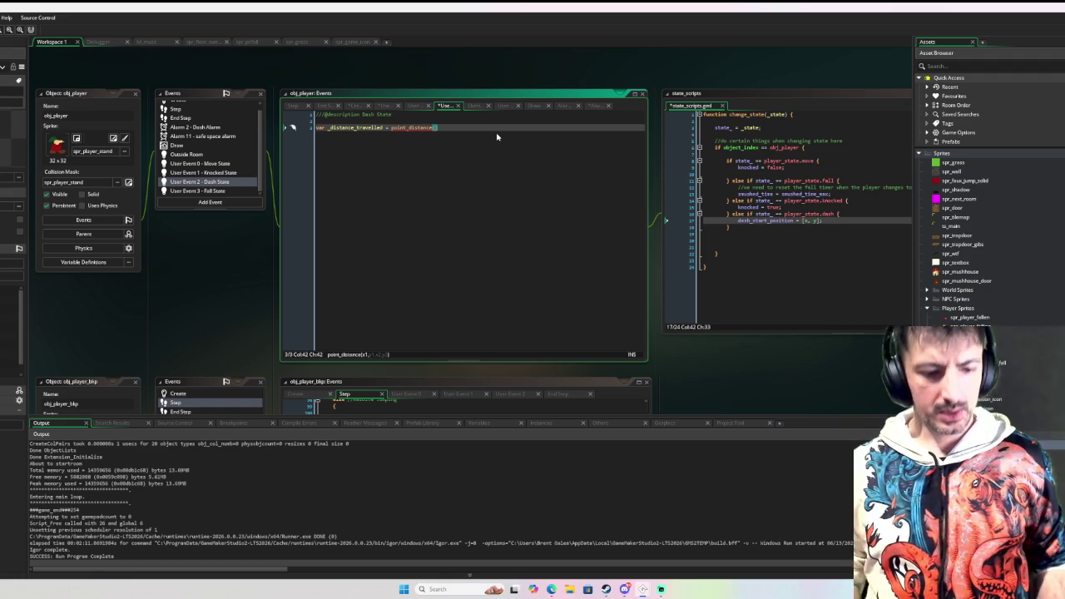
text(x,)
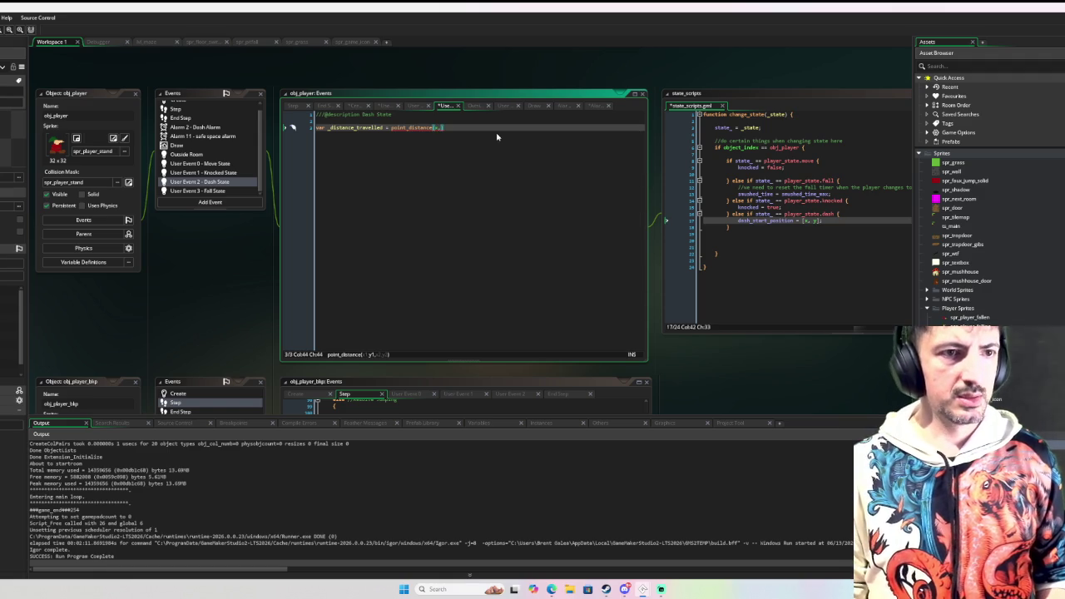
text(y, )
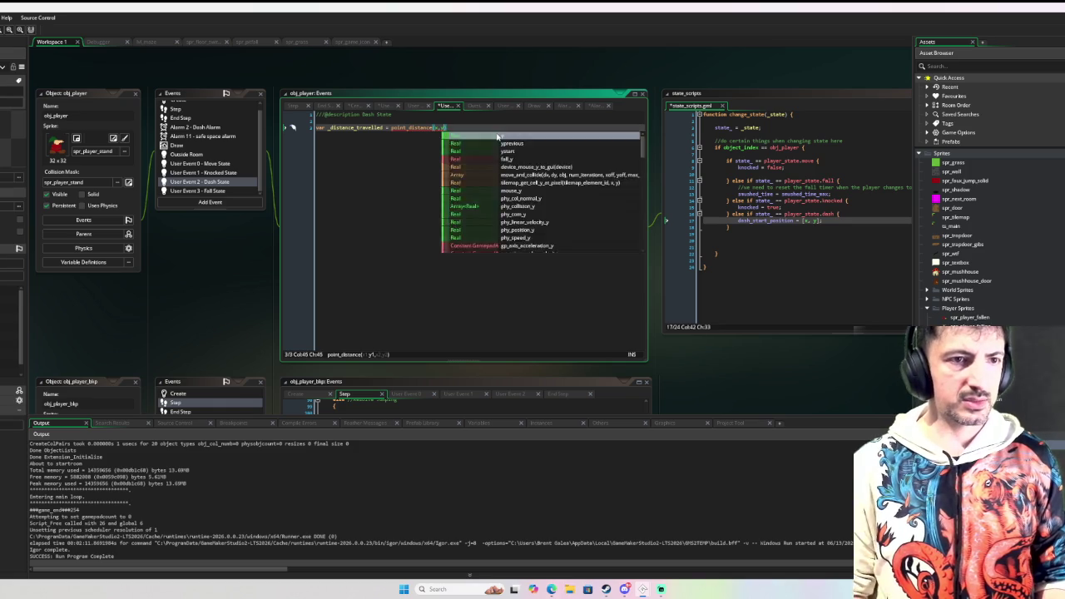
text(dash)
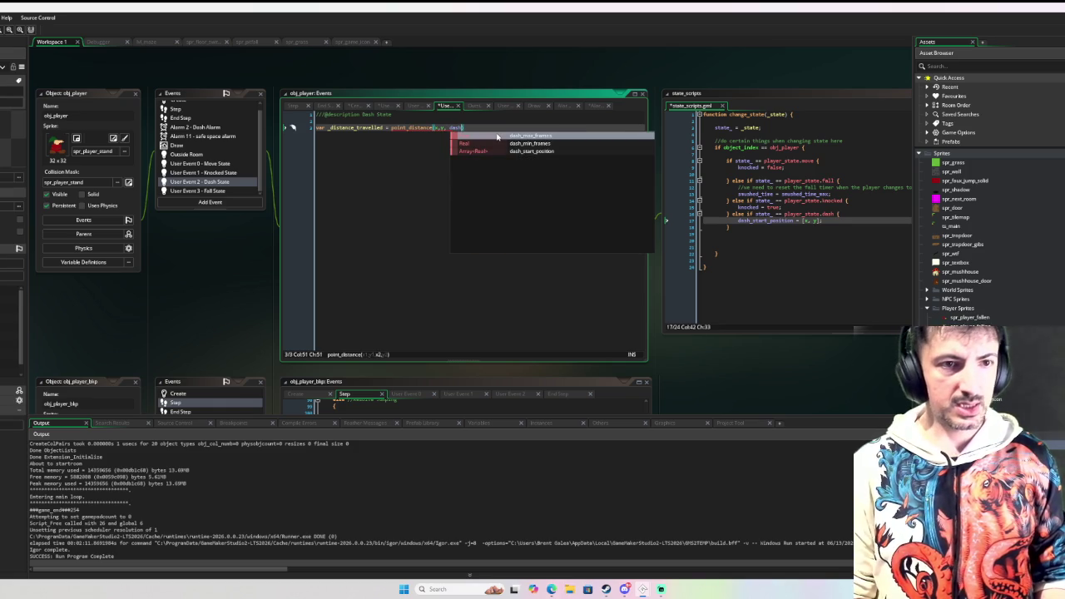
key(Down)
key(Down)
key(Return)
text([0], dash_s)
key(Return)
text([1]))
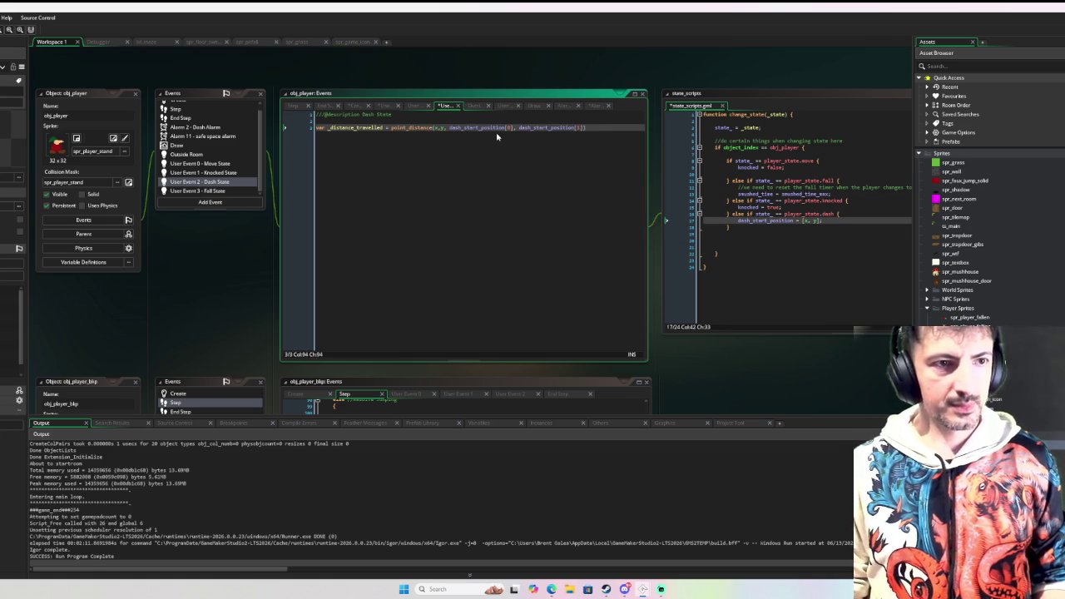
key(Return)
key(Return)
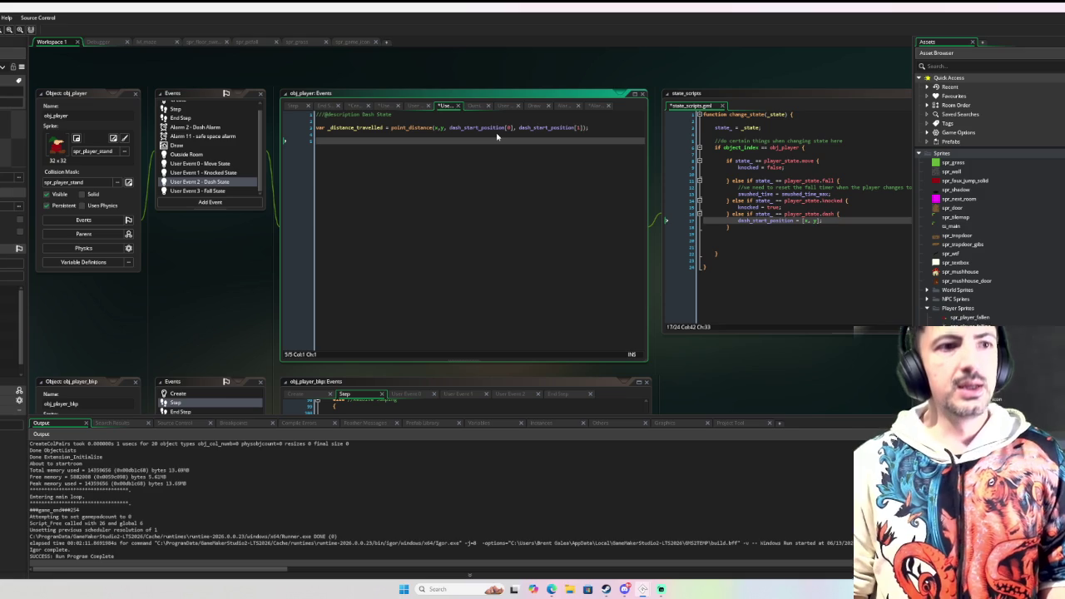
key(Up)
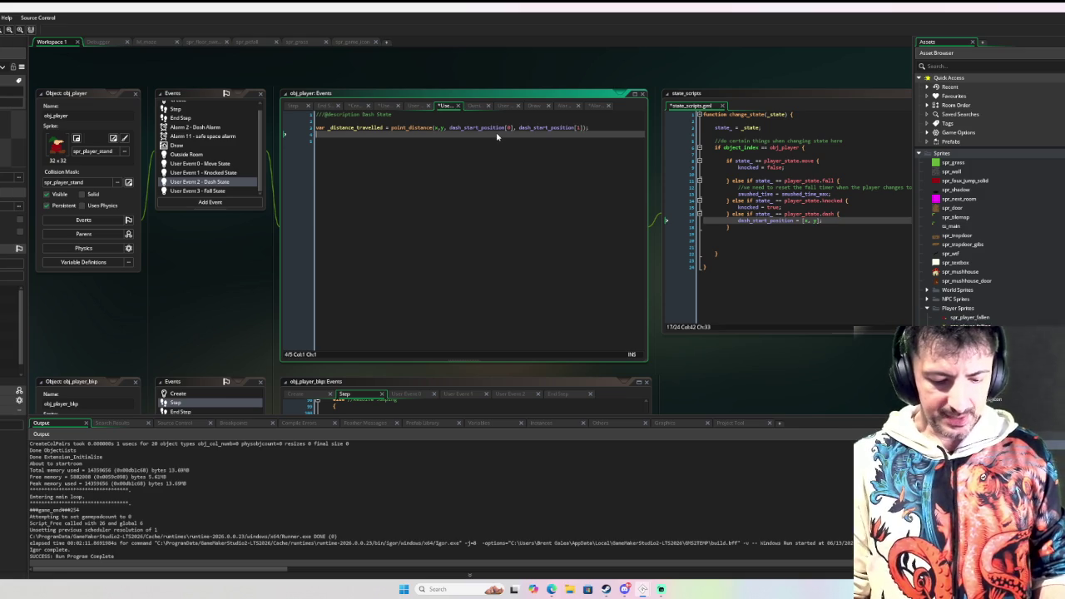
key(ctrl+space)
key(Escape)
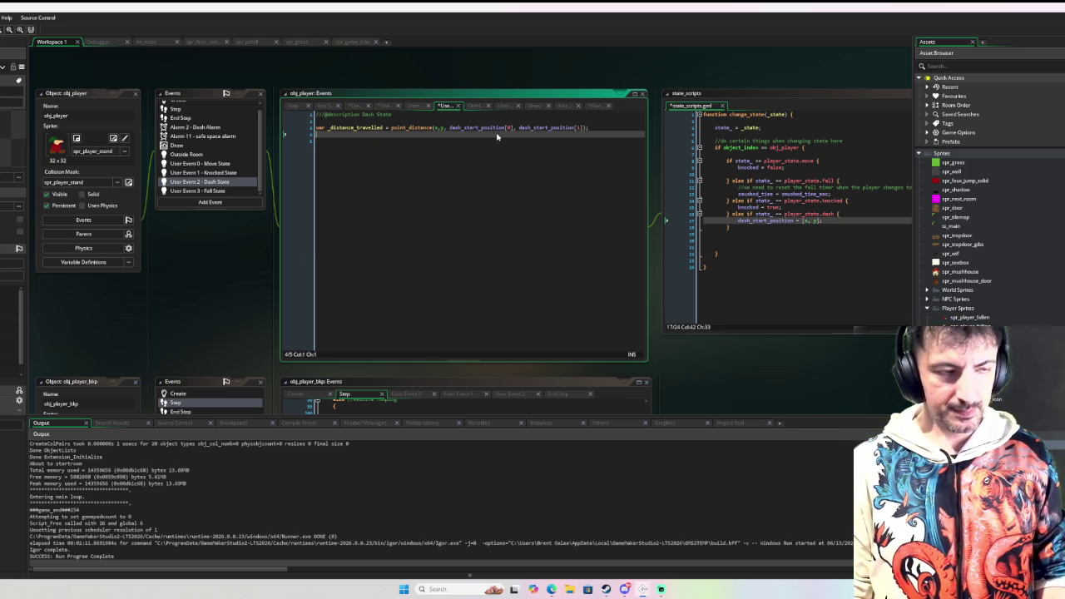
scroll(191, 101, up, 2)
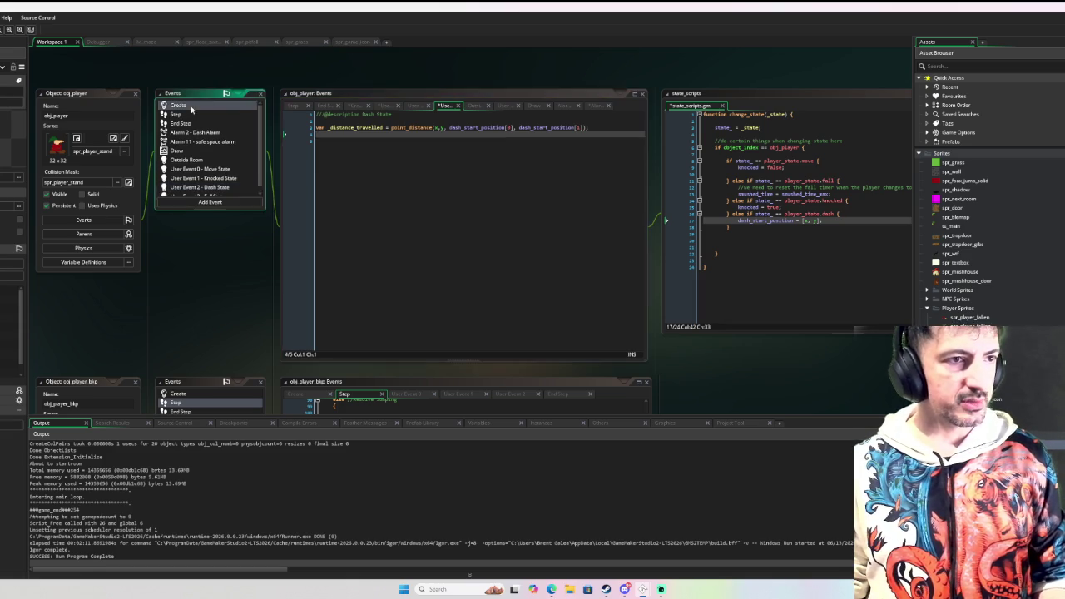
Add dash_current_frames = 0; under //dash variables in the Create event
click(192, 106)
click(423, 281)
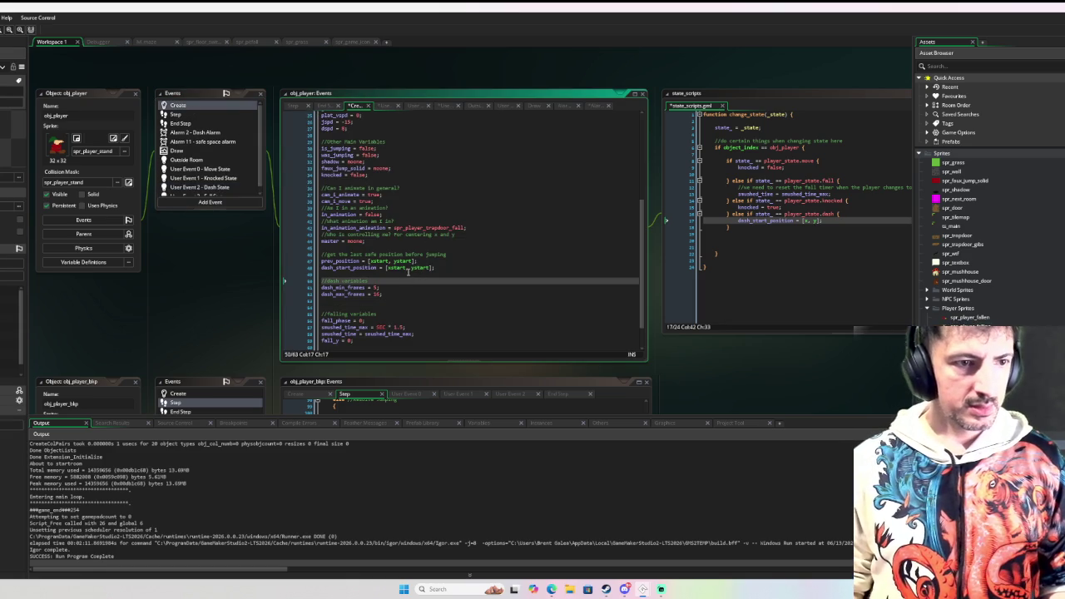
key(Return)
text(dash_c)
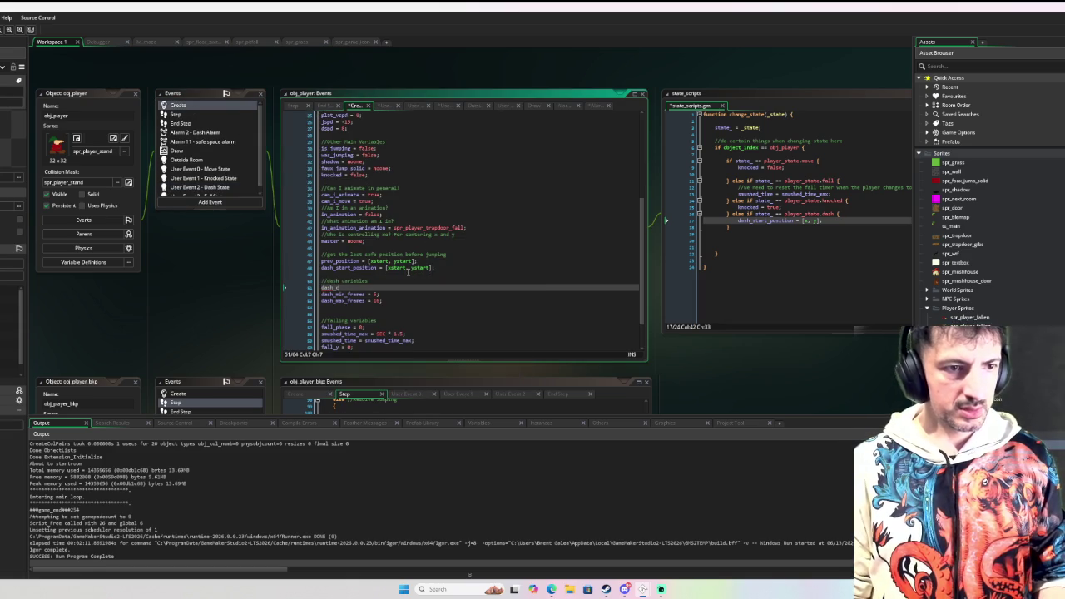
text(urrent_frames = 0;)
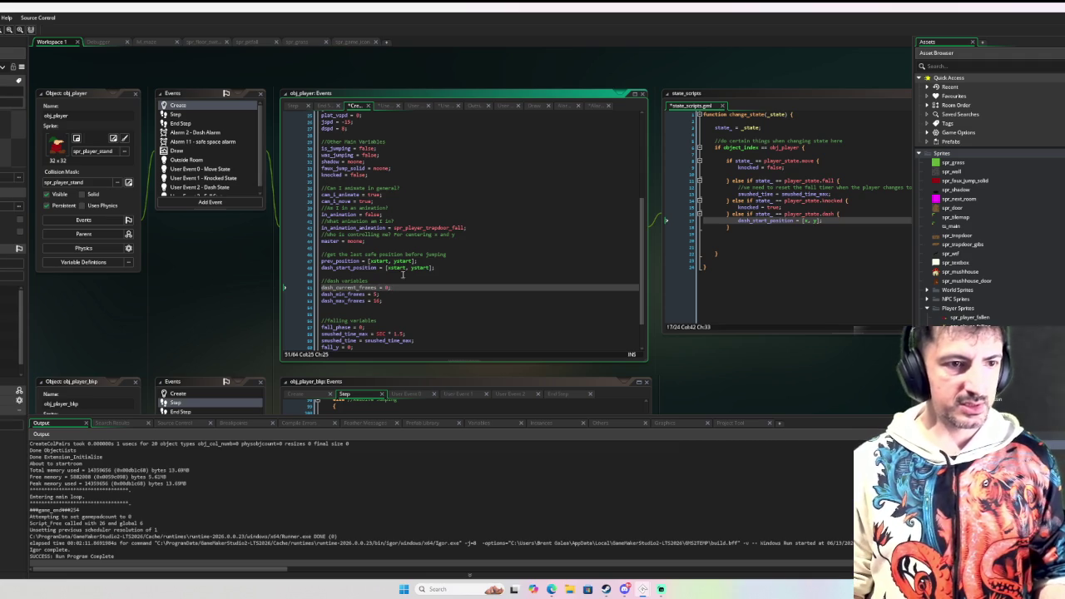
Paste that line into change_state's dash branch as a reset, and reopen the Dash State event
key(shift+Home)
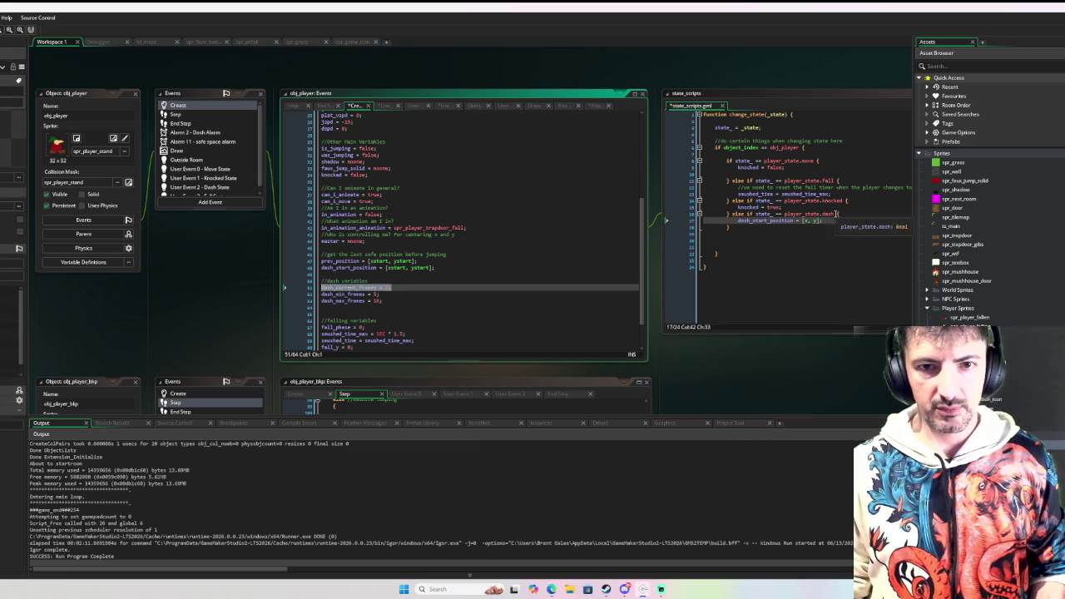
key(ctrl+c)
click(836, 217)
key(Return)
key(ctrl+v)
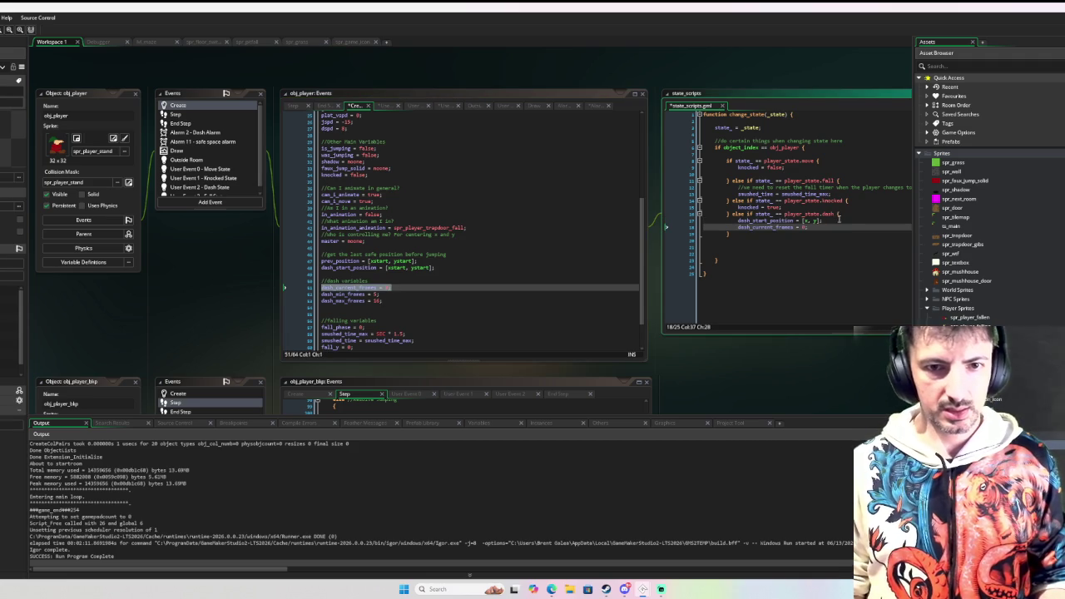
scroll(215, 169, down, 1)
click(219, 182)
double_click(219, 182)
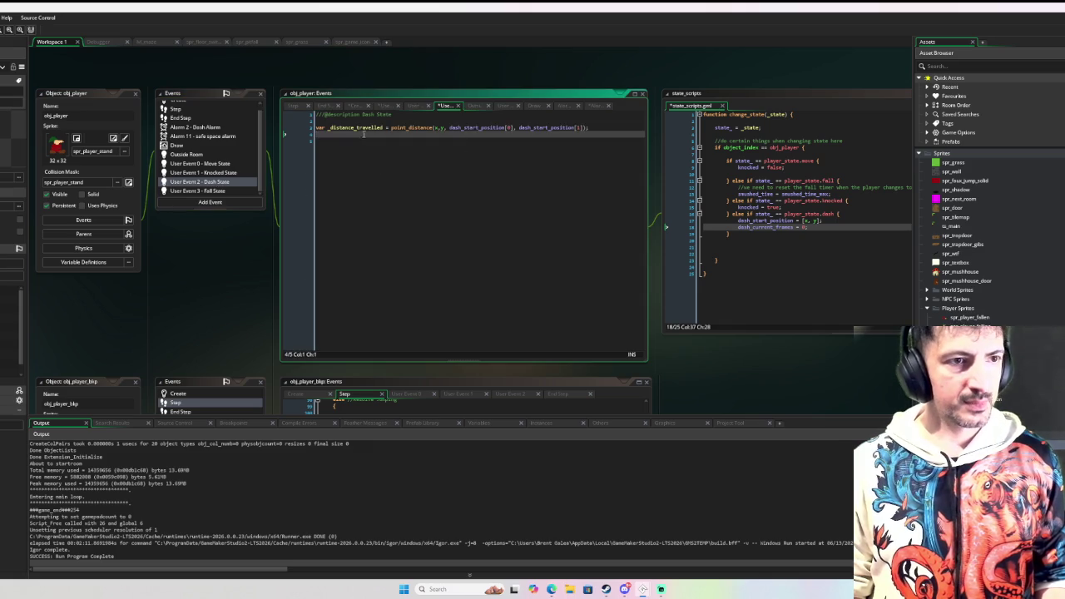
In Dash State, paste the dash_current_frames line and add move-direction and jump/dash-cancel comments
key(ctrl+v)
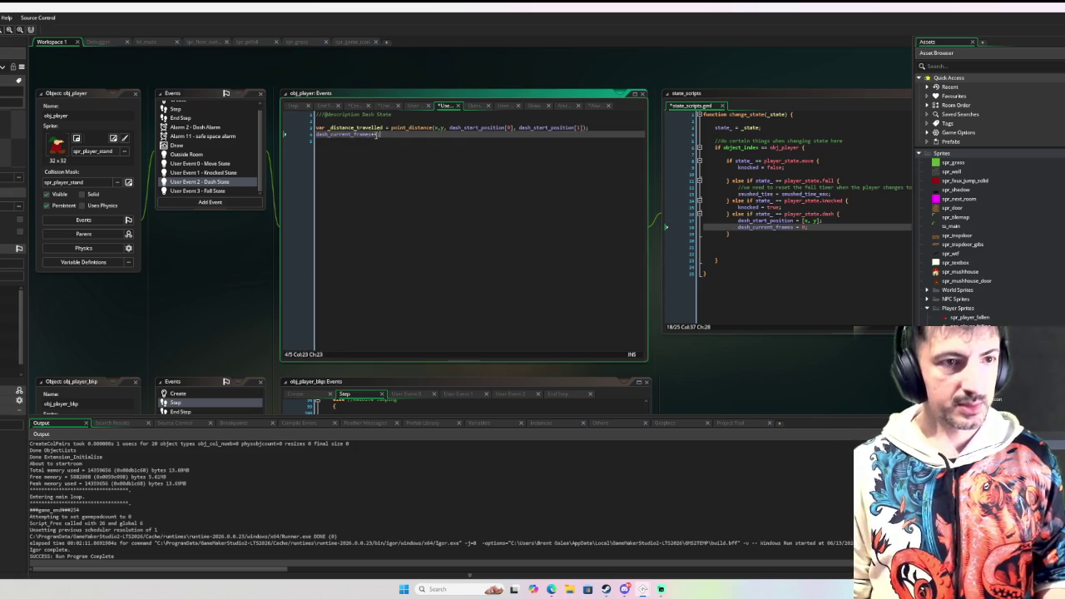
key(Return)
key(Return)
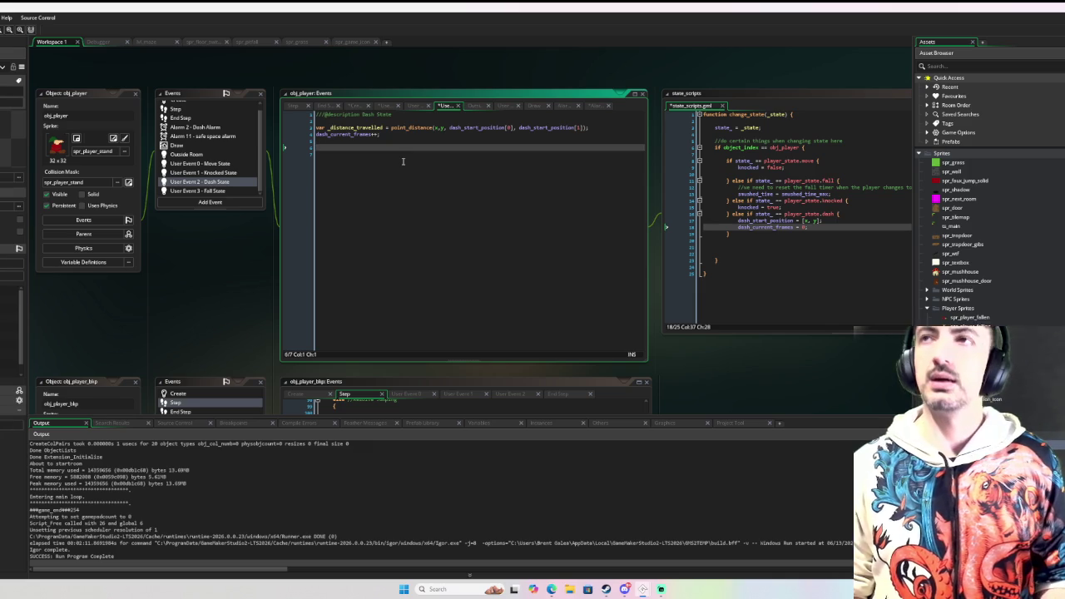
text(//some te)
text(dash direction)
key(Return)
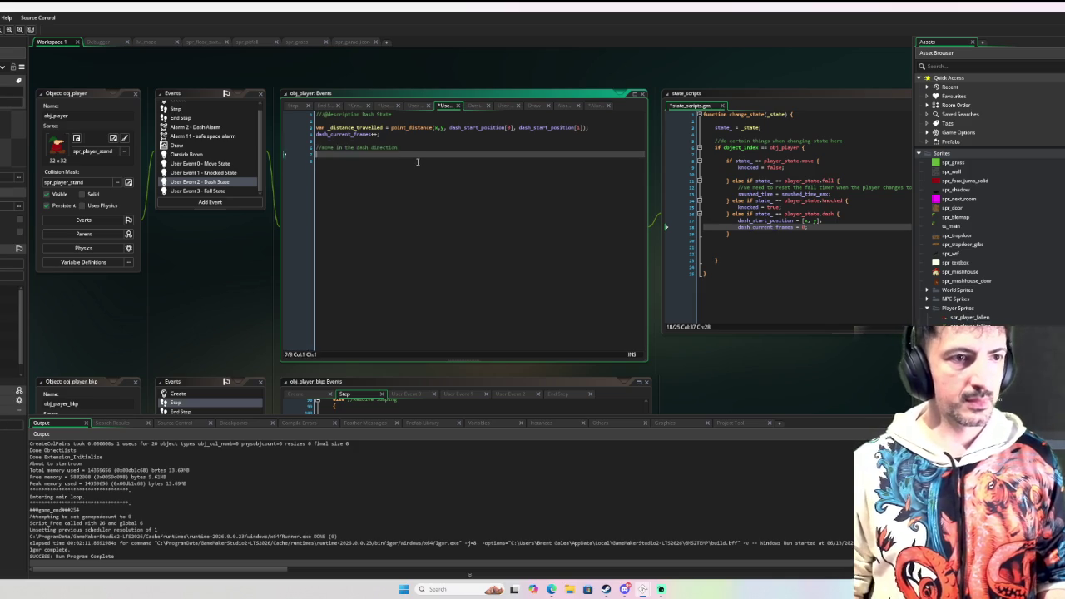
key(Return)
key(Return)
key(Return)
text(che)
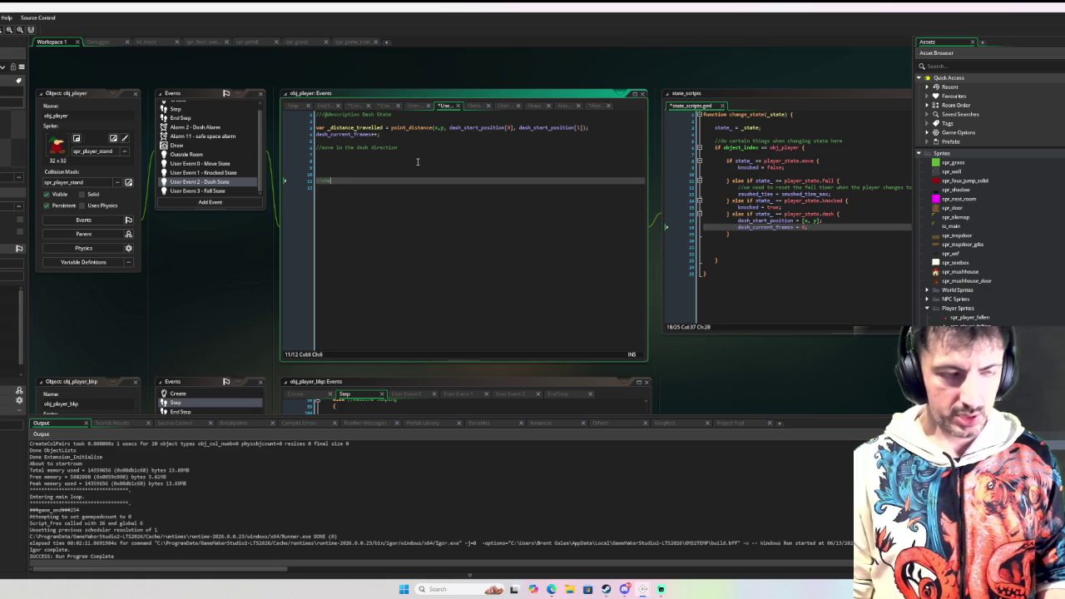
text(ck fodash co)
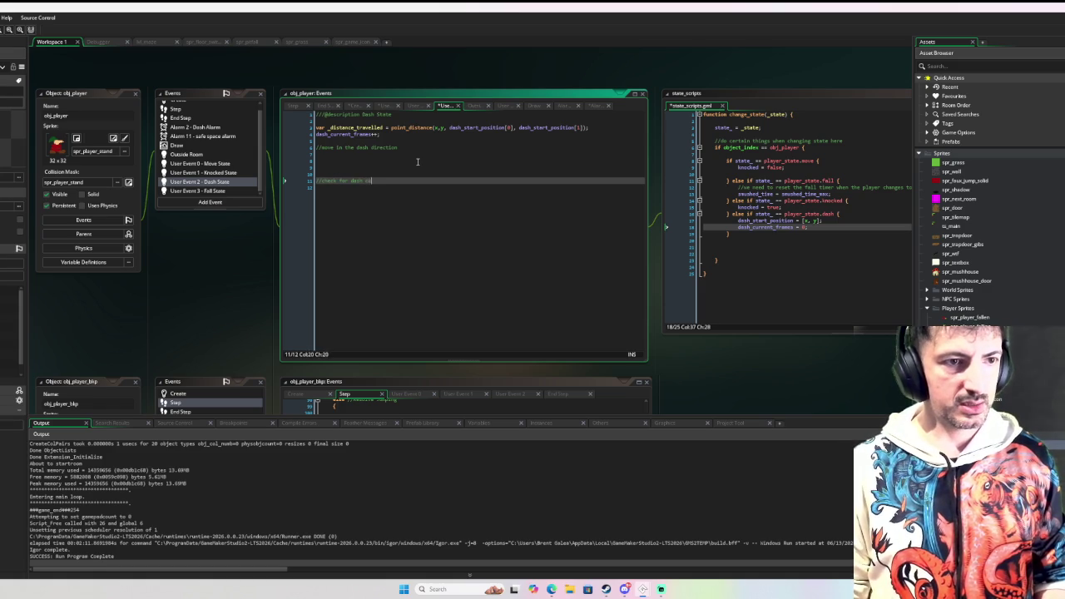
text(cel )
text(th )
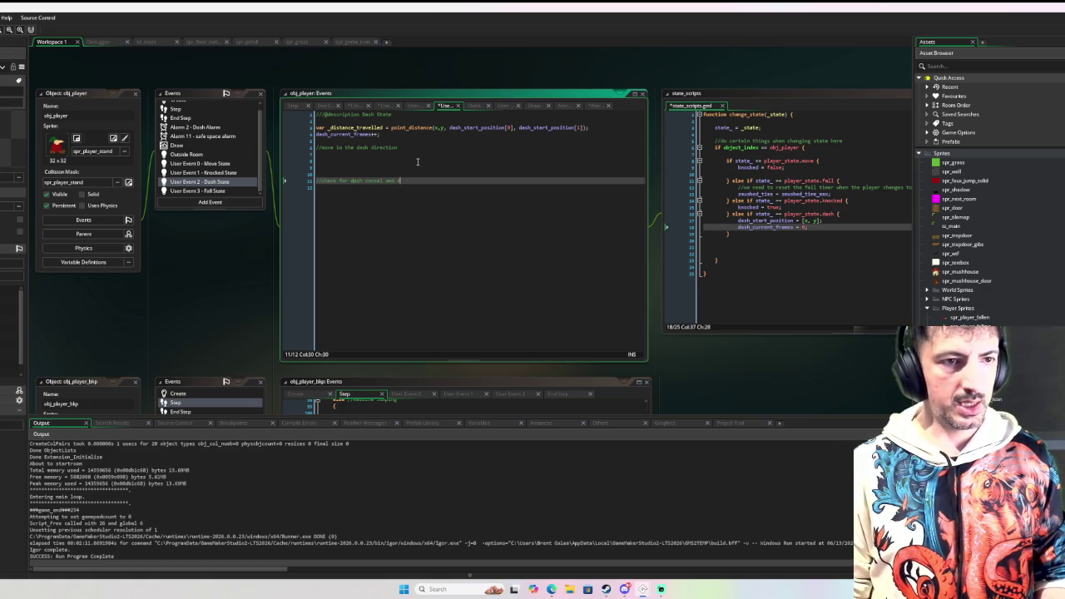
text(op back down)
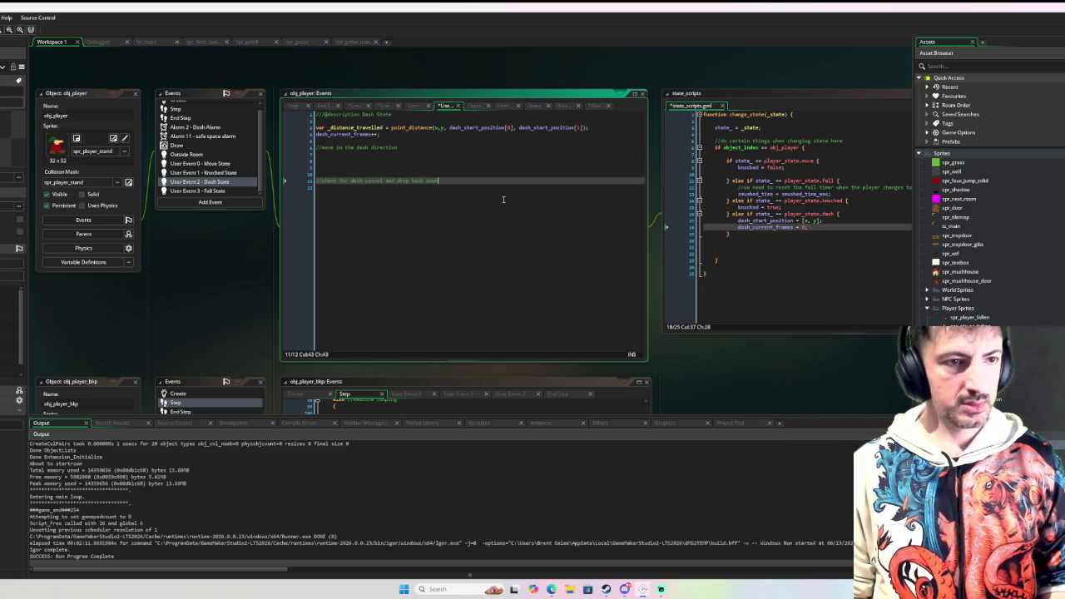
text(jump o)
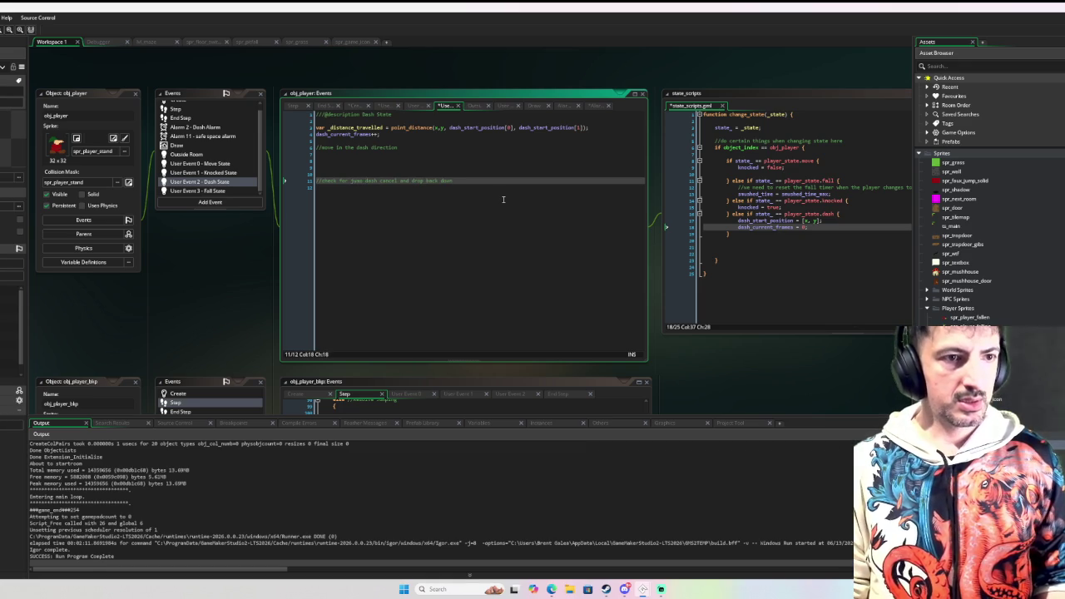
text(r)
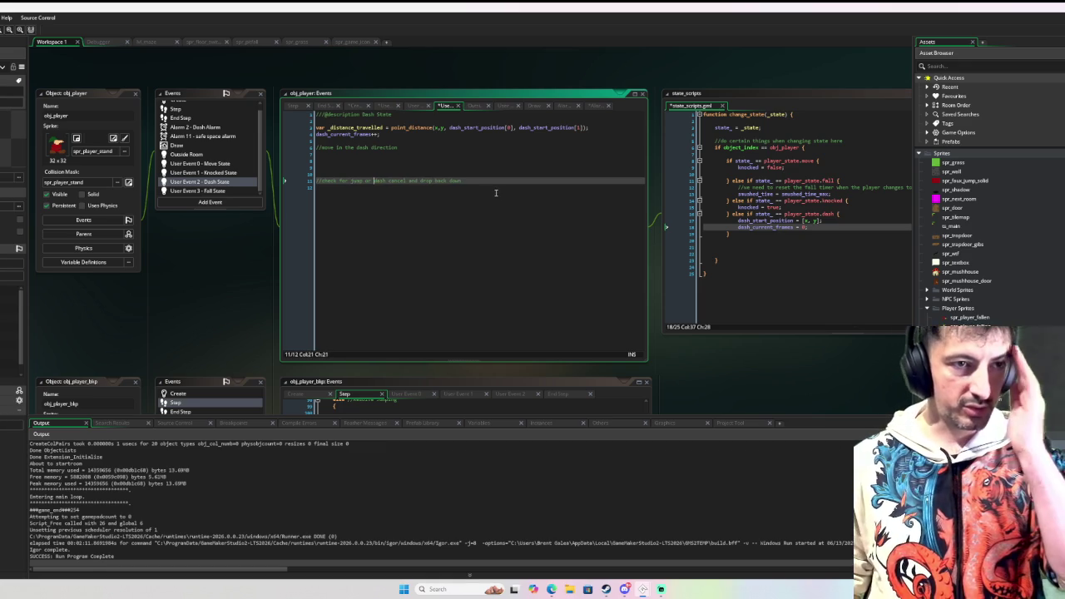
click(423, 161)
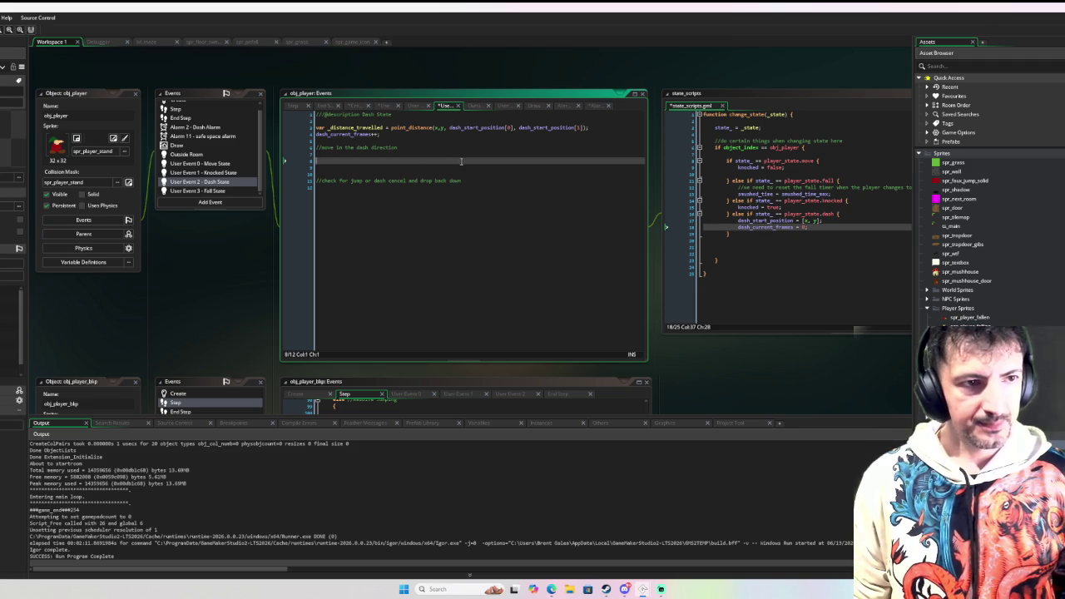
Add var _dir = point_direction(0, 0, hspd, vspd); and begin an if is_jumping { line below
text(var )
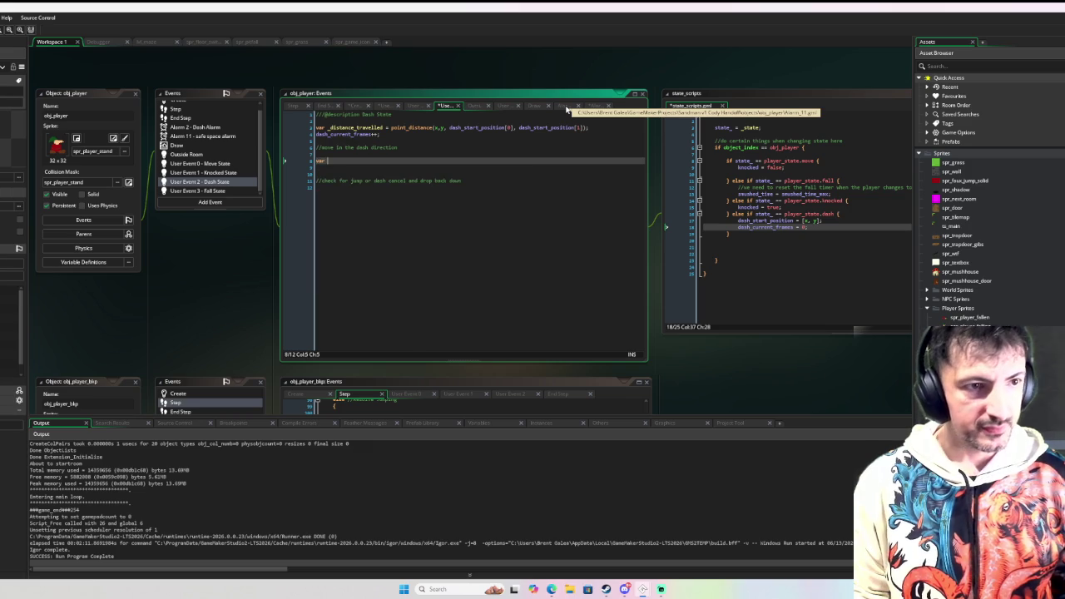
text(_dir = po)
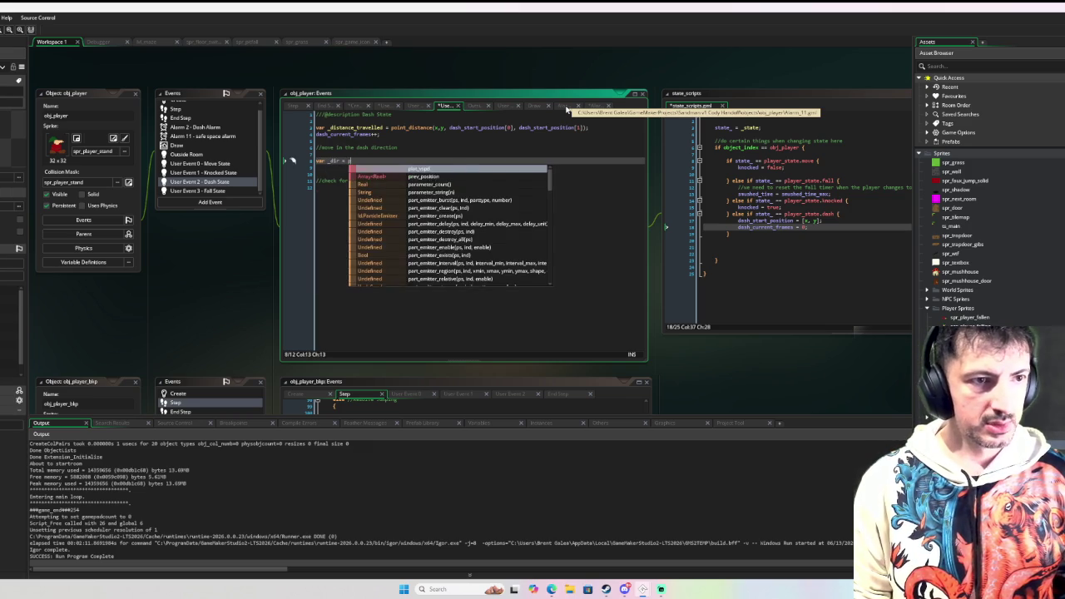
key(BackSpace)
key(BackSpace)
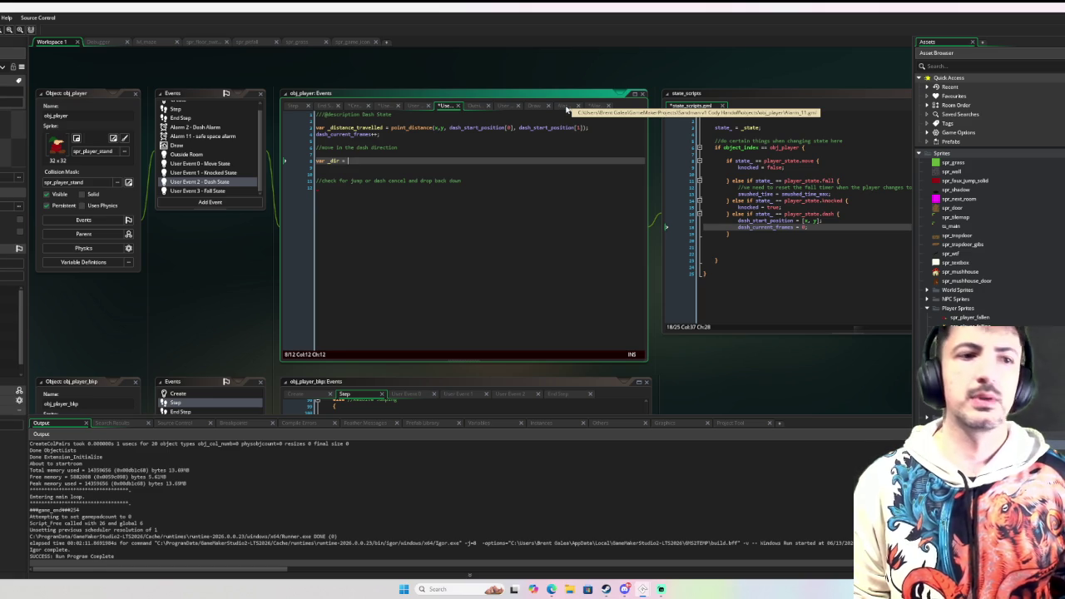
text(point_dir)
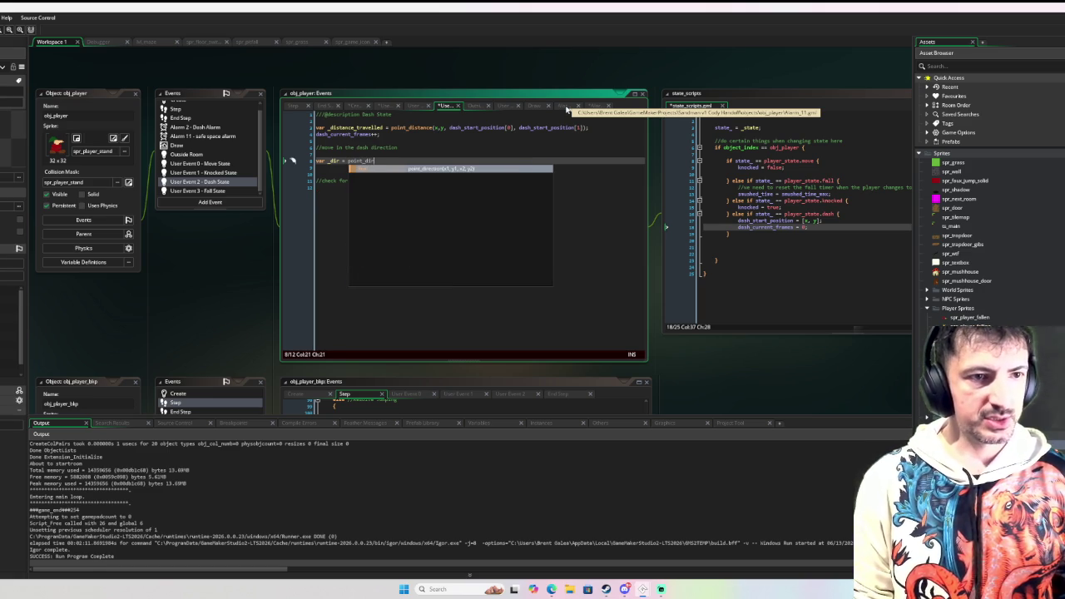
key(Return)
text(0, 0, )
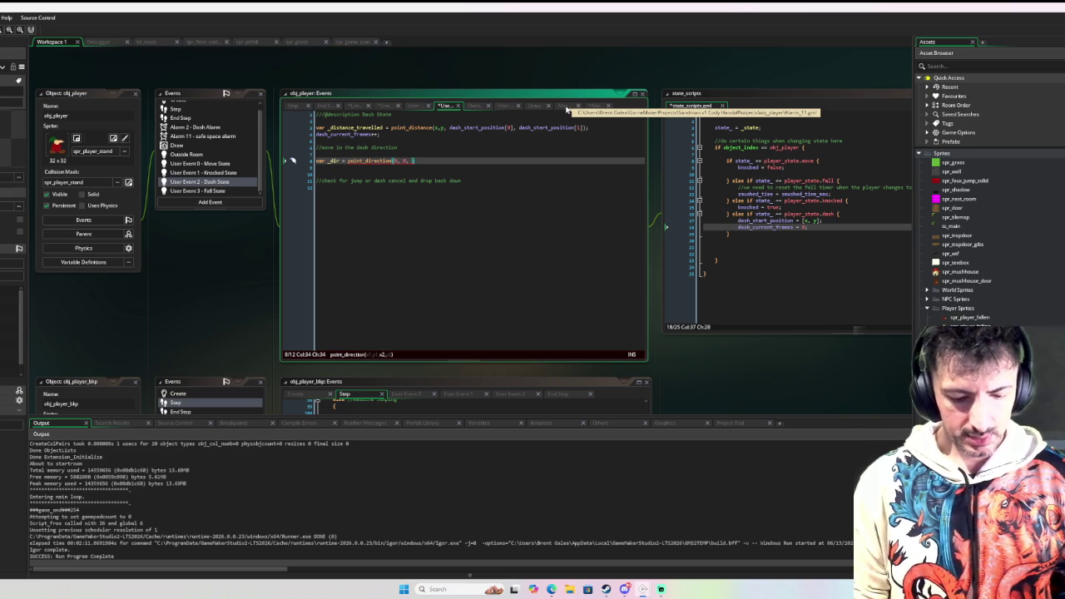
text(hspd, )
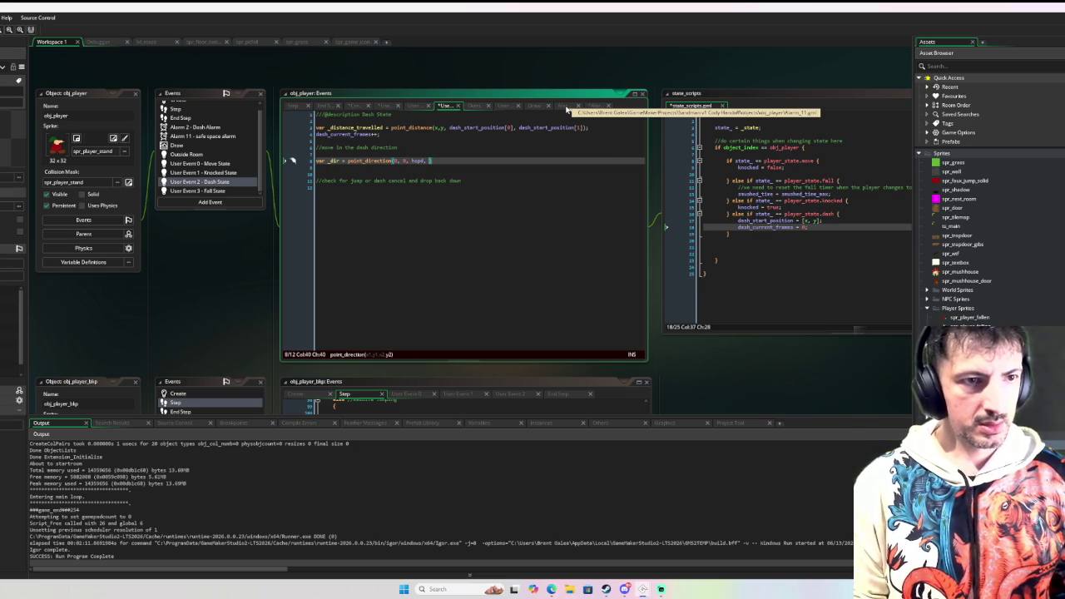
text(vspd))
key(Return)
text(va)
key(BackSpace)
key(BackSpace)
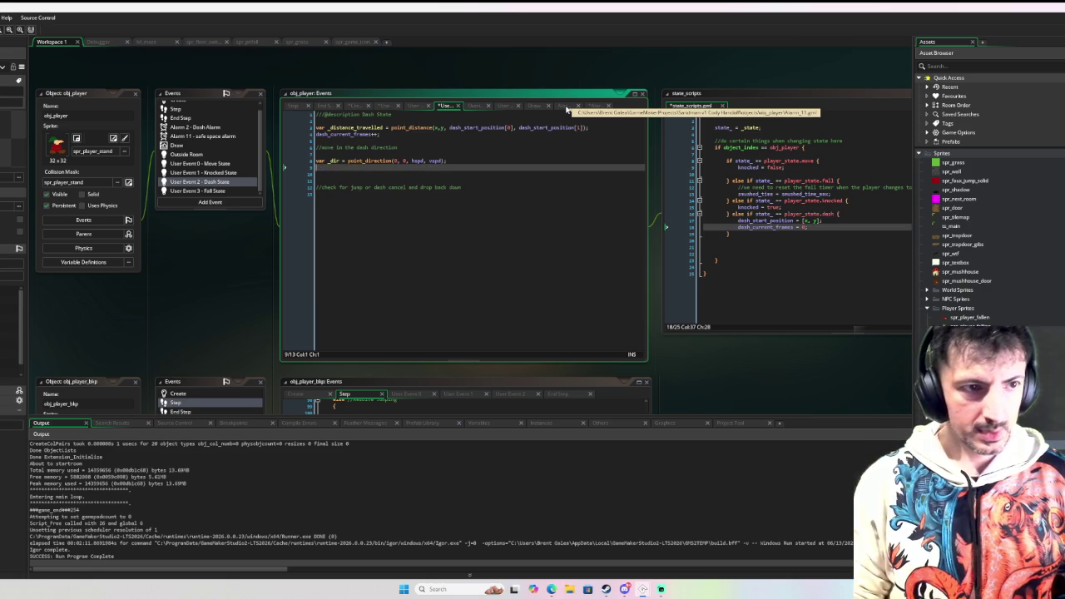
key(Return)
text(if )
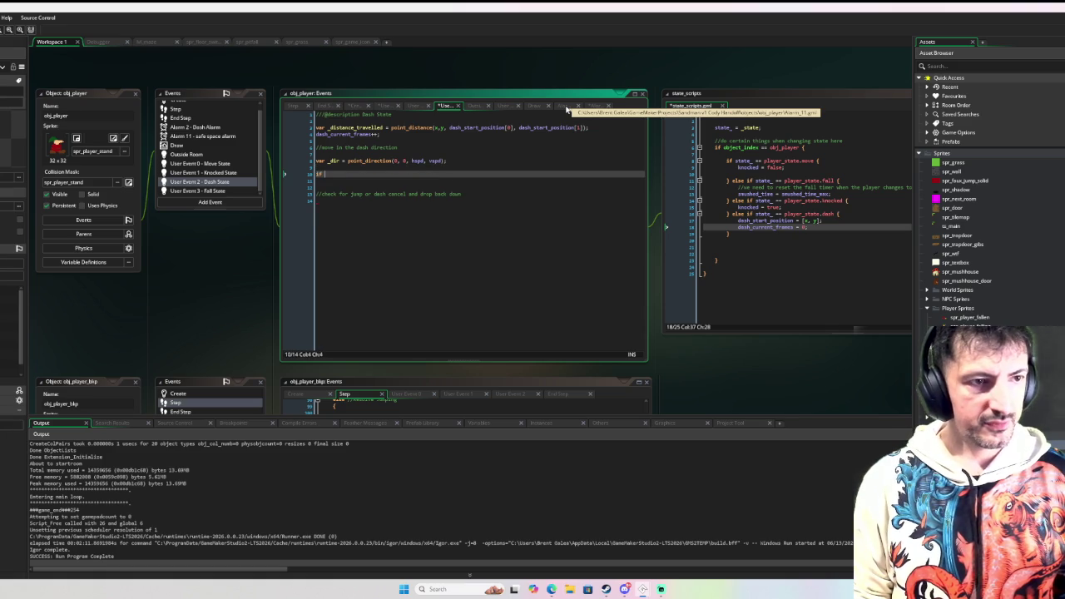
text(is_jumping )
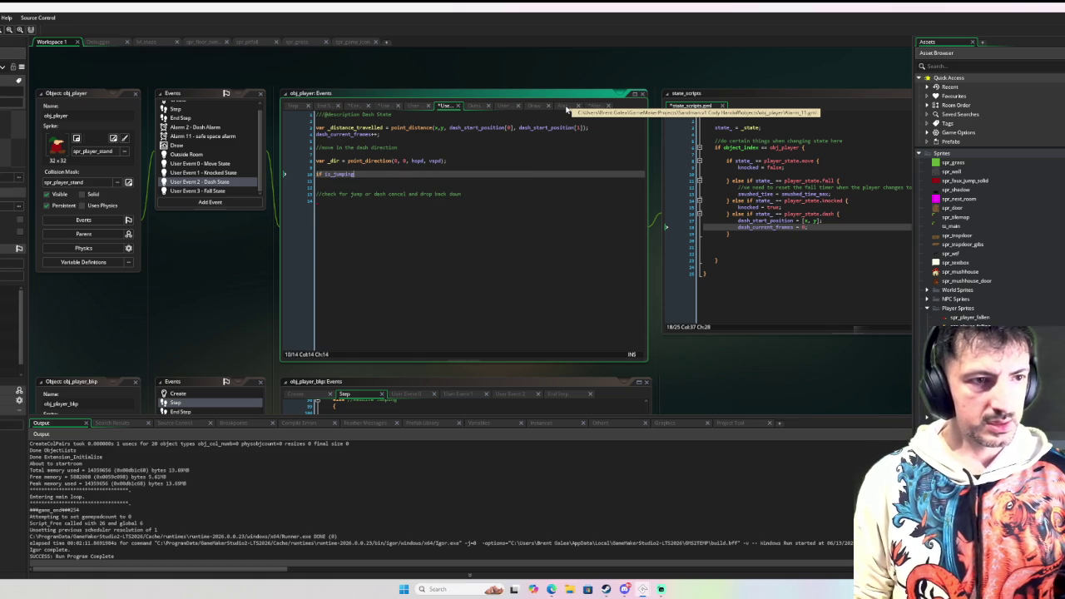
text({)
Close the is_jumping check into an empty braced block and insert blank lines above it
key(Return)
key(BackSpace)
key(Up)
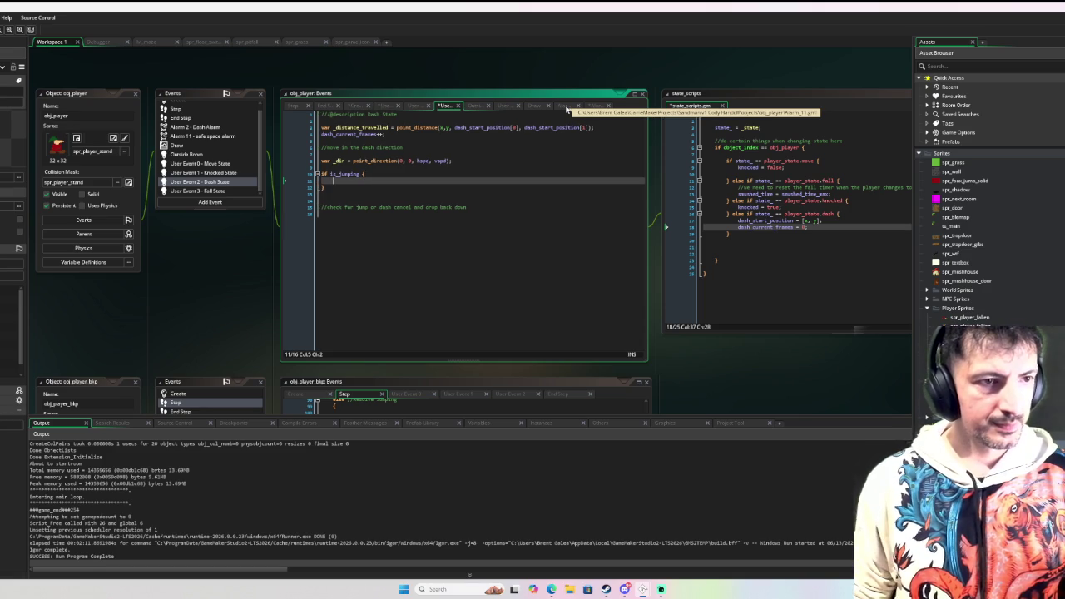
key(Up)
key(Home)
key(Return)
key(Return)
key(Up)
key(Up)
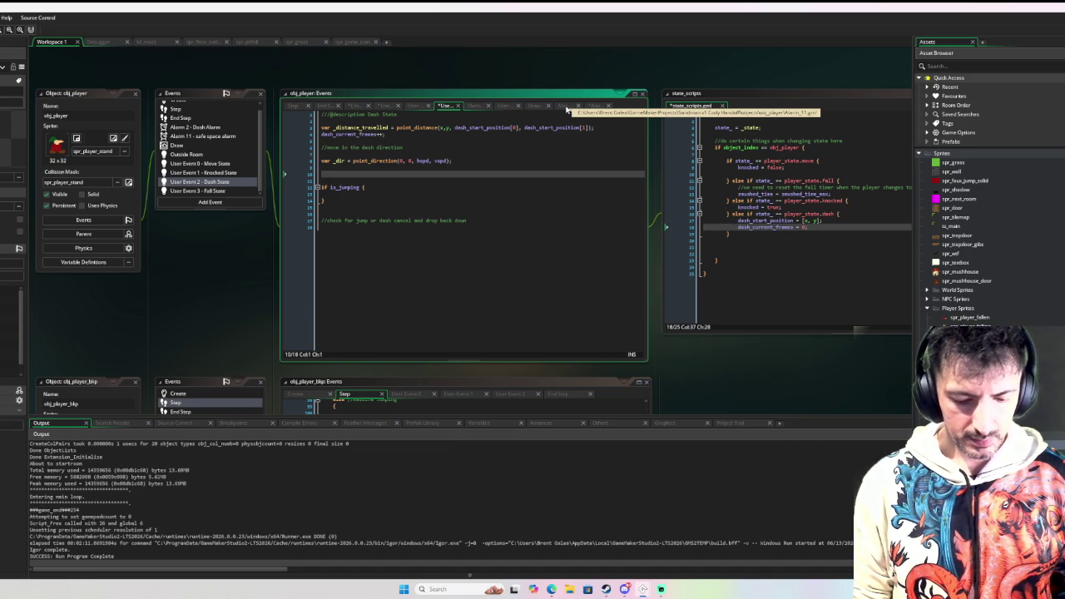
Add var _xx = lengthdir_x(dspd, _dir); on the blank line above the is_jumping check
key(Up)
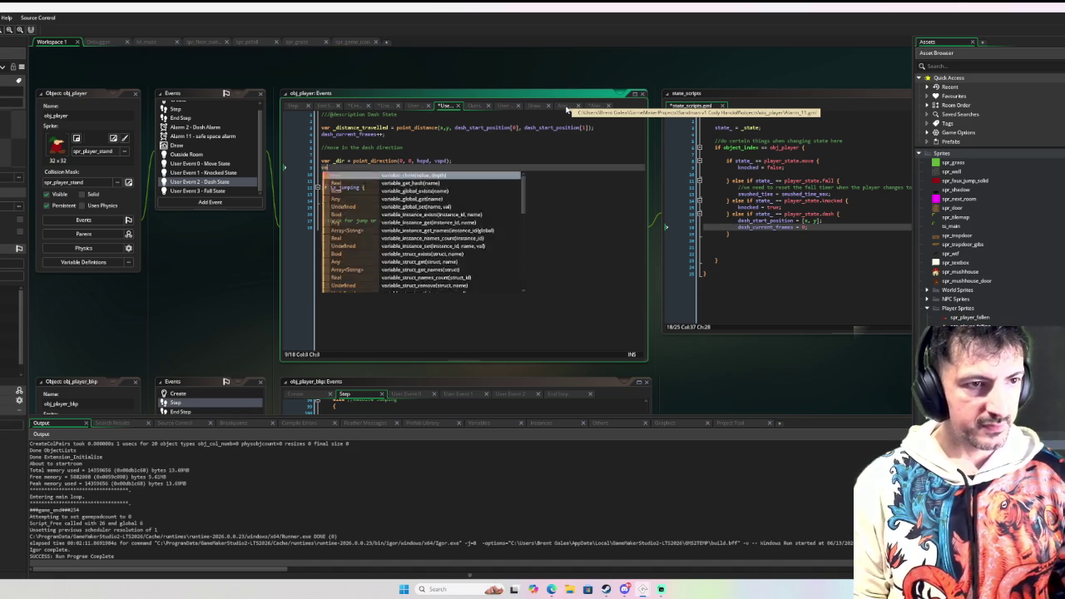
text(_dx = )
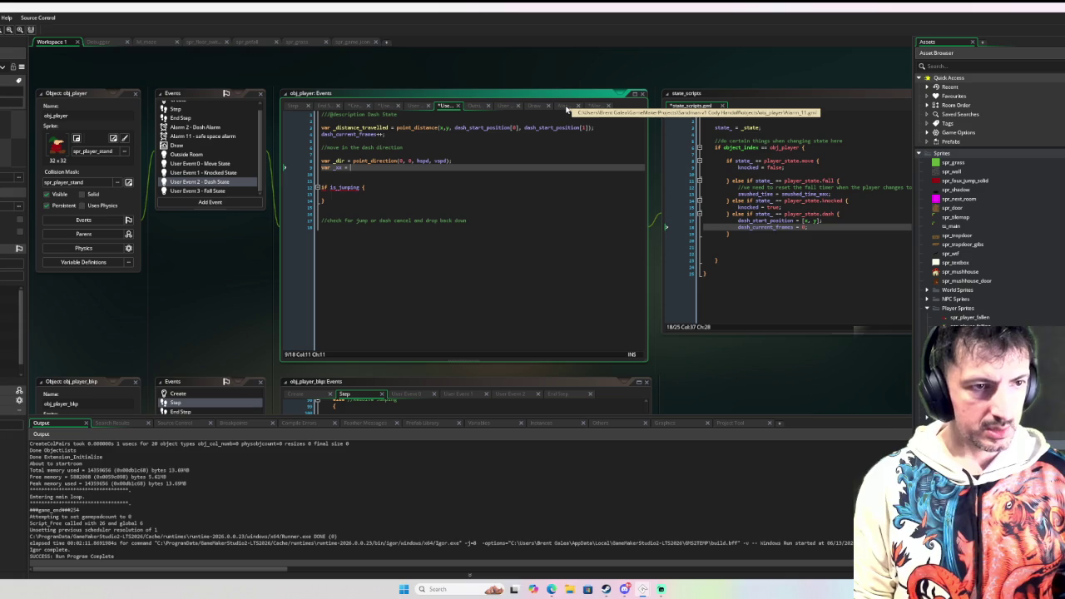
text(l)
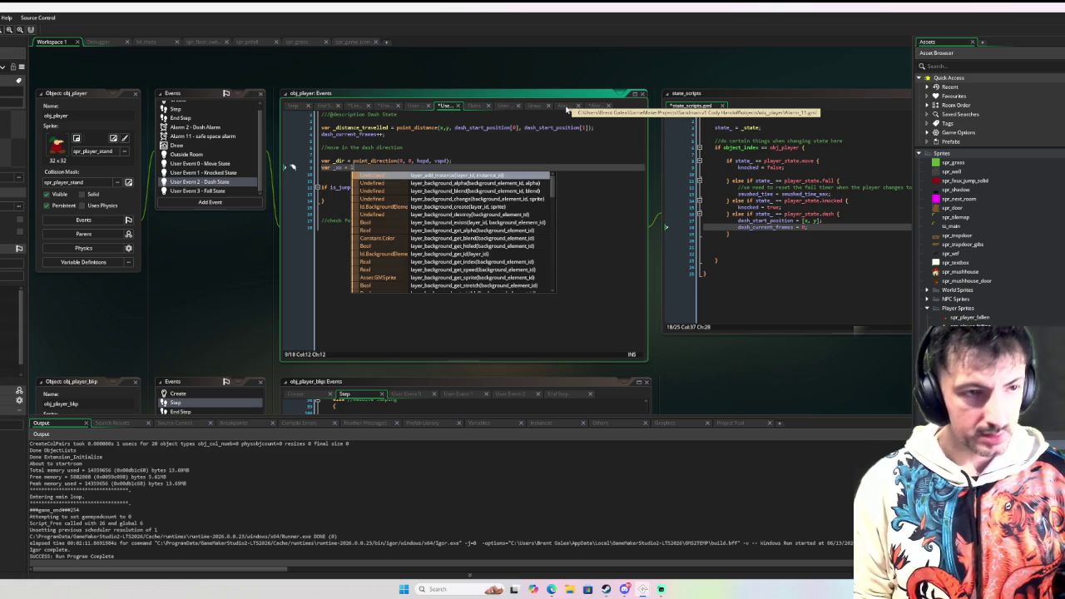
text(ength)
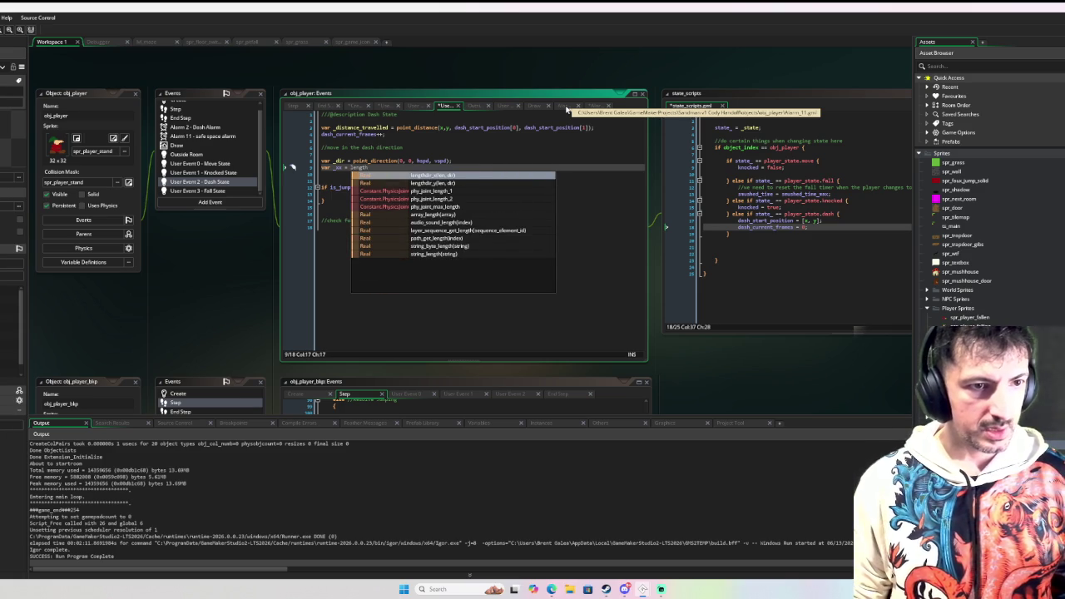
key(Return)
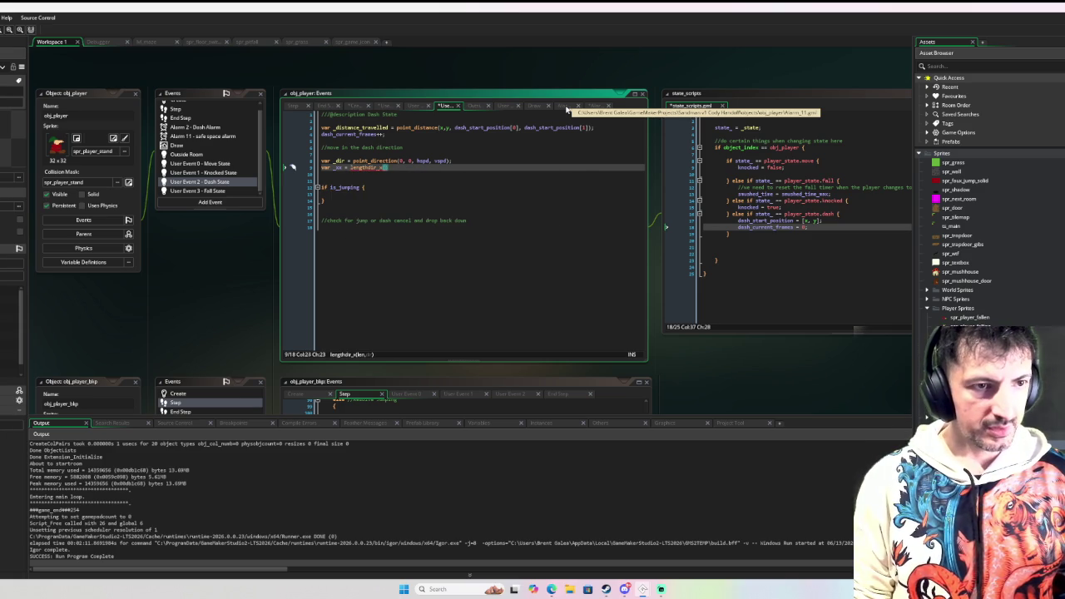
text(dspd, )
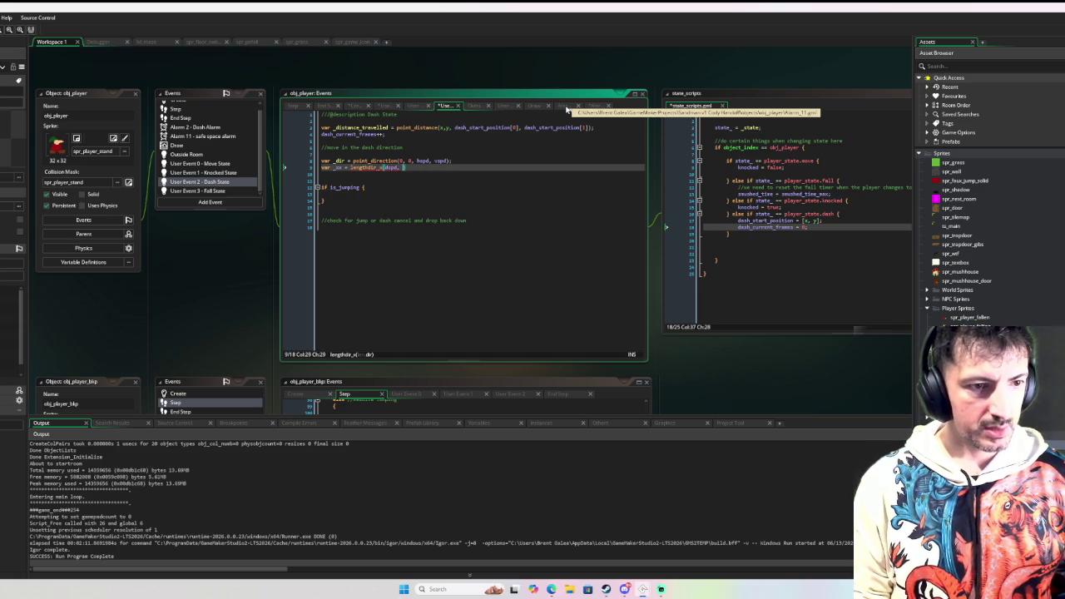
text(_dir)
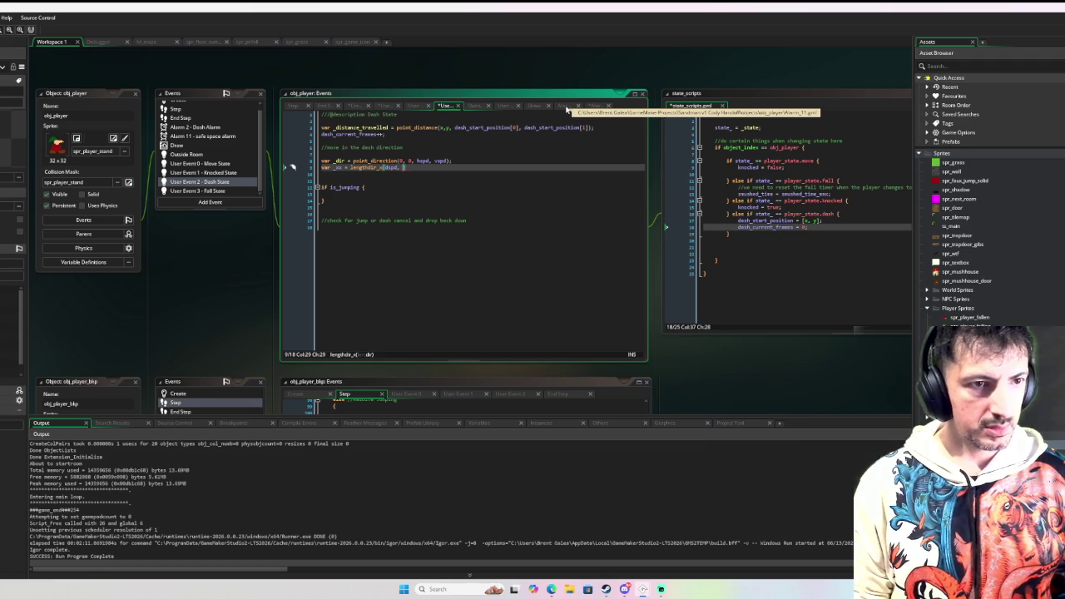
text();)
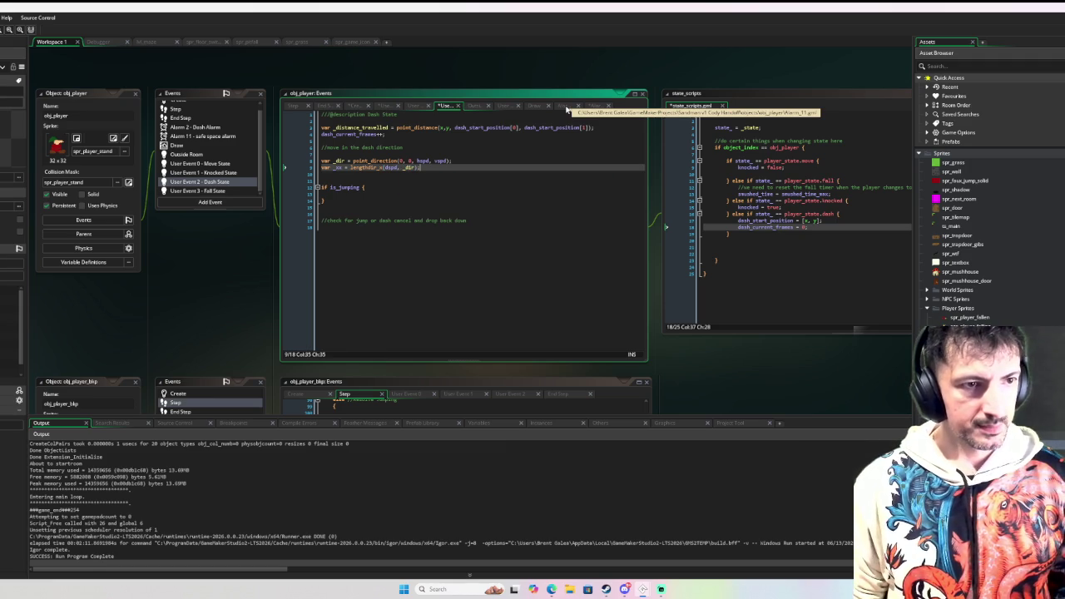
Duplicate it into var _yy = lengthdir_y(dspd, _dir); and open blank lines below
key(ctrl+d)
key(Left)
key(Left)
key(Left)
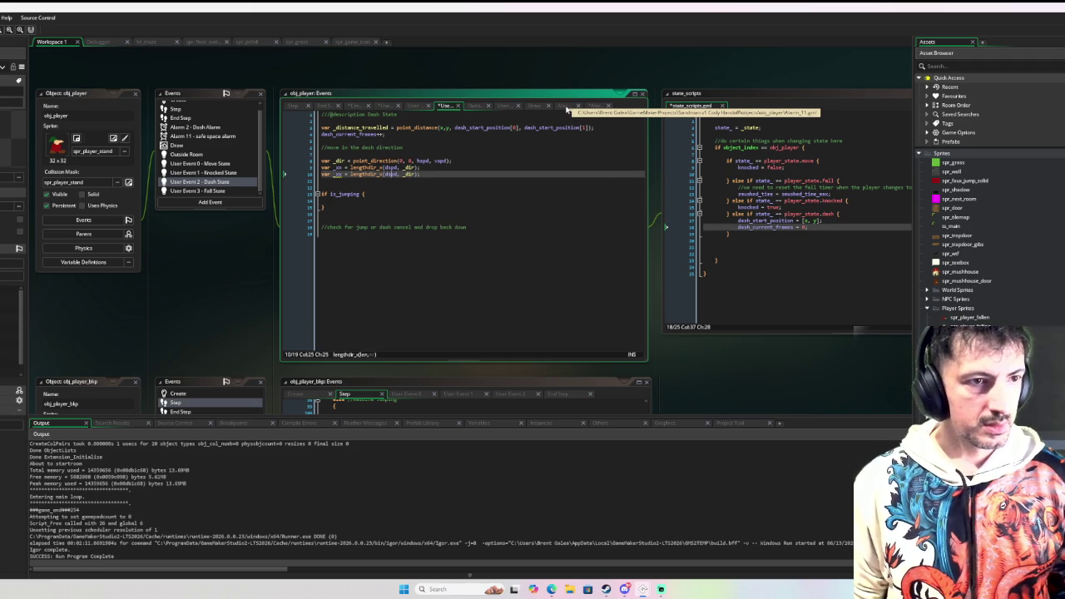
text(_)
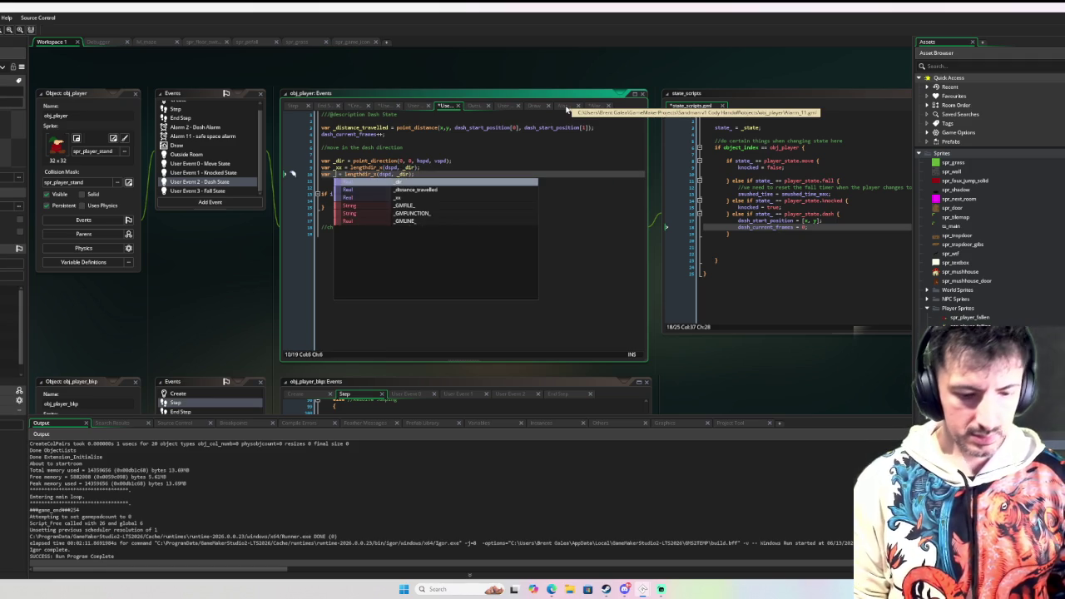
text(yy)
key(Right)
key(Right)
key(Right)
key(Left)
key(Left)
key(Left)
key(BackSpace)
text(y)
key(Escape)
key(Down)
key(Return)
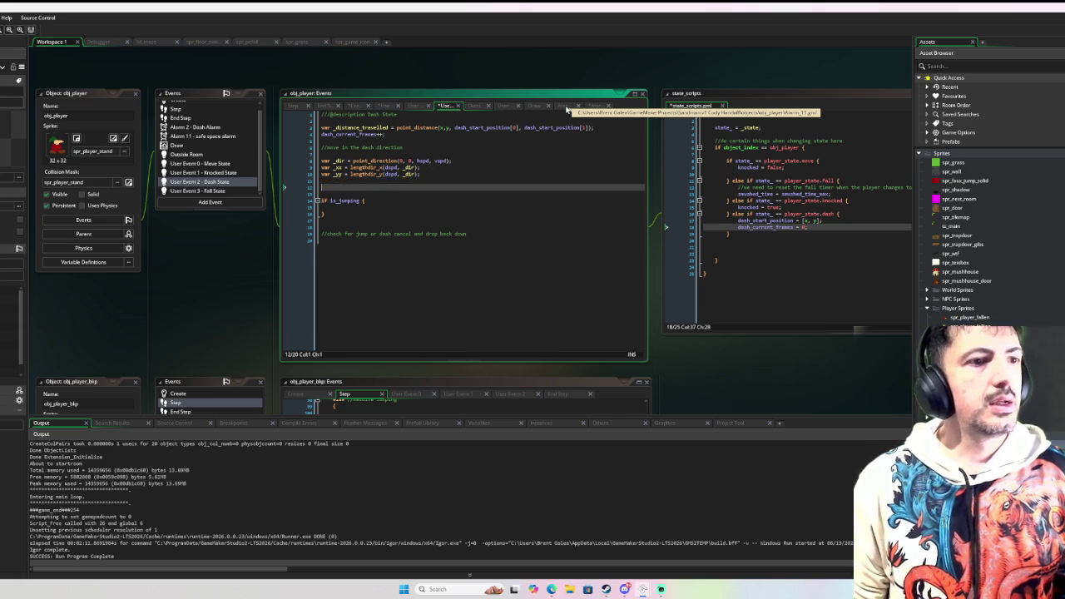
Add 'x += _xx;' and 'y += _yy;' lines, then an indented blank line inside the is_jumping block
text(if ()
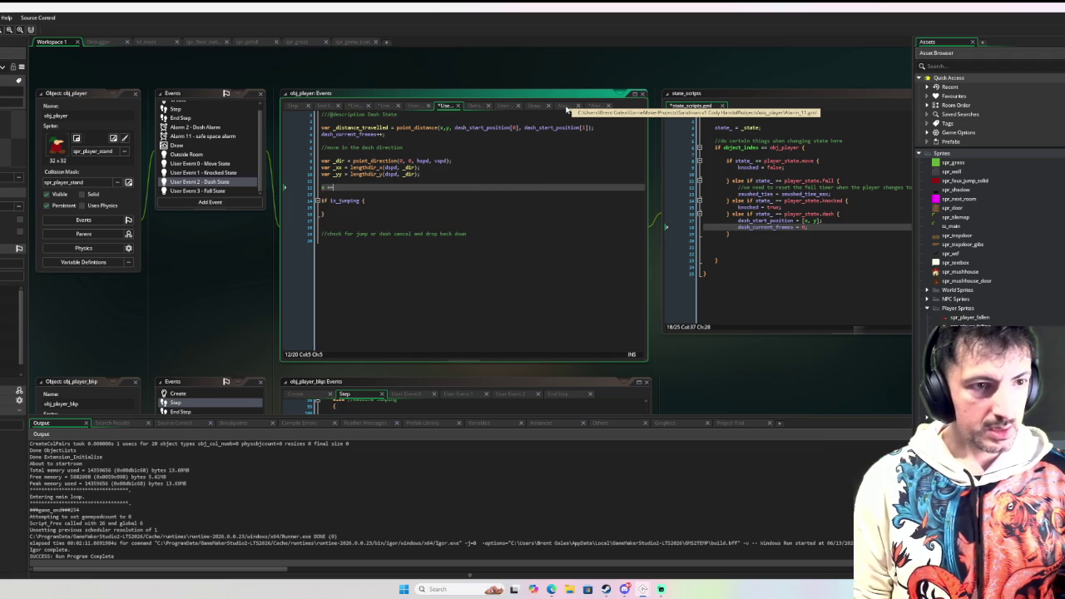
text(_xx;)
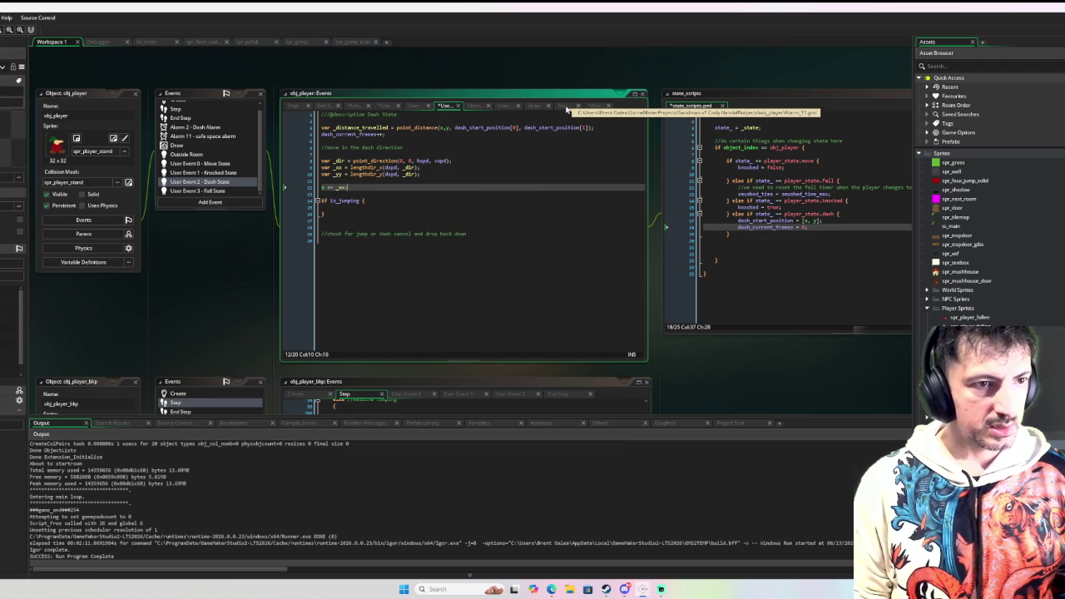
key(Return)
text(y += )
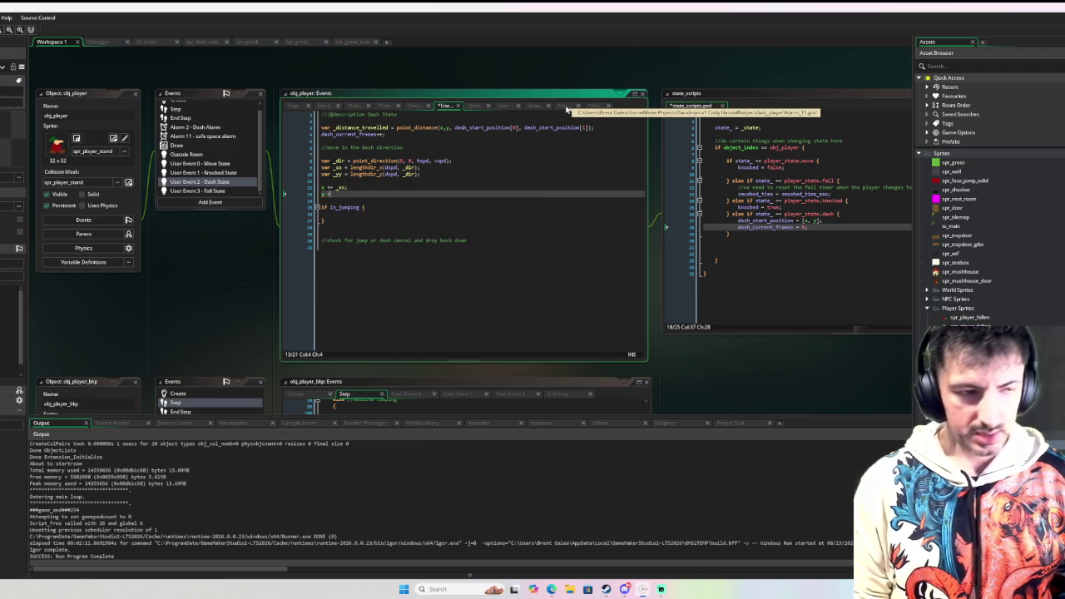
text(_yy;)
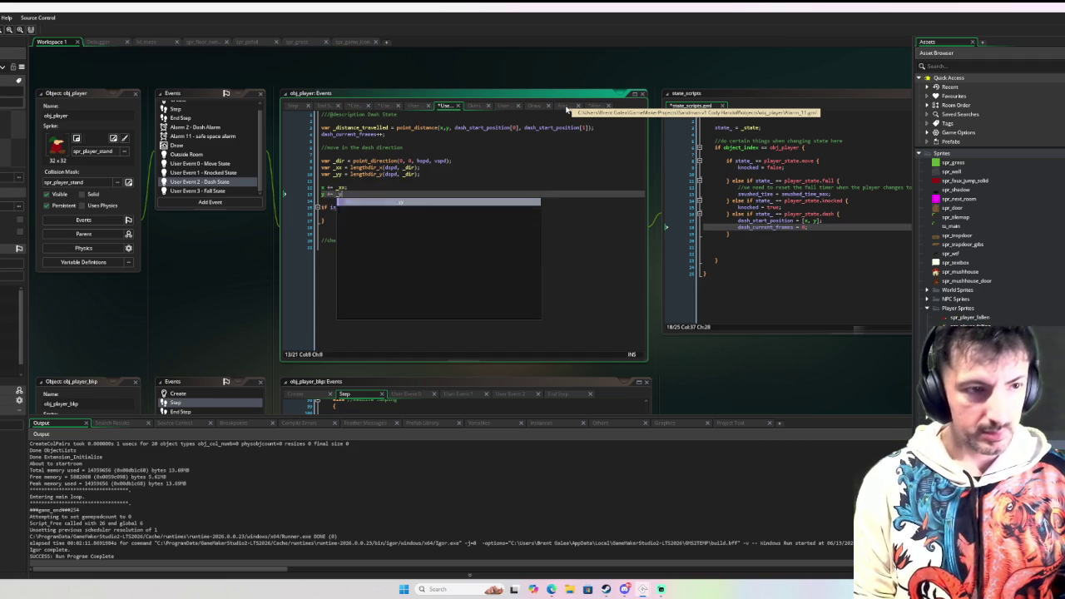
key(Down)
key(Down)
key(Down)
key(Return)
key(Up)
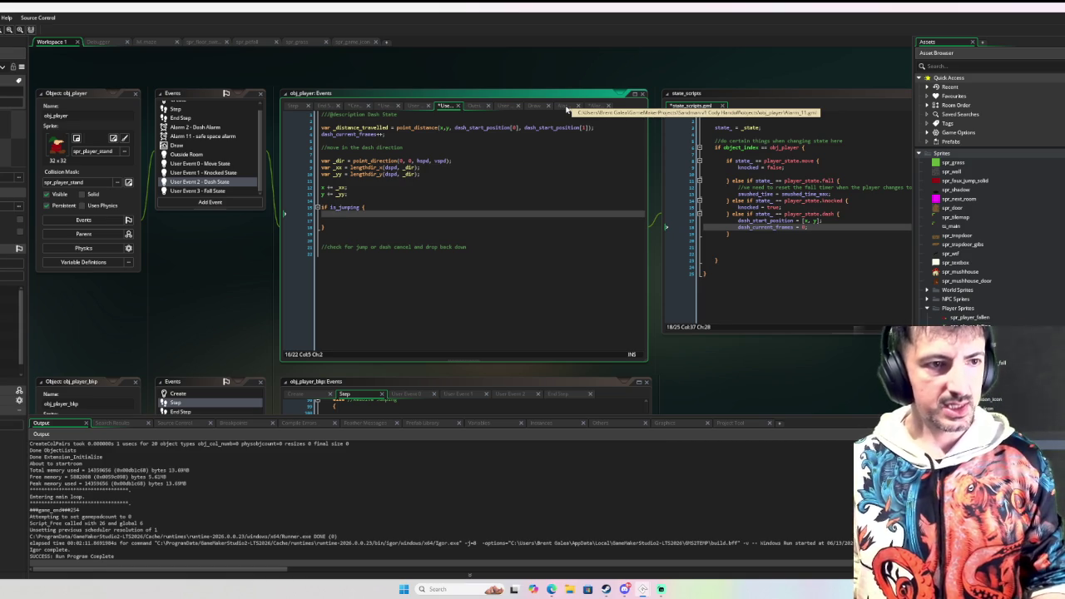
key(Tab)
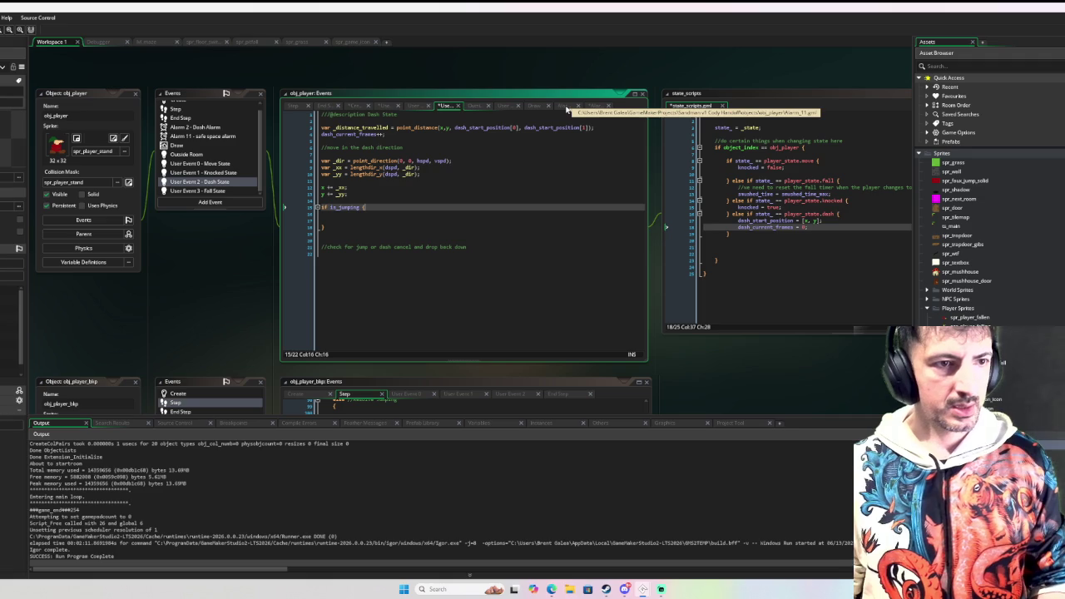
Inside is_jumping, add an instance_exists(faux_jump_solid) check shifting faux_jump_solid's x by _xx and y by _yy
text(if)
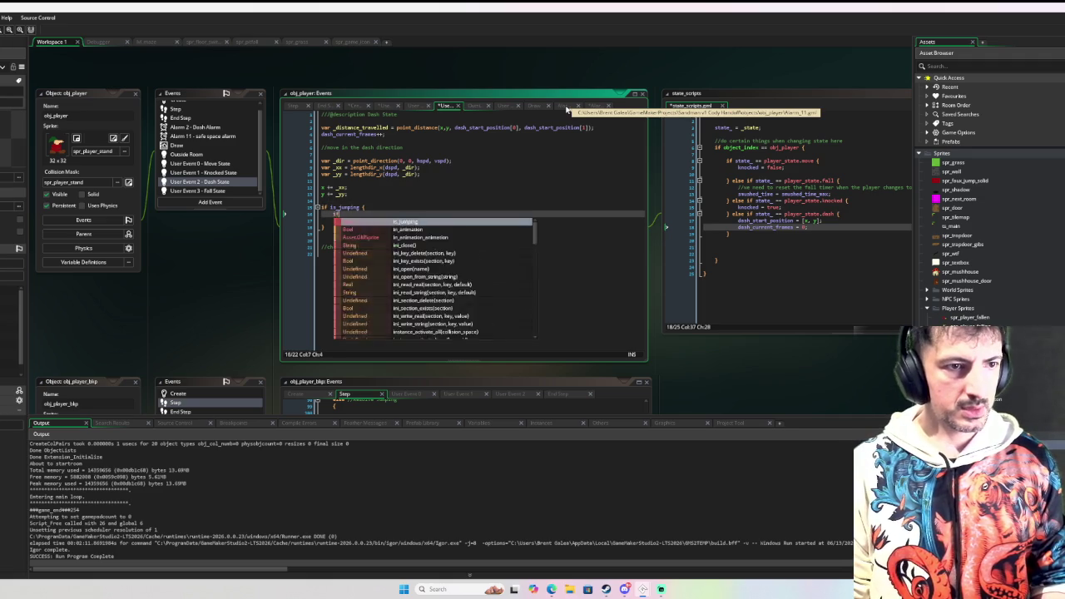
text( instance_ex)
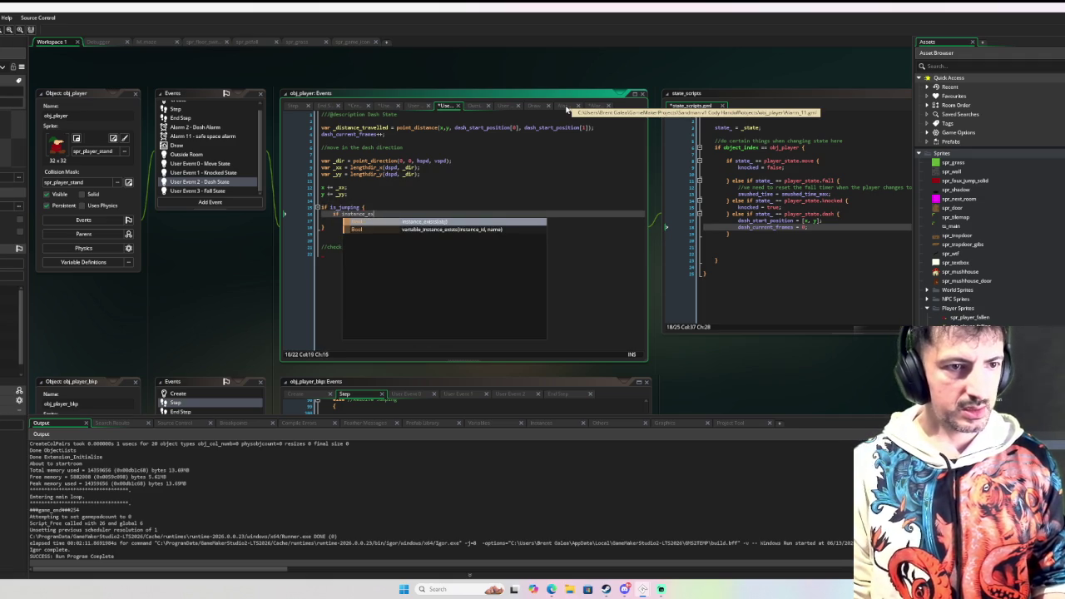
text(ists(faux_j)
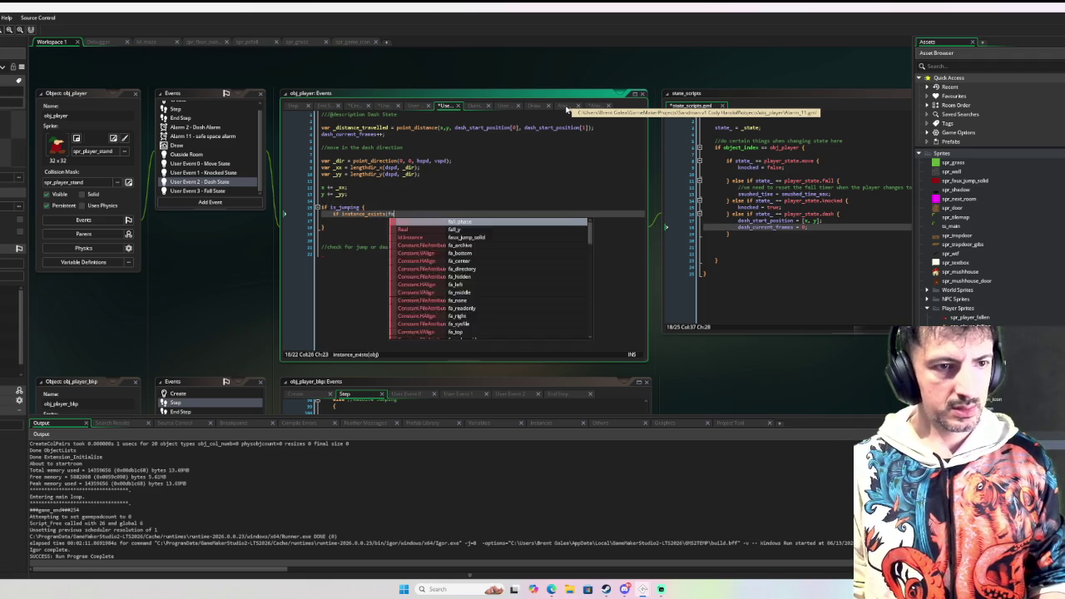
key(Return)
text() {)
key(Return)
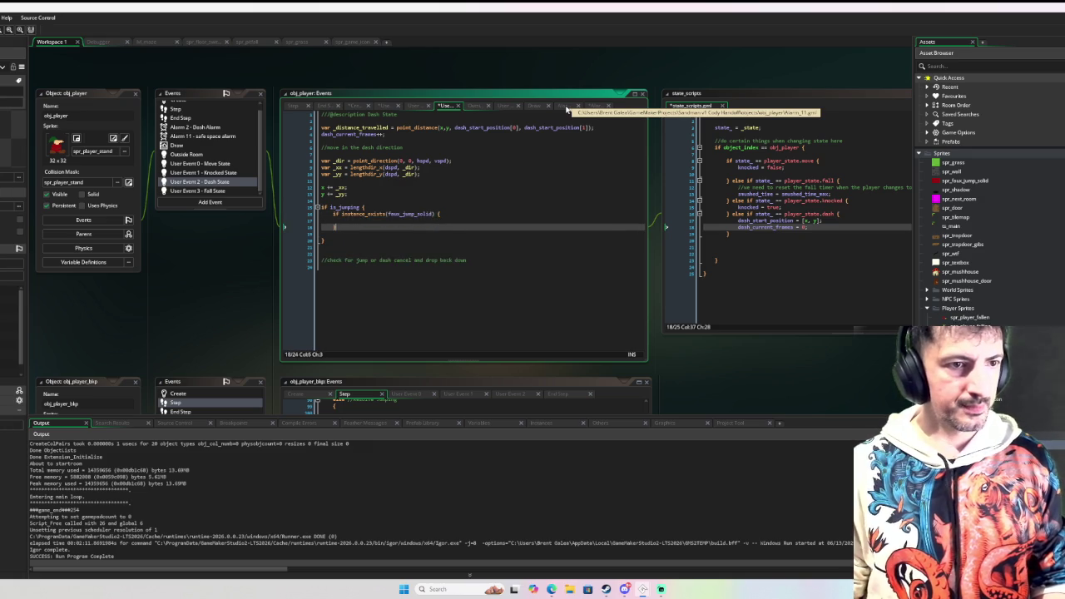
key(Up)
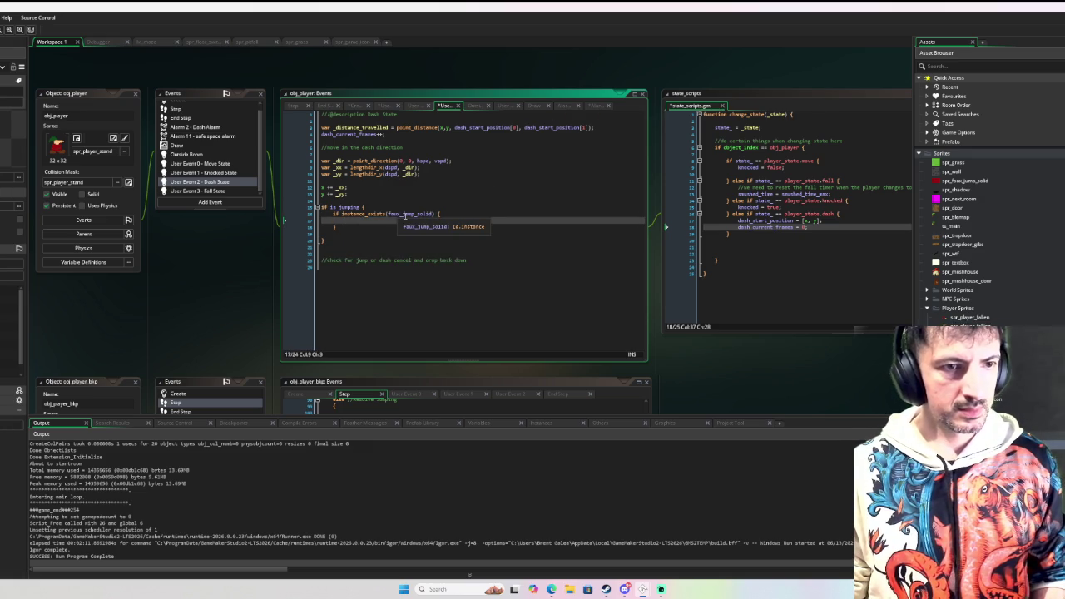
text(faux_jump_solid)
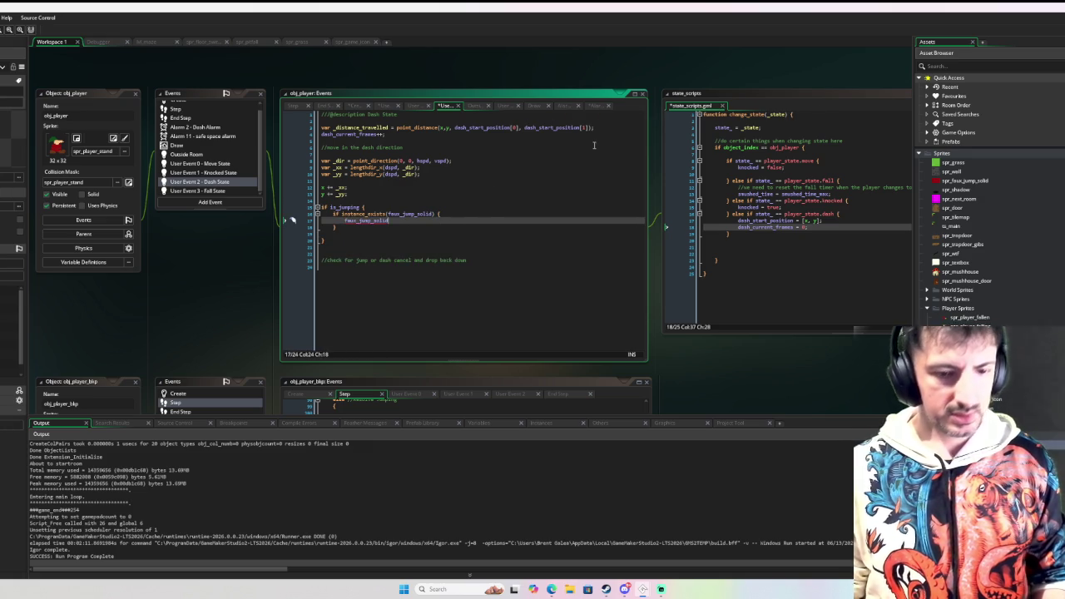
text(.x += )
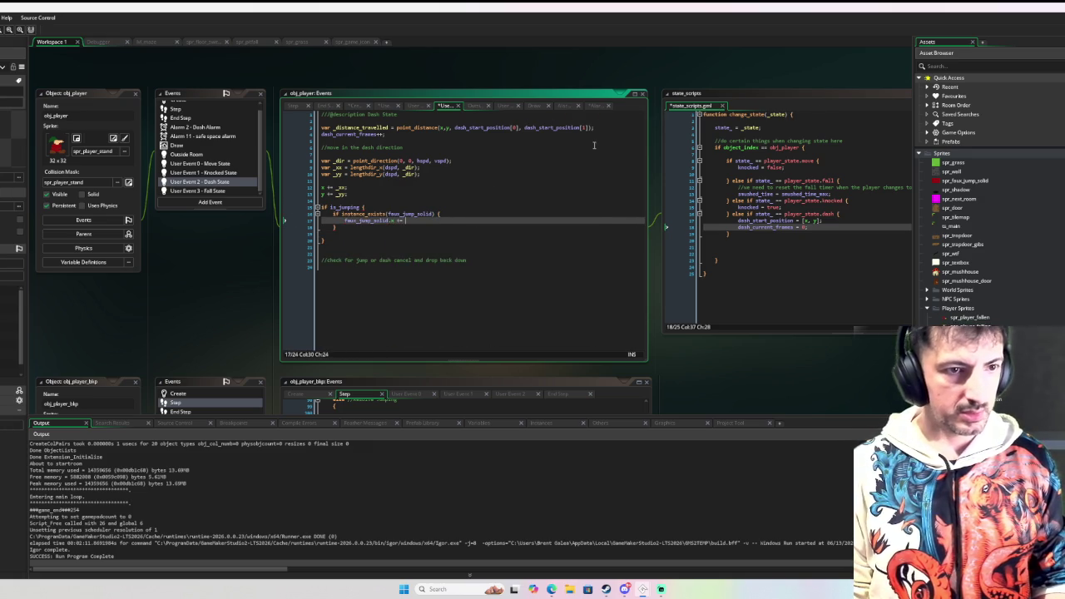
text(_xx;)
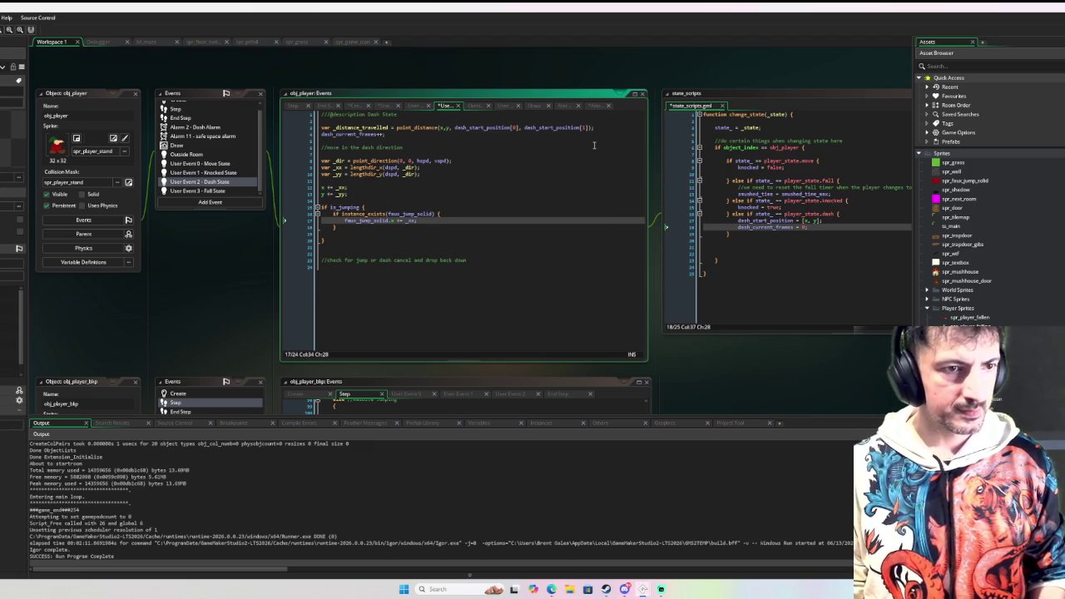
key(ctrl+d)
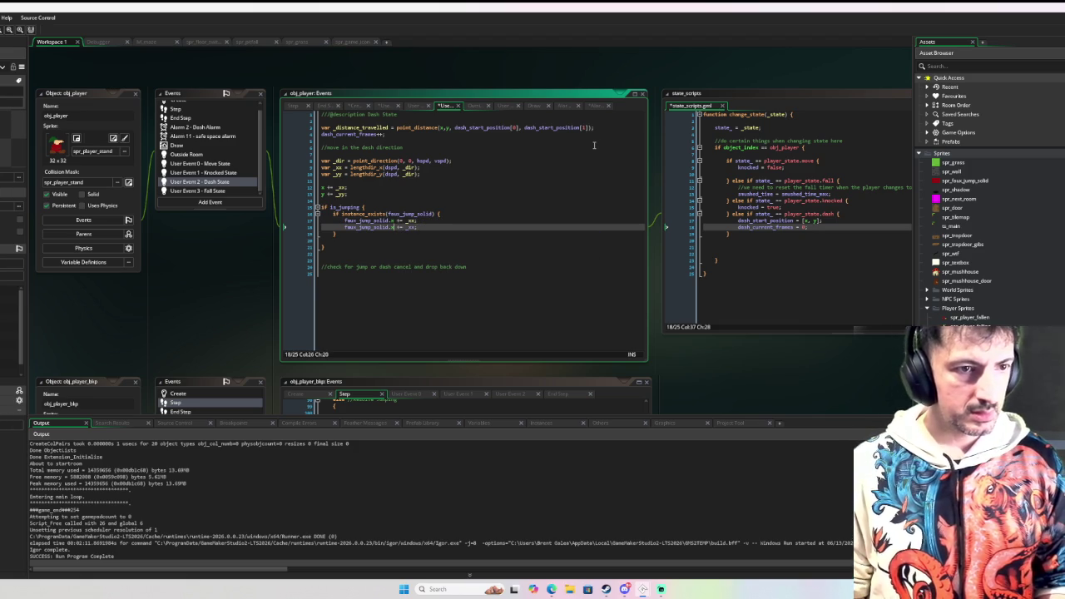
text(y += _yy)
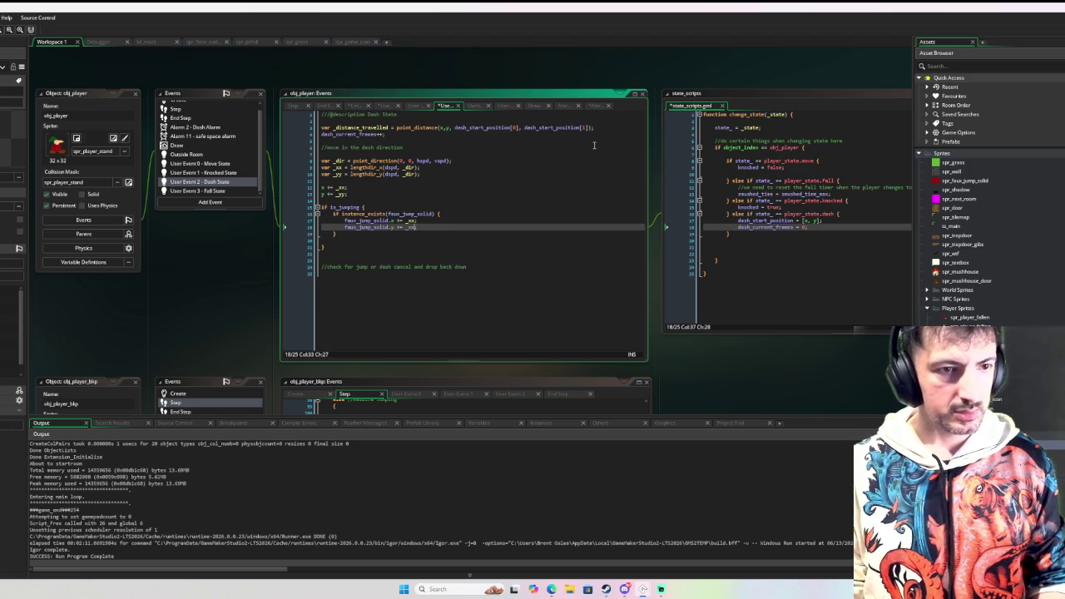
key(Return)
Select the whole instance_exists block so it can be duplicated below
key(Up)
key(Up)
key(End)
key(shift+Down)
key(shift+Down)
key(shift+Down)
Duplicate the instance_exists block and change the copy's condition to check shadow
key(ctrl+d)
key(Up)
key(Up)
key(End)
key(Left)
key(Left)
key(Left)
key(ctrl+shift+Left)
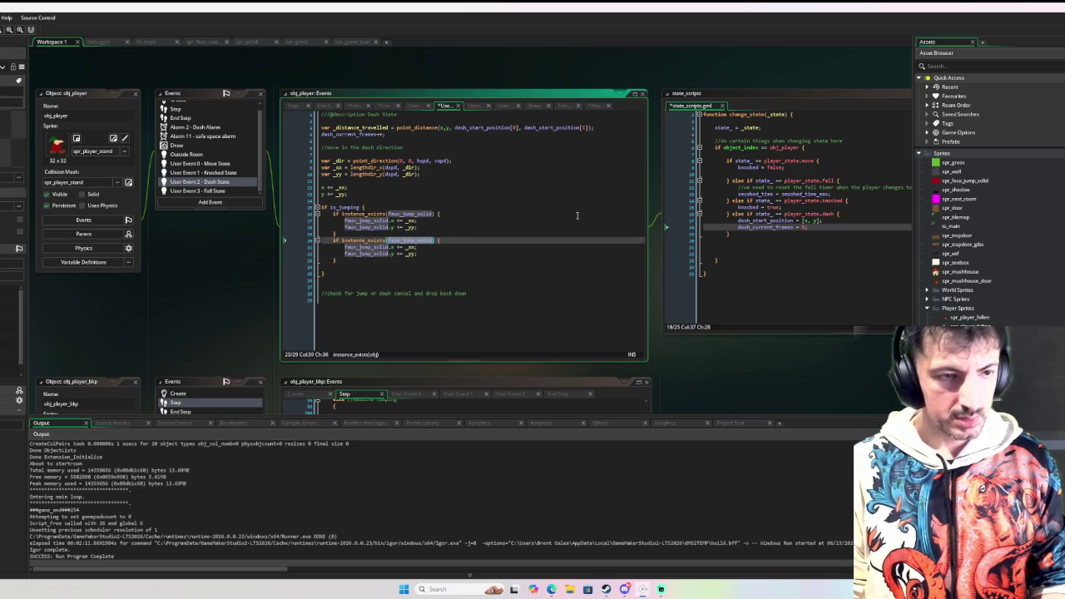
text(shadow)
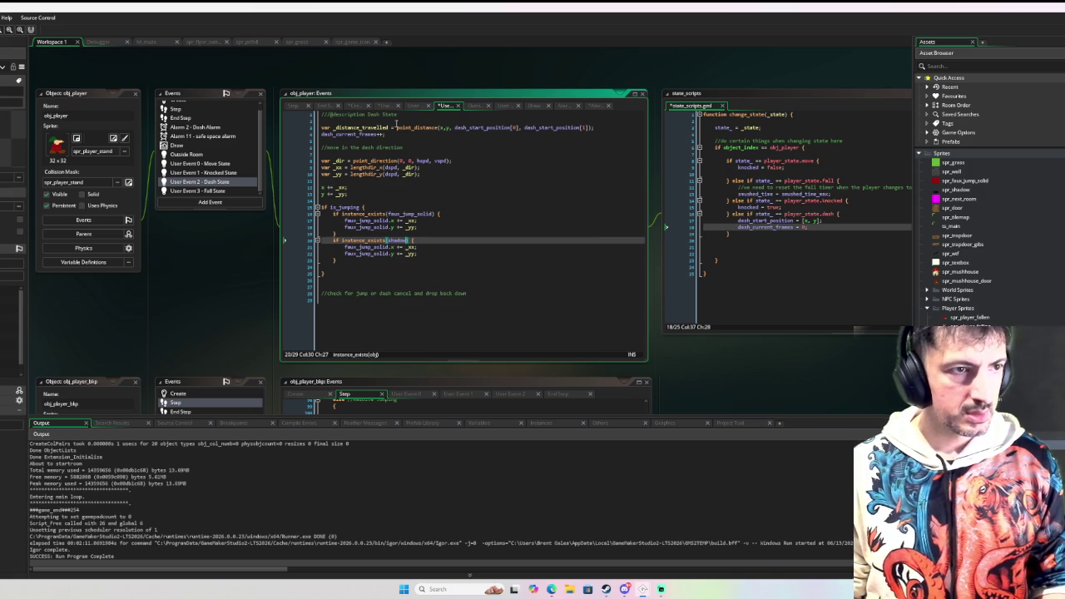
Replace faux_jump_solid with shadow on the copy's x and y lines, then begin an if under the cancel comment
click(178, 104)
scroll(446, 136, down, 2)
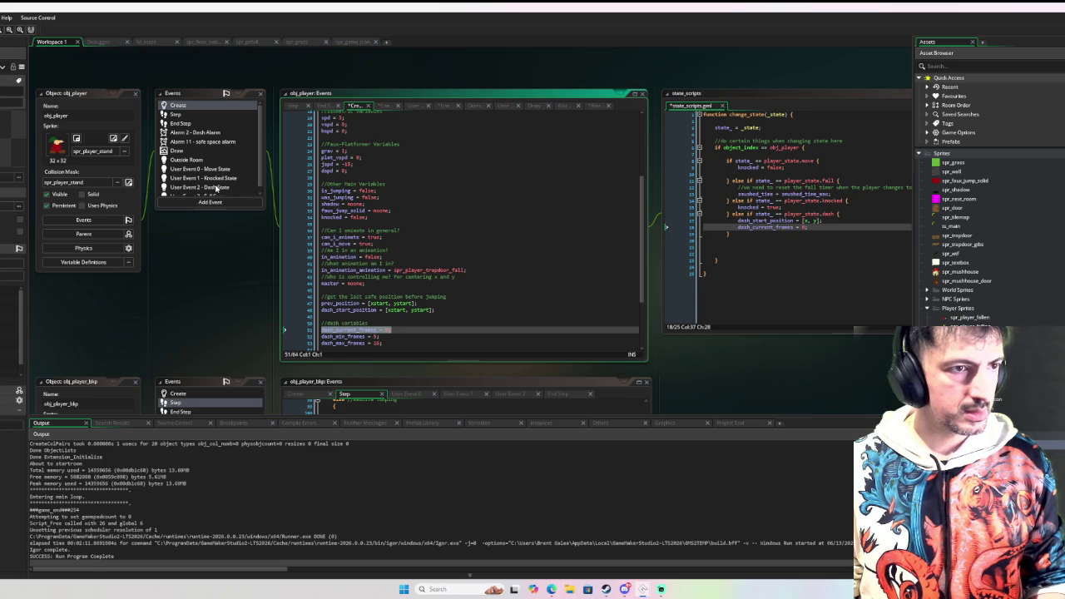
click(217, 188)
key(ctrl+c)
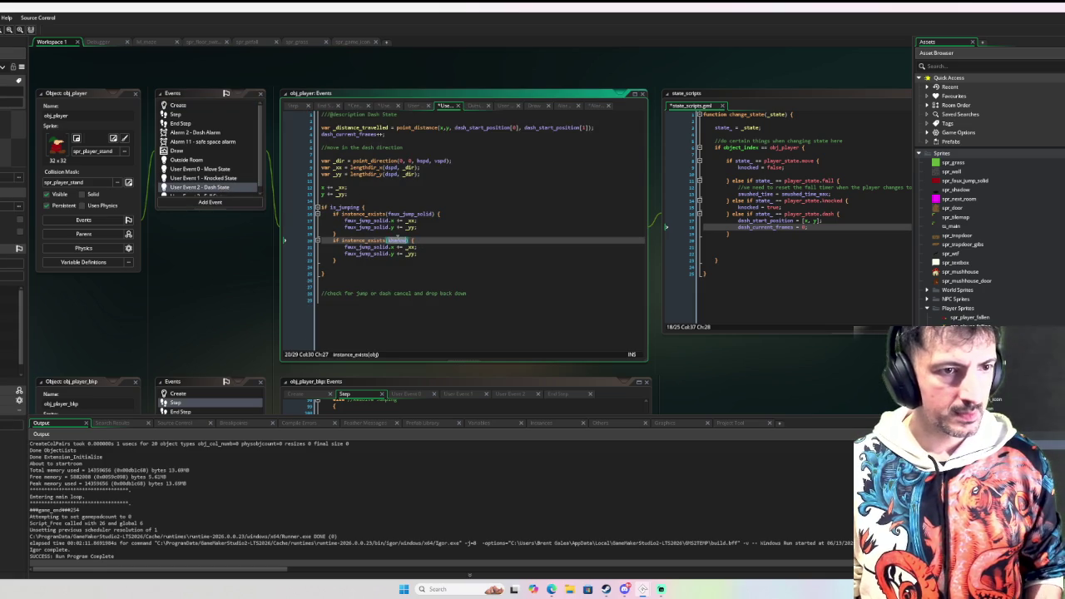
double_click(379, 247)
key(ctrl+v)
click(374, 253)
double_click(374, 253)
key(ctrl+v)
click(403, 267)
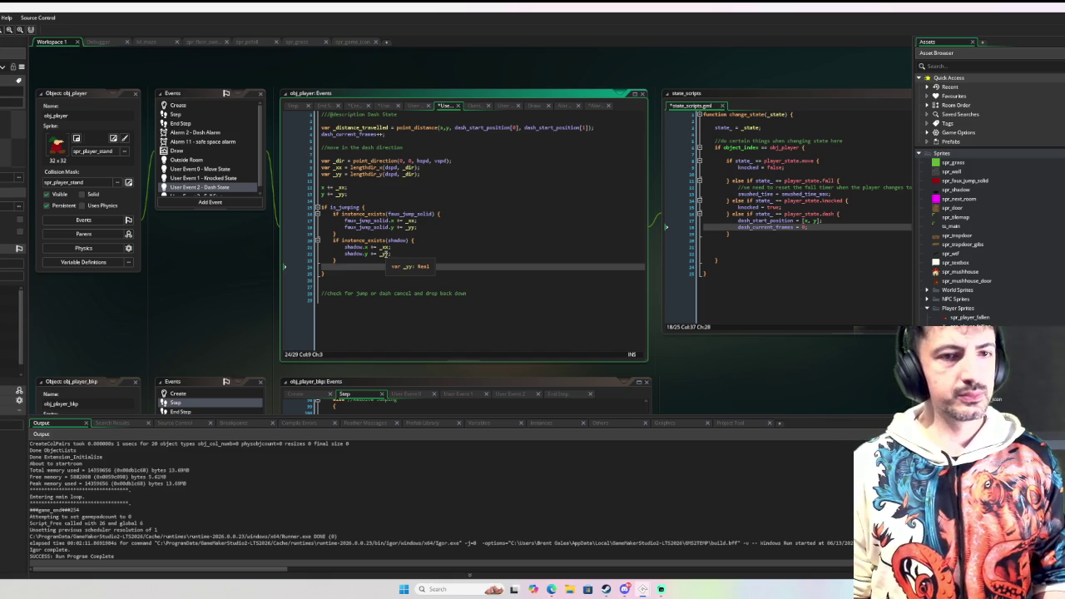
key(Down)
key(Down)
key(Down)
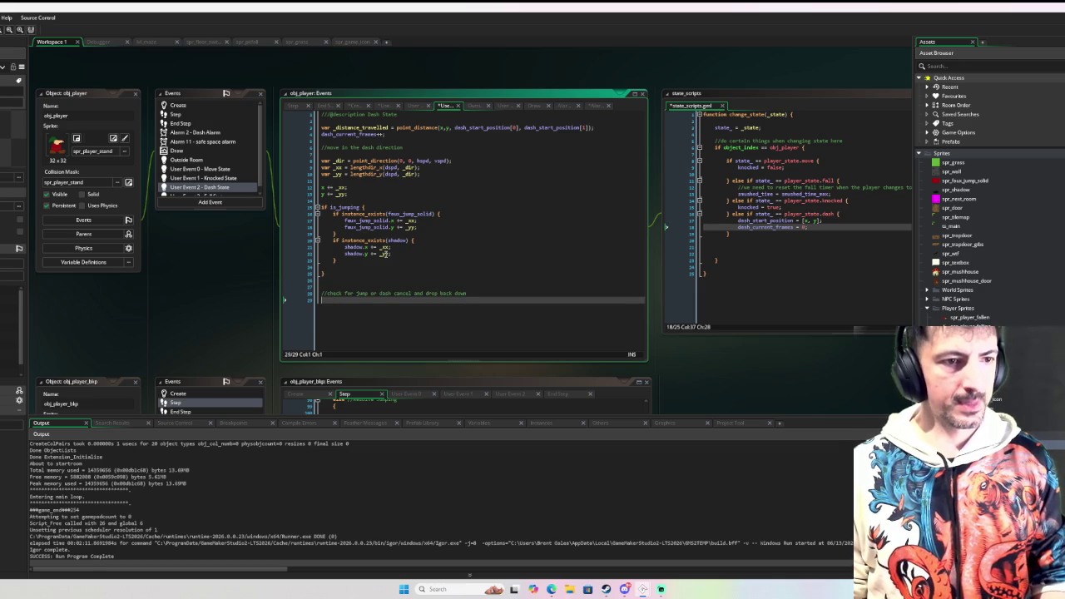
text(if)
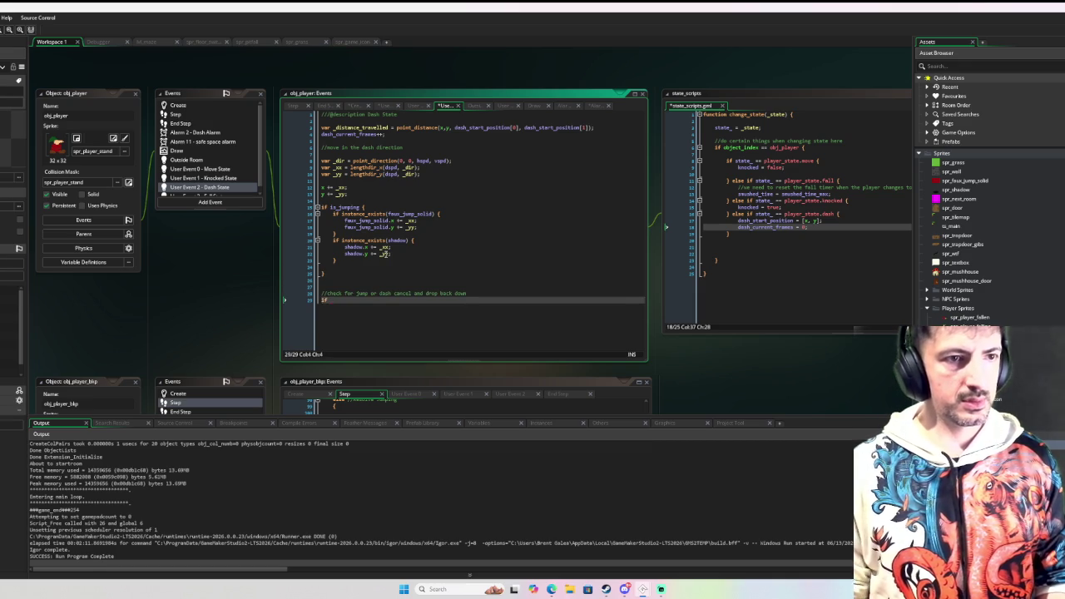
Make the if test dash_current_frames > dash_min_frames
click(379, 134)
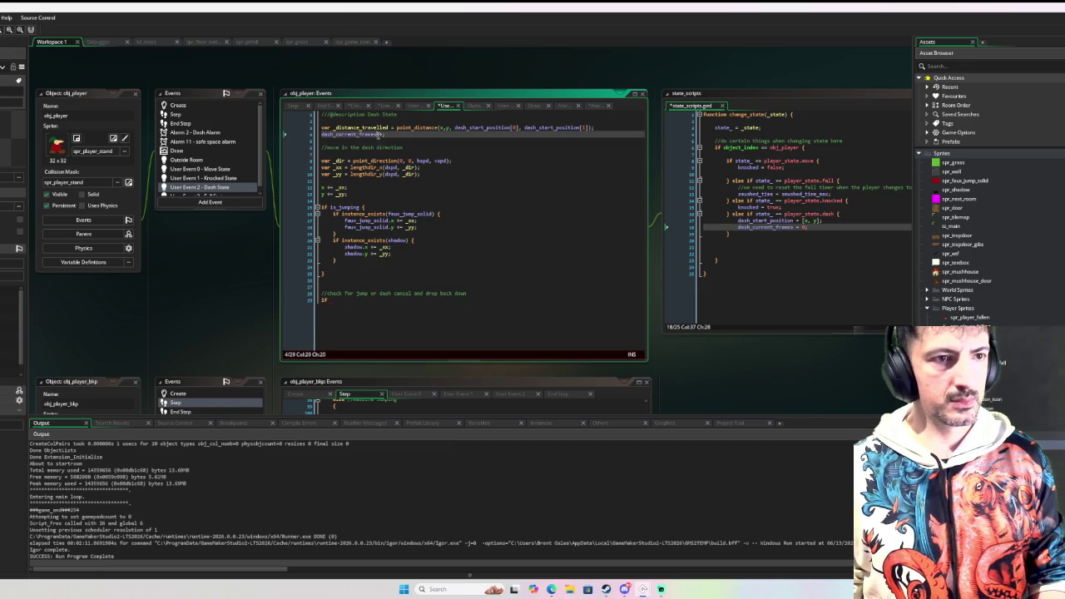
double_click(374, 134)
key(ctrl+c)
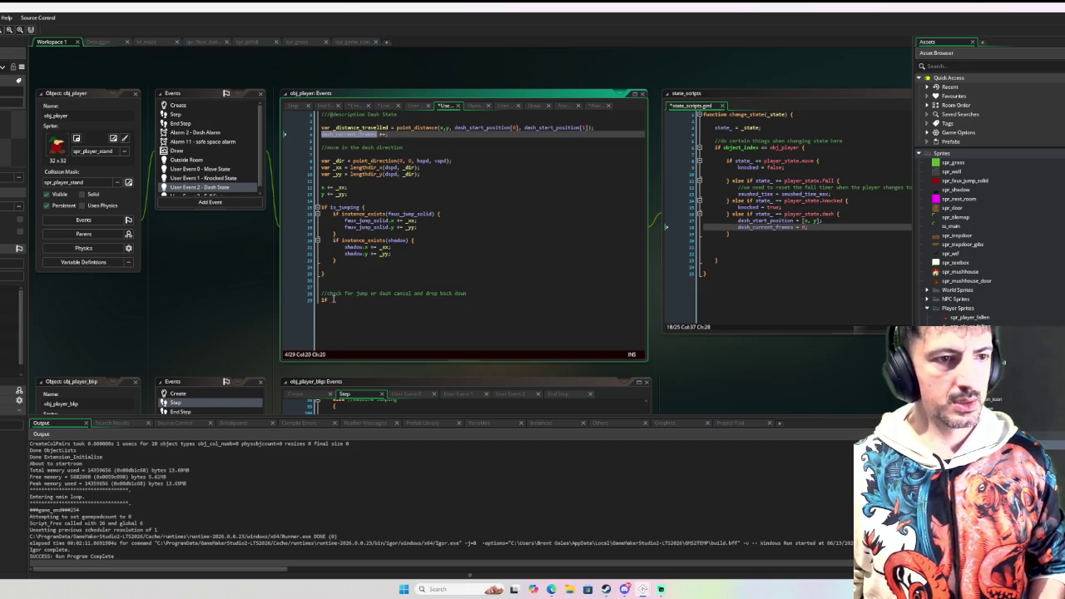
click(334, 299)
key(ctrl+v)
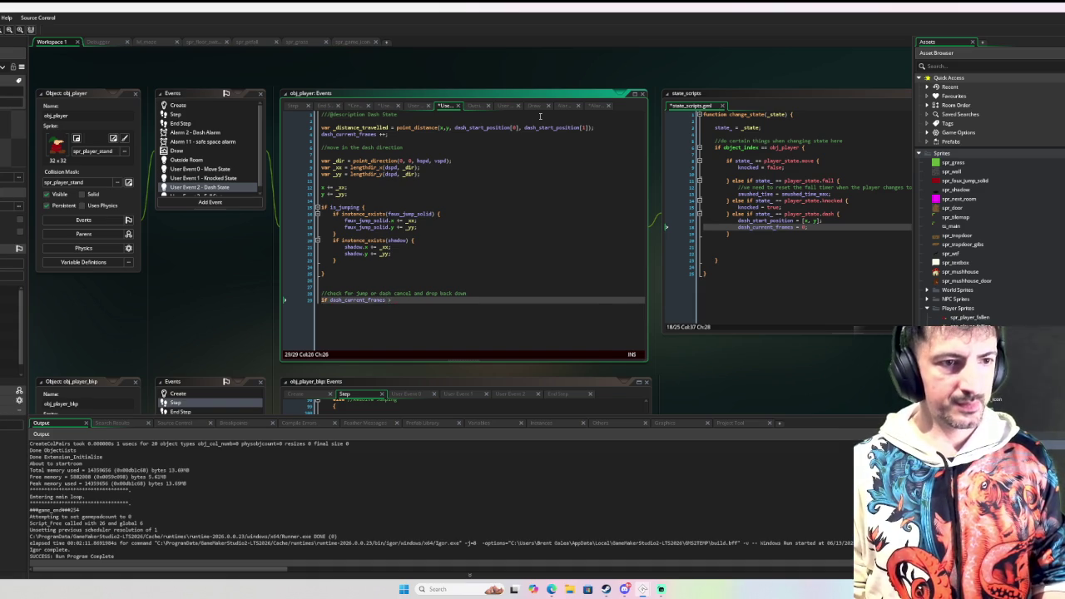
text(dash_)
text(min)
key(Return)
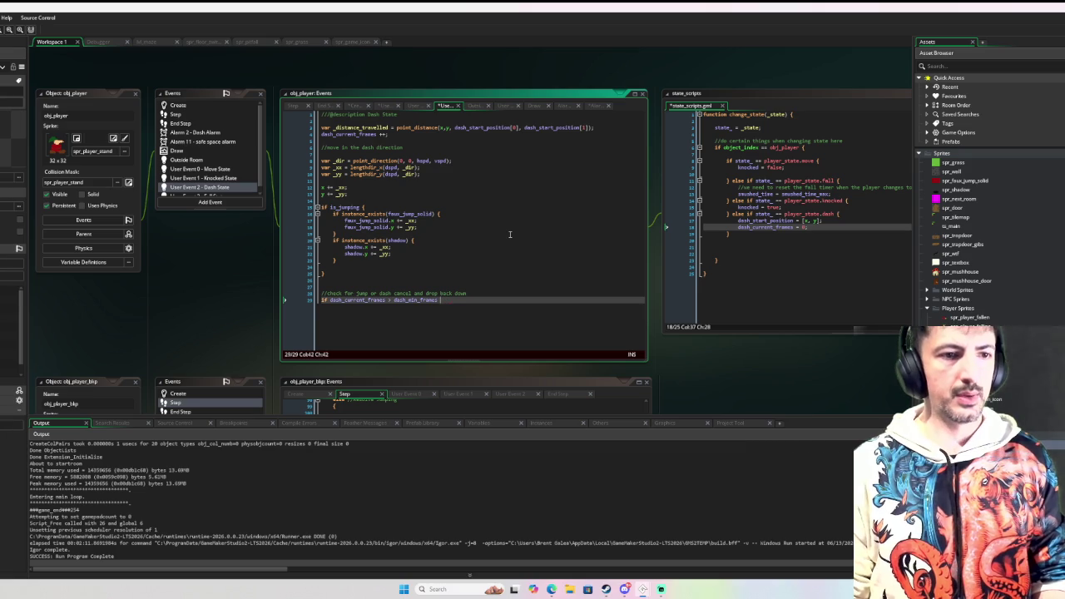
Append '&& mouse_check_button_released(' to the dash-cancel condition
text(&& d)
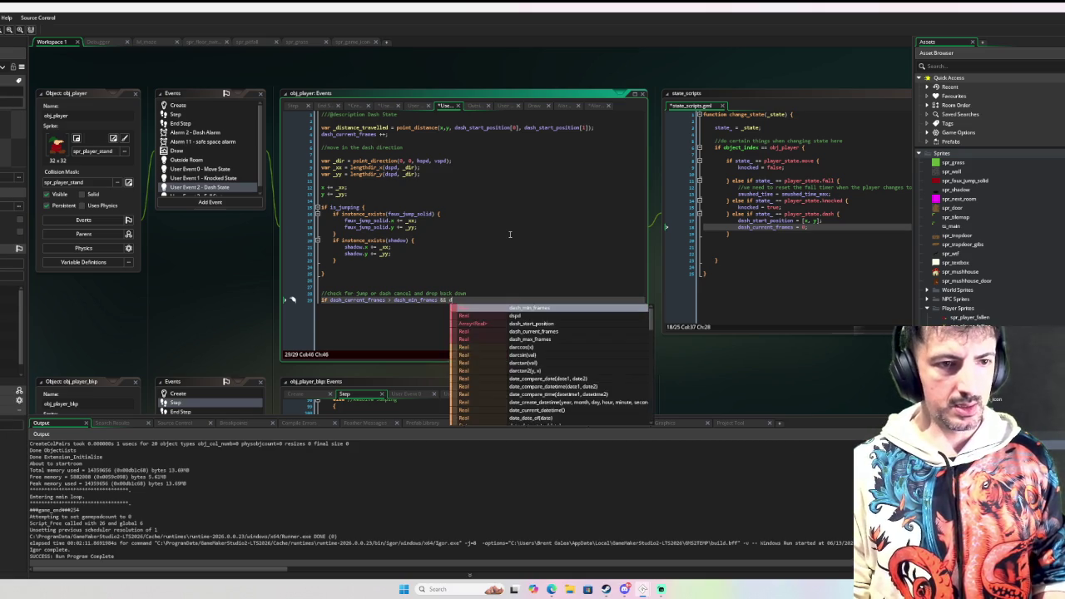
key(Escape)
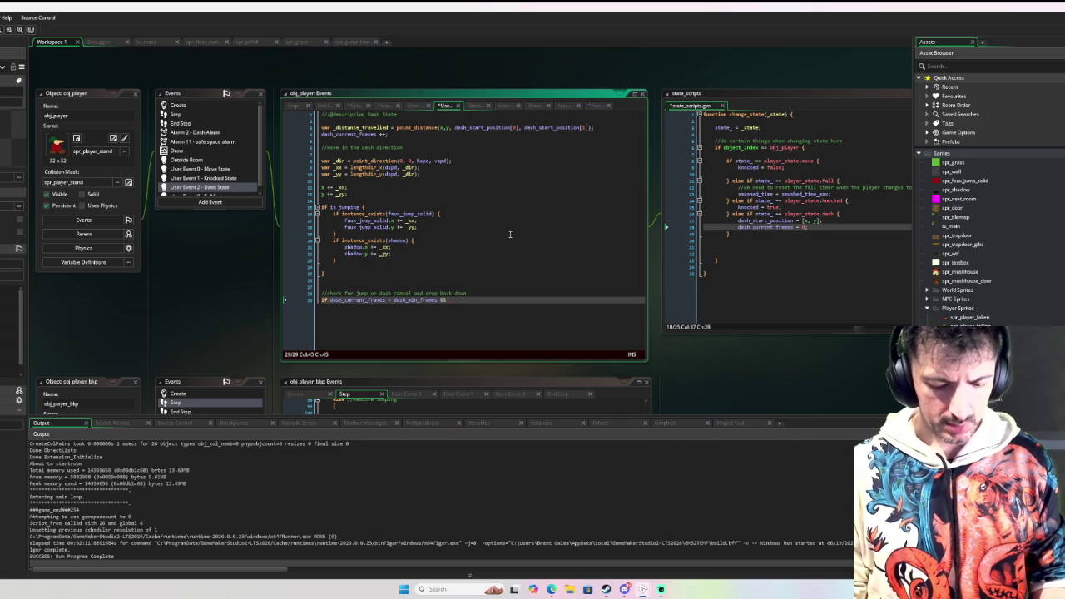
text(mous)
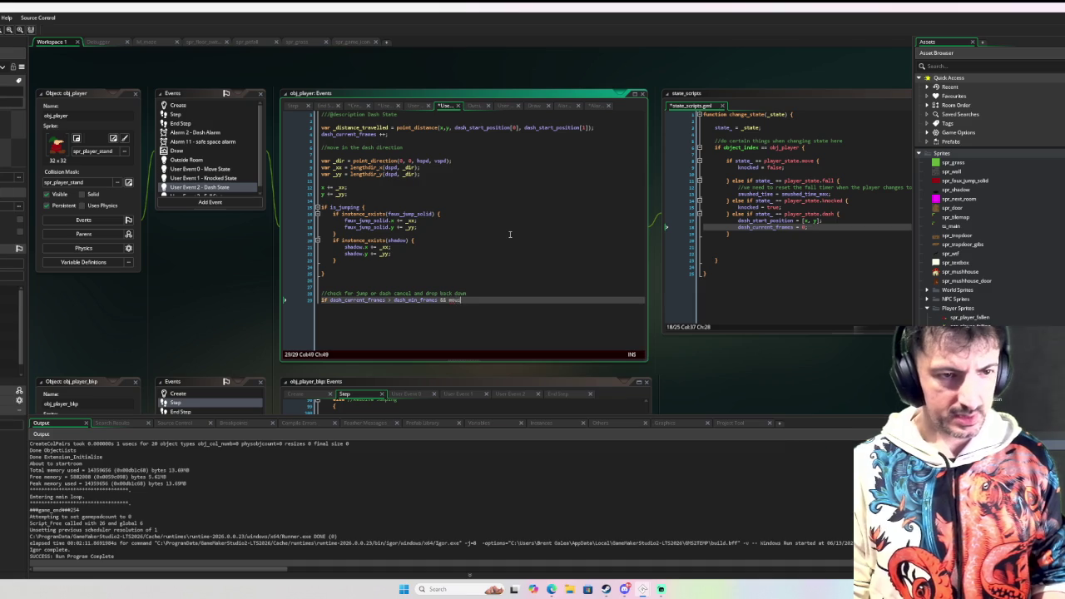
text(e_check)
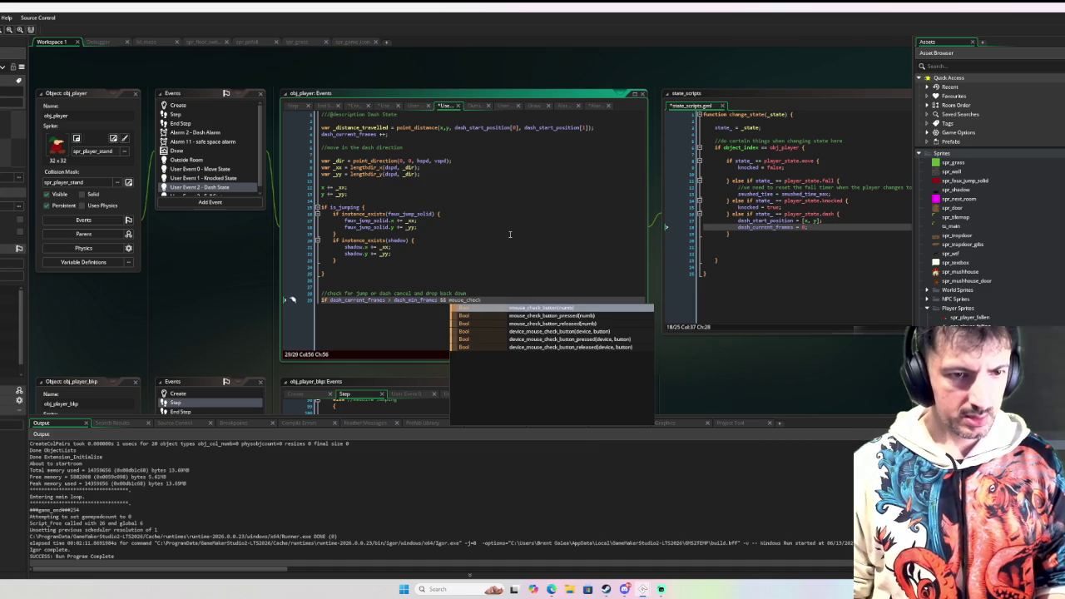
key(Down)
key(Down)
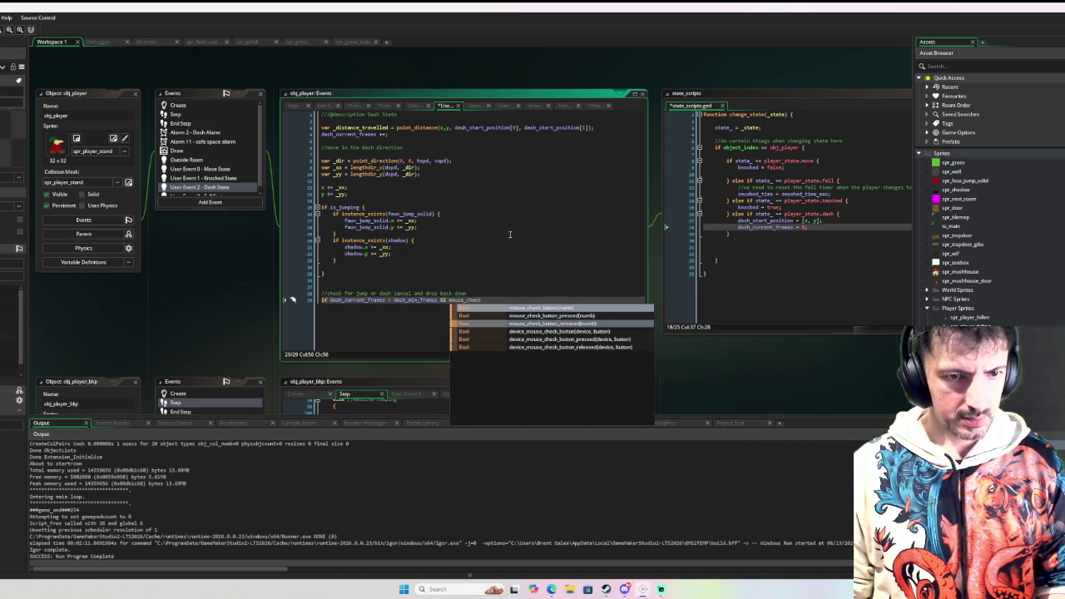
key(Return)
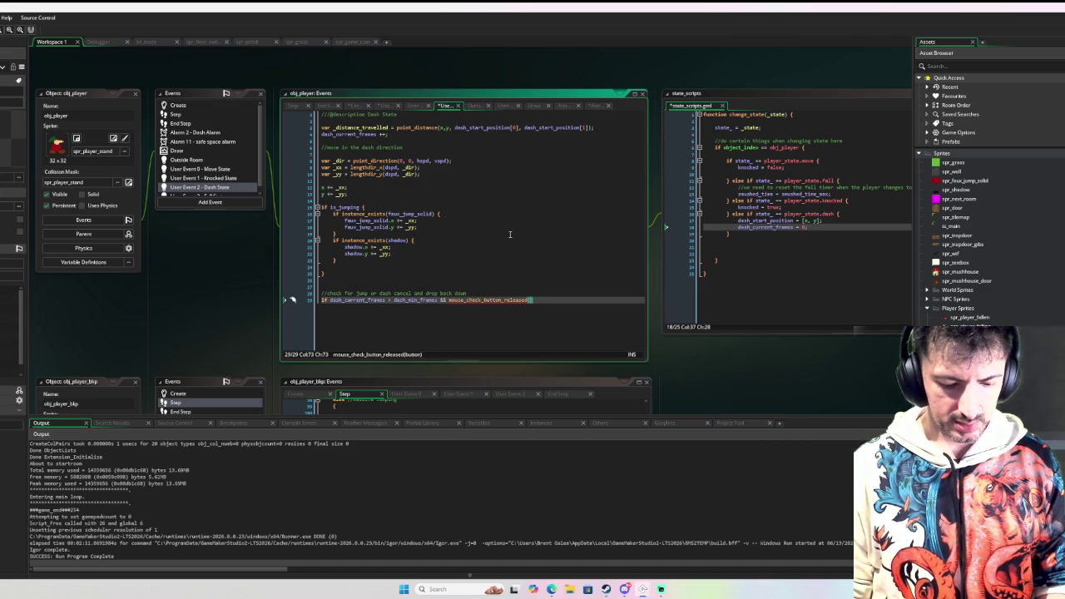
key(ctrl+space)
key(Escape)
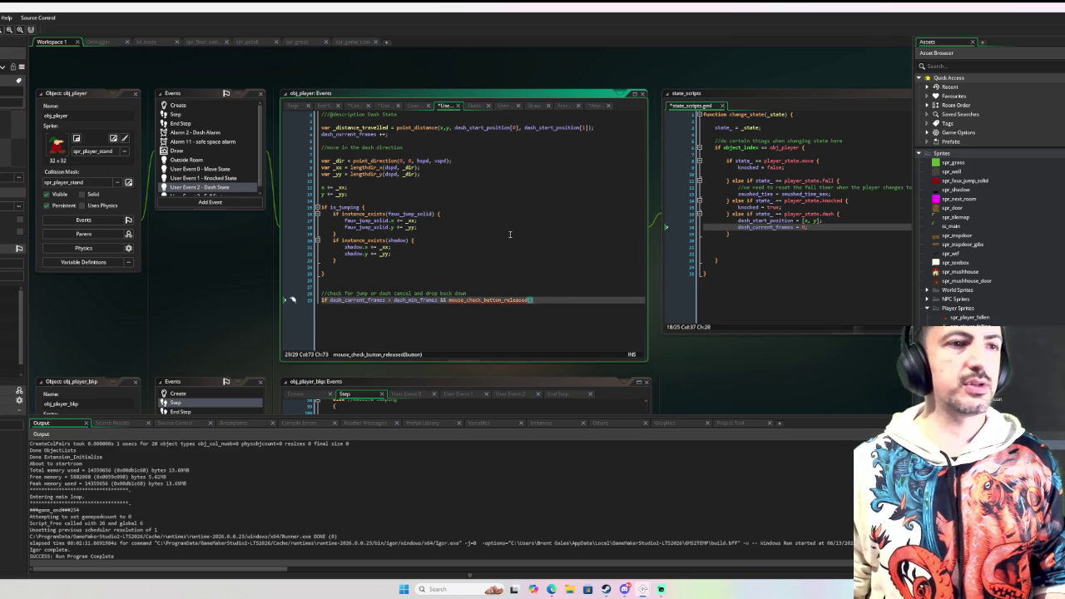
scroll(510, 231, up, 2)
In obj_player's Create event, start an up_button line just below #endregion
scroll(482, 233, down, 2)
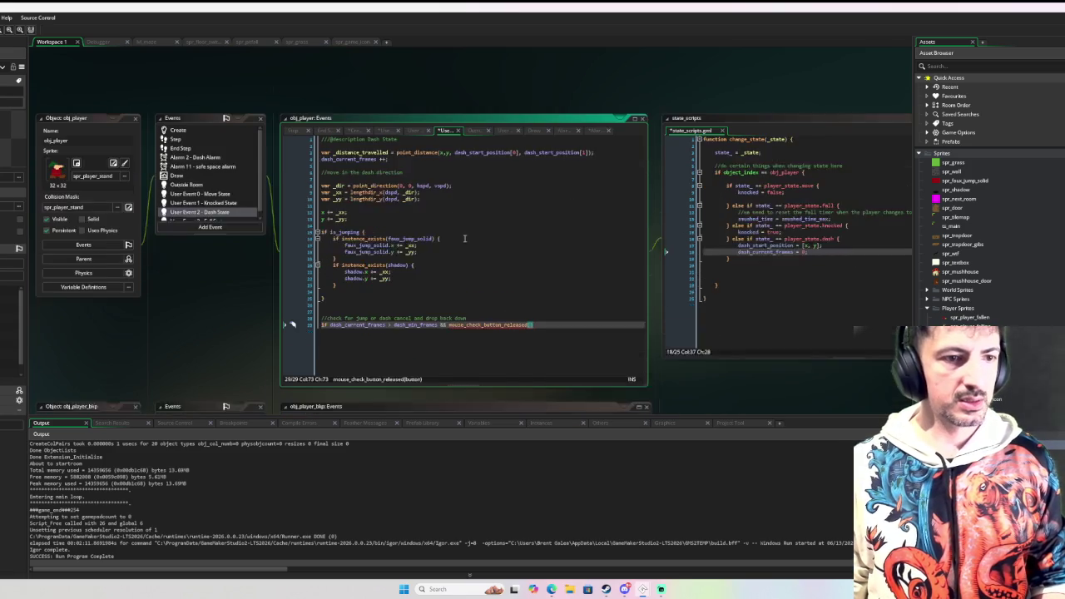
scroll(407, 240, up, 1)
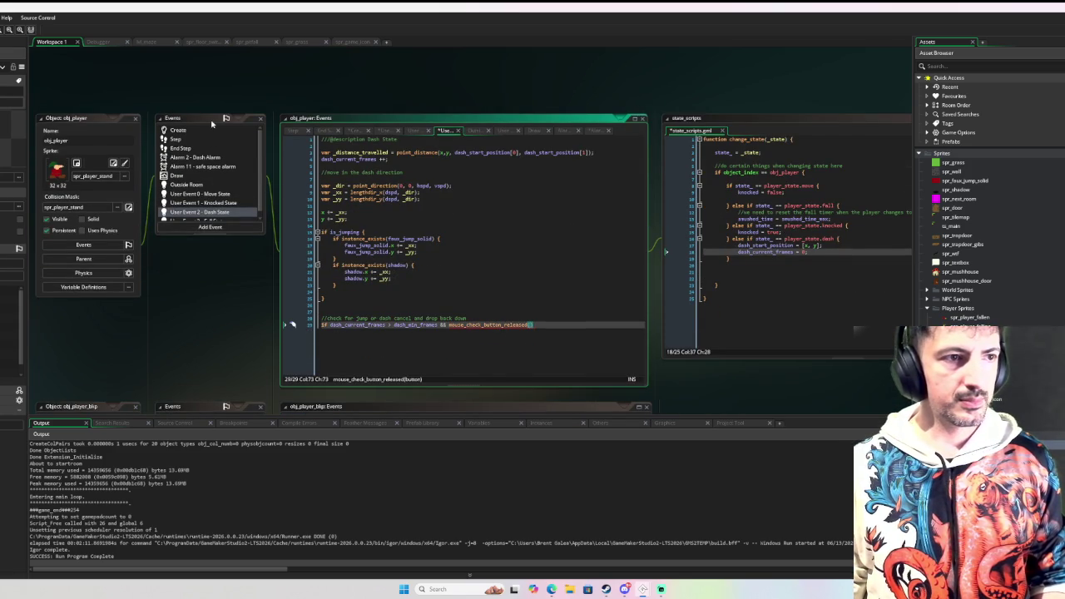
click(210, 131)
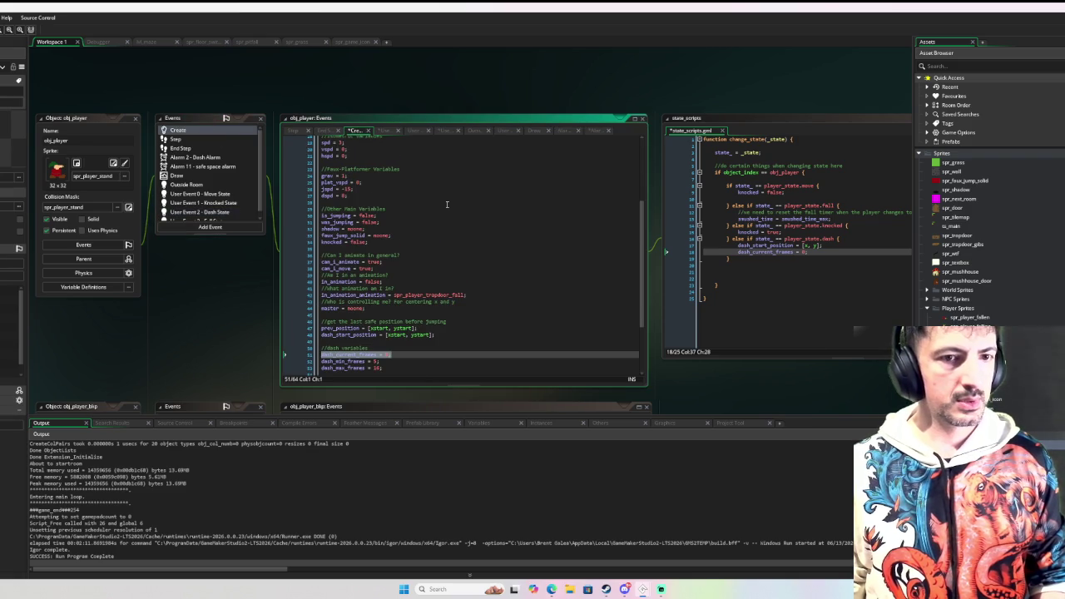
scroll(447, 205, up, 6)
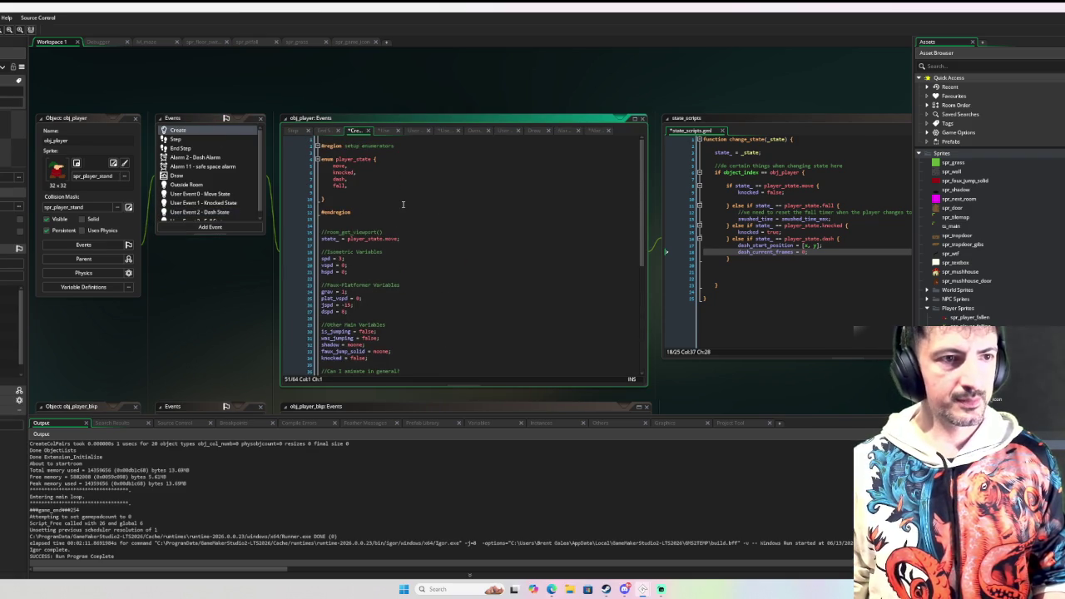
scroll(403, 205, down, 3)
scroll(407, 203, up, 3)
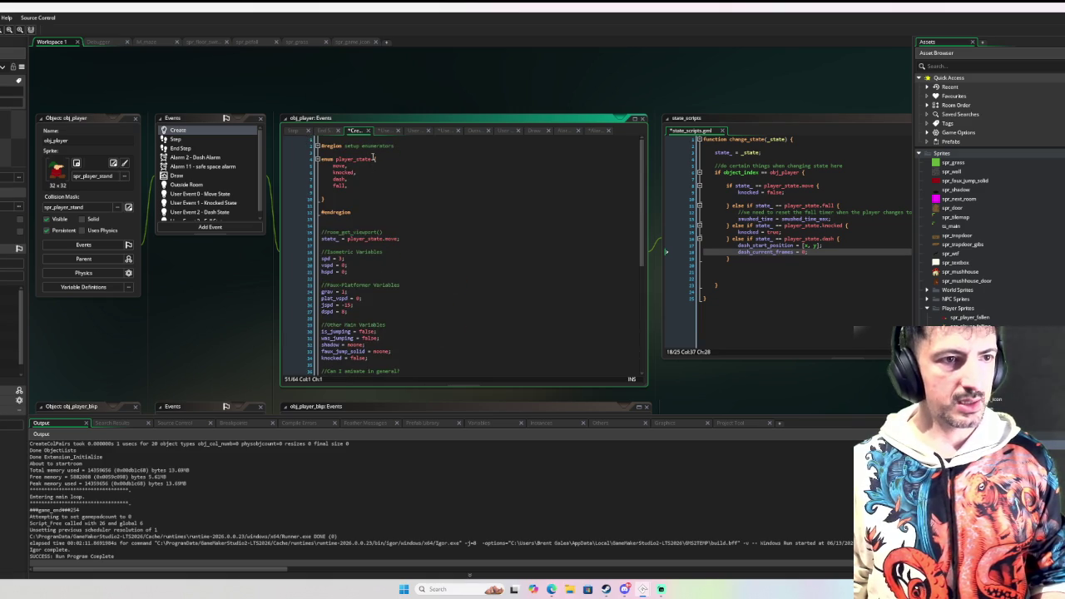
click(364, 214)
key(Return)
key(Return)
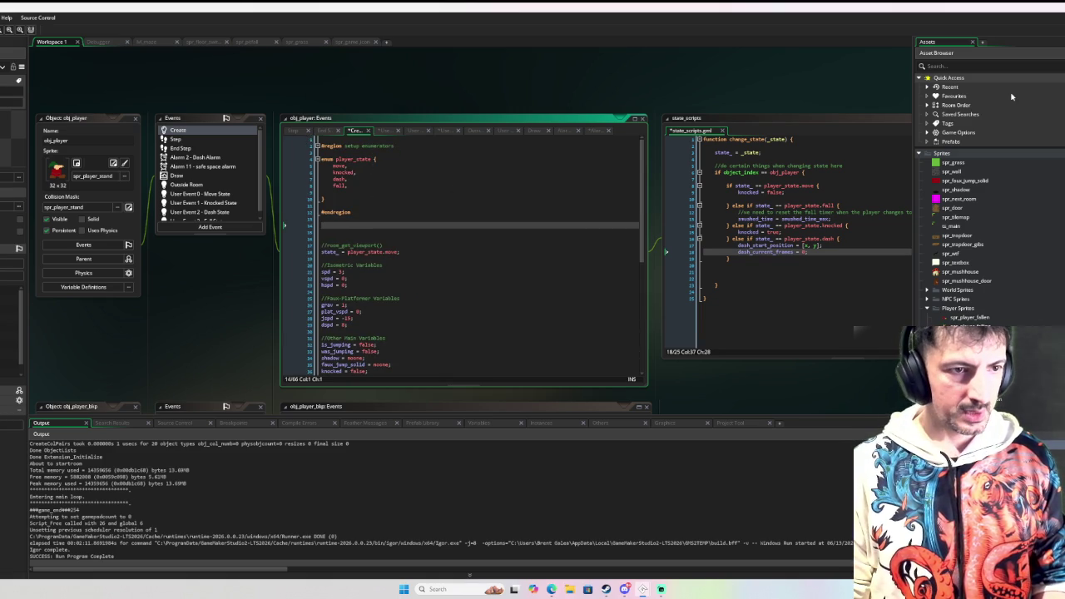
text(up_button)
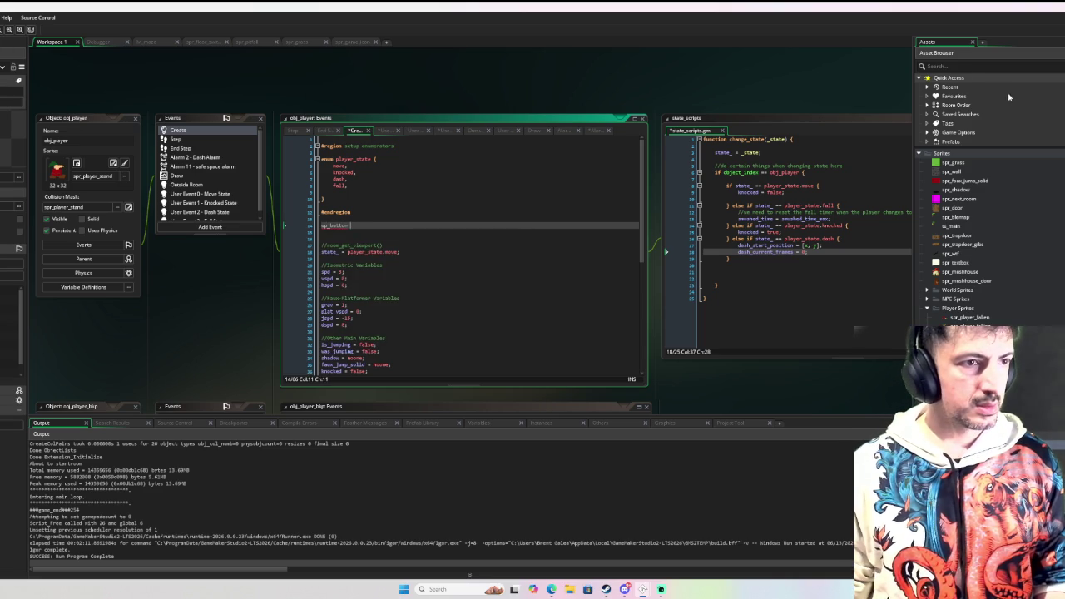
Copy Move State's six input-check lines into the Create code and set up_button to ord("W")
click(233, 194)
scroll(537, 229, down, 10)
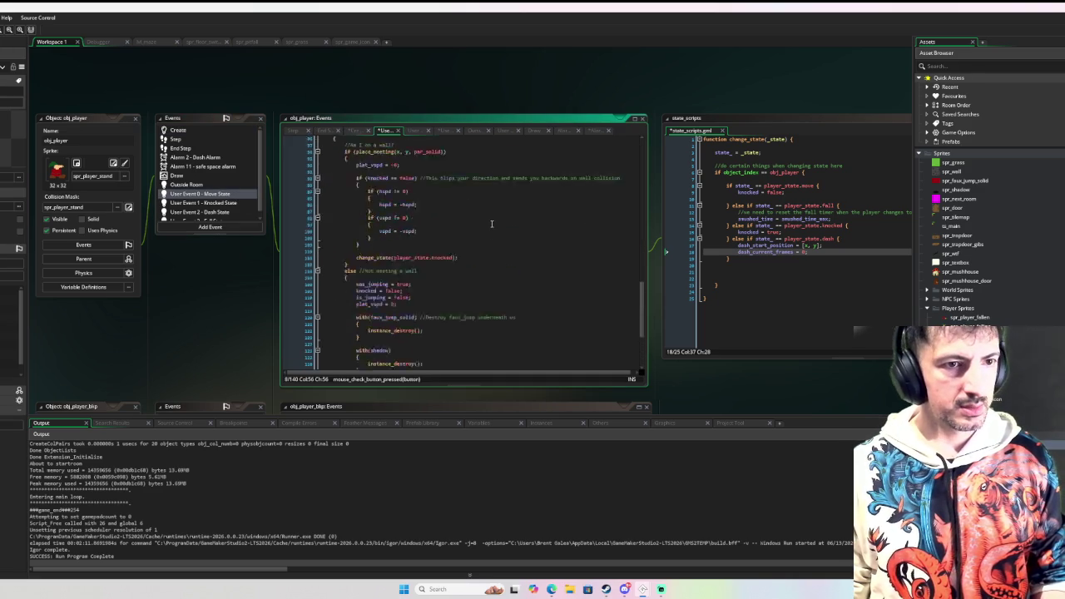
scroll(533, 226, up, 10)
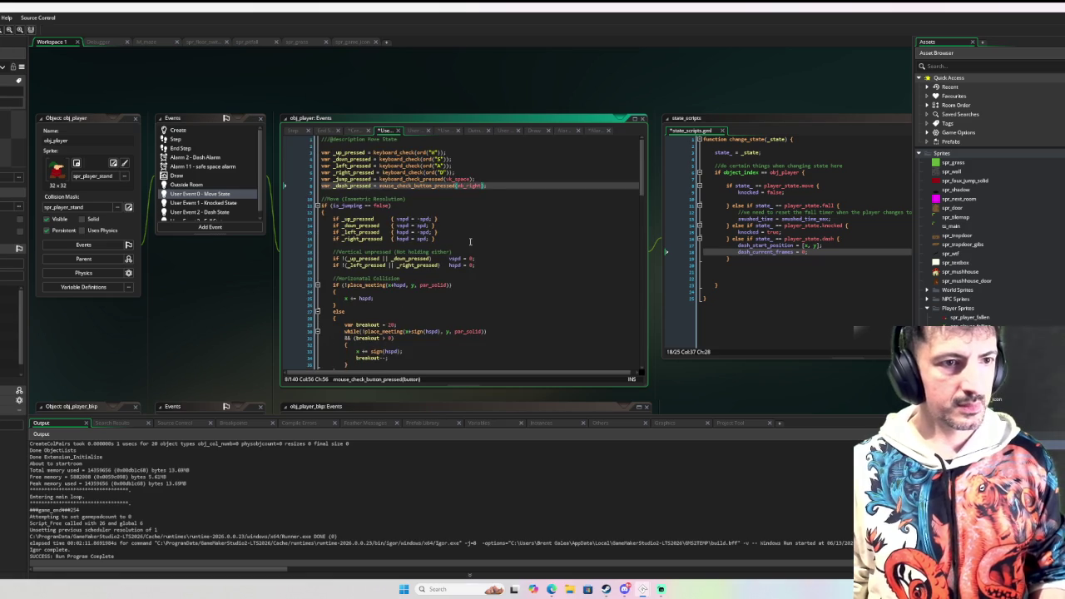
mouse_move(495, 185)
mouse_down()
mouse_move(318, 165)
mouse_move(316, 153)
mouse_up()
key(ctrl+c)
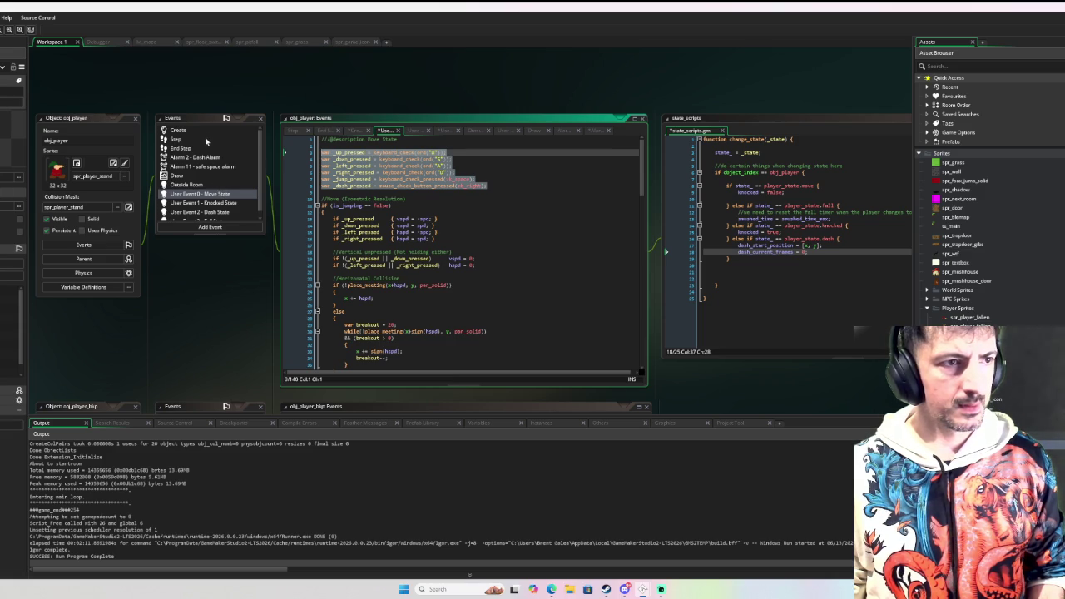
click(205, 135)
click(354, 233)
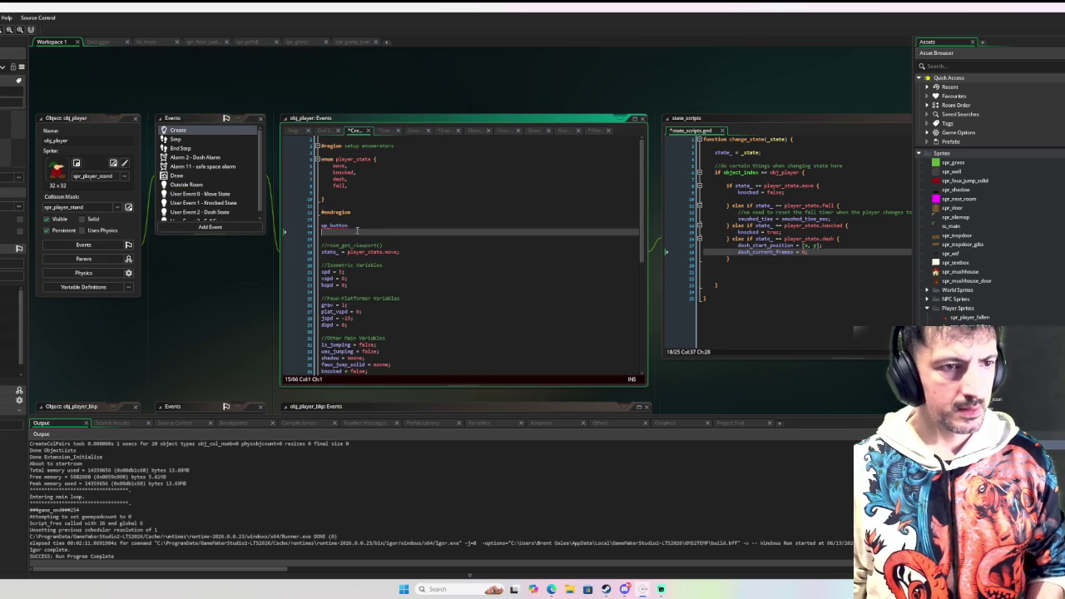
key(ctrl+v)
drag(441, 232, 417, 233)
key(ctrl+c)
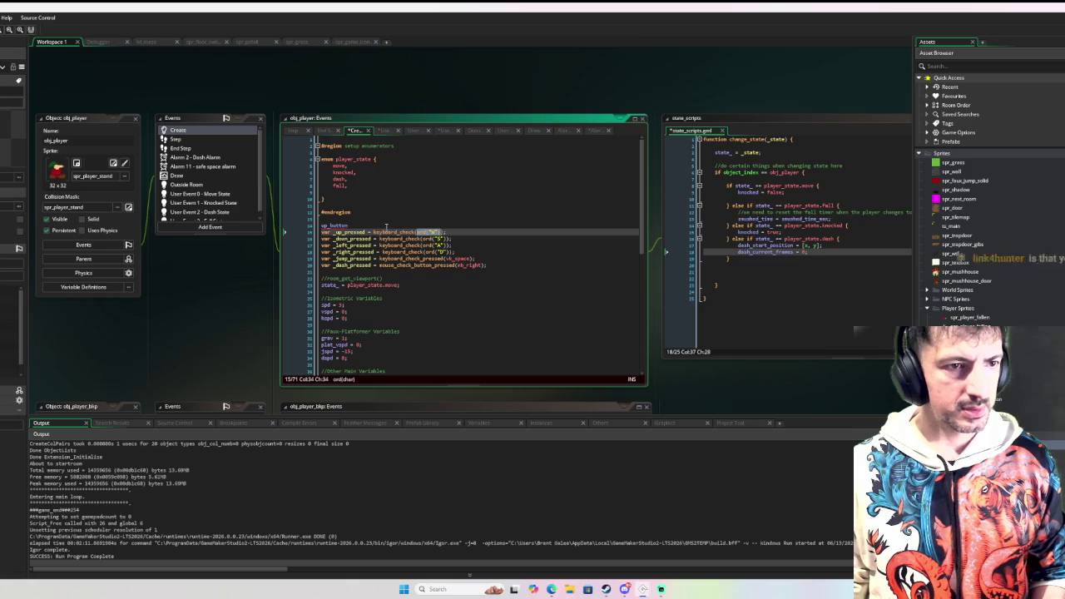
click(386, 226)
key(ctrl+v)
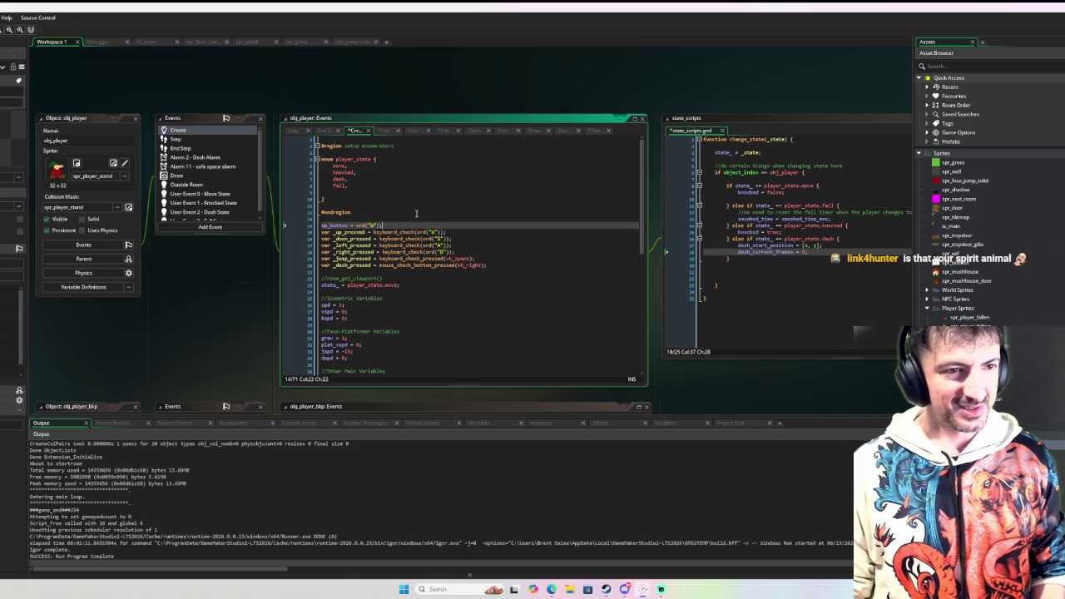
Duplicate the up_button line four times and align the equals signs across the five lines
key(ctrl+f)
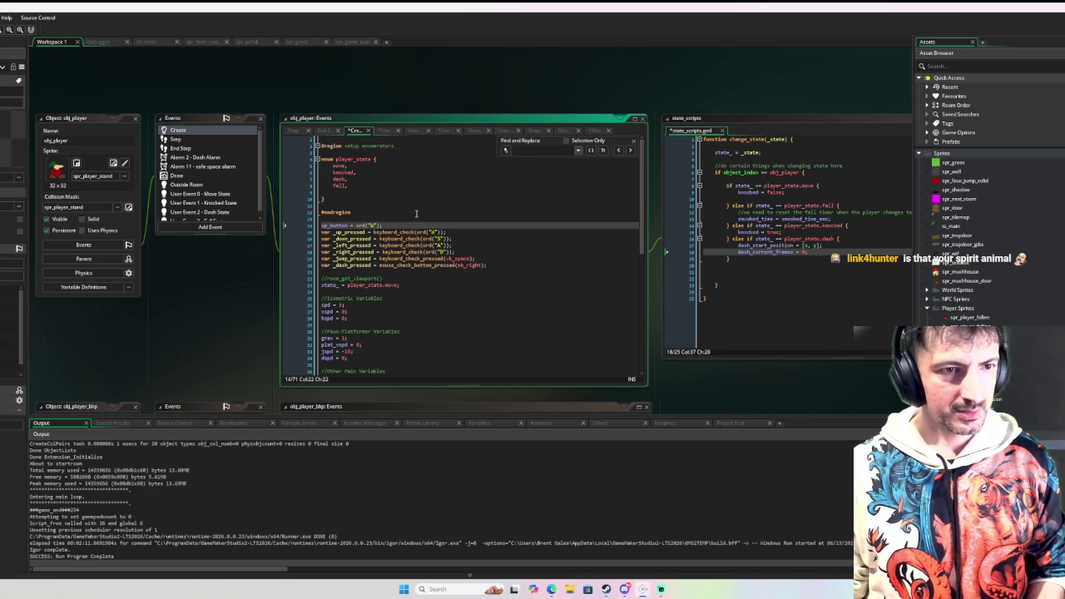
click(632, 143)
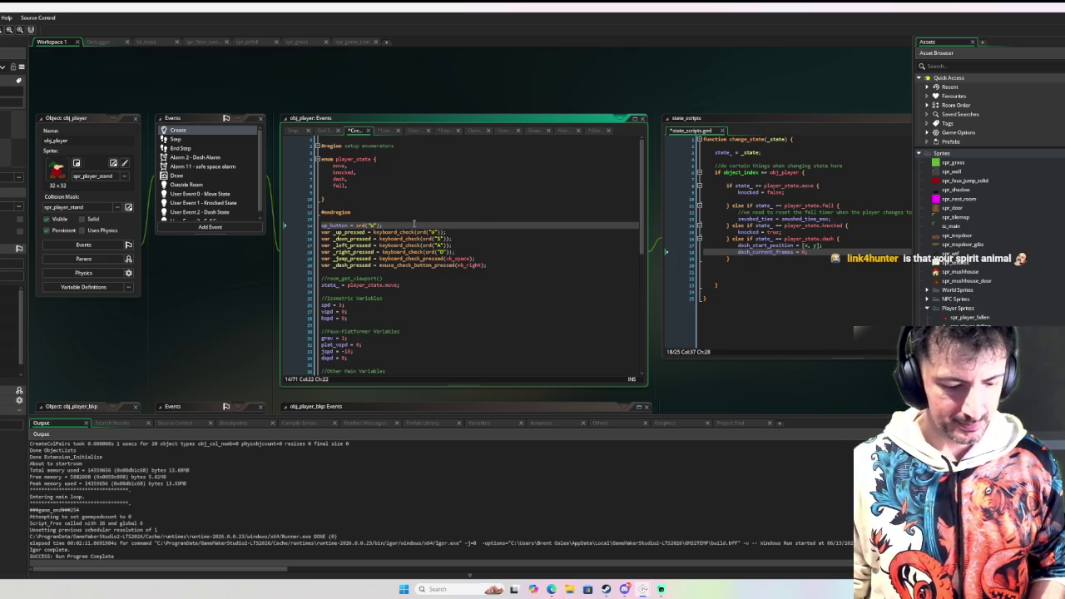
key(ctrl+d)
key(ctrl+d)
key(ctrl+d)
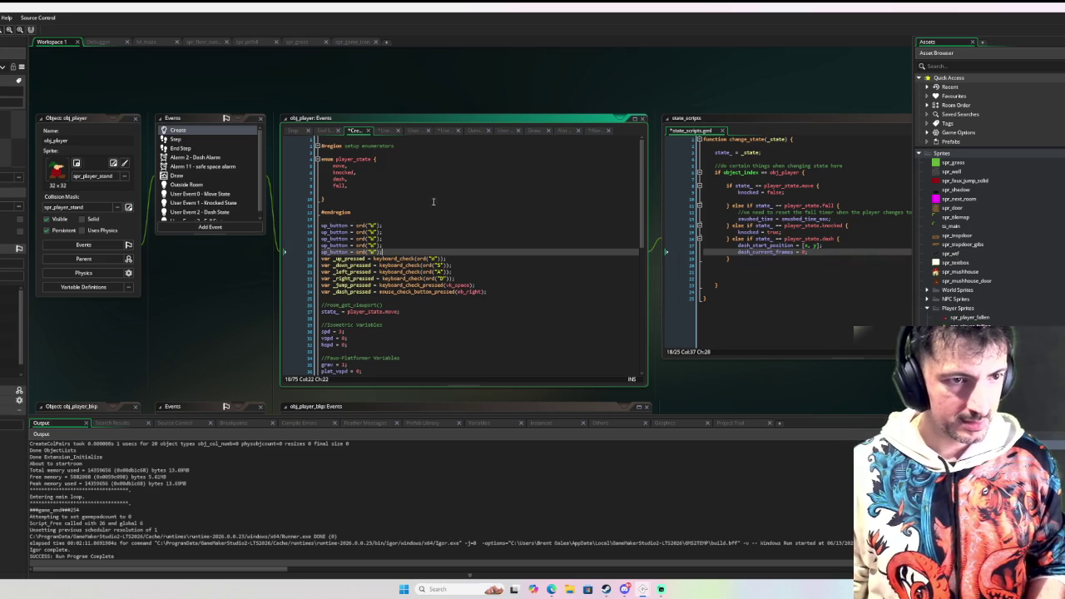
click(329, 231)
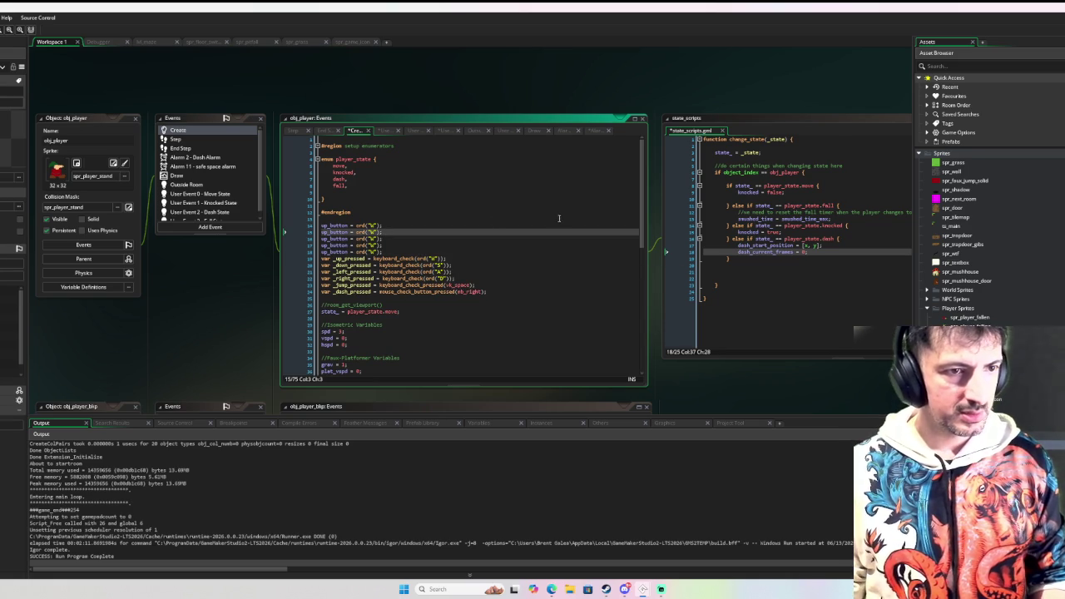
click(352, 225)
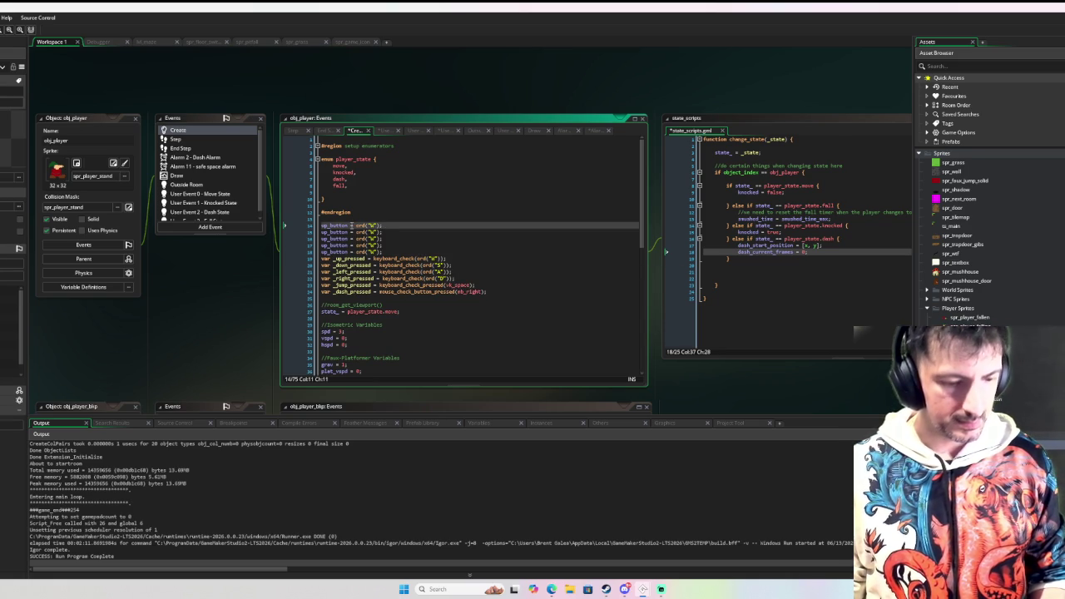
drag(352, 226, 352, 252)
key(Tab)
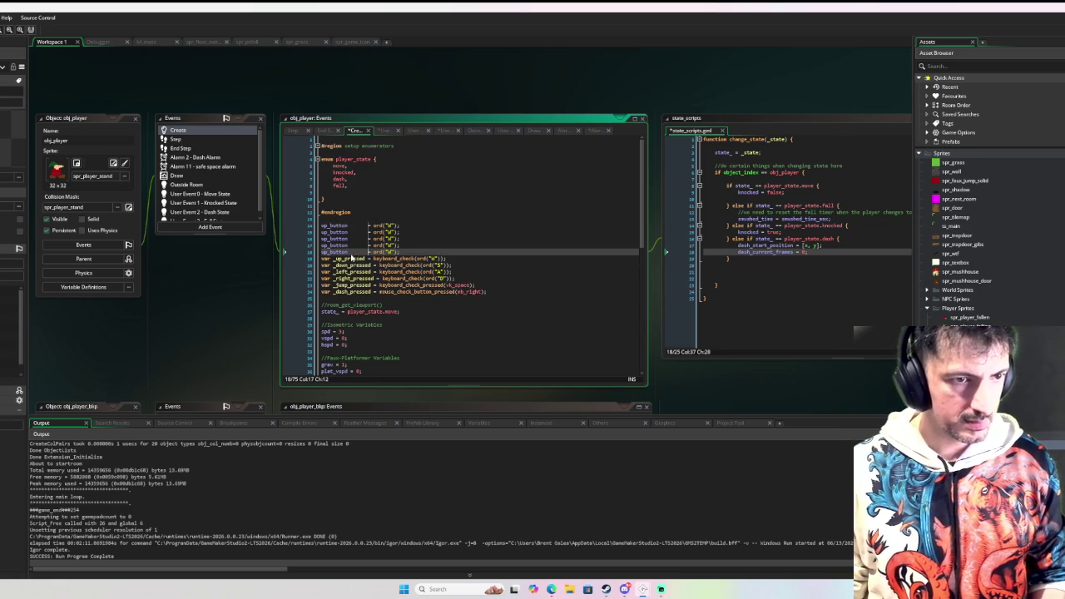
Rename the copies to down_button, left_button, right_button and jump_button
click(323, 232)
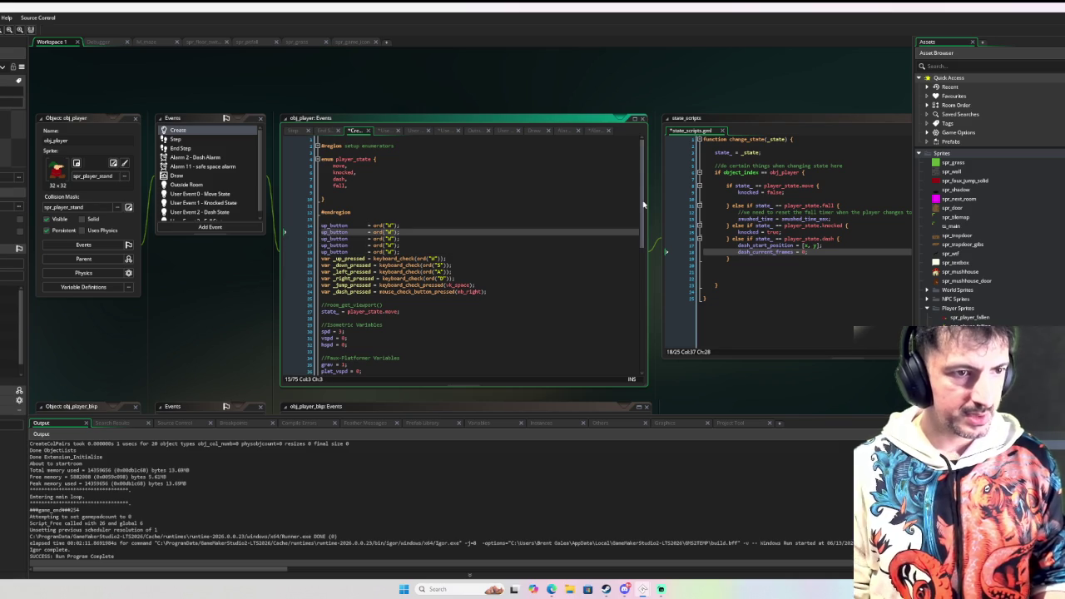
text(own)
key(Down)
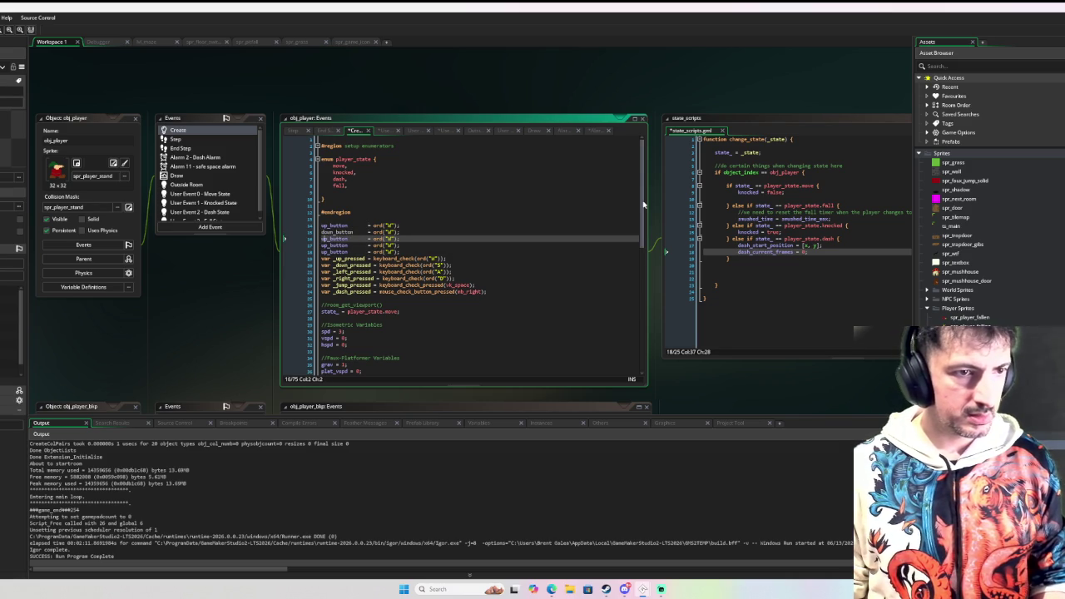
text(left)
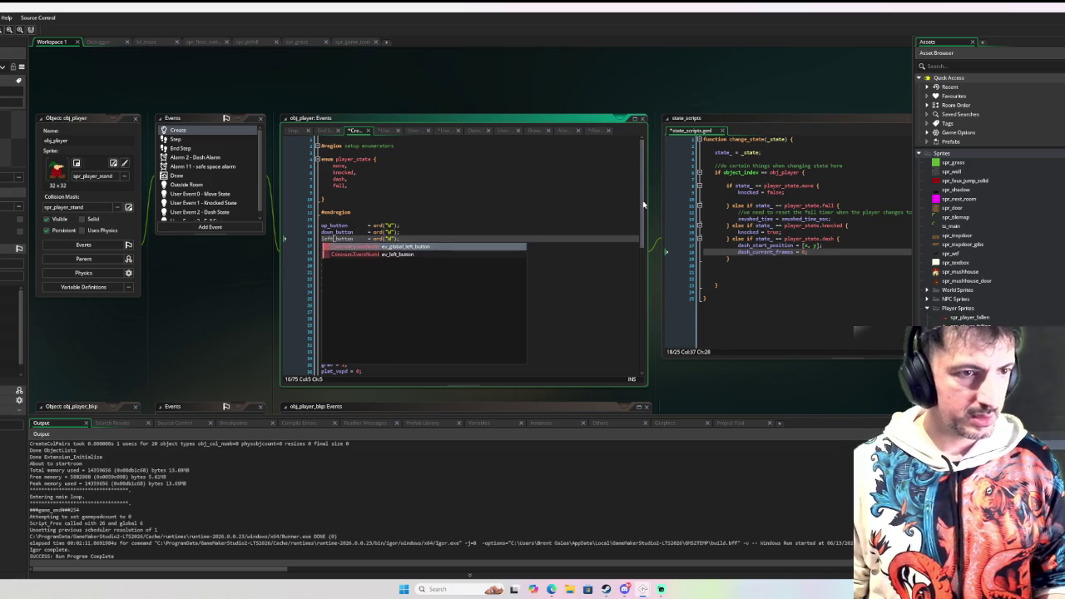
key(Down)
text(ht)
key(Down)
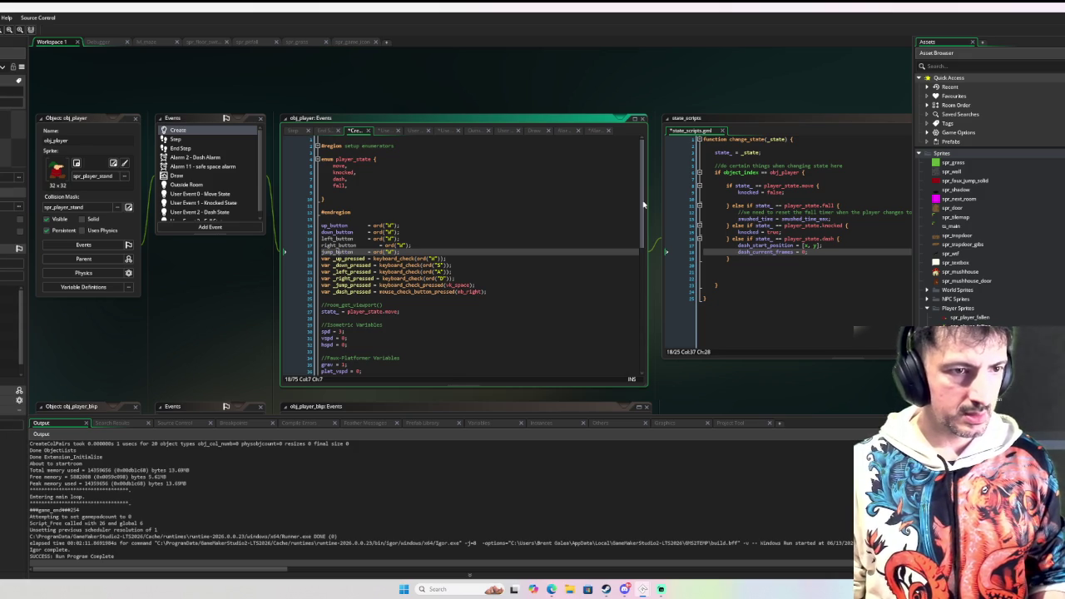
key(Tab)
key(Tab)
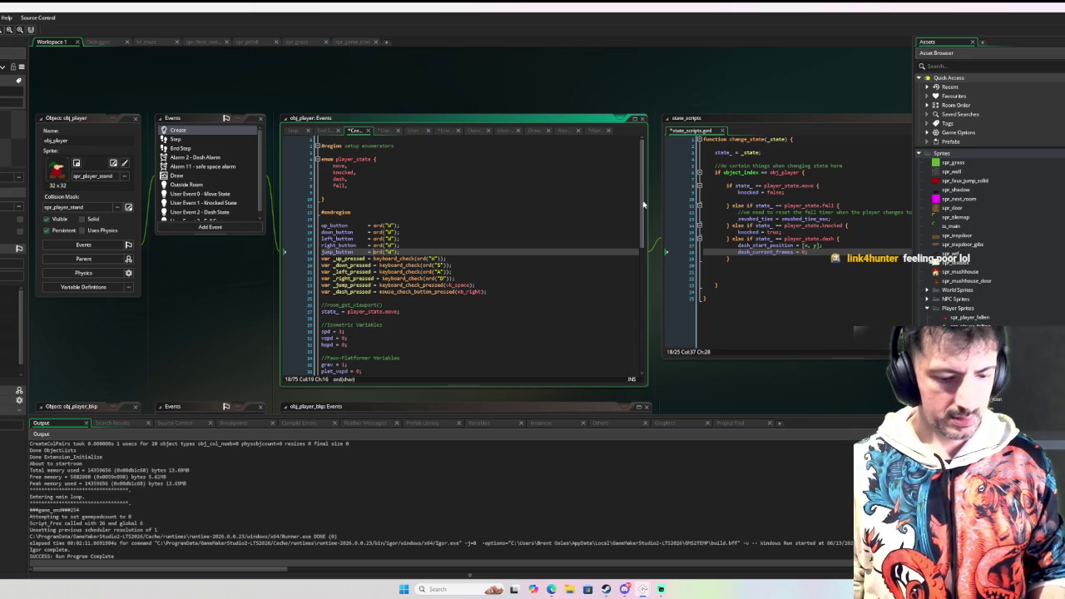
Duplicate the jump_button line and rename the copy to dash_button
key(ctrl+d)
key(Return)
key(Up)
key(Home)
key(shift+Right)
key(shift+Right)
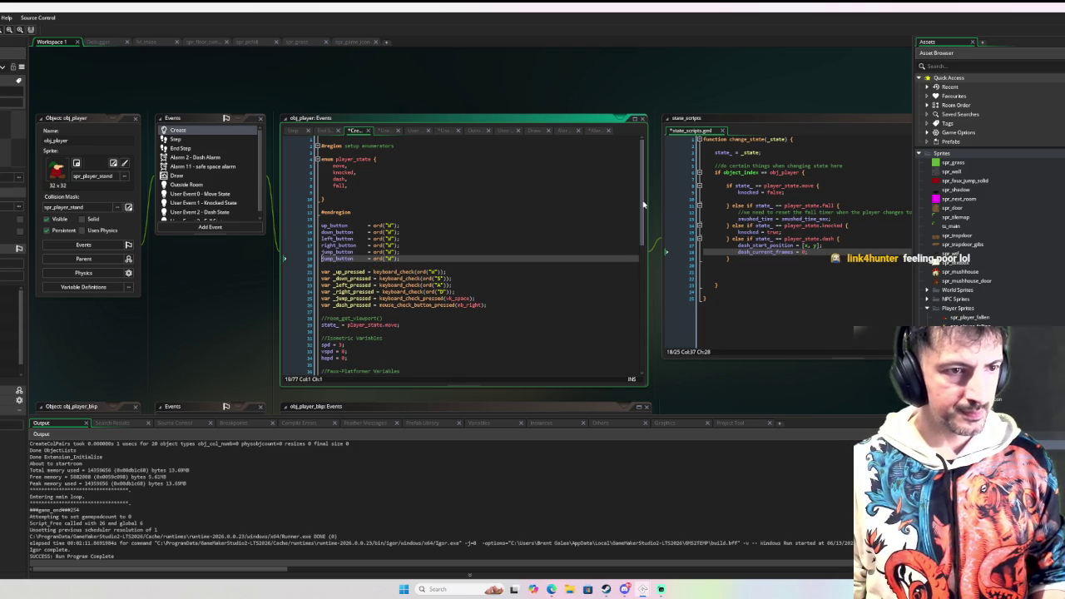
text(dash)
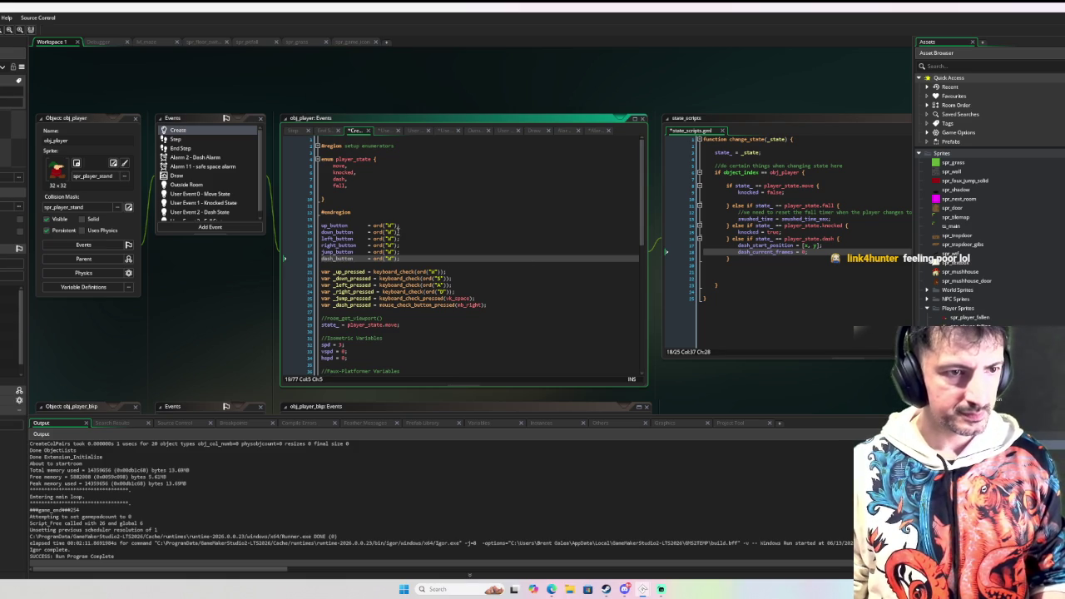
Set down, left and right buttons to ord("S"), ord("A") and ord("D")
click(396, 232)
text(S)
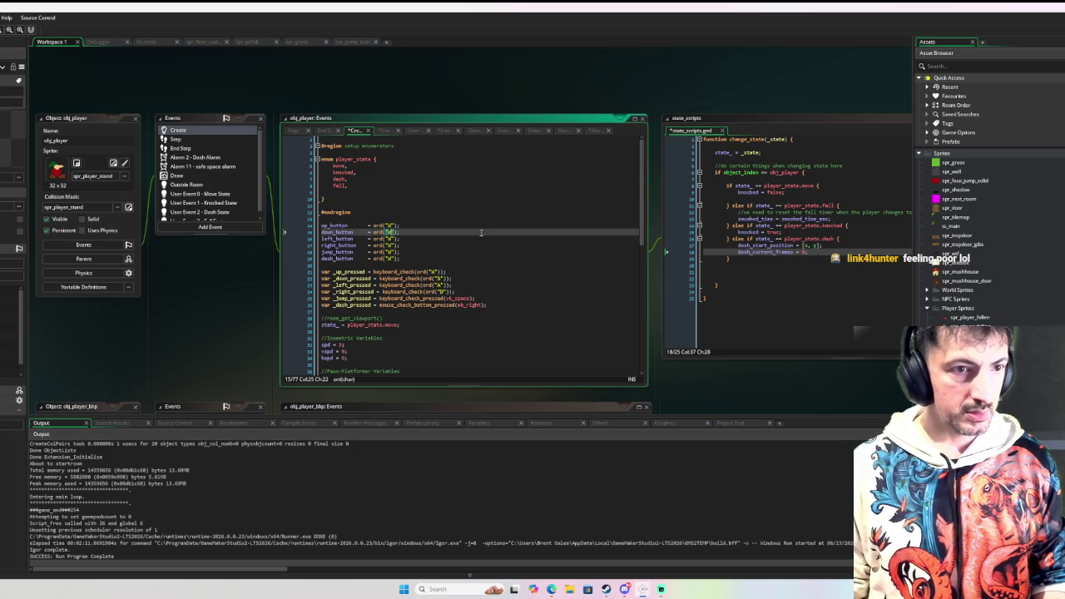
key(Down)
text(A)
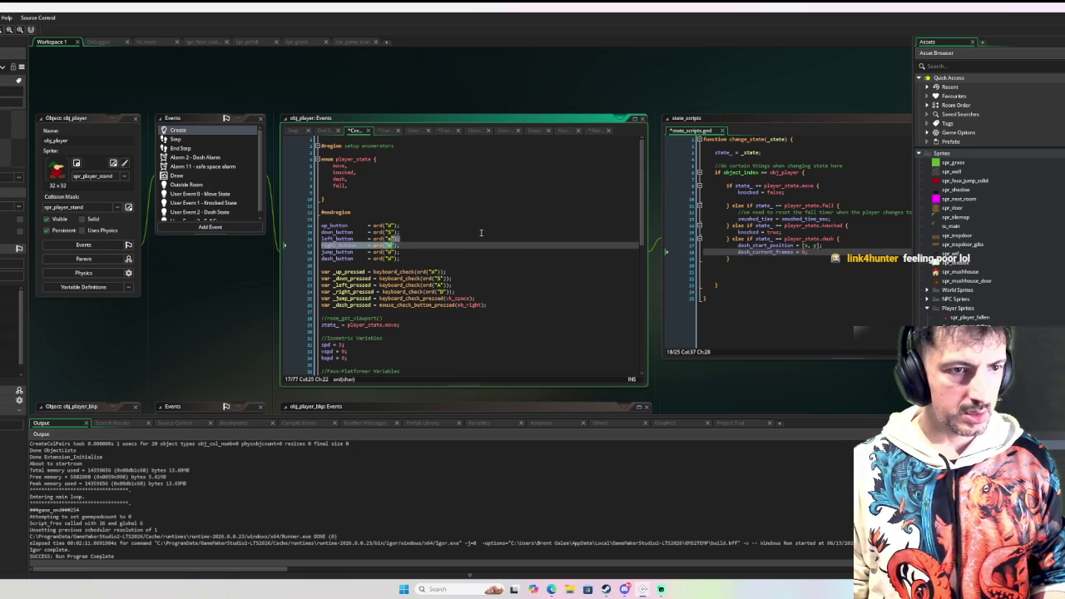
key(Down)
text(D)
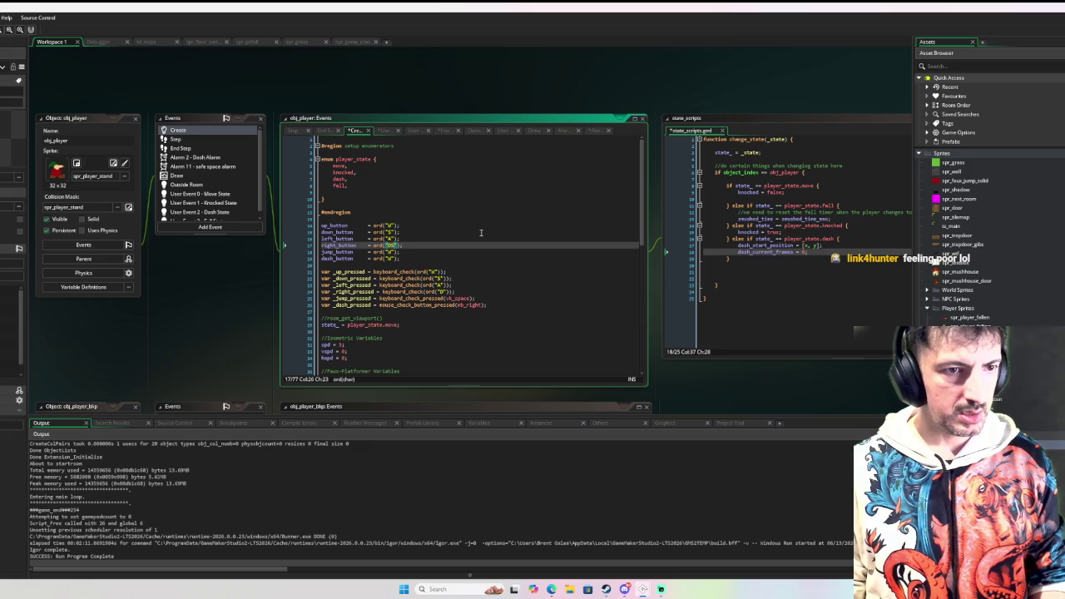
key(Down)
Assign vk_space to jump_button and mb_right to dash_button, then select the six pasted input-check lines
key(shift+Left)
key(shift+Left)
key(shift+Left)
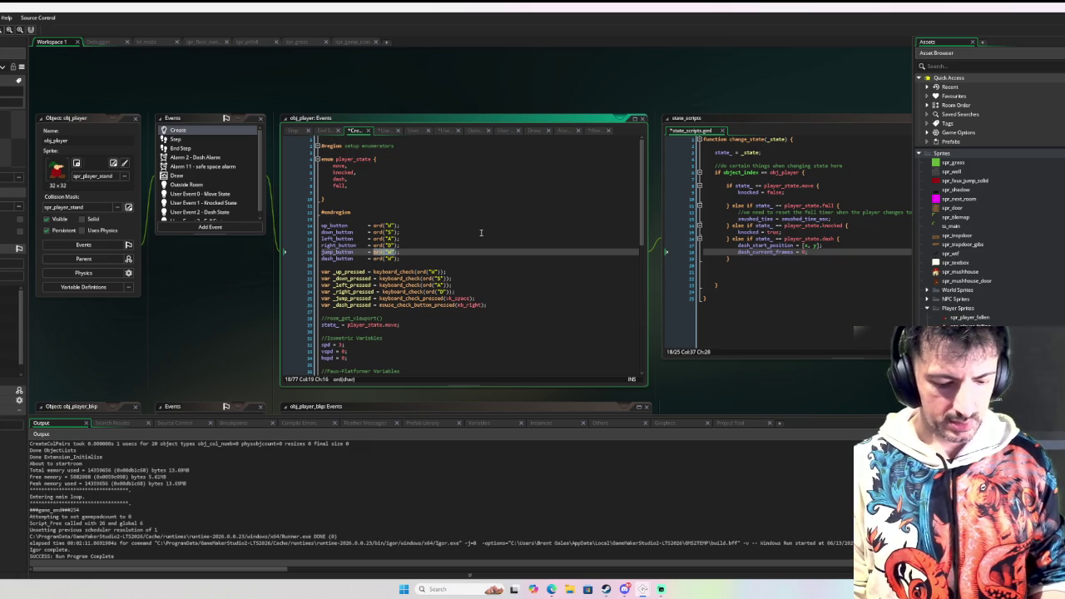
text(vk_s)
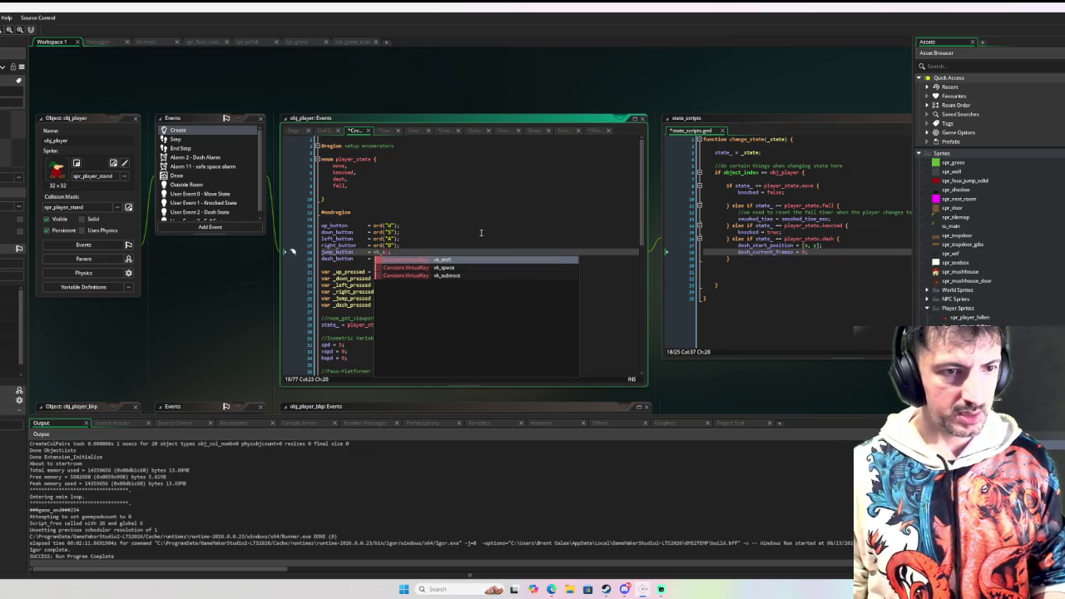
key(Down)
key(Return)
key(Down)
key(shift+Left)
key(shift+Left)
key(shift+Left)
key(shift+Left)
key(shift+Left)
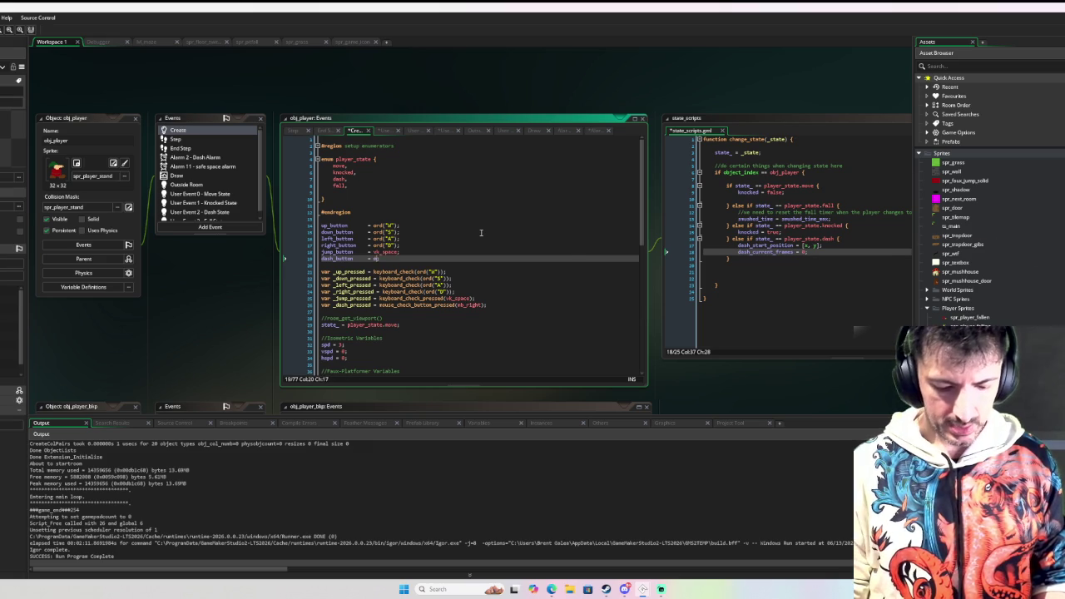
text(mb_r)
key(Return)
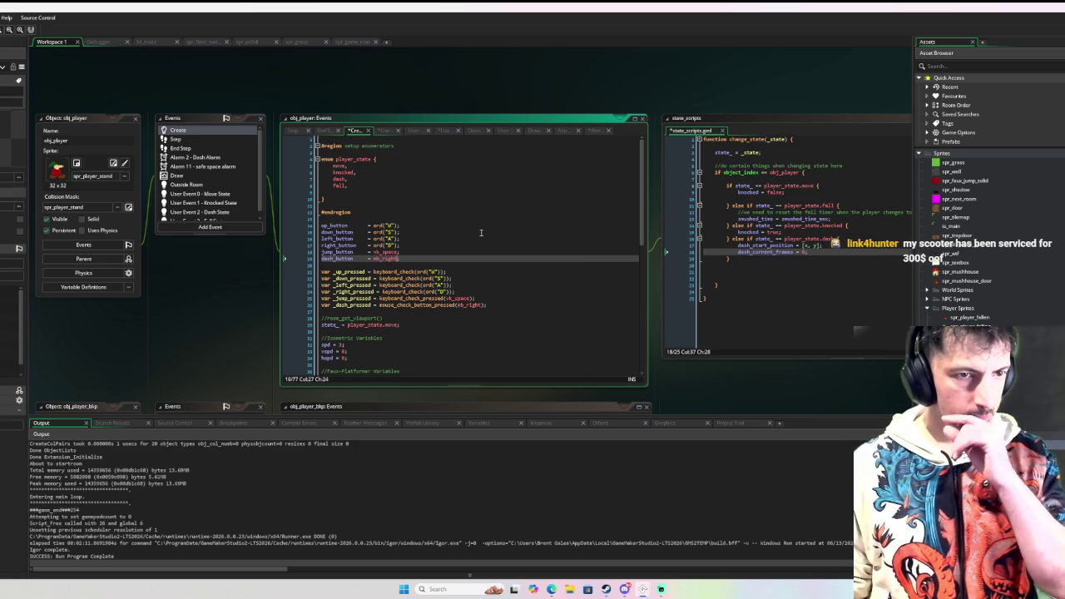
mouse_move(481, 311)
mouse_down()
mouse_move(267, 283)
mouse_move(266, 273)
mouse_up()
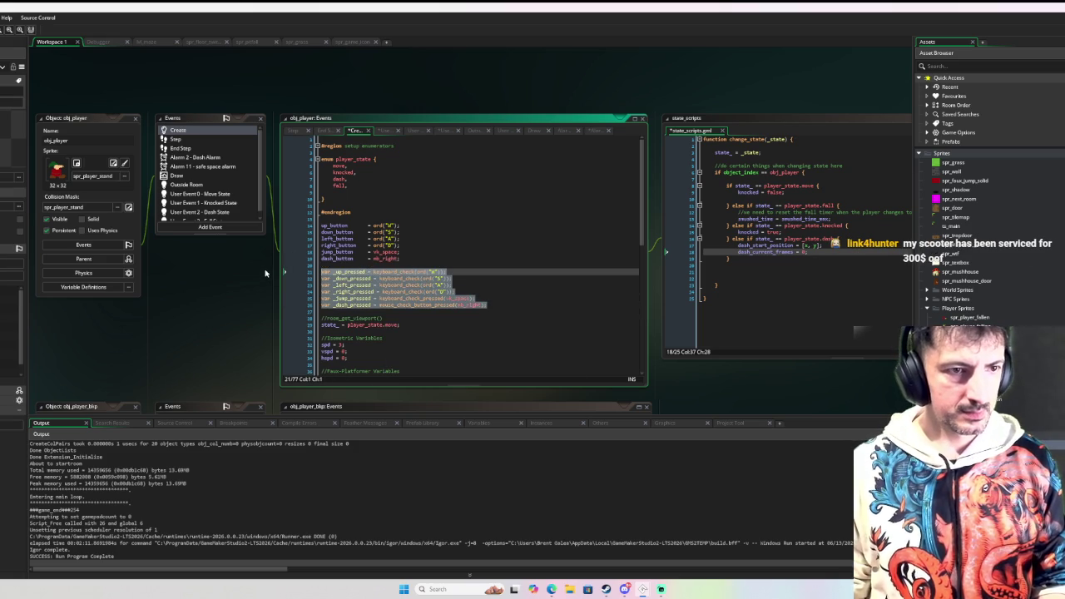
Delete the pasted lines and make Move State's up, down and left checks use up_button, down_button, left_button
key(Delete)
click(329, 222)
click(225, 195)
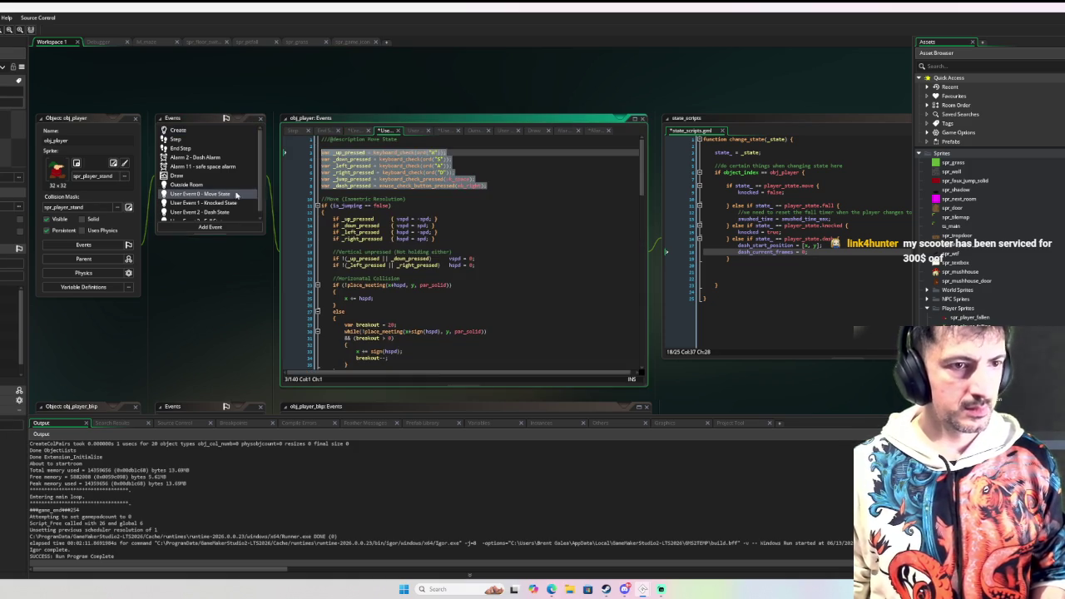
click(433, 158)
text(up_button)
mouse_move(416, 153)
mouse_down()
mouse_move(449, 153)
mouse_move(423, 159)
mouse_up()
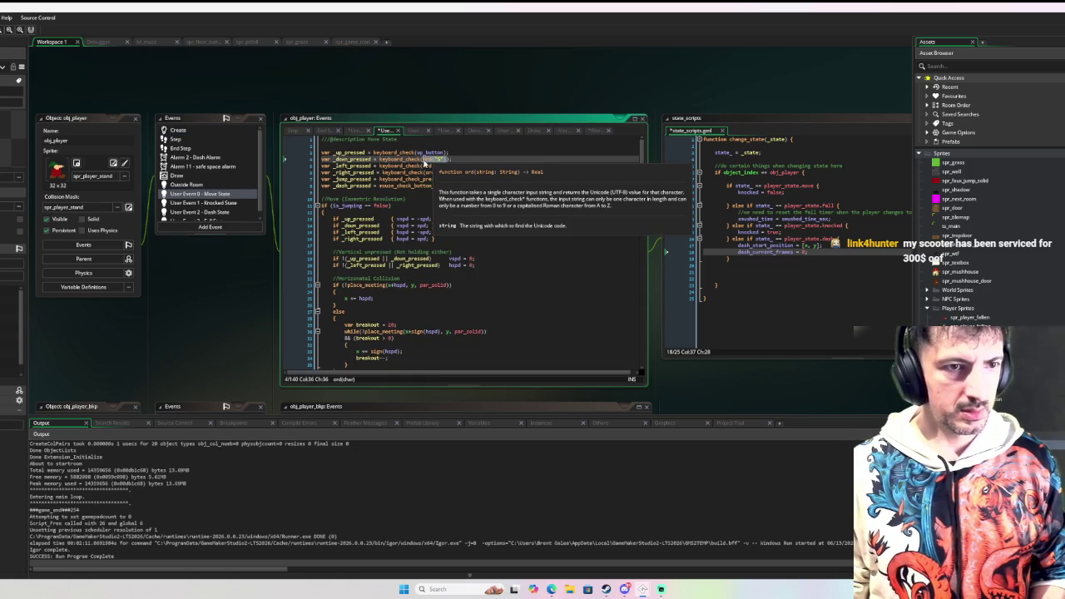
text(down_button)
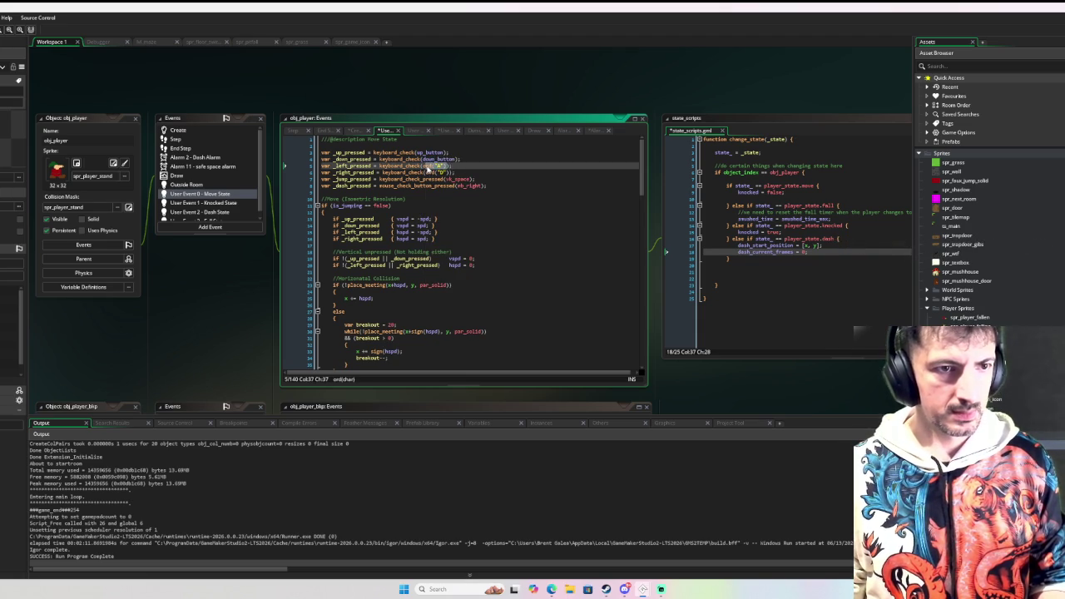
drag(449, 165, 422, 165)
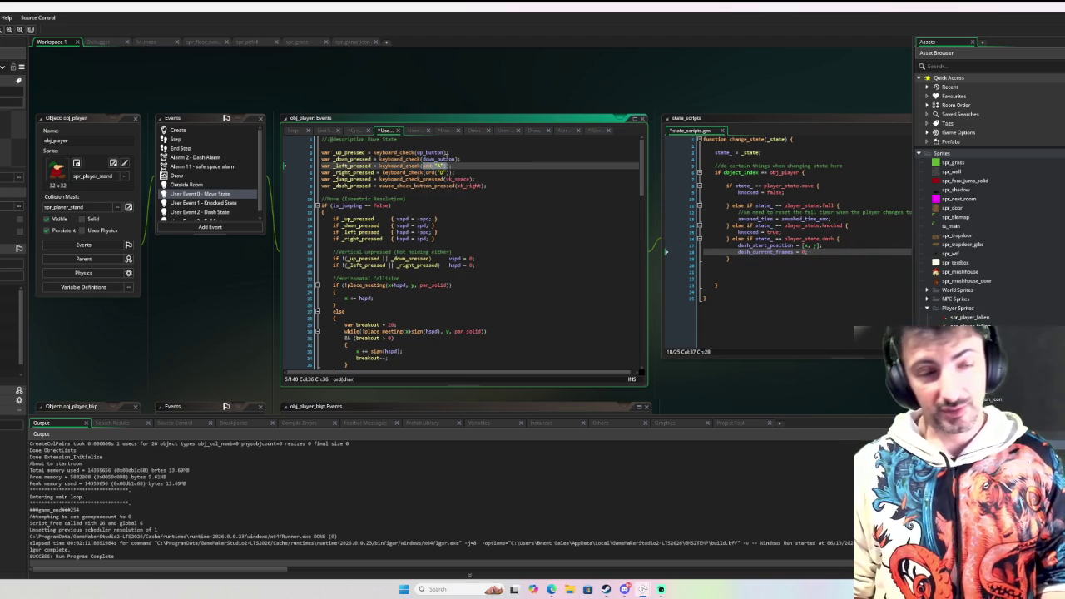
text(left)
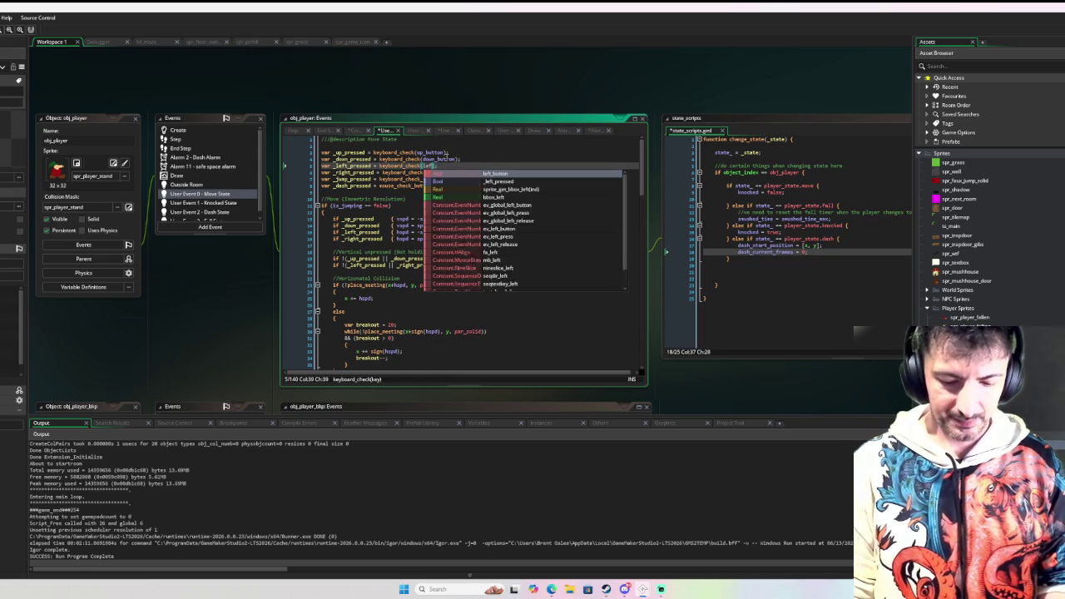
text(_)
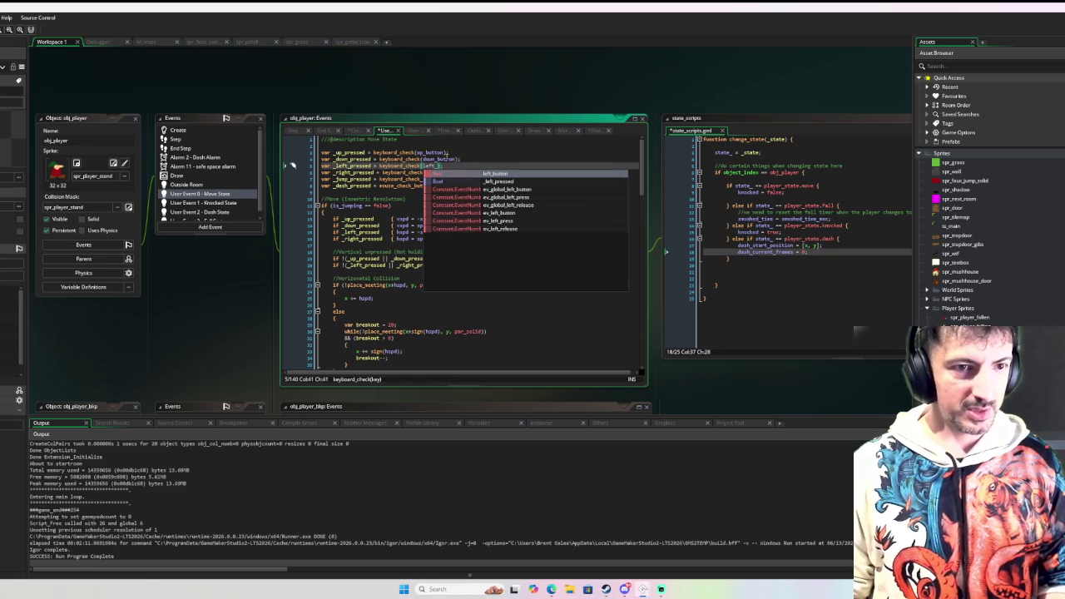
key(Down)
key(Return)
key(BackSpace)
key(BackSpace)
key(BackSpace)
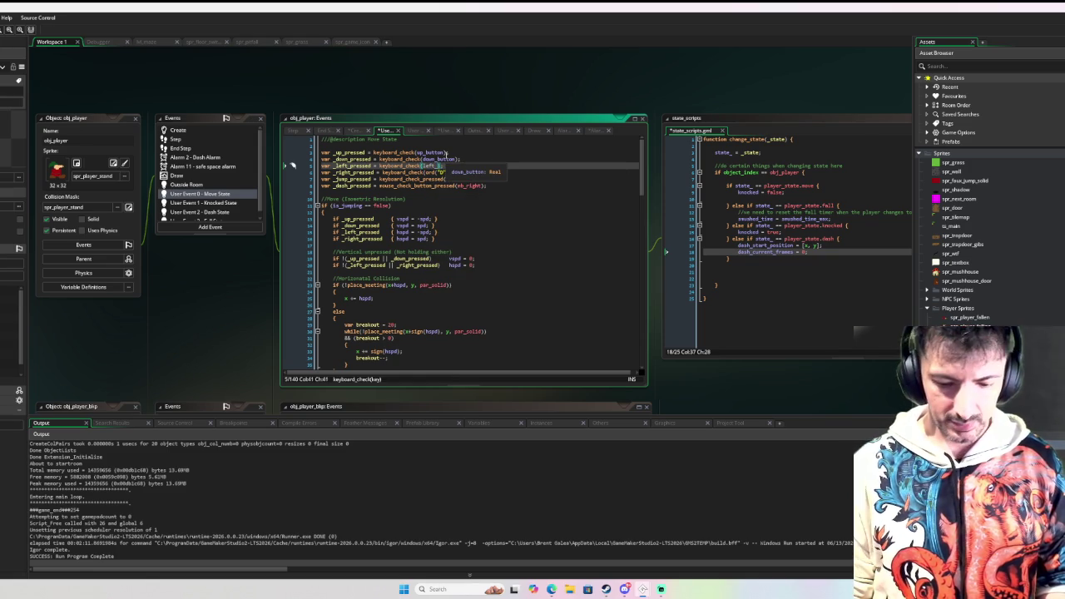
text(bu)
key(Return)
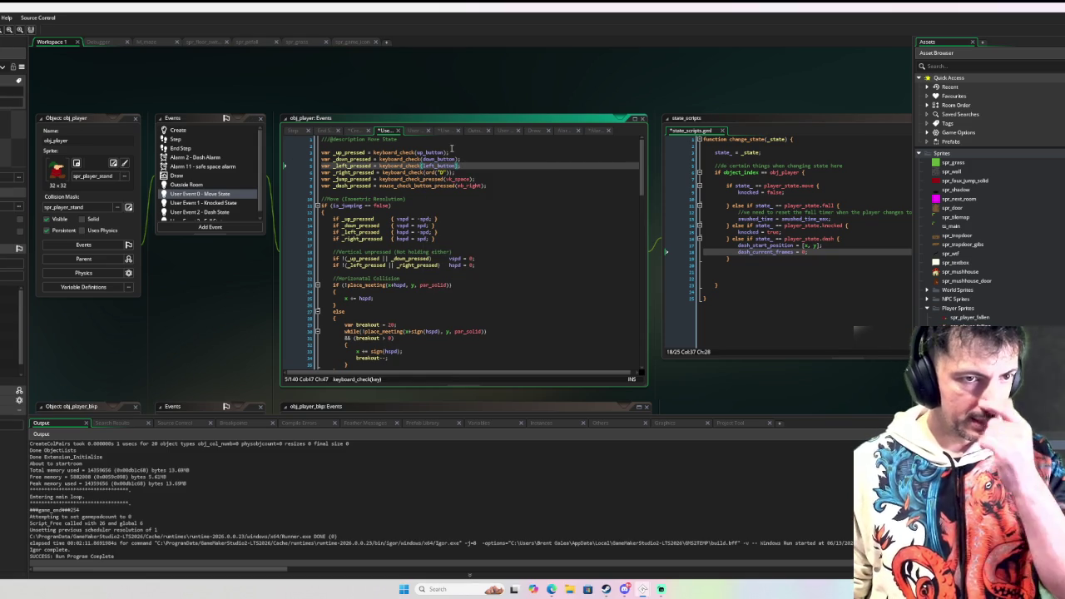
Replace ord("D"), vk_space and mb_right with right_button, jump_button and dash_button
drag(449, 172, 425, 172)
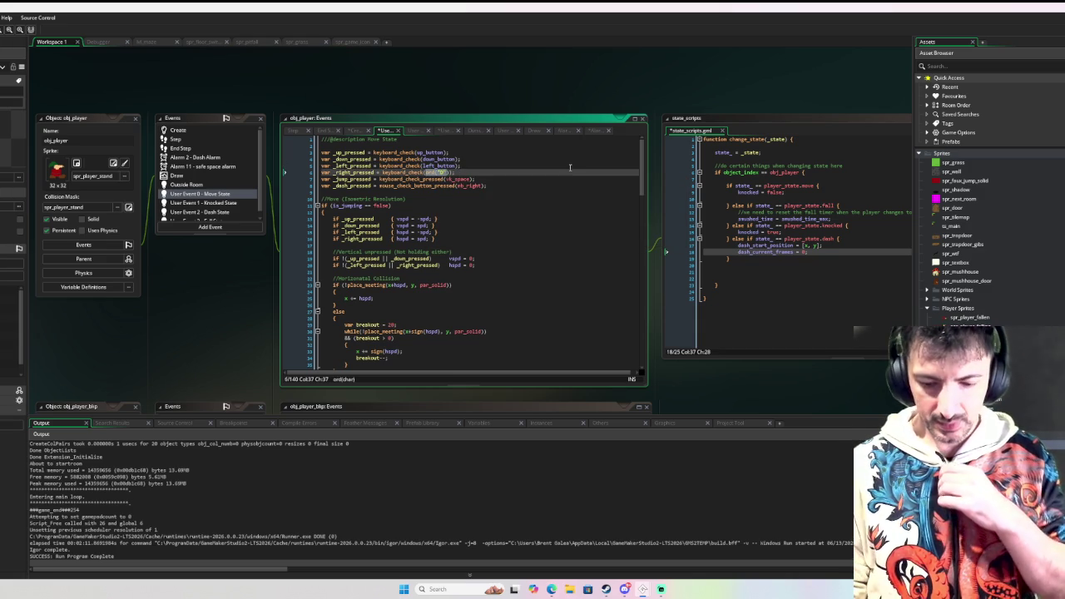
key(BackSpace)
key(ctrl+space)
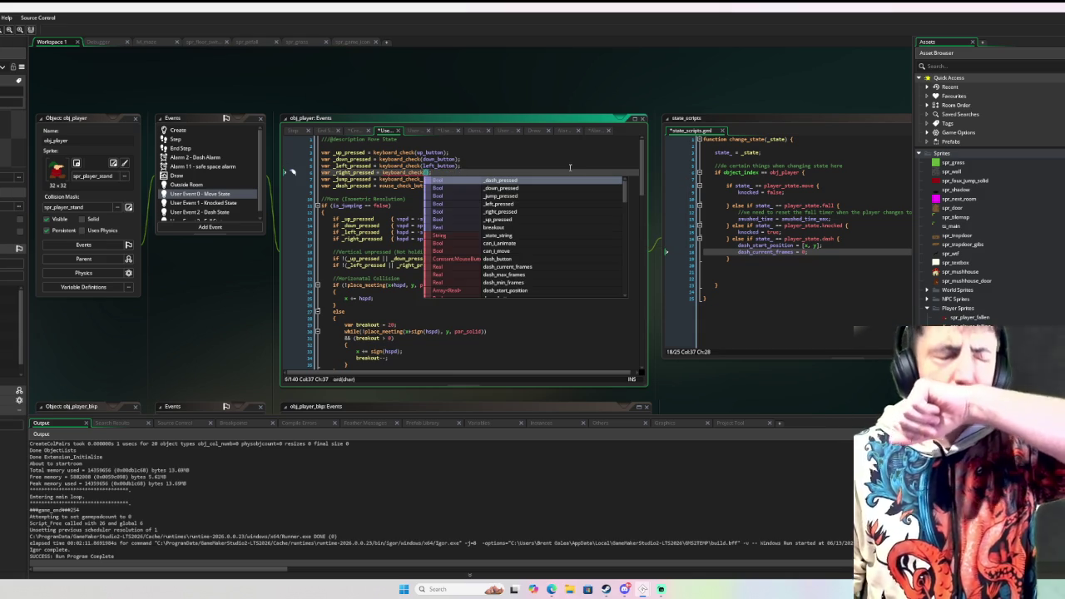
text(right_button)
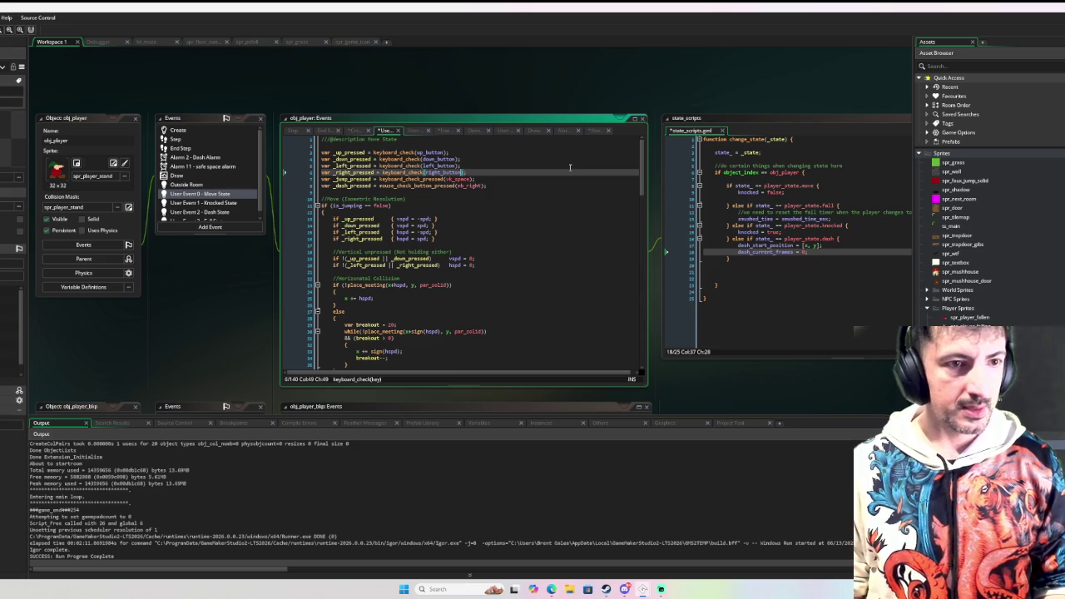
double_click(457, 178)
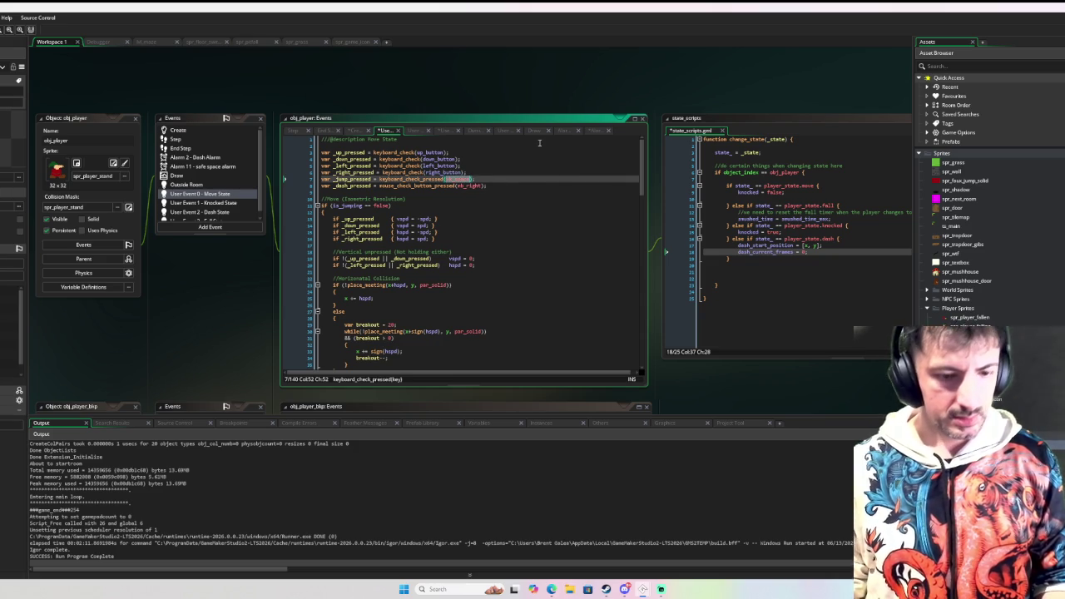
text(jump_button)
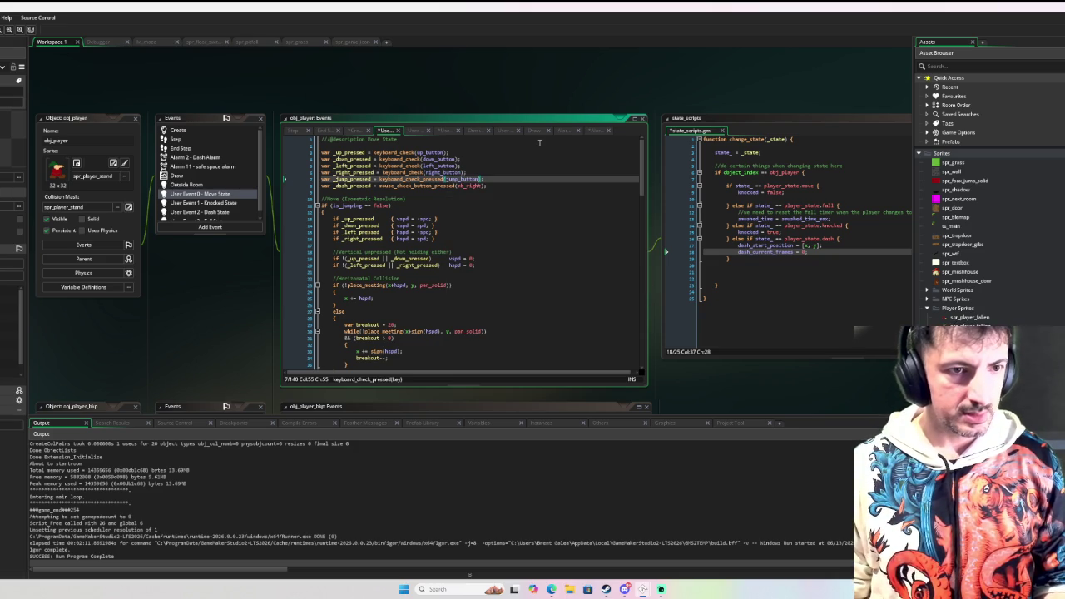
double_click(470, 186)
text(das)
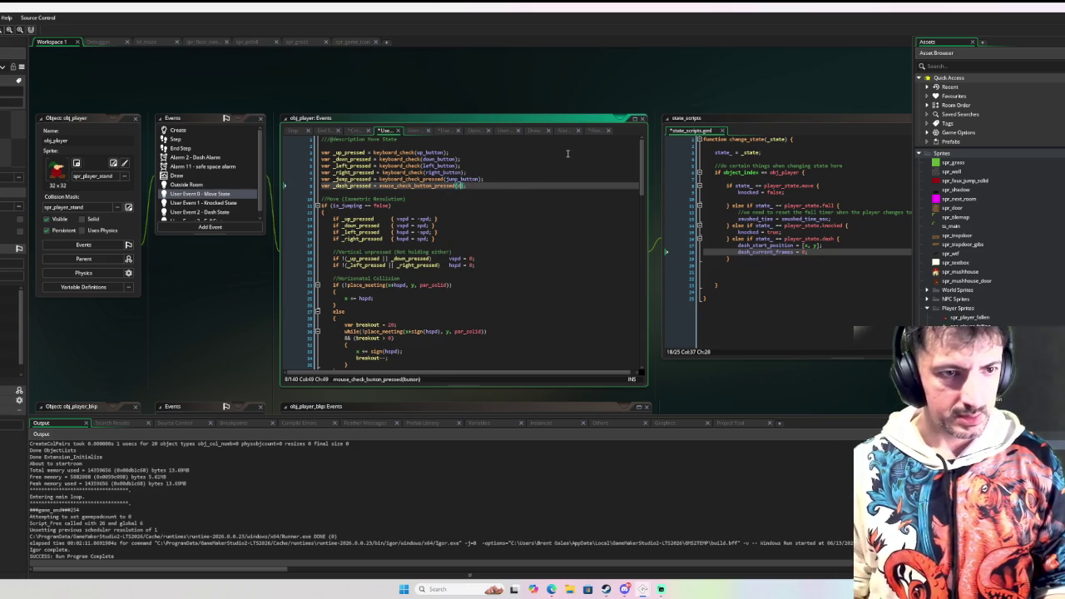
text(h_button)
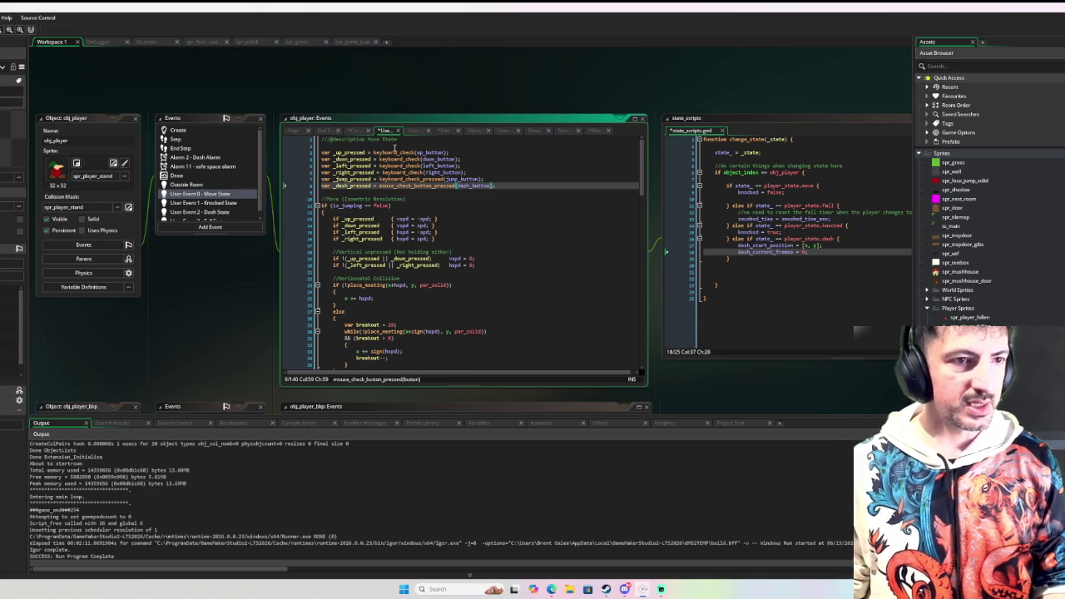
Pad lines 3–8 of Move State so the six input variables' equals signs sit in one column
click(368, 152)
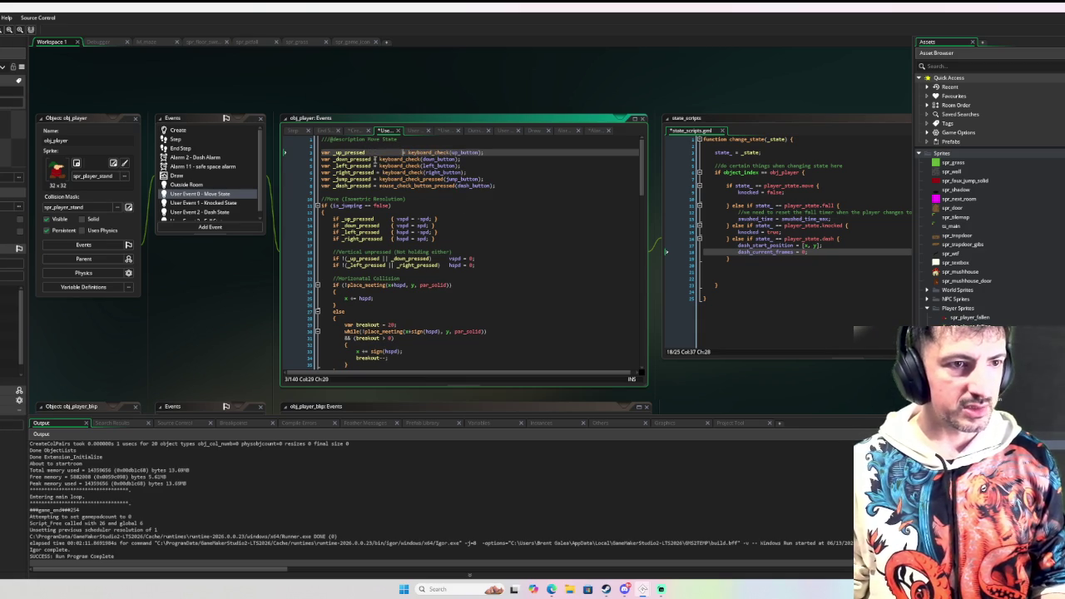
click(375, 159)
click(376, 165)
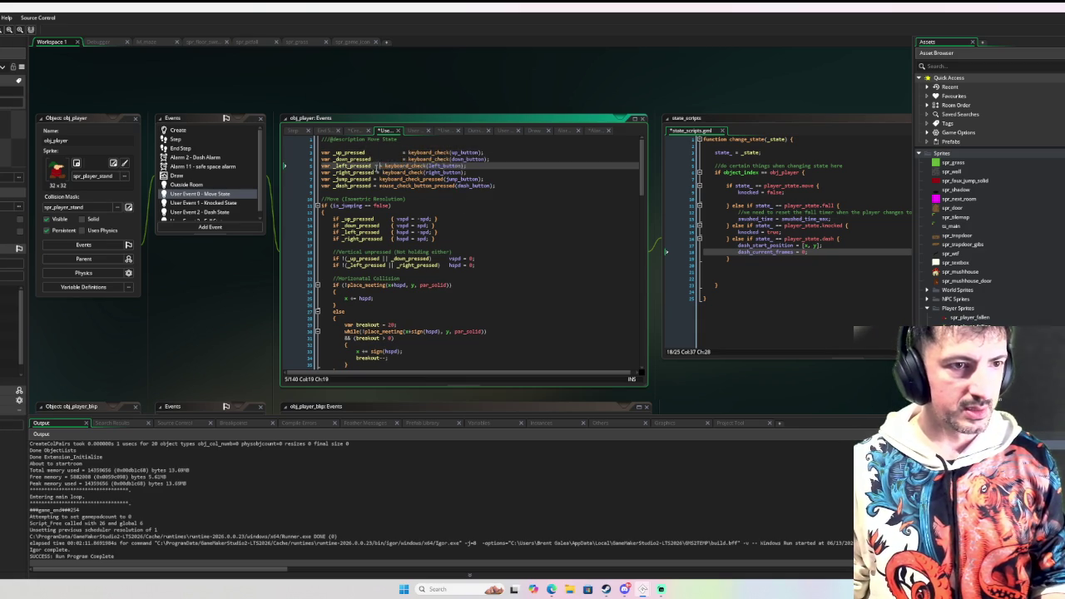
click(376, 173)
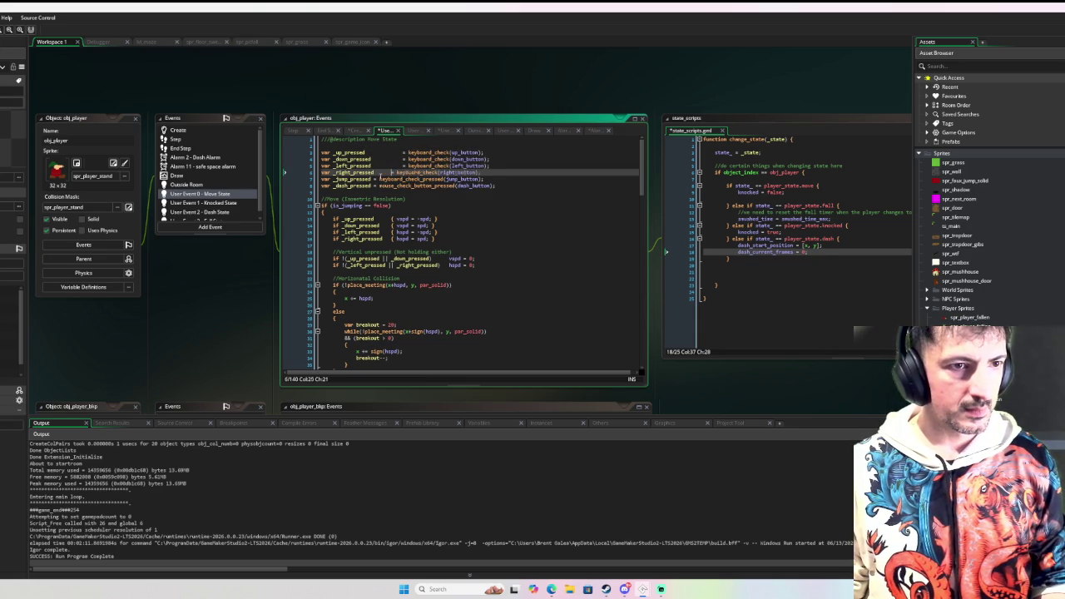
click(374, 179)
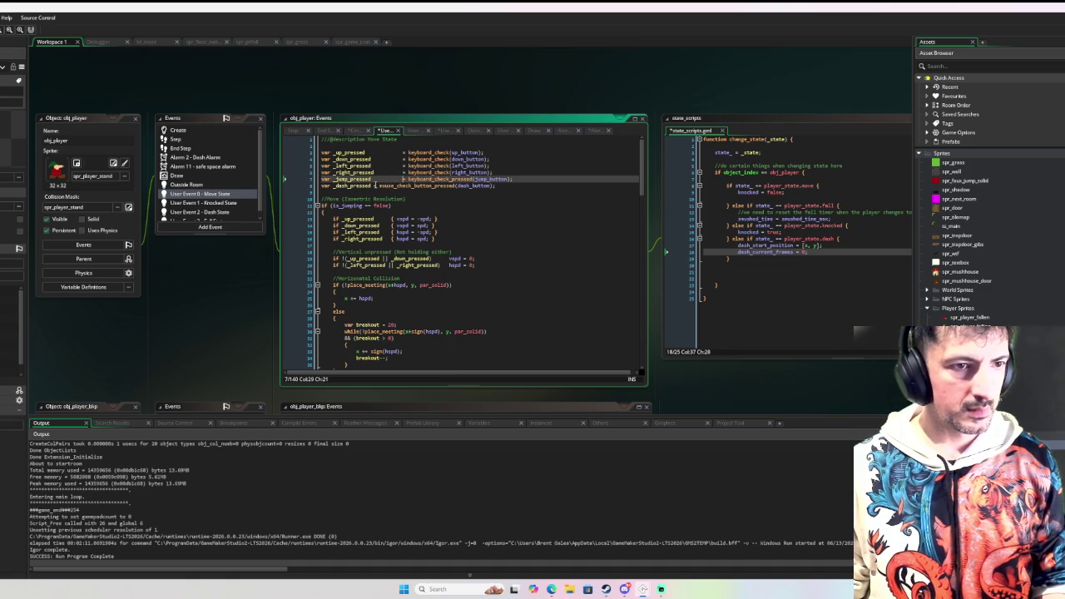
click(374, 185)
click(403, 153)
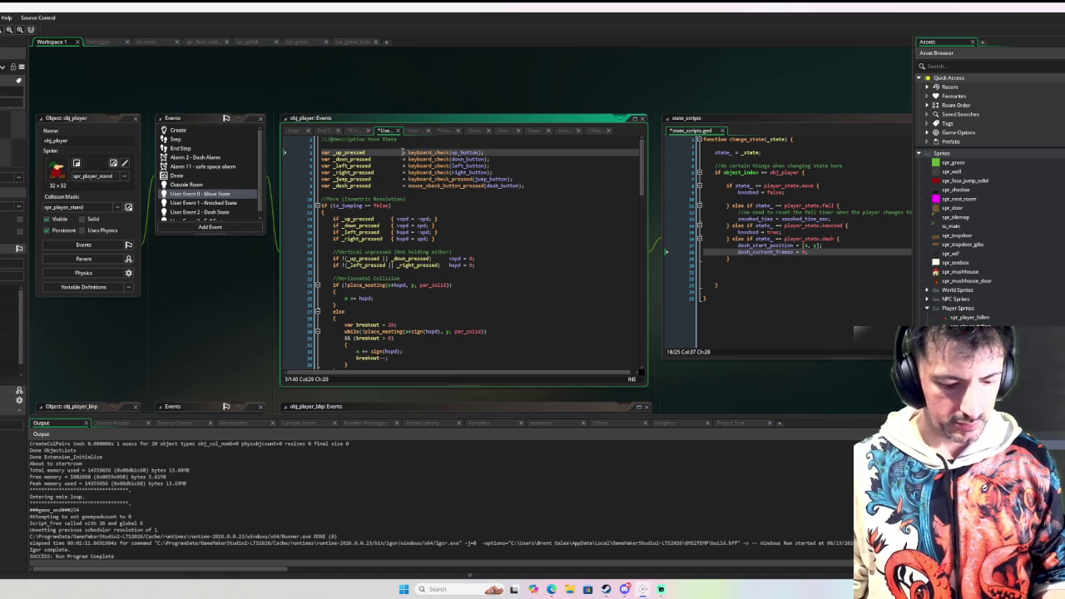
drag(402, 153, 402, 184)
key(BackSpace)
key(BackSpace)
key(BackSpace)
click(516, 210)
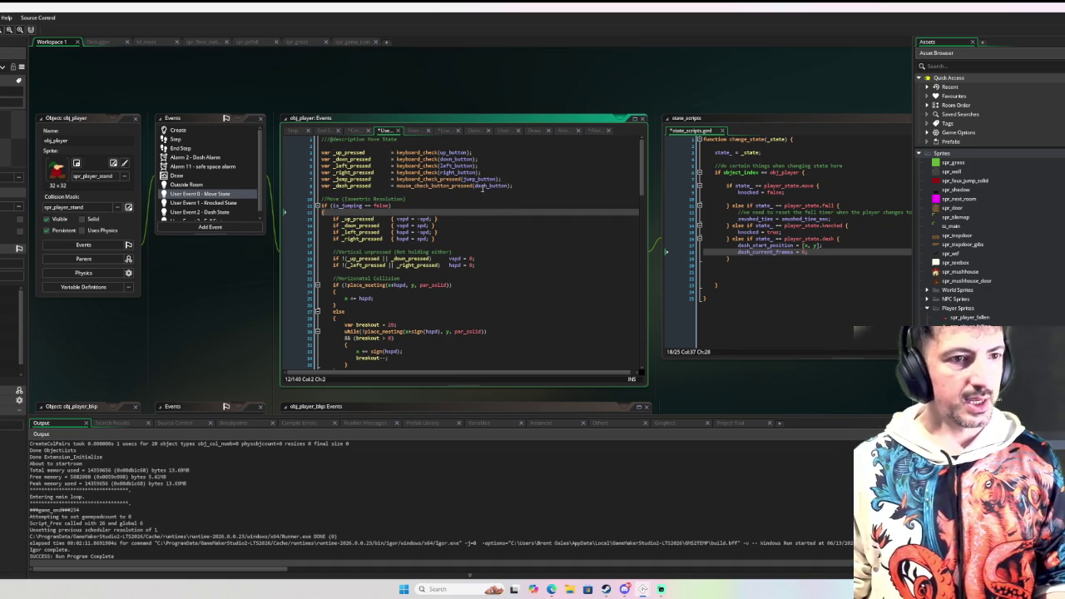
Review the Move State input checks, which now use the new button variables, including dash_button
scroll(455, 222, down, 10)
scroll(448, 224, down, 15)
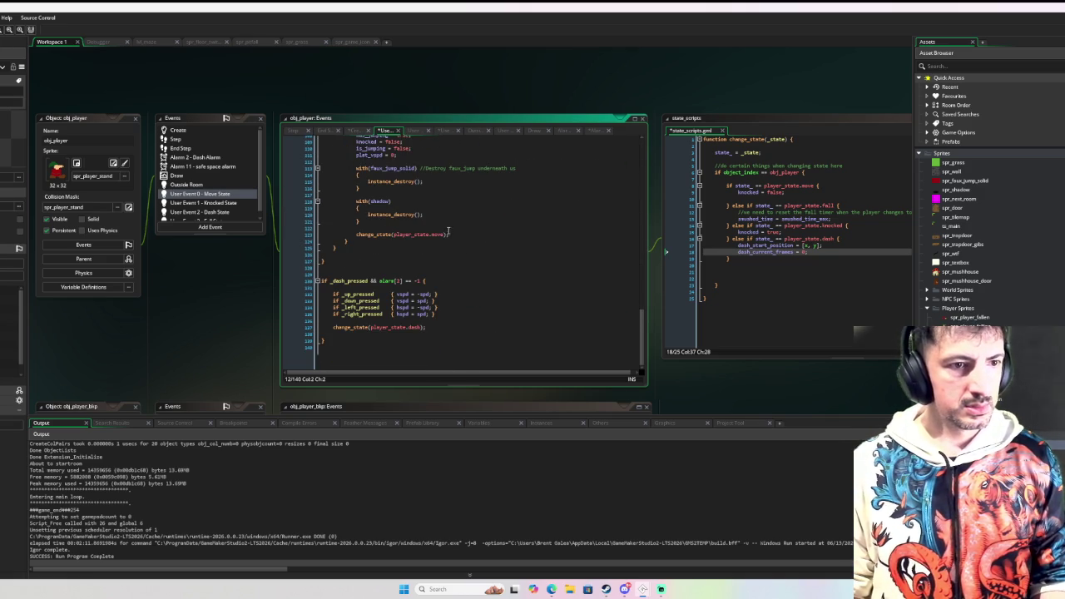
scroll(449, 241, up, 20)
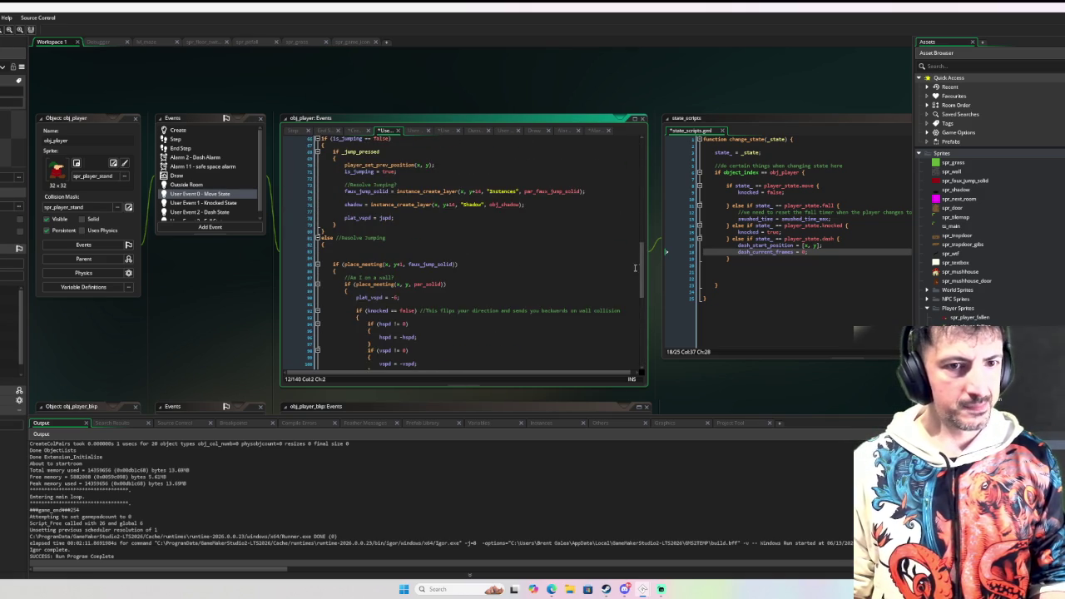
drag(641, 267, 641, 158)
click(205, 208)
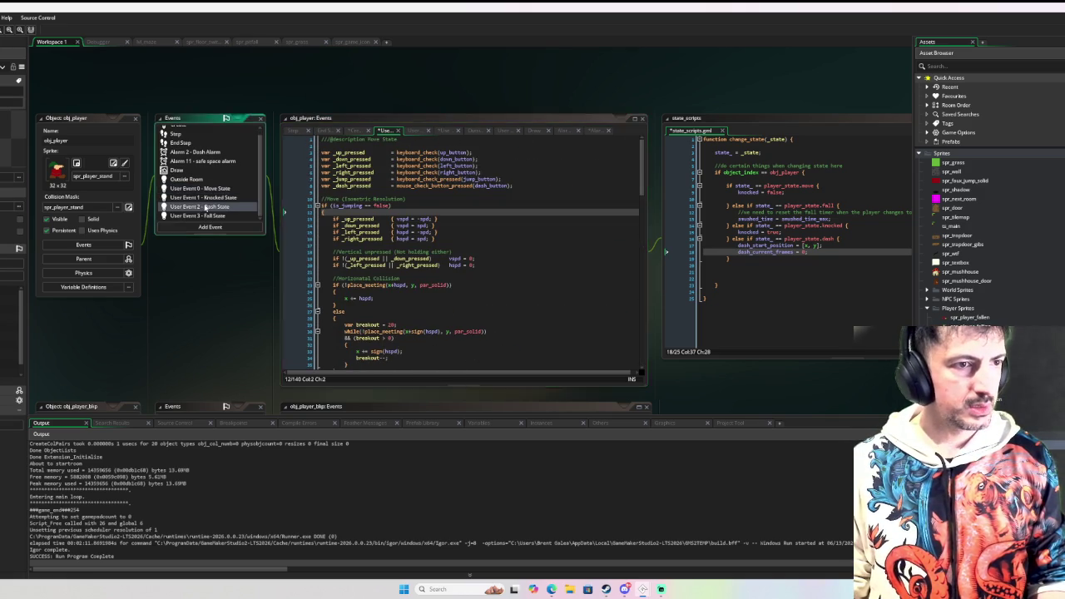
In Dash State, pass dash_button to mouse_check_button_released and open a parenthesis before the cancel condition
click(205, 208)
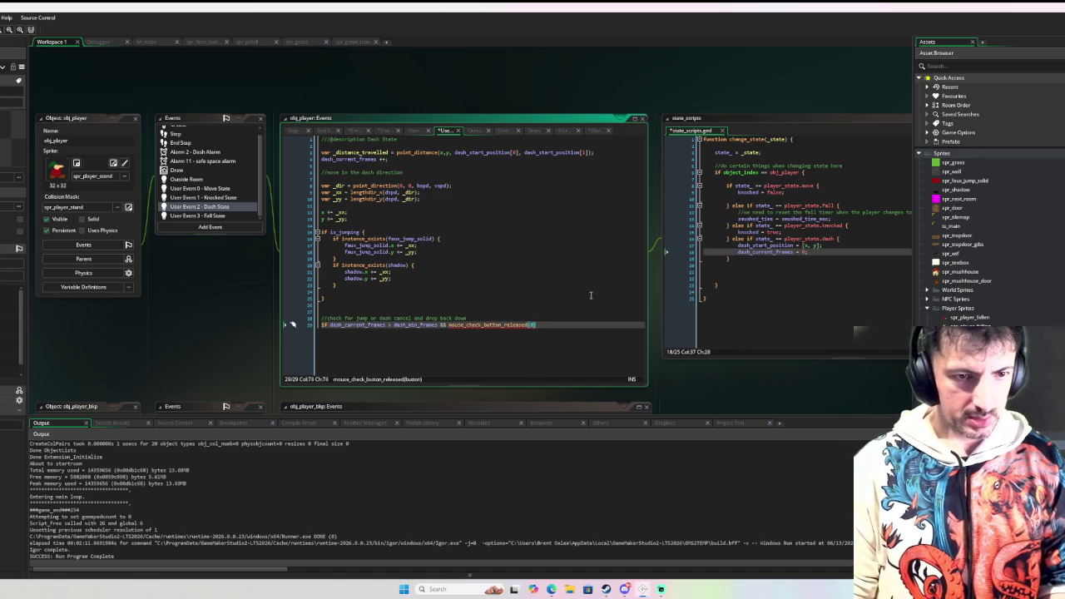
text(dash_button)
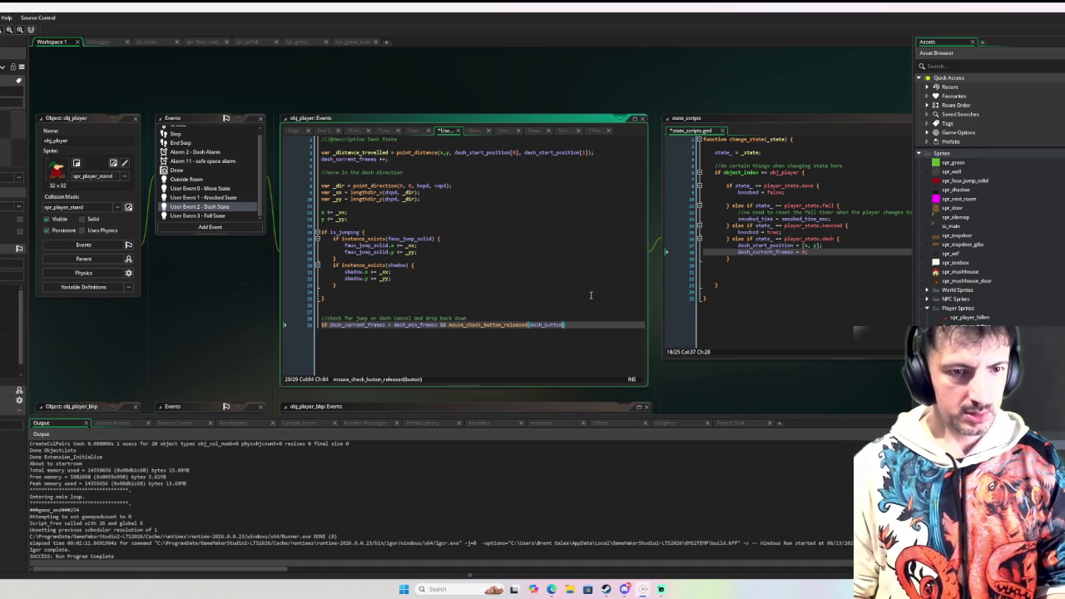
text())
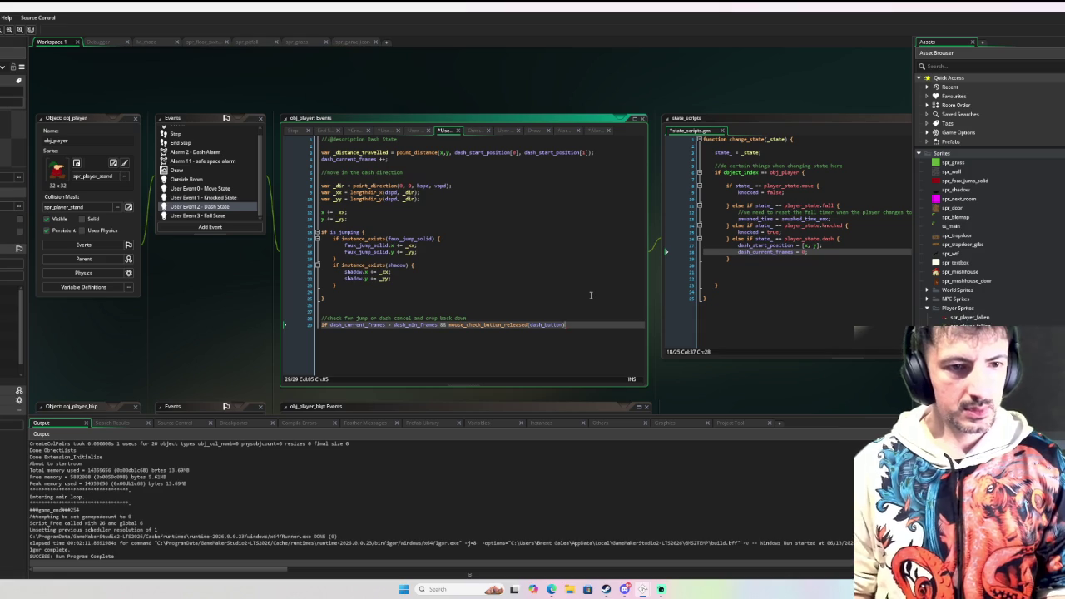
click(331, 324)
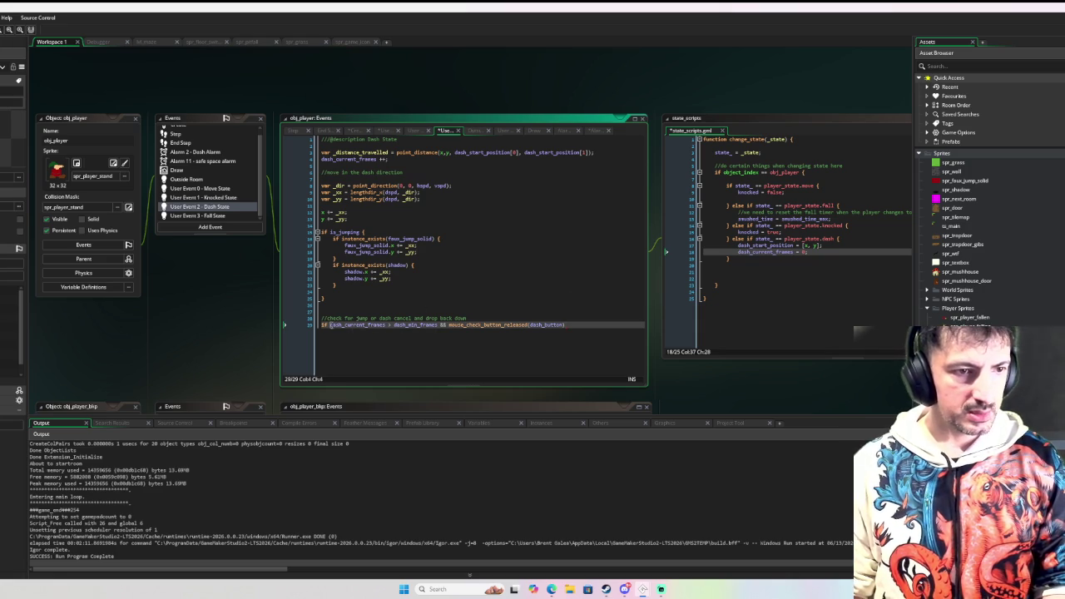
text(()
Add an || clause on a new line comparing dash_current_frames against dash_max_frames
click(608, 323)
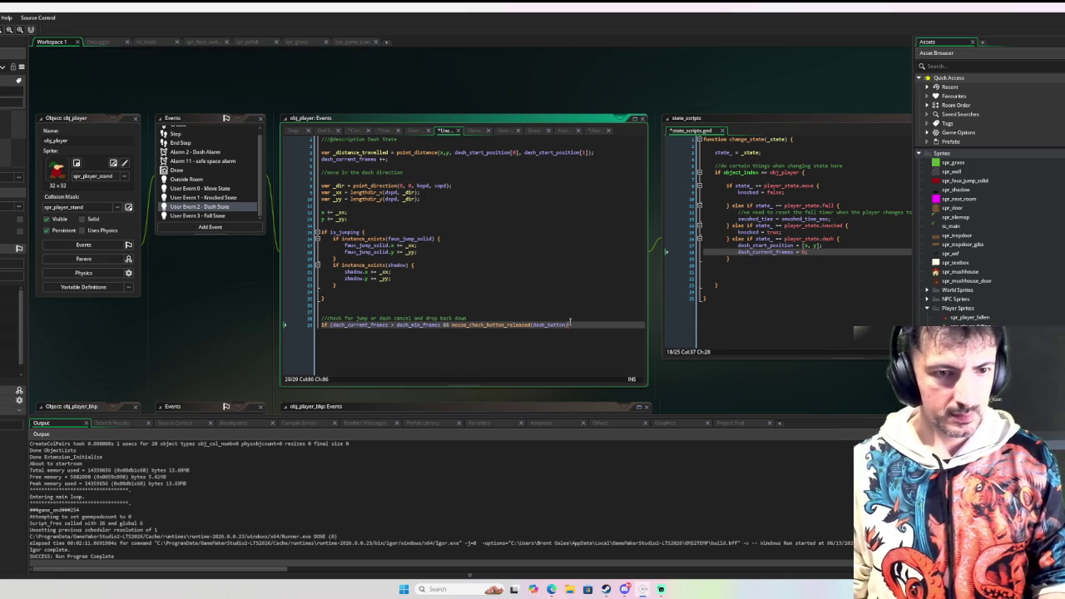
text( ||)
key(Return)
text(dash)
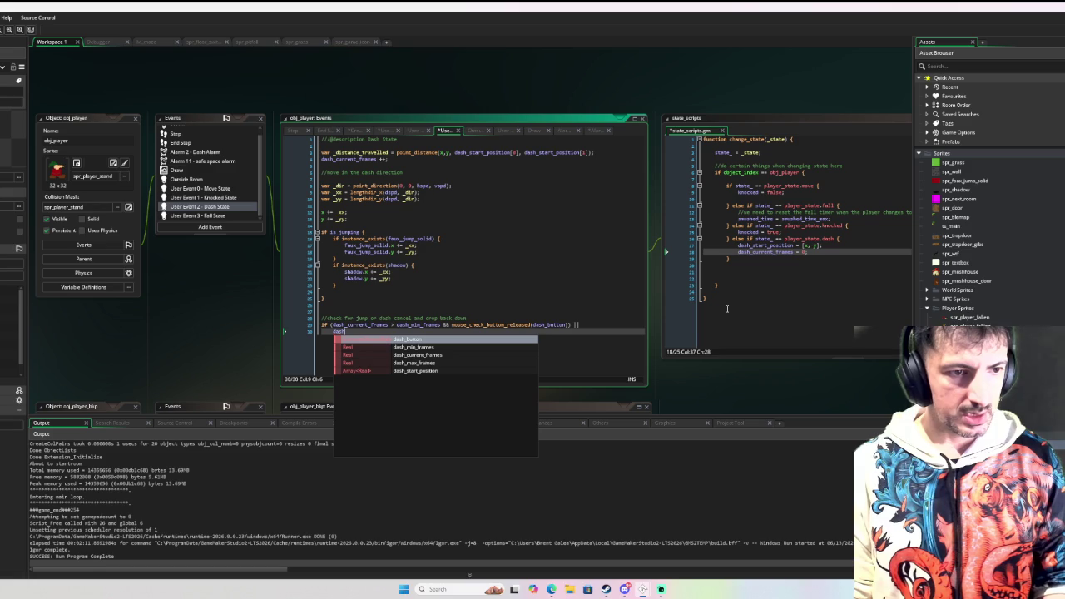
text(_cu)
key(Return)
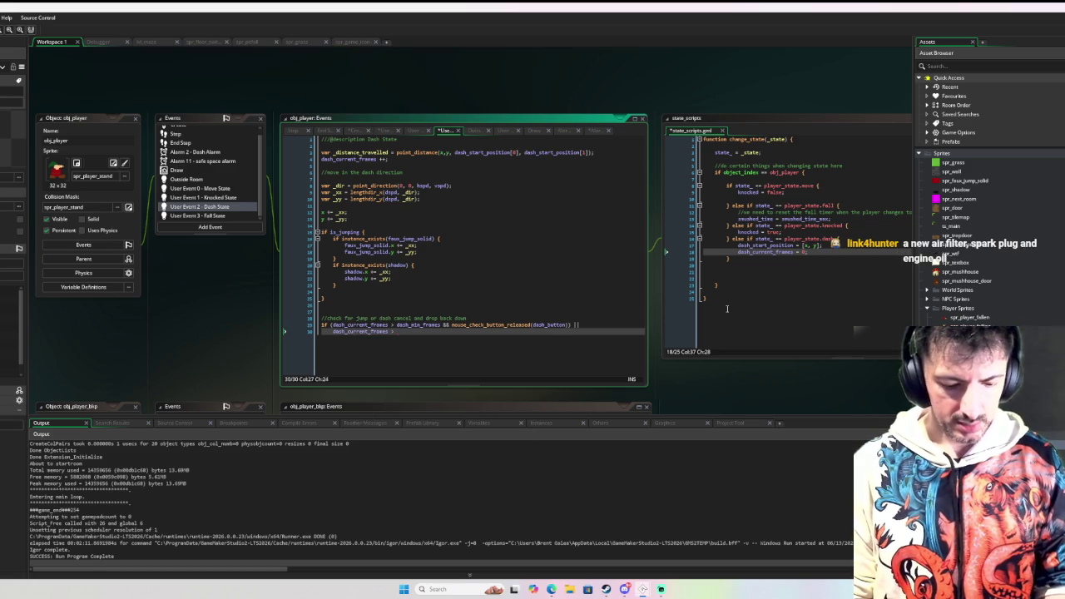
text(dash_ma)
key(Return)
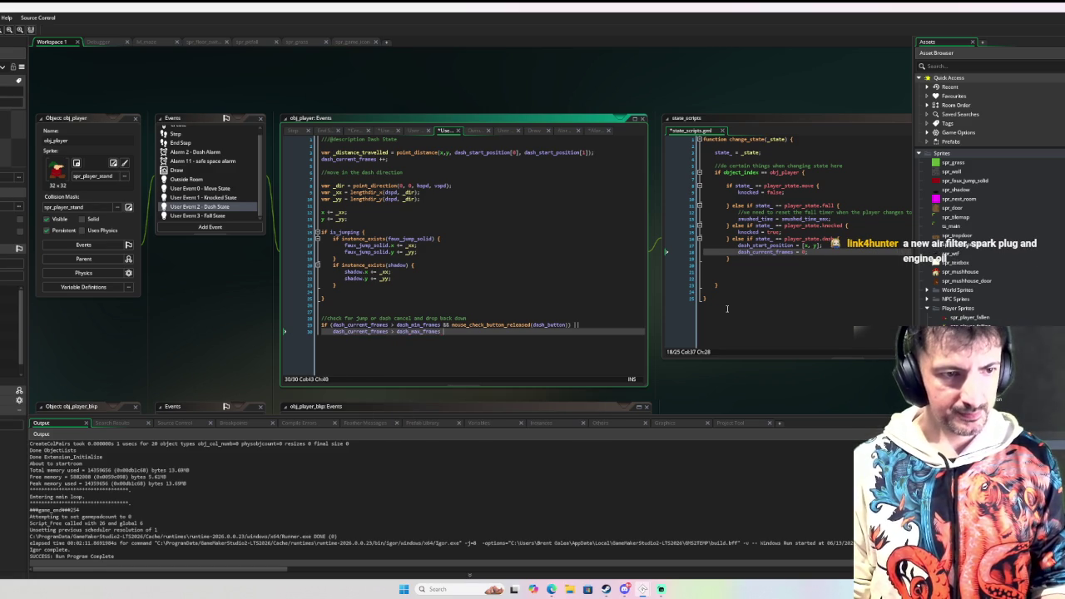
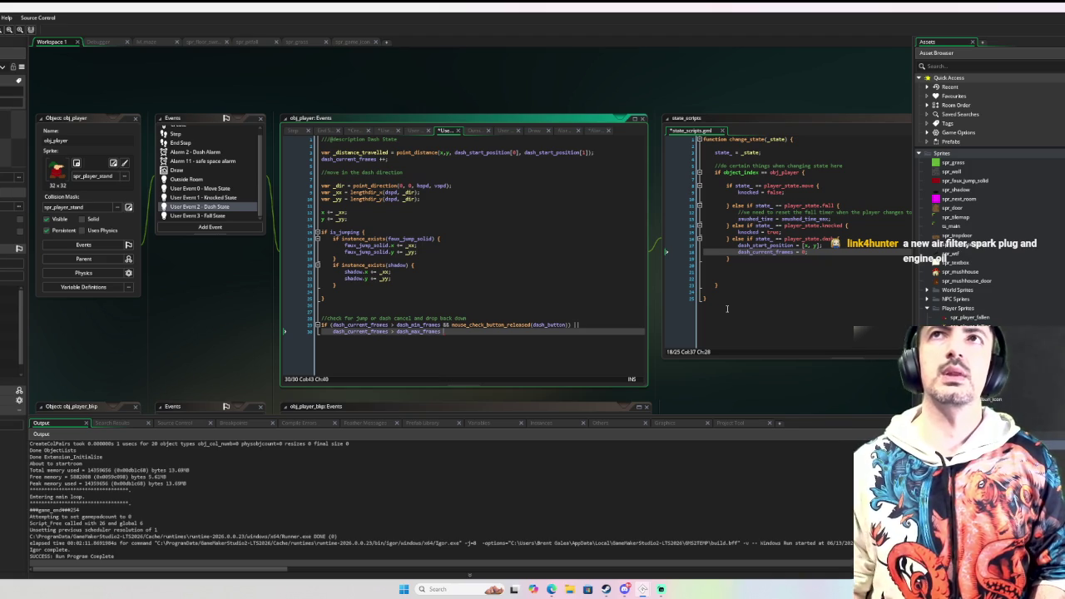
Open obj_player's Create event and go to the end of the dash_start_position line
scroll(231, 165, up, 2)
click(178, 131)
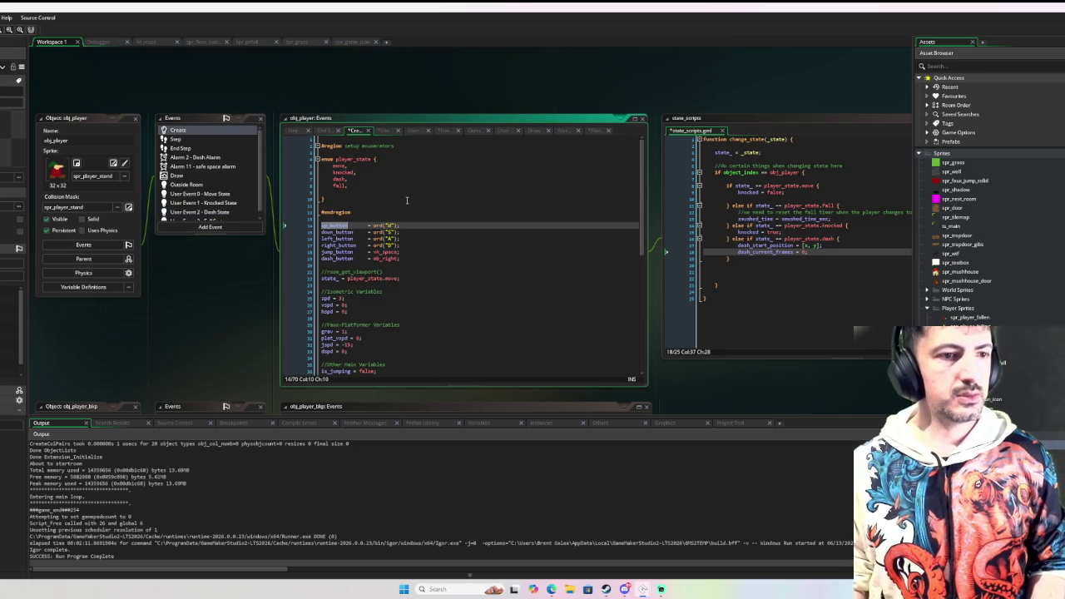
scroll(409, 200, down, 3)
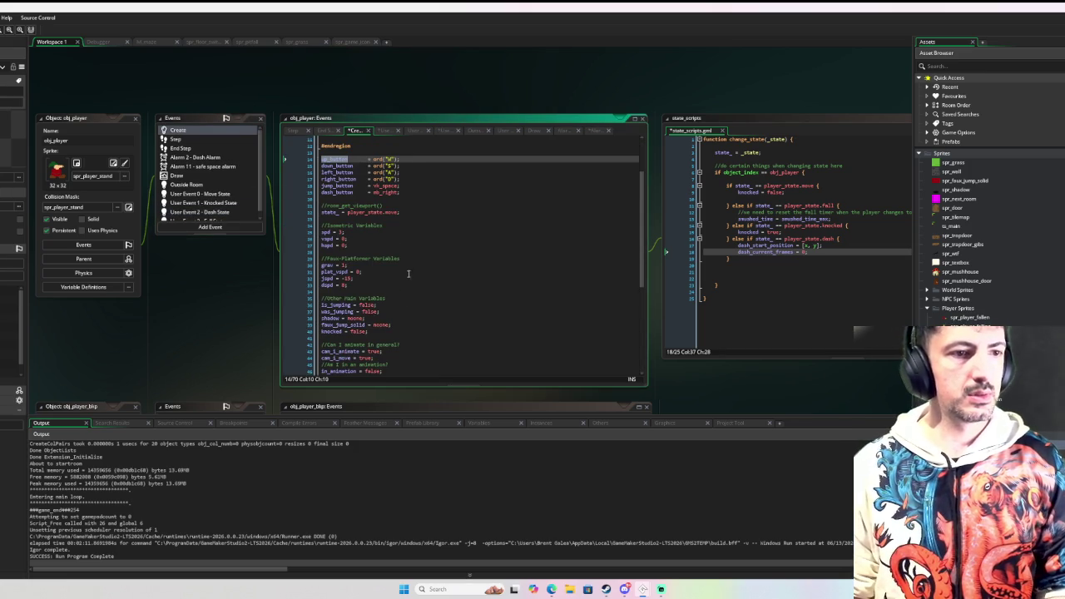
click(406, 299)
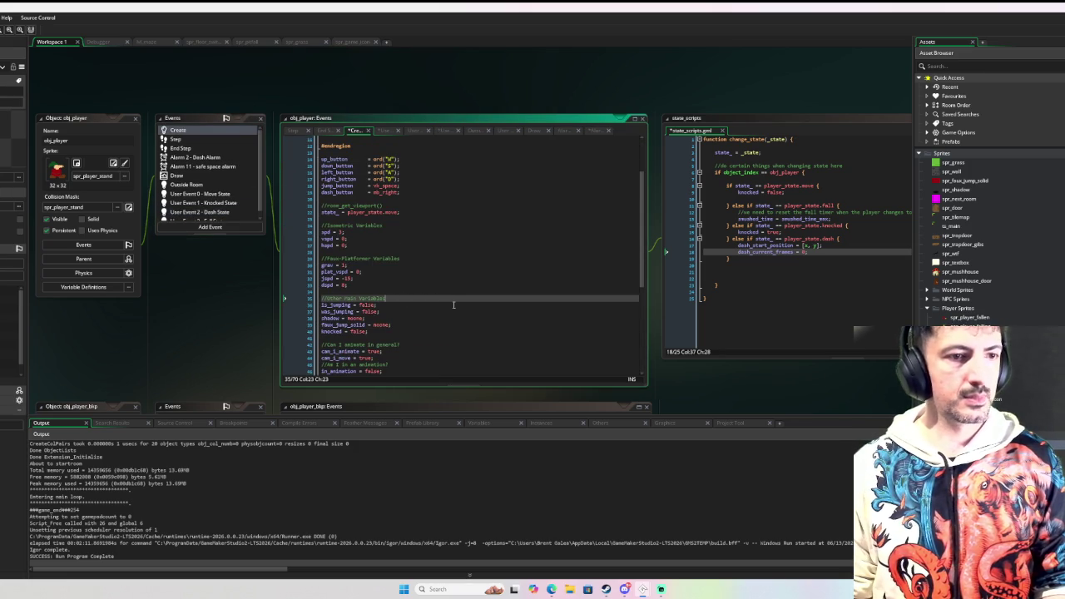
scroll(453, 304, down, 5)
scroll(388, 334, down, 3)
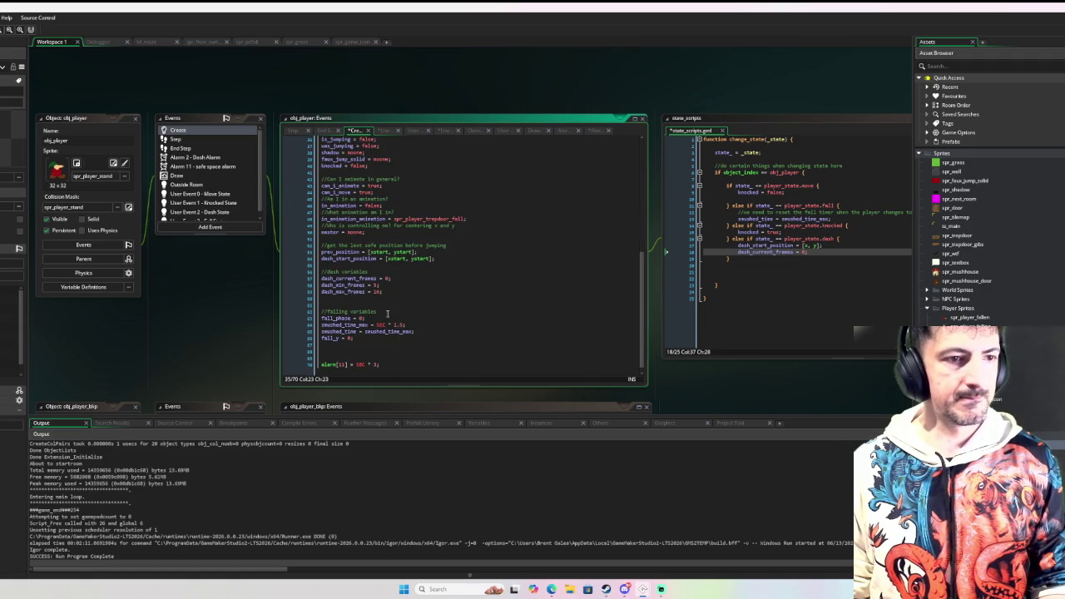
click(383, 297)
click(437, 258)
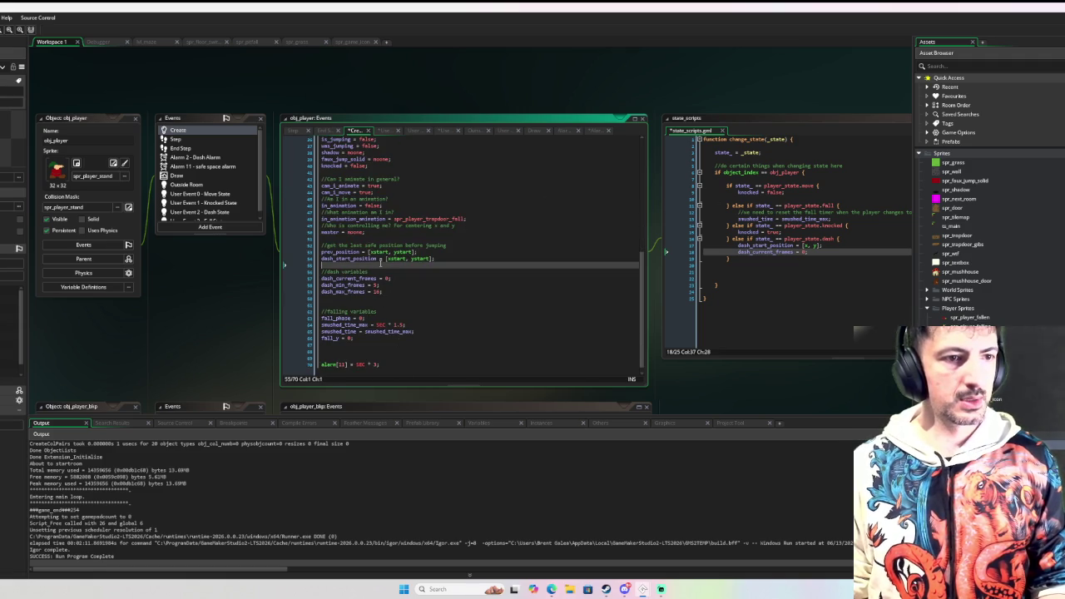
Add a //jump variables comment declaring jump_count = 0 and jump_count_max below it
key(Return)
key(Return)
text(//)
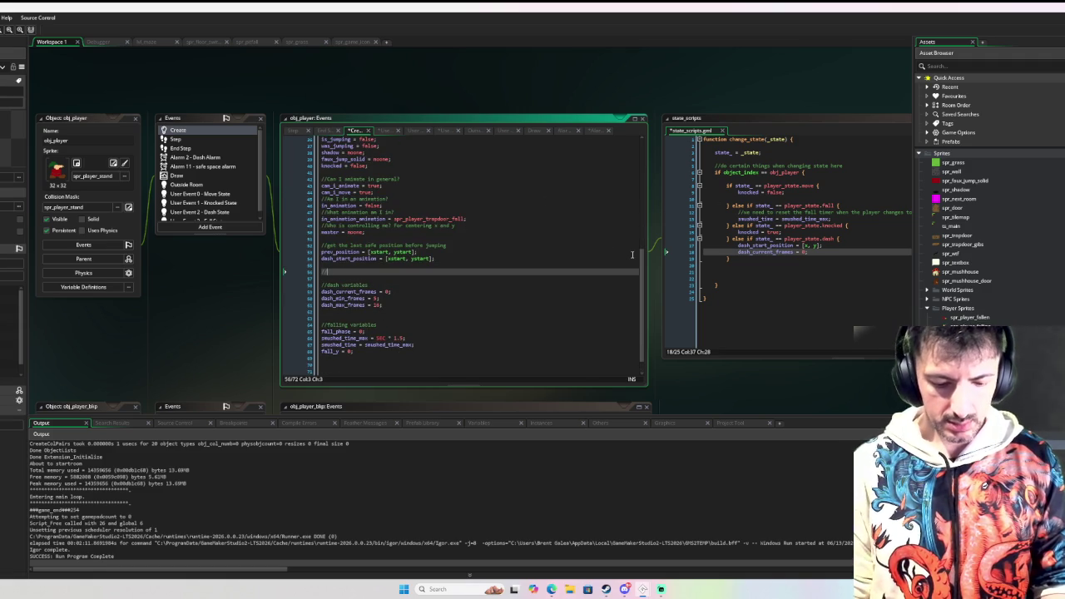
text(jump variables)
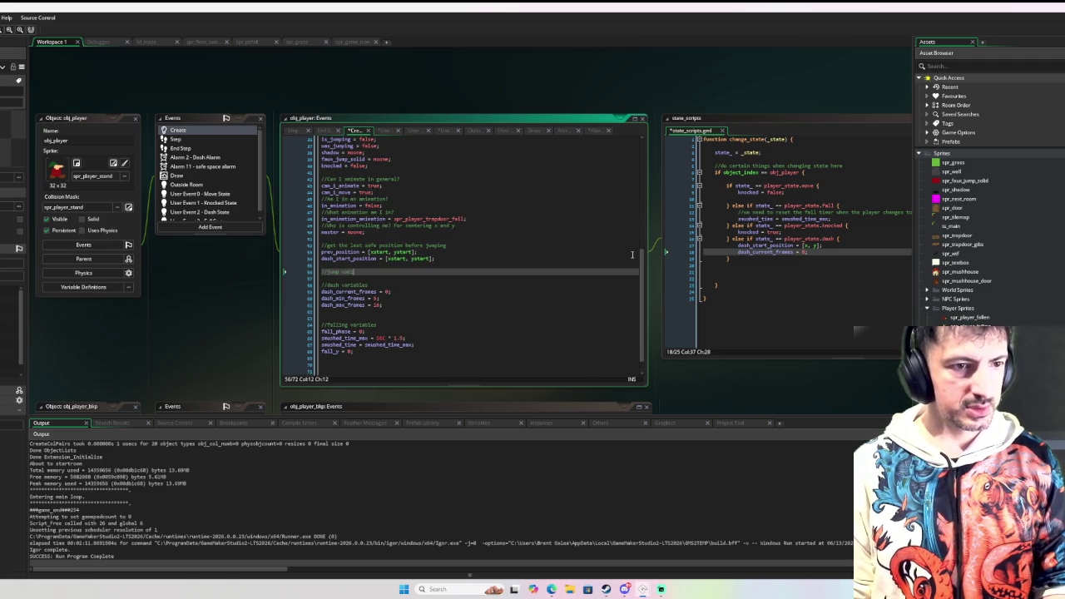
key(Return)
text(jump)
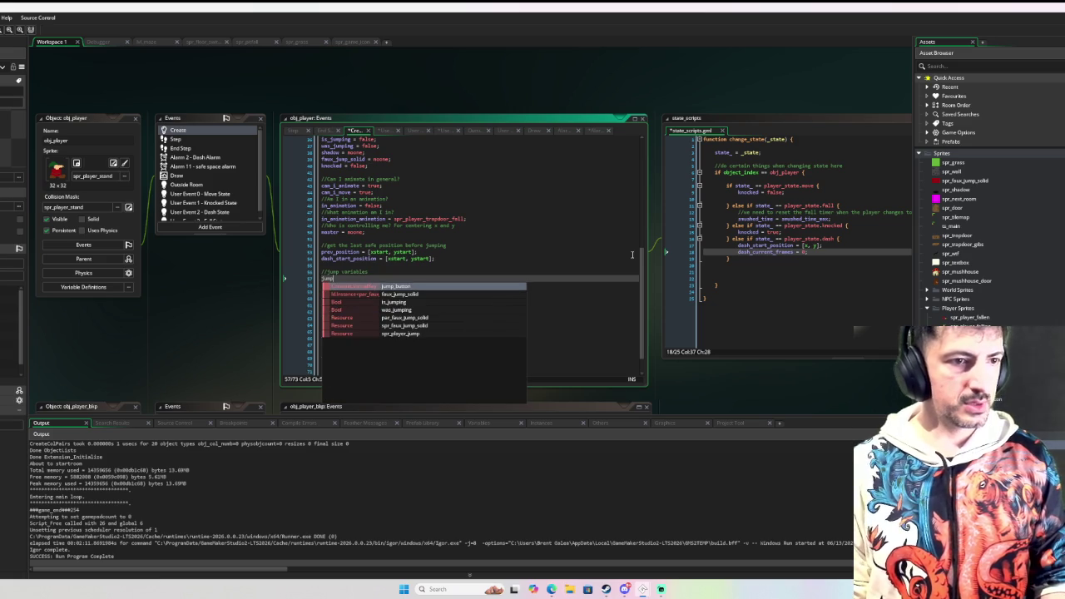
text(s)
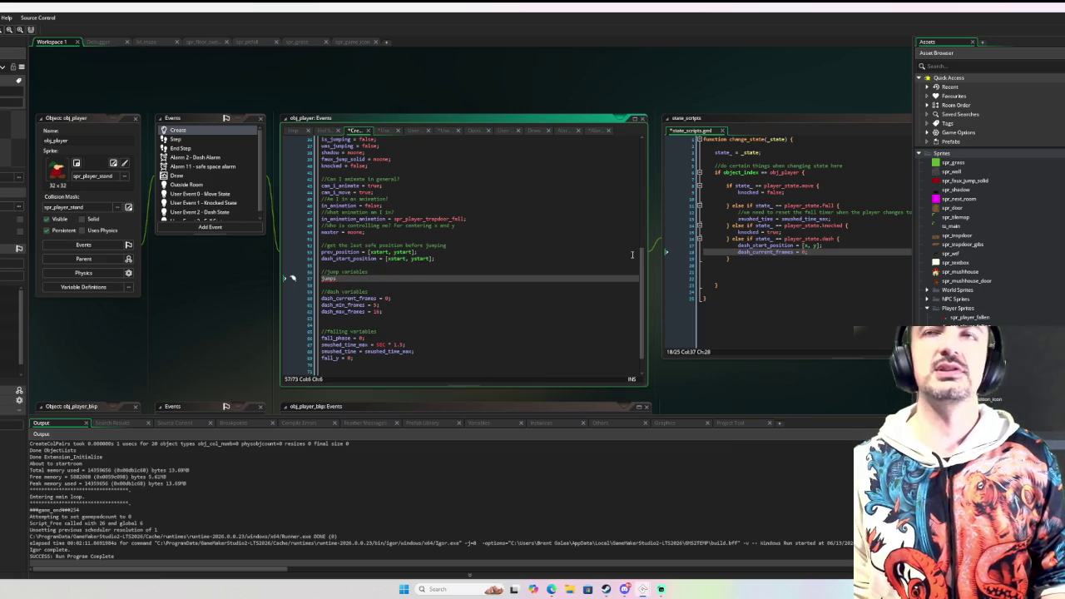
key(BackSpace)
text(_count)
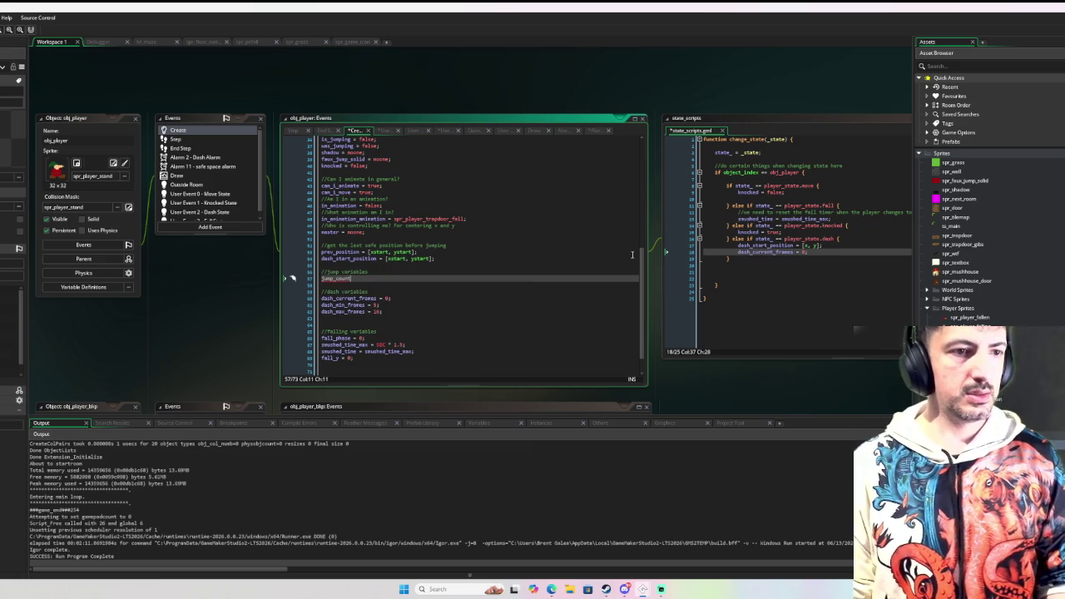
text( = 0;)
key(Return)
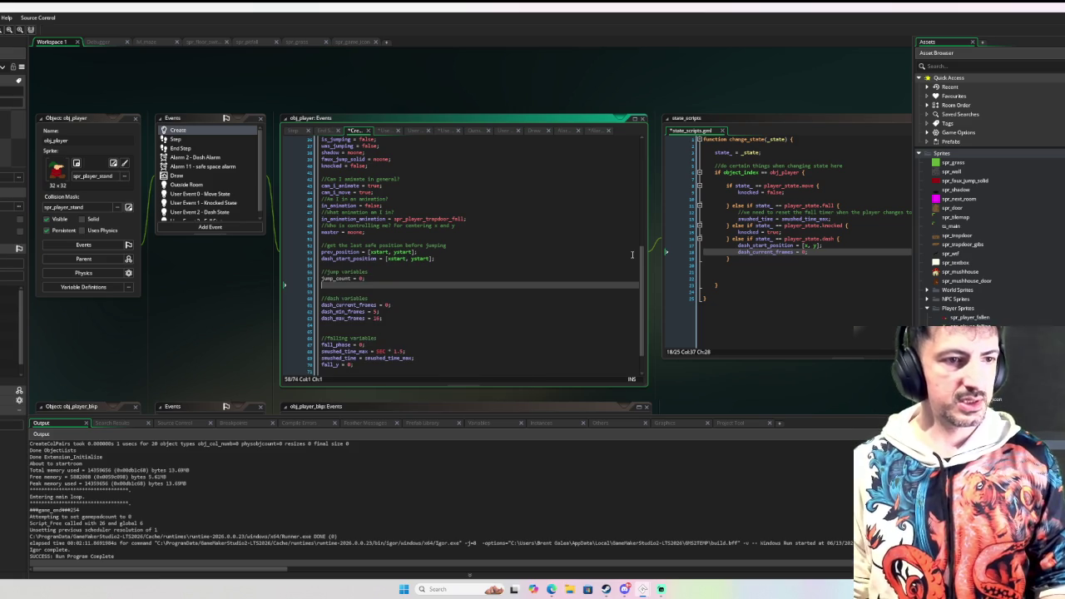
text(jumps_)
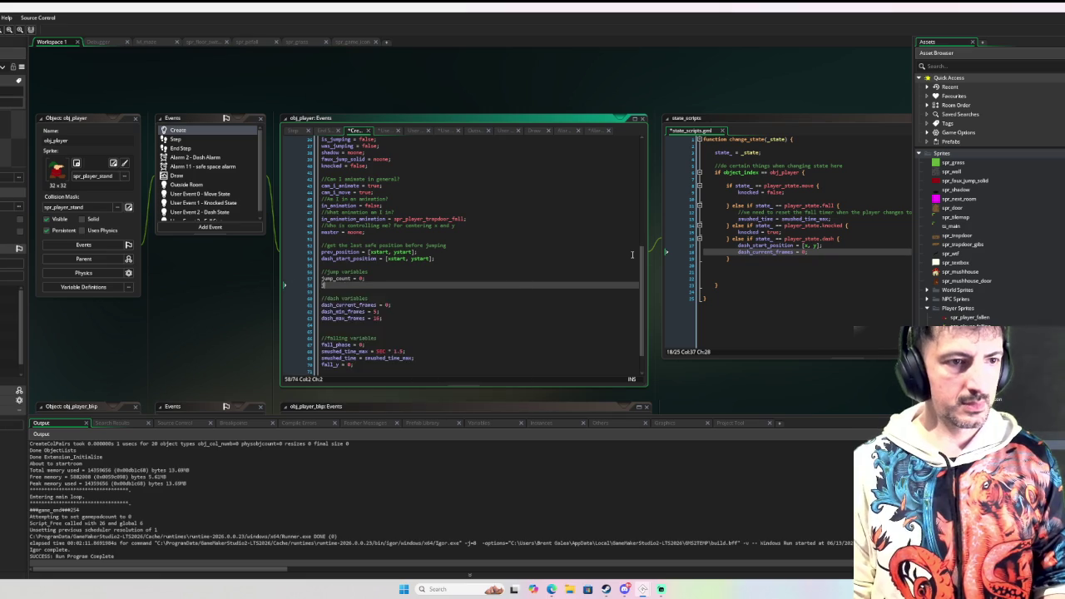
key(BackSpace)
key(BackSpace)
text(_max)
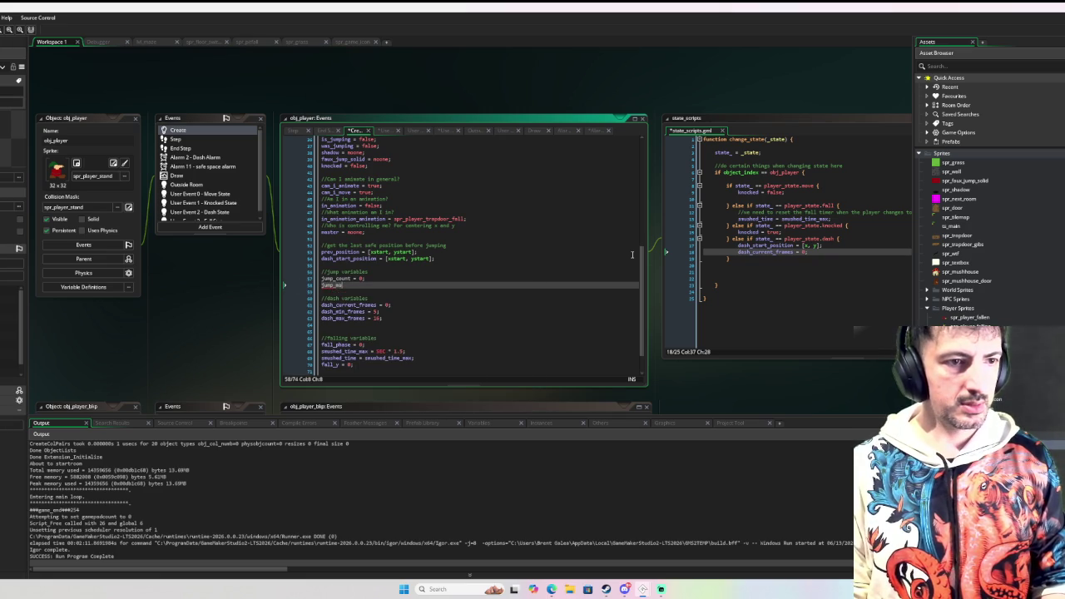
key(BackSpace)
key(BackSpace)
text(coun)
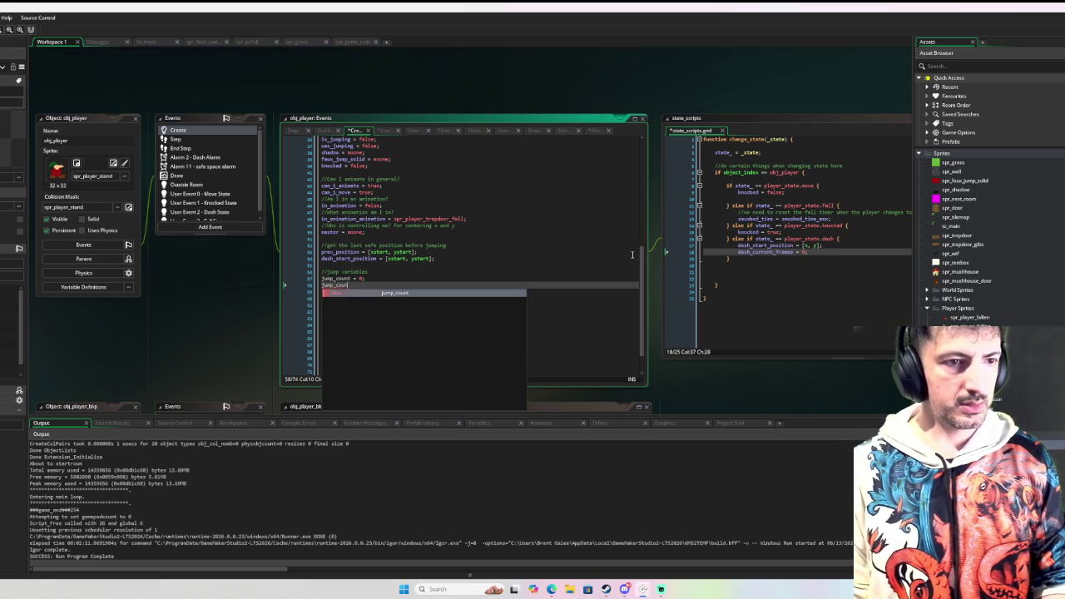
text(t_m)
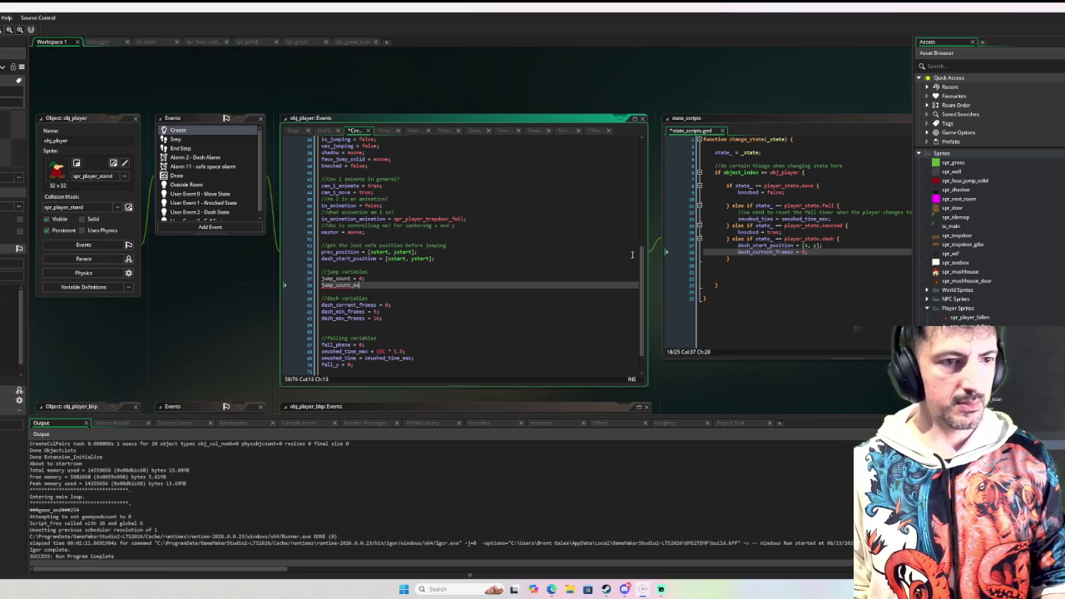
text(ax = 4;)
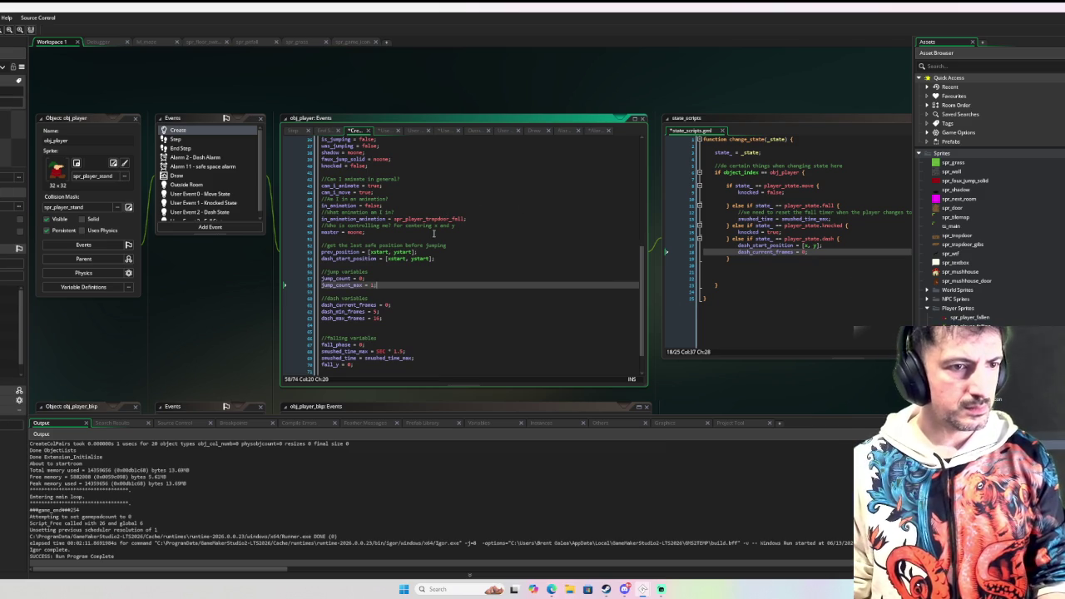
mouse_move(385, 251)
scroll(392, 258, down, 2)
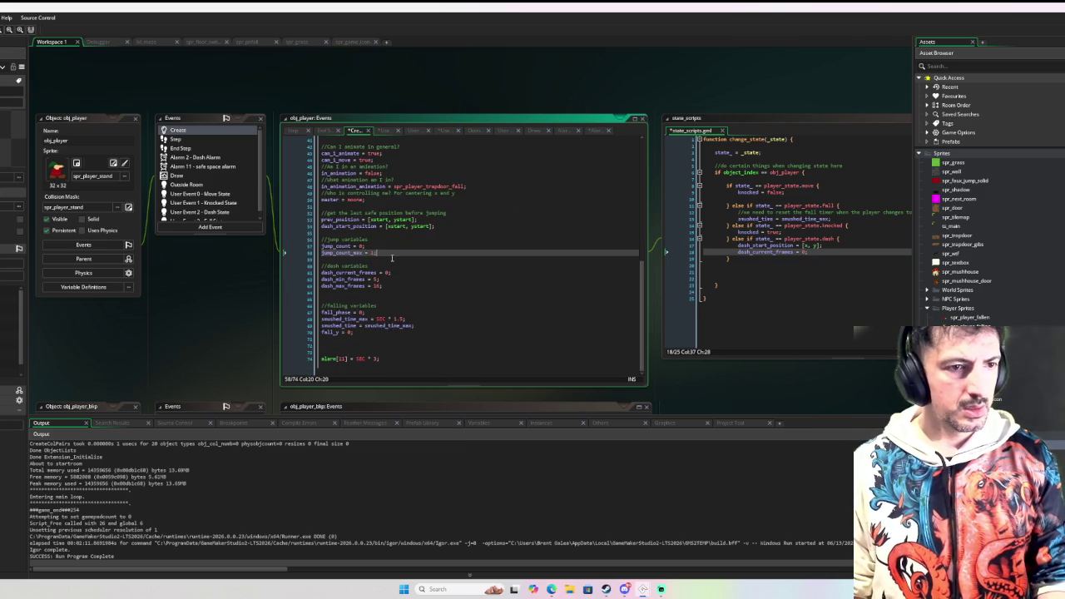
In the Move State event, move the knocked and is_jumping lines above was_jumping = true
click(213, 193)
scroll(401, 212, down, 10)
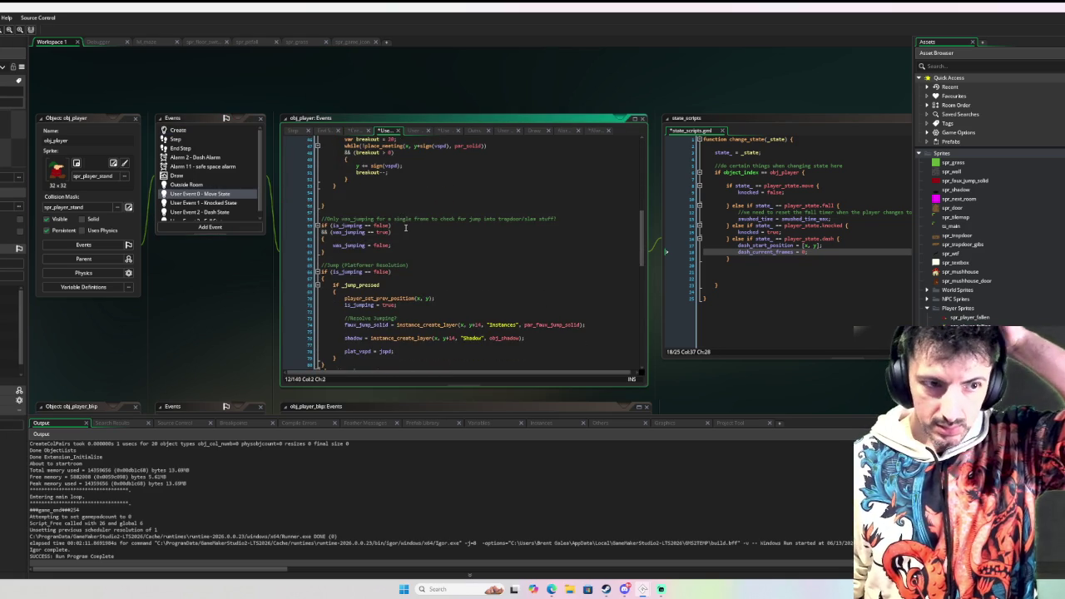
scroll(411, 231, up, 5)
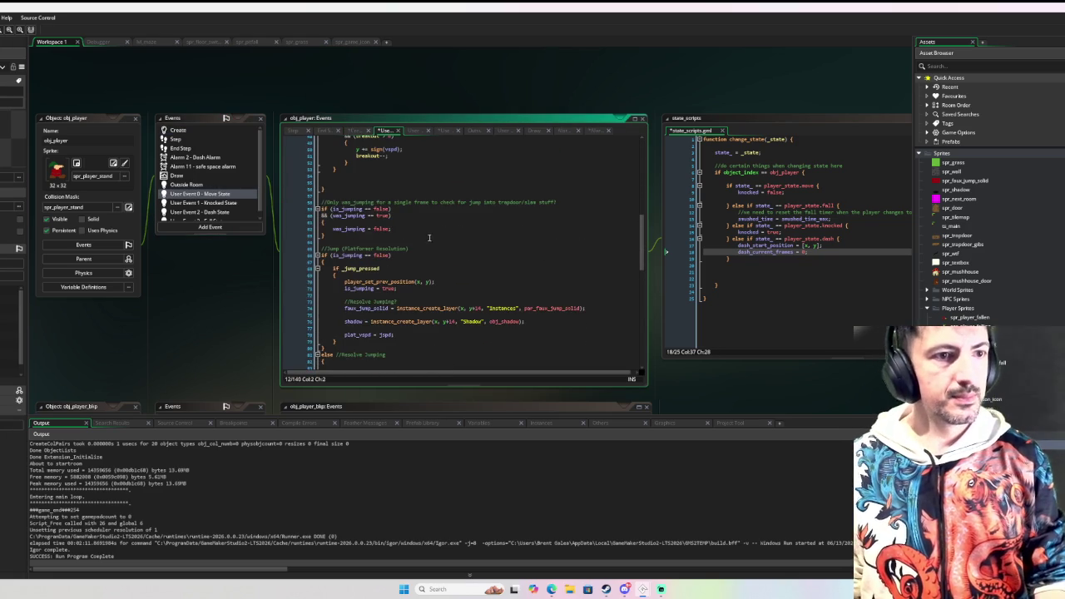
scroll(429, 242, up, 5)
scroll(424, 236, down, 8)
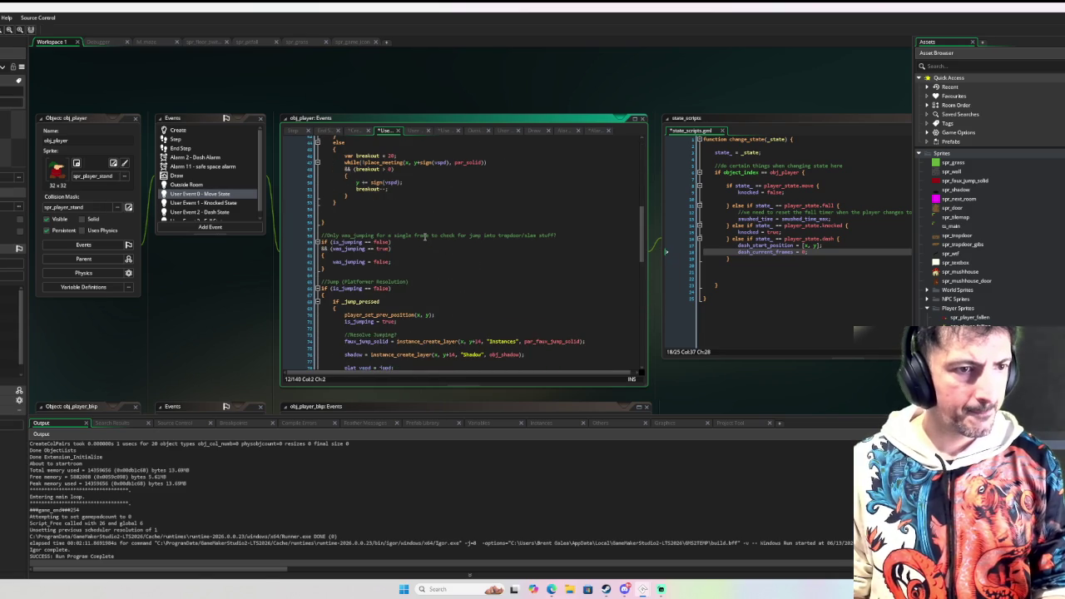
scroll(424, 236, down, 3)
scroll(423, 235, down, 7)
scroll(423, 236, down, 8)
scroll(423, 233, up, 2)
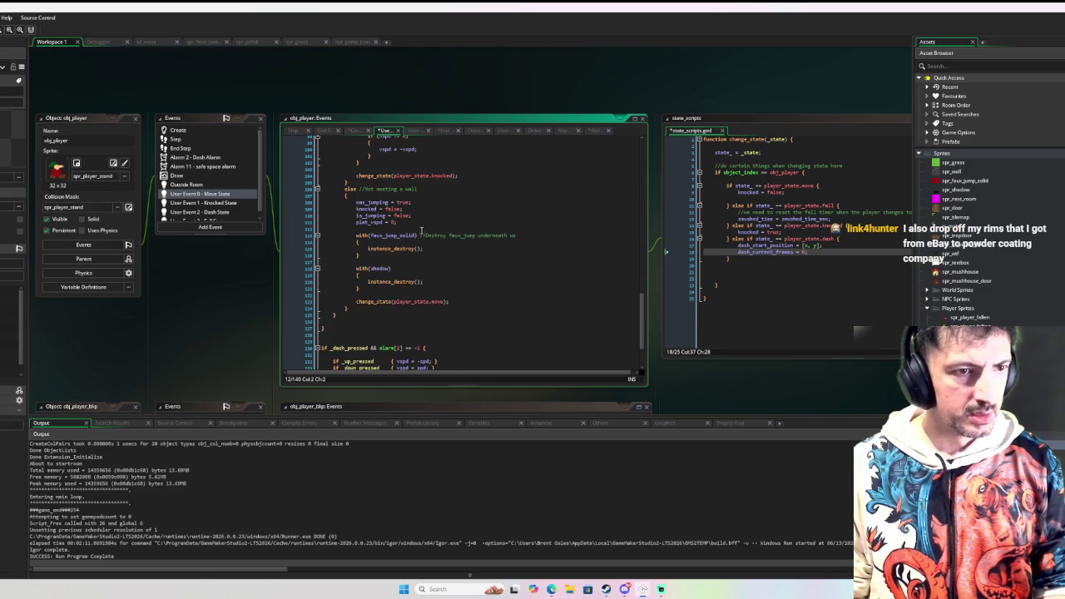
scroll(422, 233, up, 1)
scroll(422, 224, up, 1)
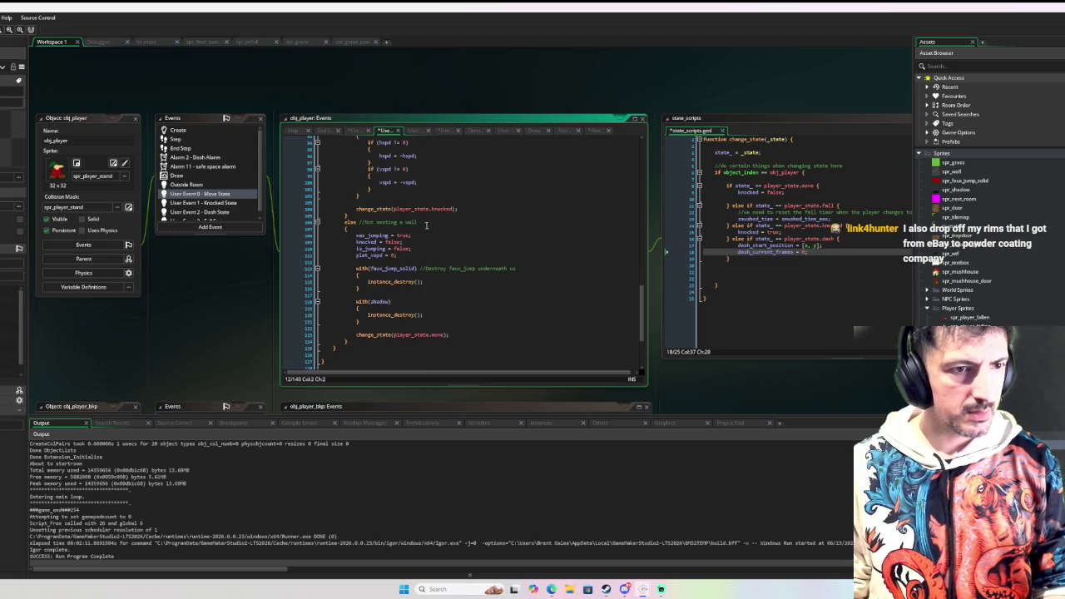
click(422, 235)
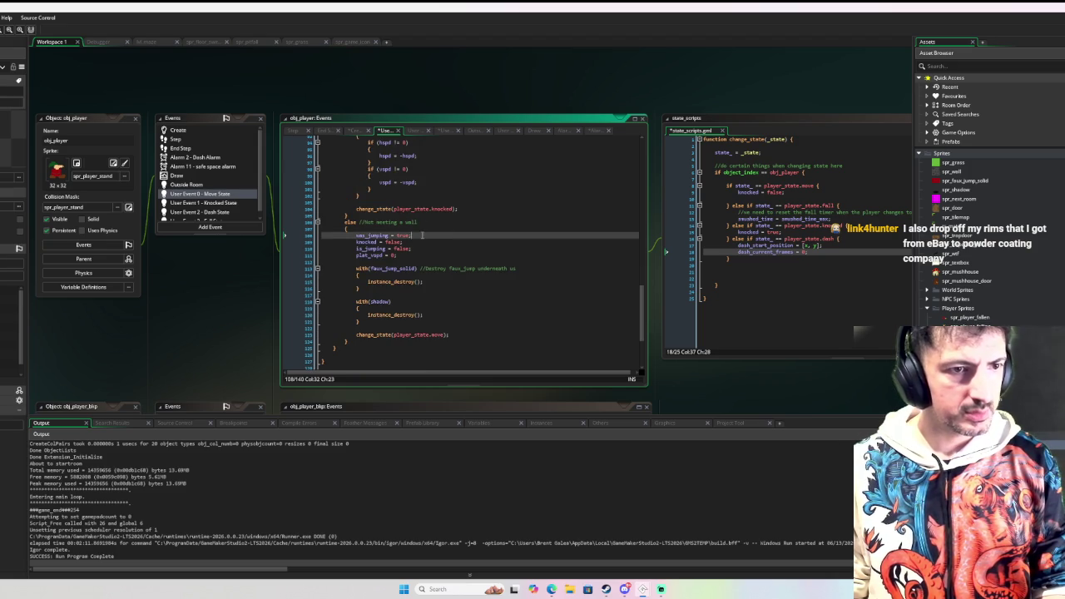
click(414, 249)
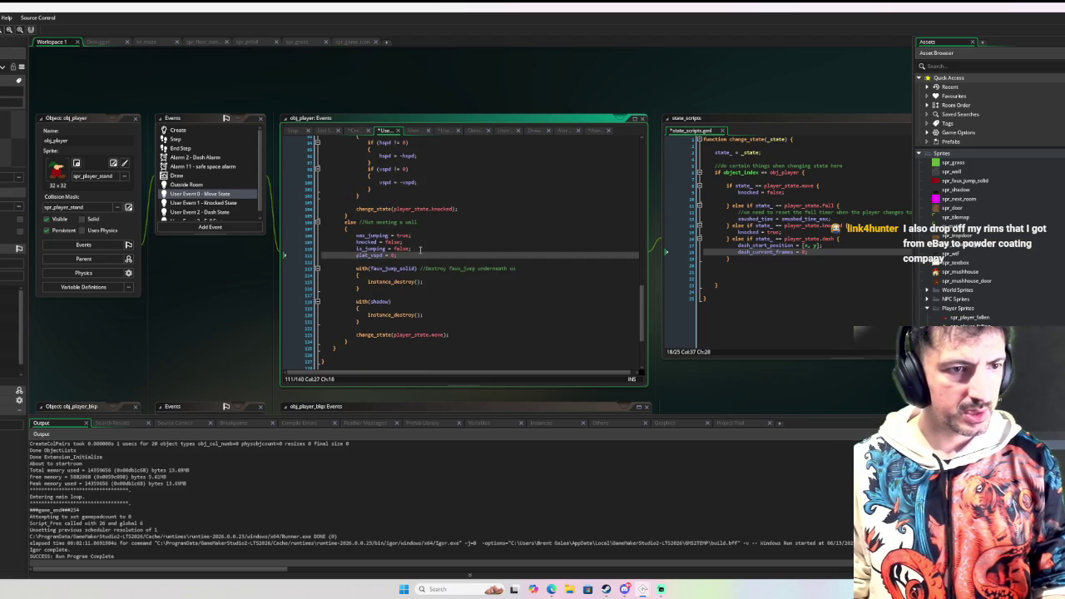
drag(421, 248, 421, 242)
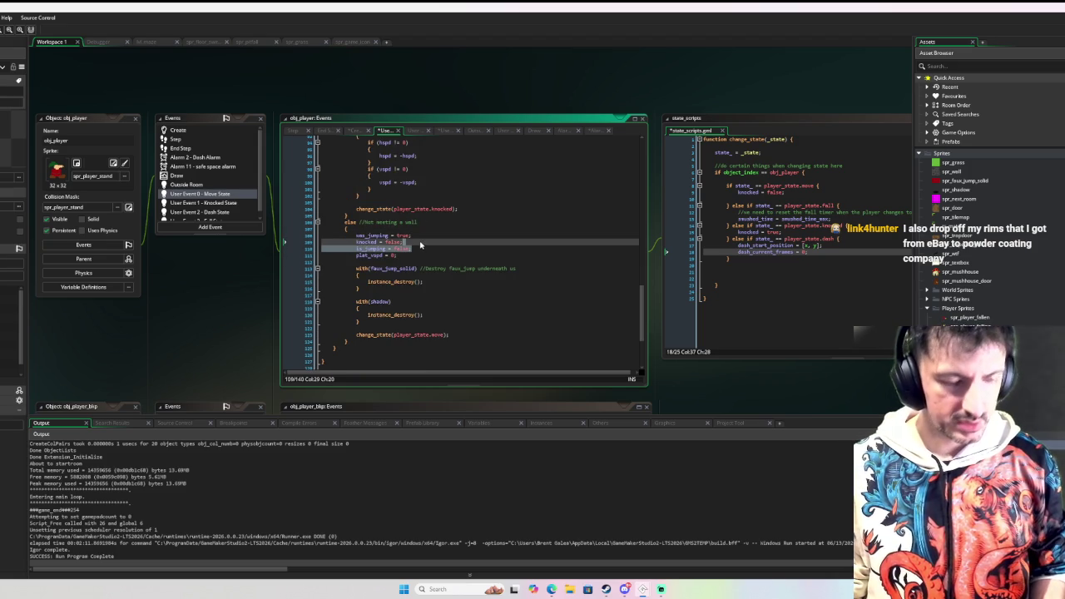
key(ctrl+x)
click(409, 228)
key(Return)
key(ctrl+v)
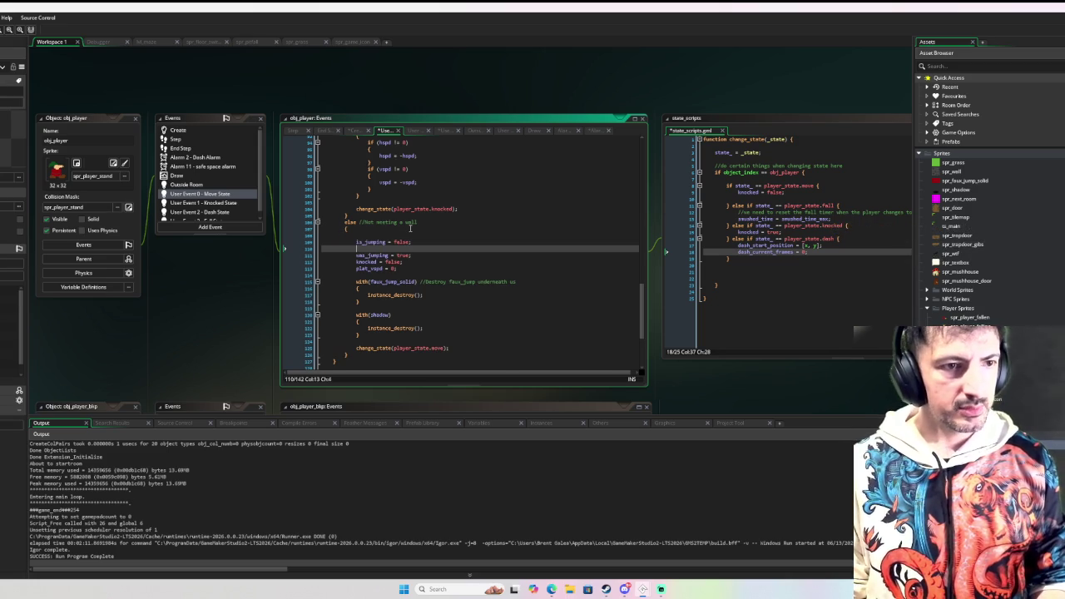
Add a jump_count = 0 reset on a new line after was_jumping
key(Down)
key(Return)
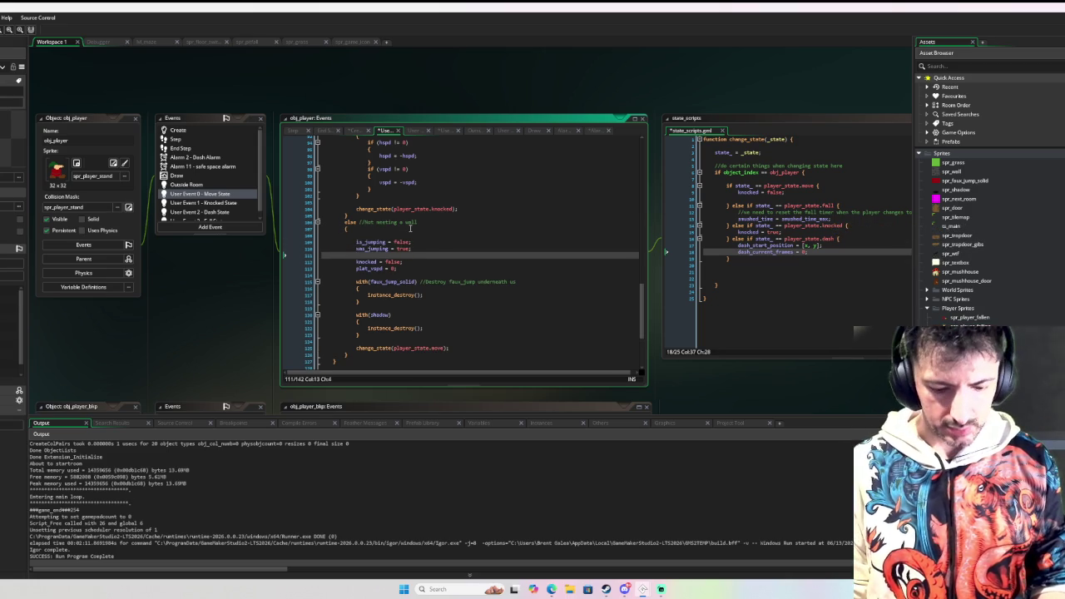
text(jump)
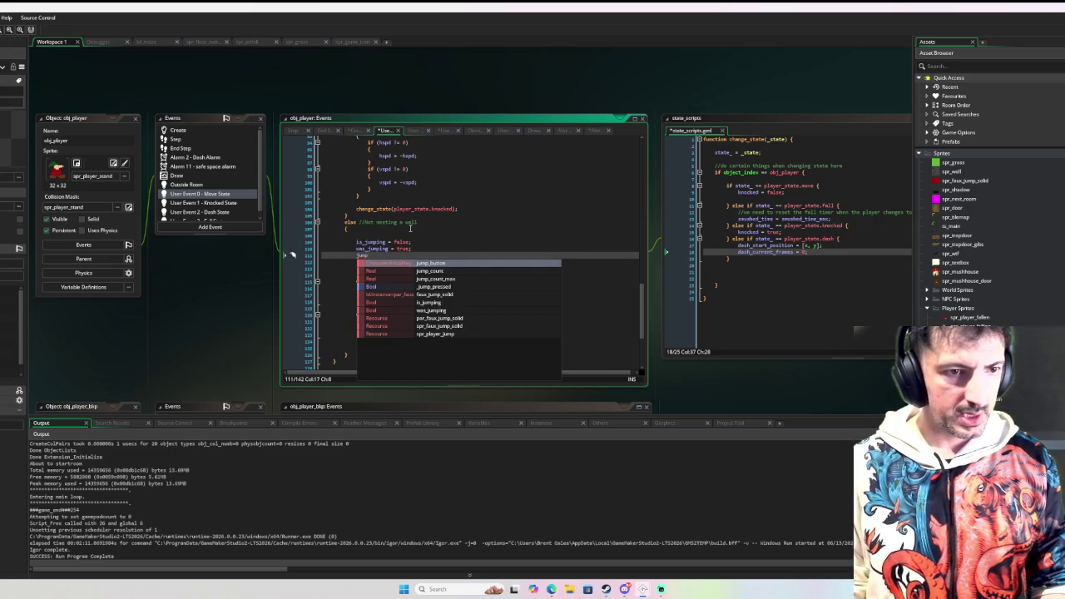
key(Return)
text(= 0;)
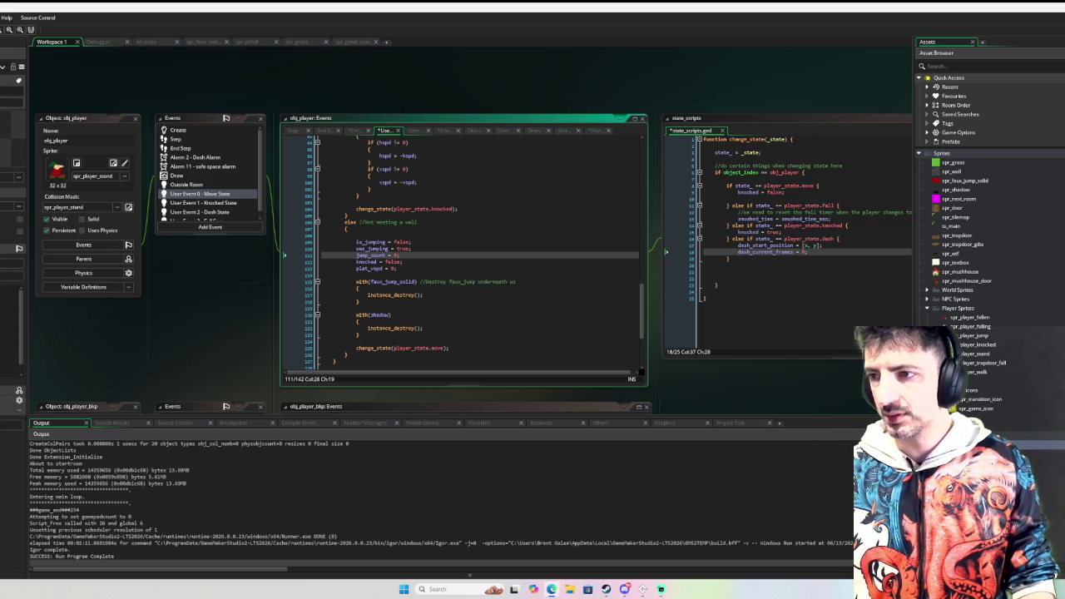
Leave the RAL 7016 browser page and return to GameMaker's Move State code
key(alt+Tab)
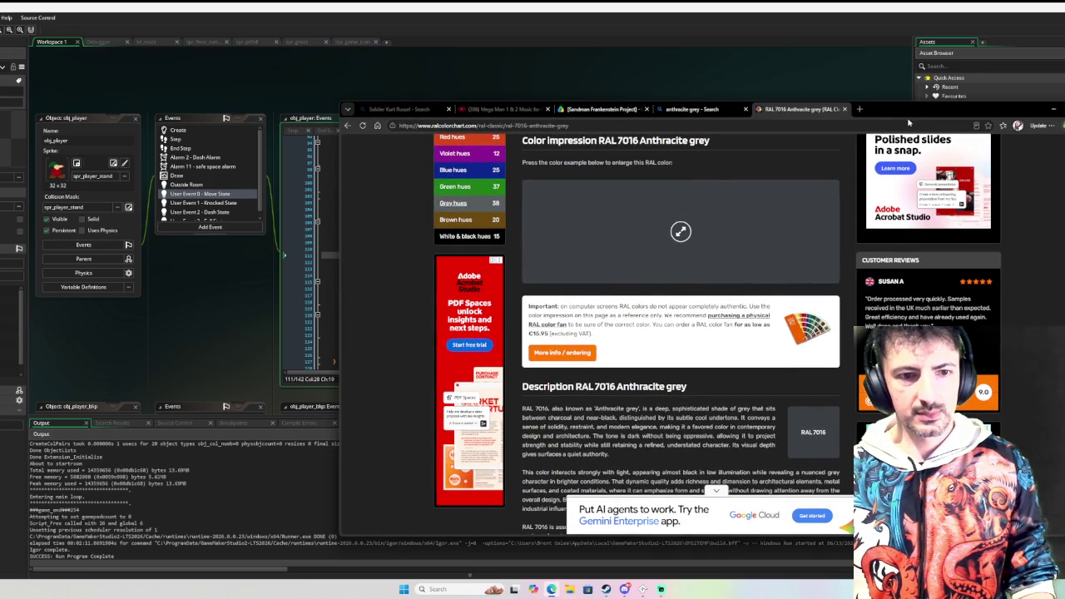
key(alt+Tab)
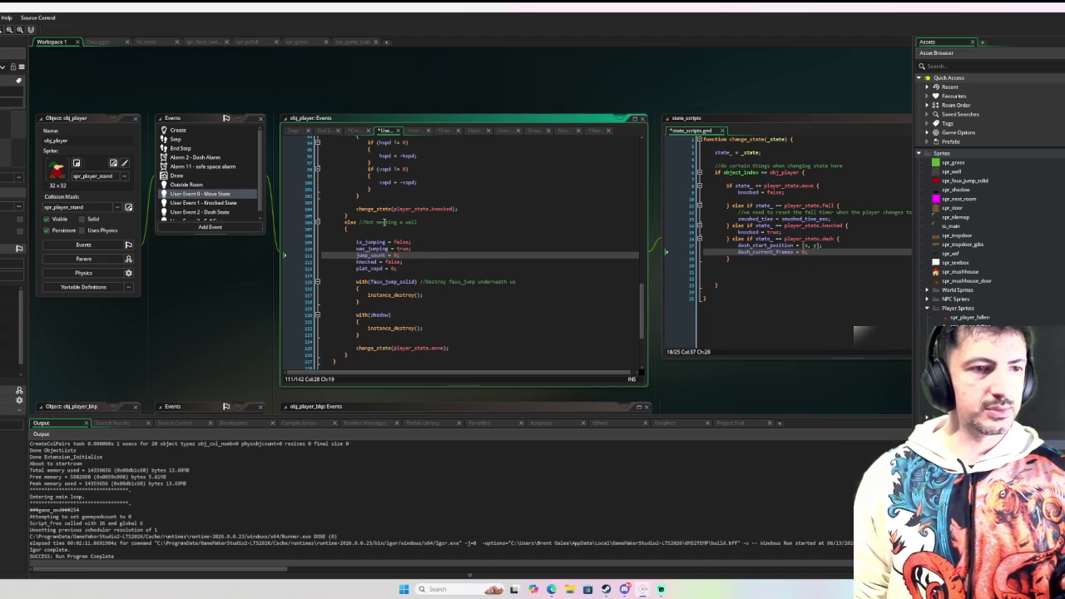
Open obj_player's Dash State event and insert a blank line after line 29
scroll(246, 181, down, 1)
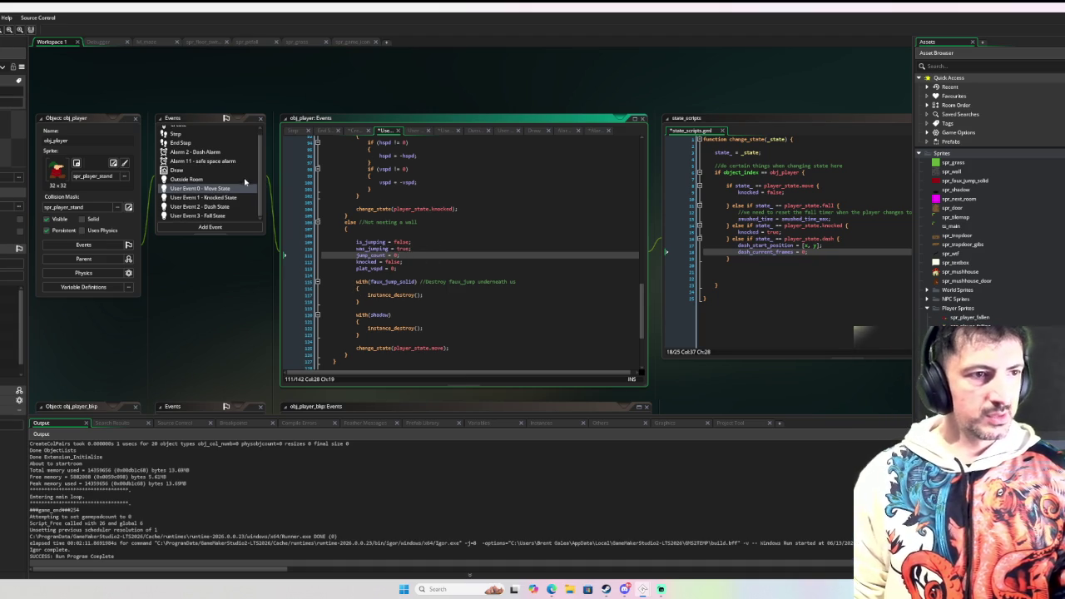
click(230, 207)
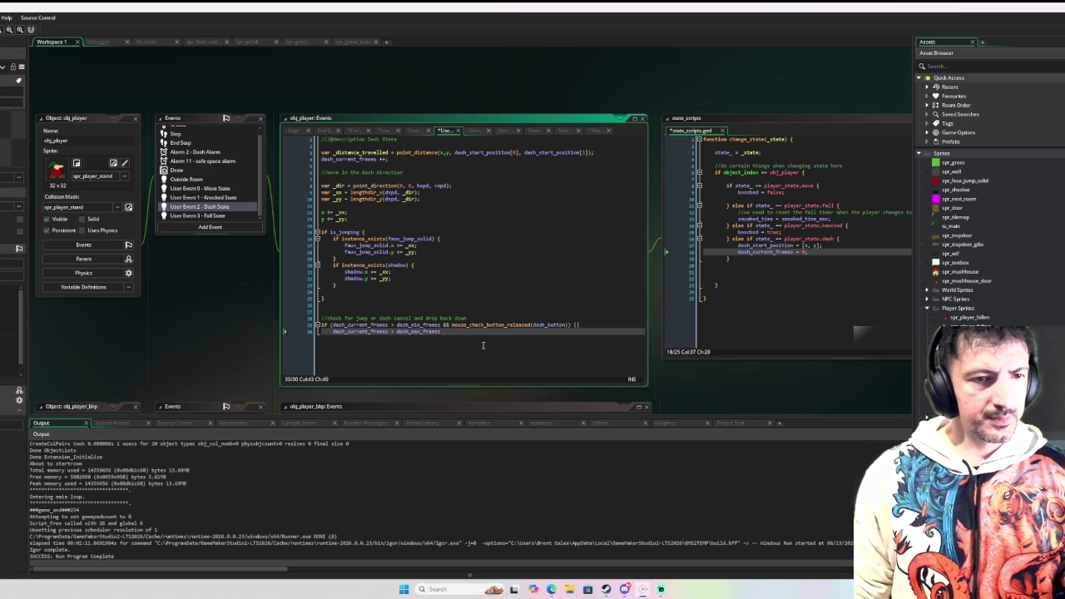
mouse_move(478, 325)
click(443, 333)
click(597, 322)
key(Return)
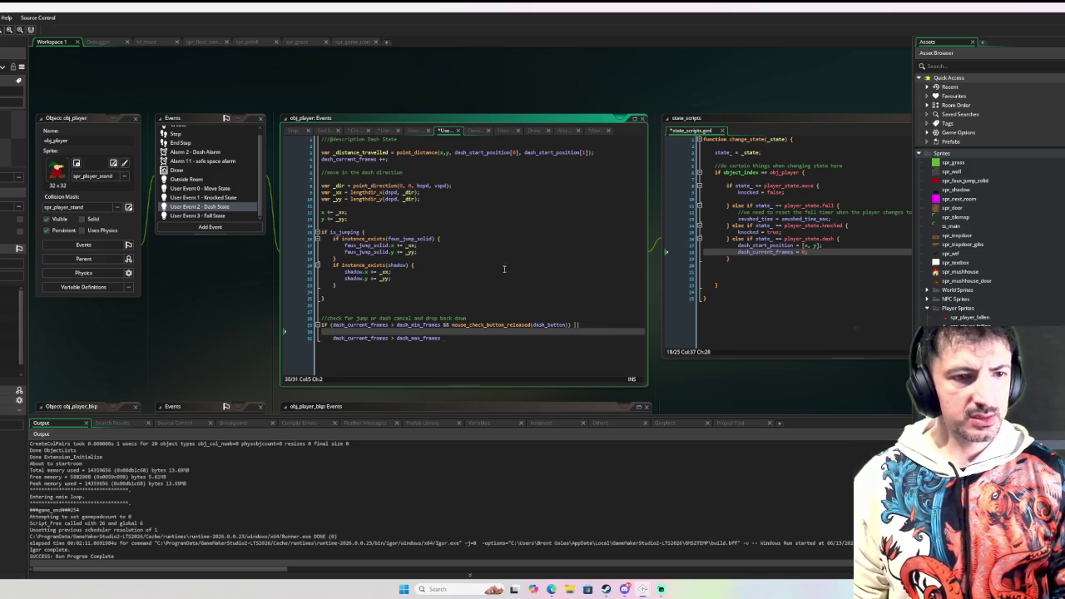
Wrap the dash_min_frames condition in its own { } block, replacing the trailing &&
click(444, 324)
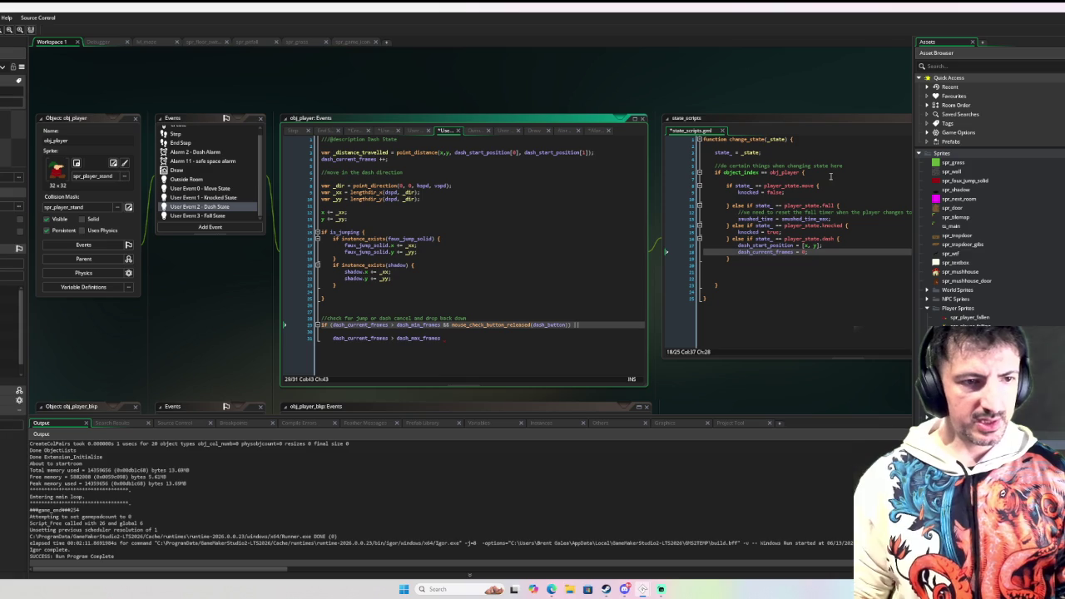
text({)
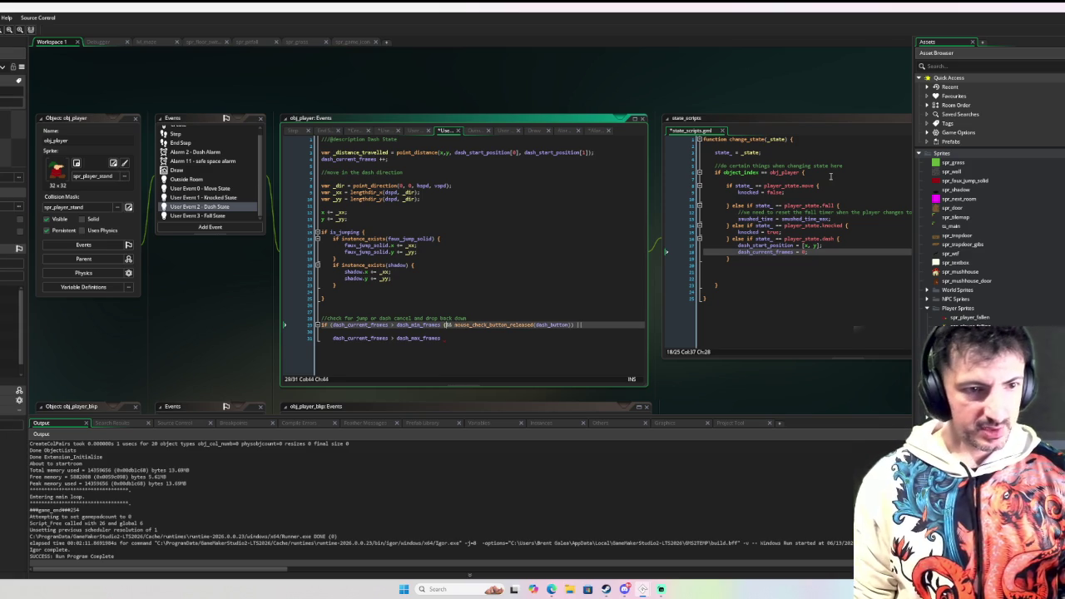
key(Return)
key(Return)
key(Return)
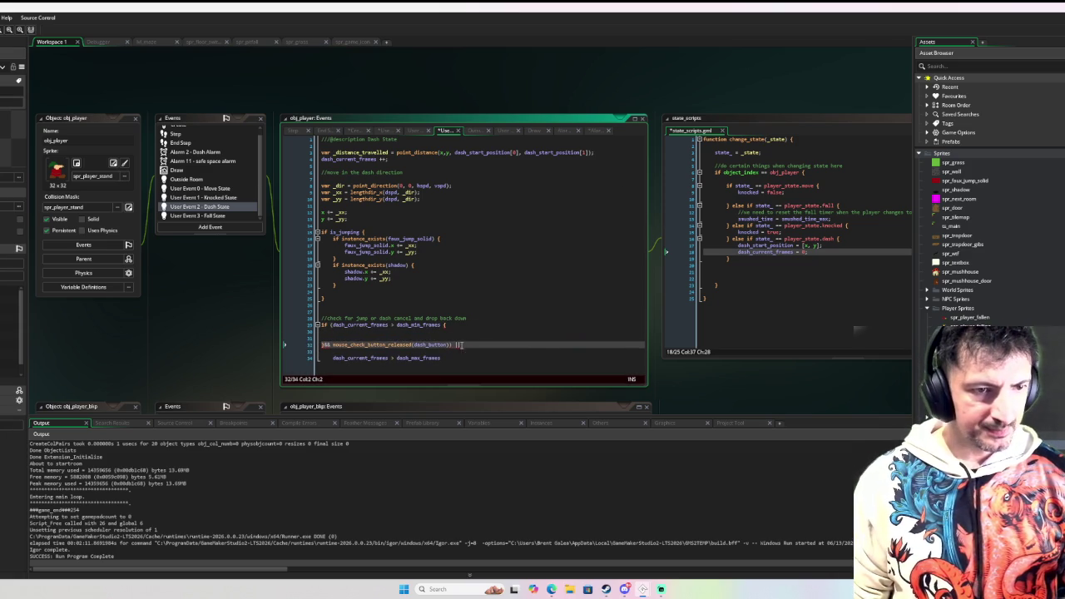
drag(321, 345, 332, 347)
text(})
key(Up)
key(Up)
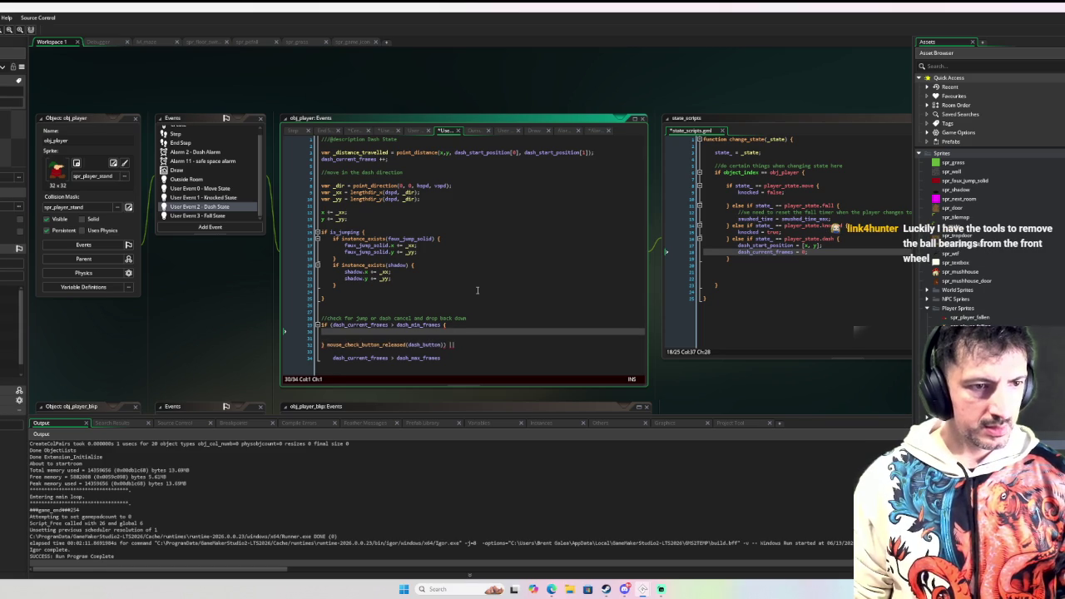
Move the check comment down inside the new if block with a blank line below
click(472, 318)
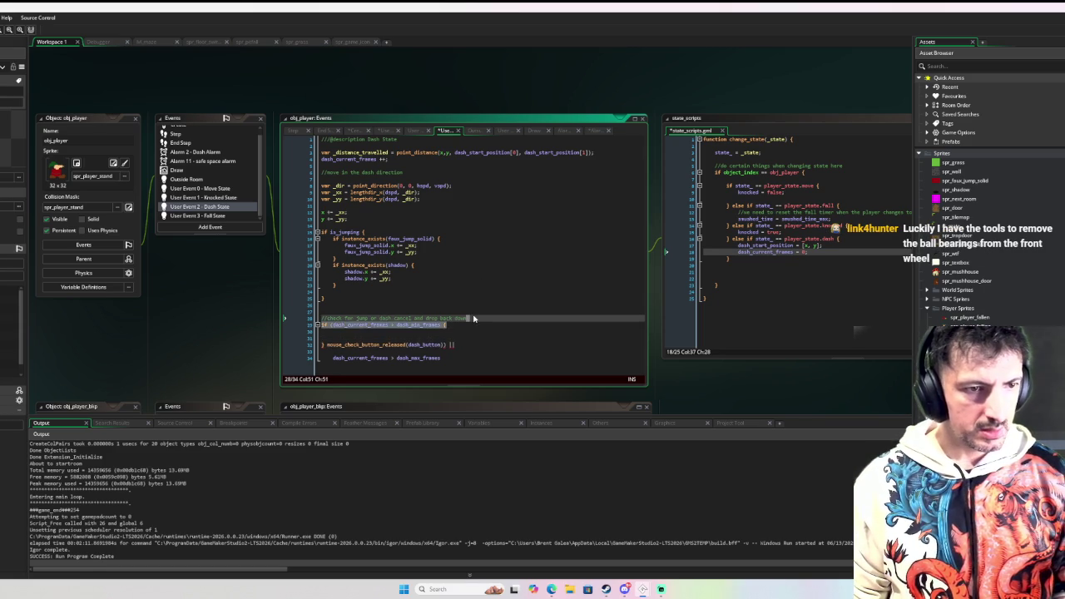
key(alt+Down)
key(alt+Down)
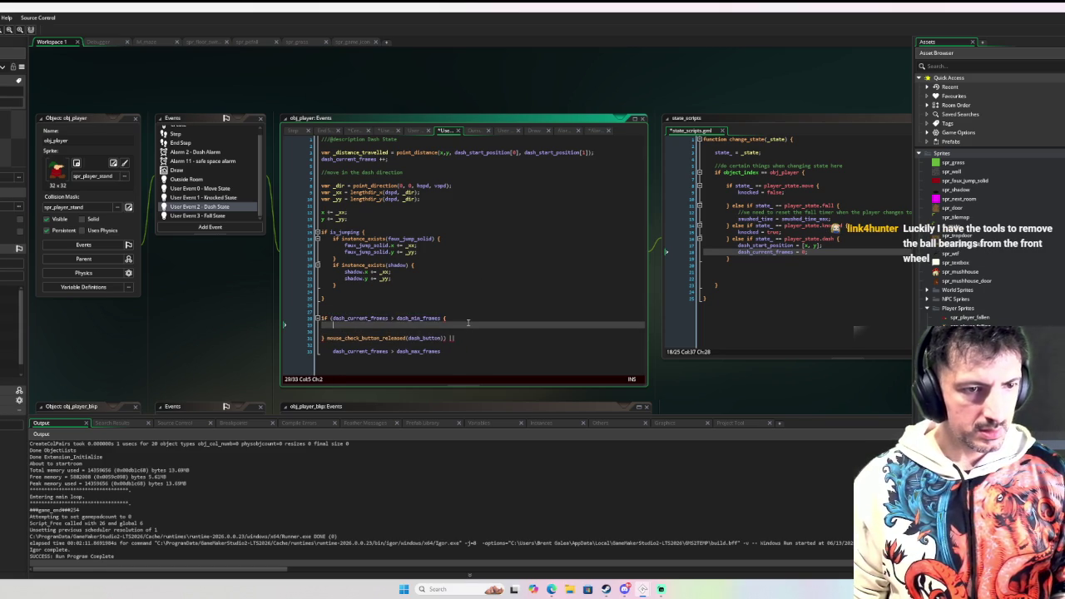
click(419, 325)
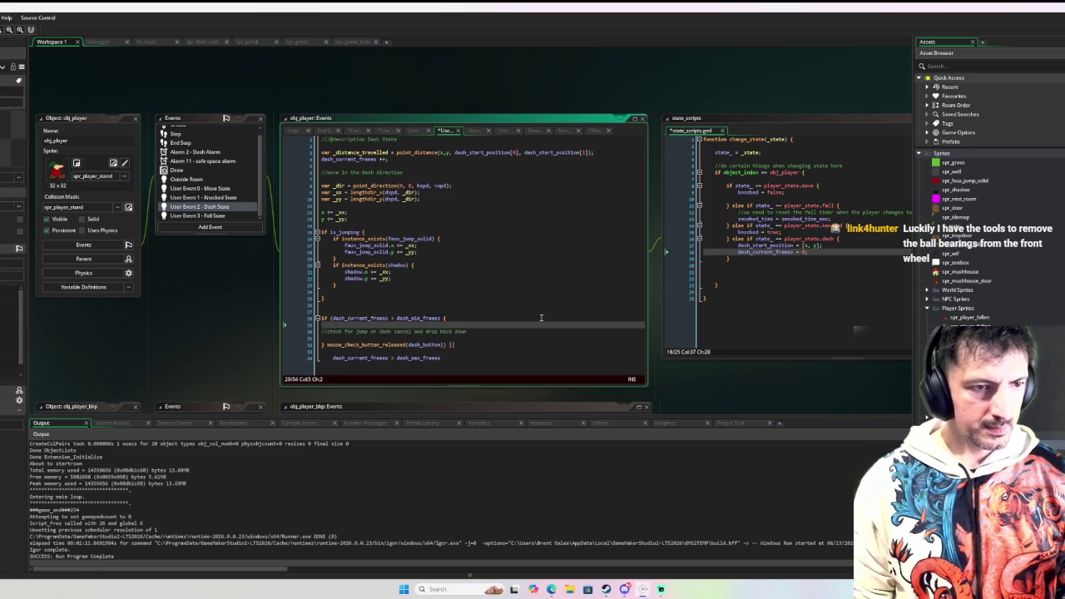
key(alt+Down)
key(Down)
key(Return)
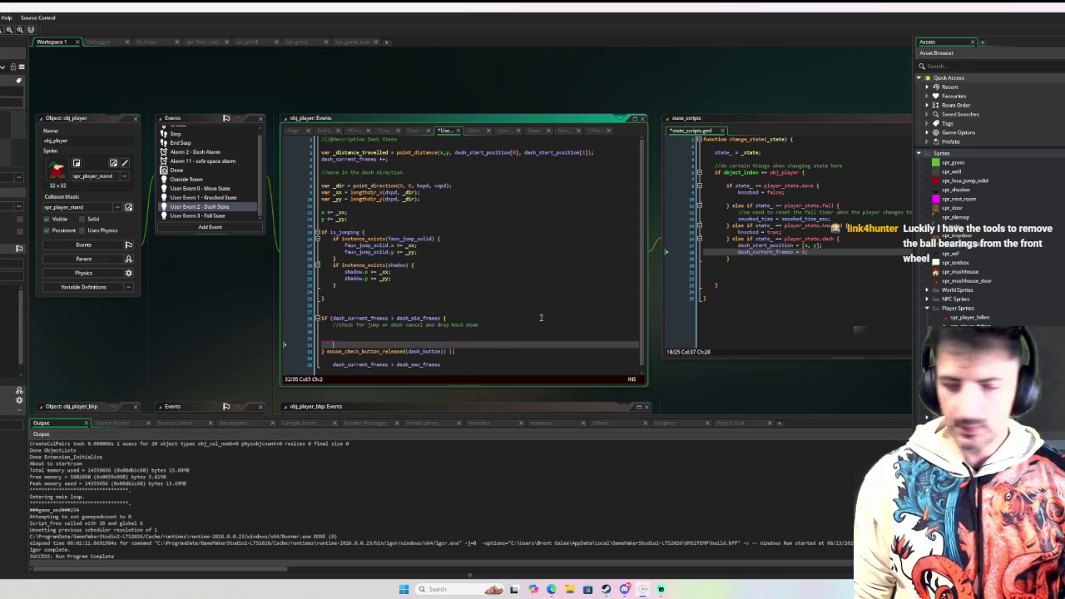
key(Up)
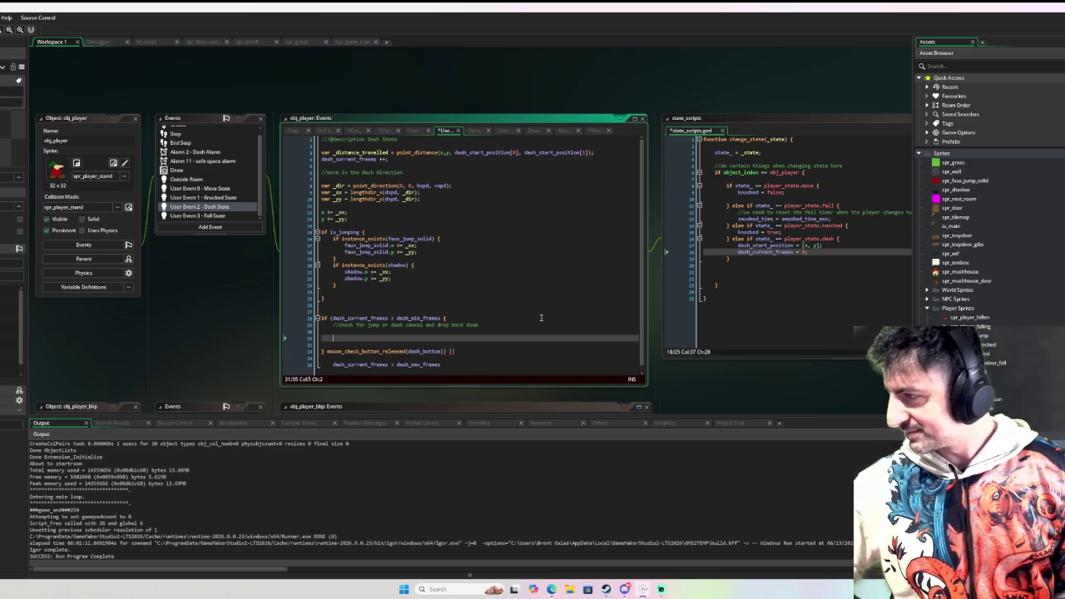
click(362, 331)
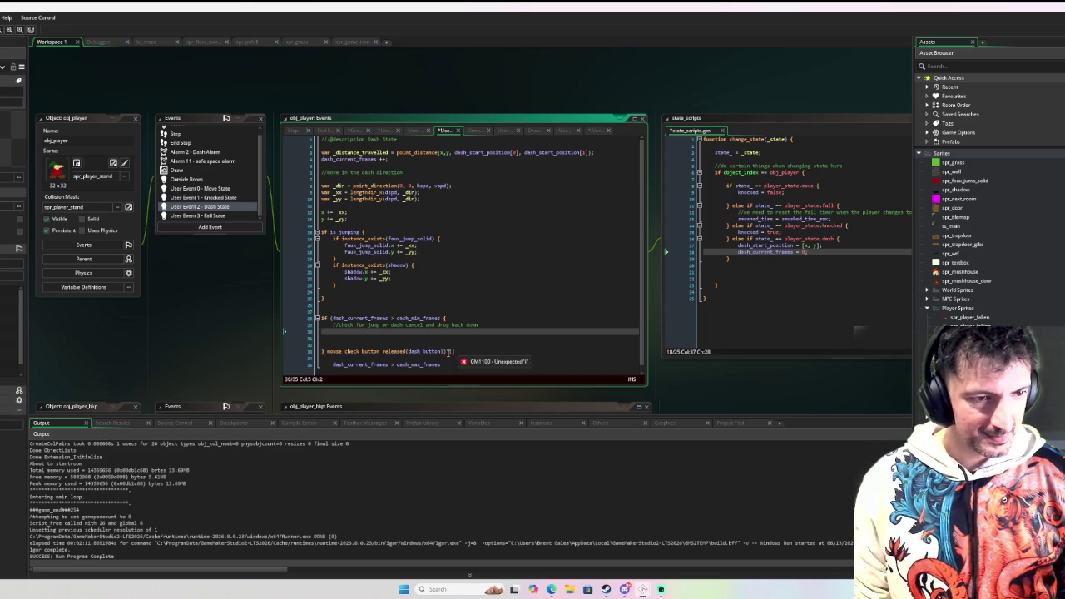
Split the jump-or-dash comment into separate '//check for' jump and dash comment lines
drag(326, 351, 447, 357)
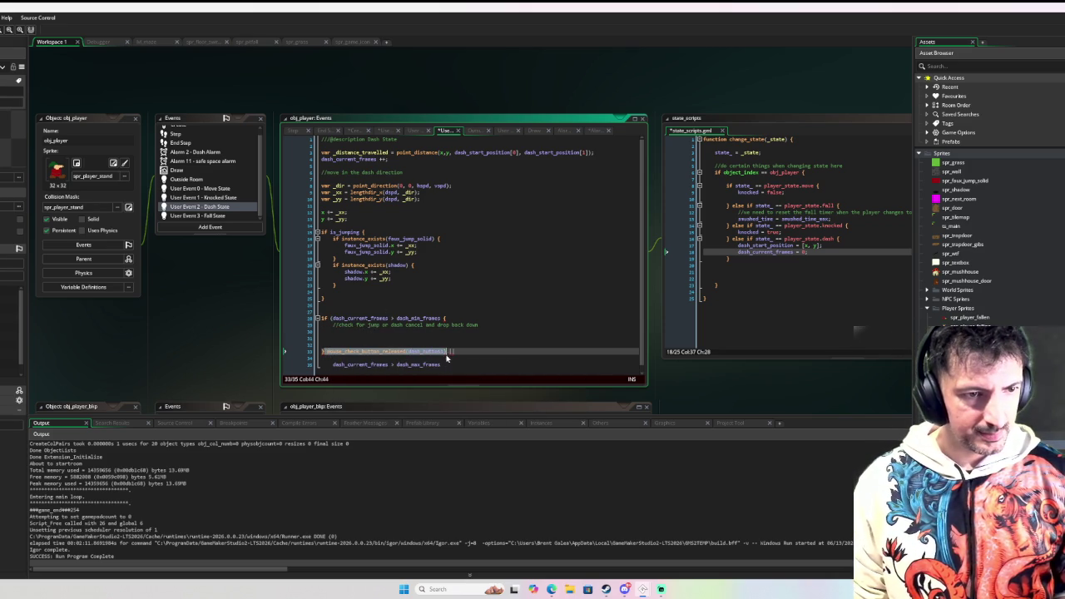
click(381, 324)
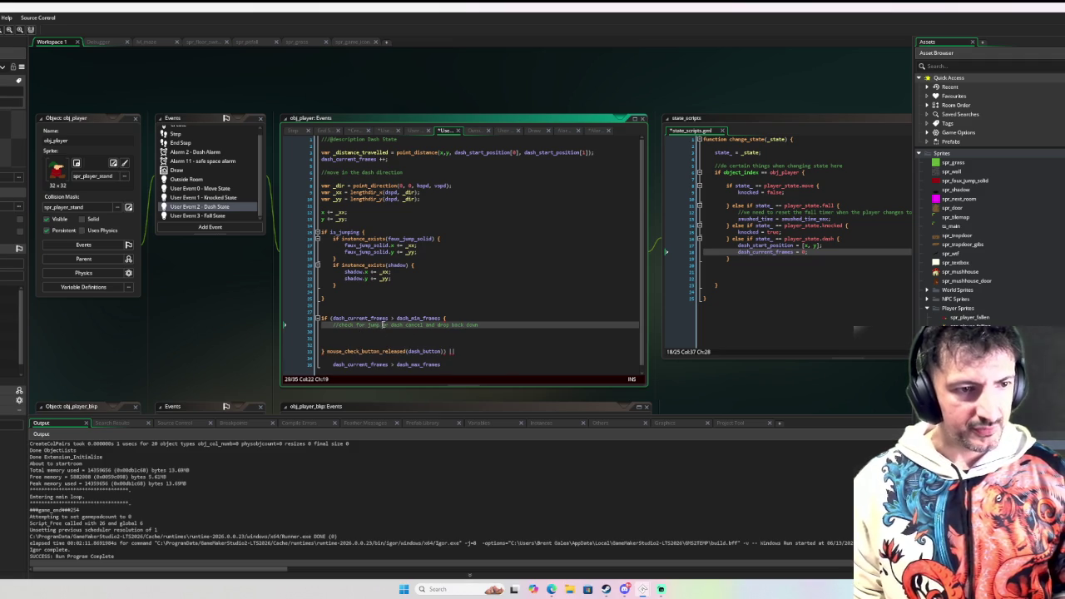
key(BackSpace)
key(BackSpace)
key(BackSpace)
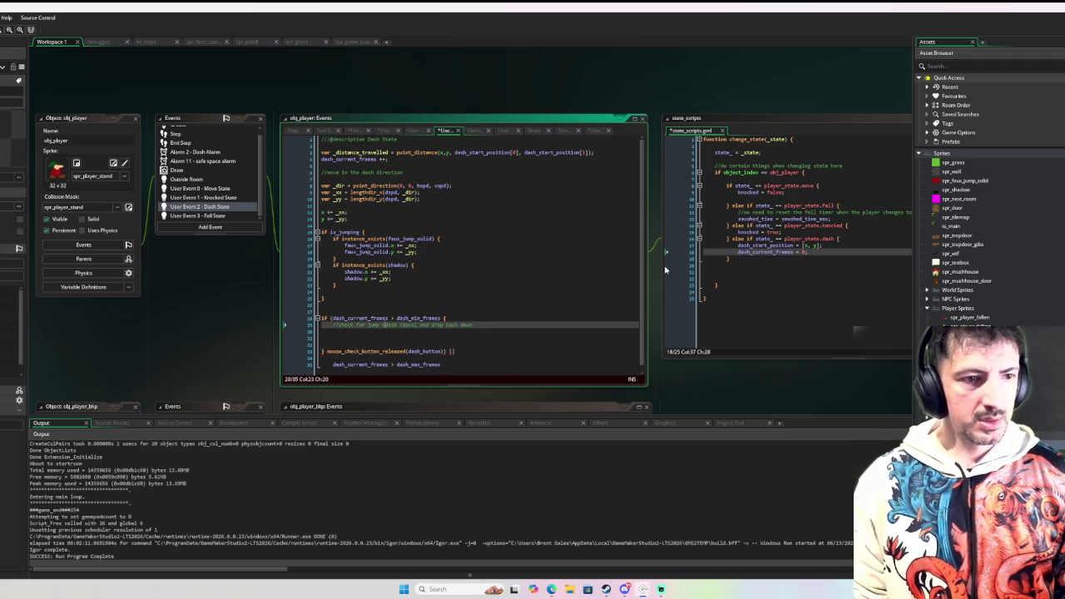
key(Return)
key(Return)
key(Return)
text(//check dash cancel and drop back down)
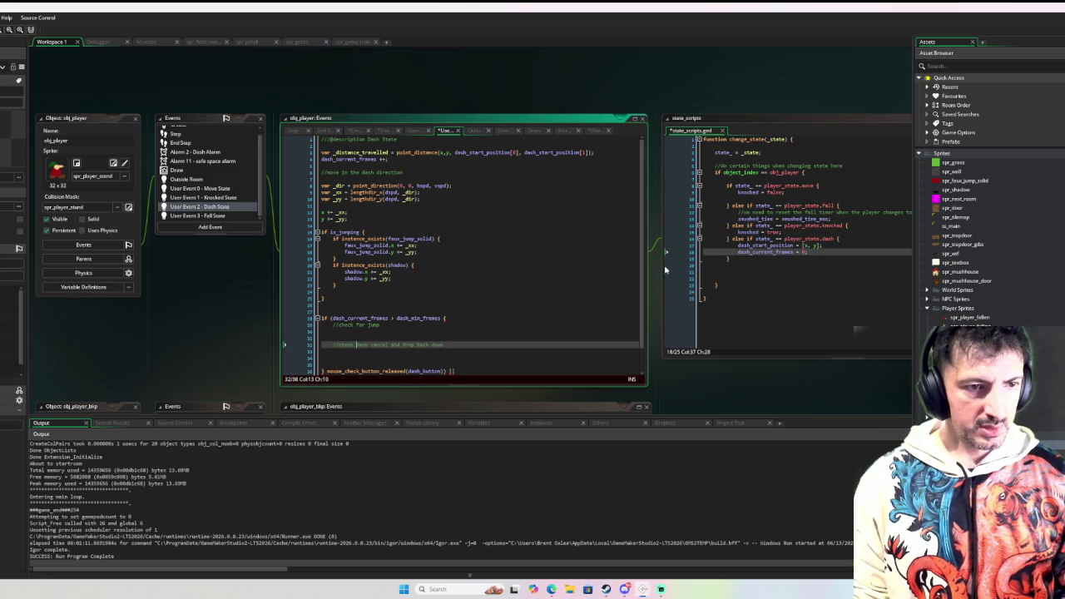
text( for)
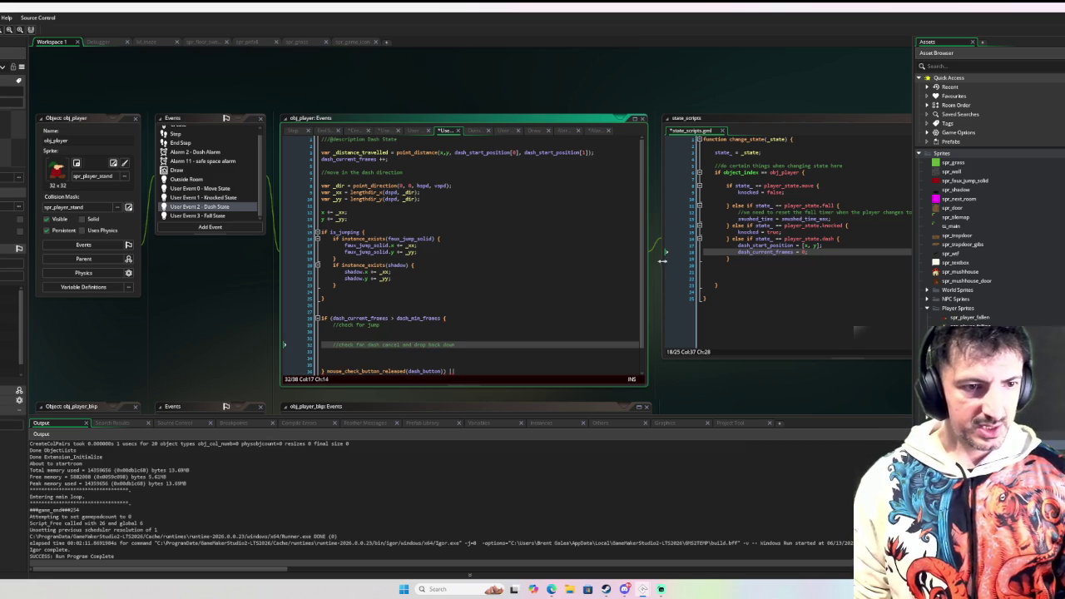
Add an if keyboard_check_pressed(jump_button) block under the jump comment
scroll(519, 284, down, 1)
click(403, 305)
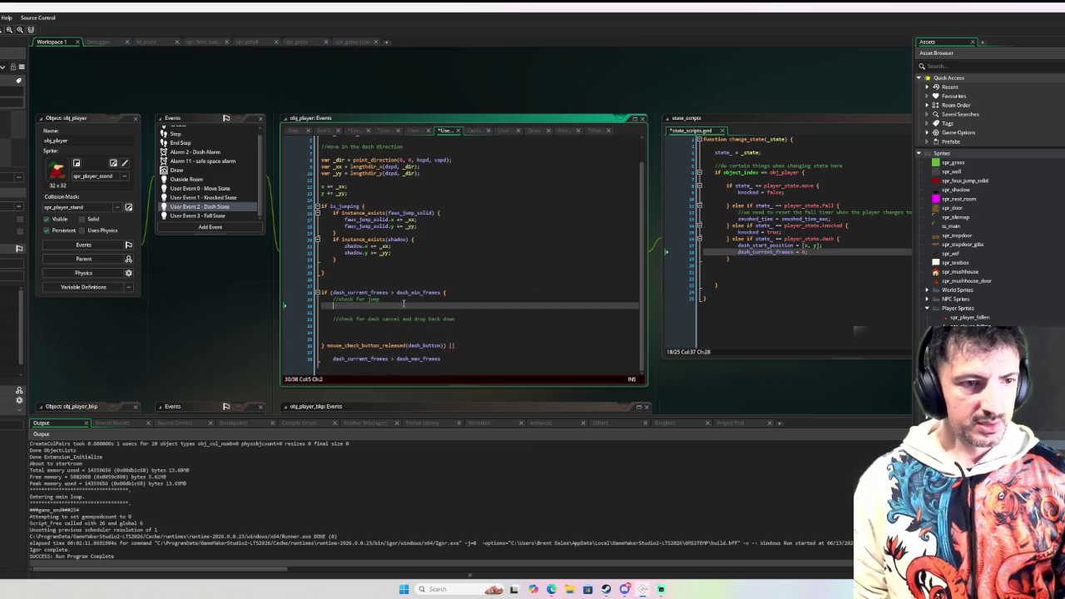
text(if )
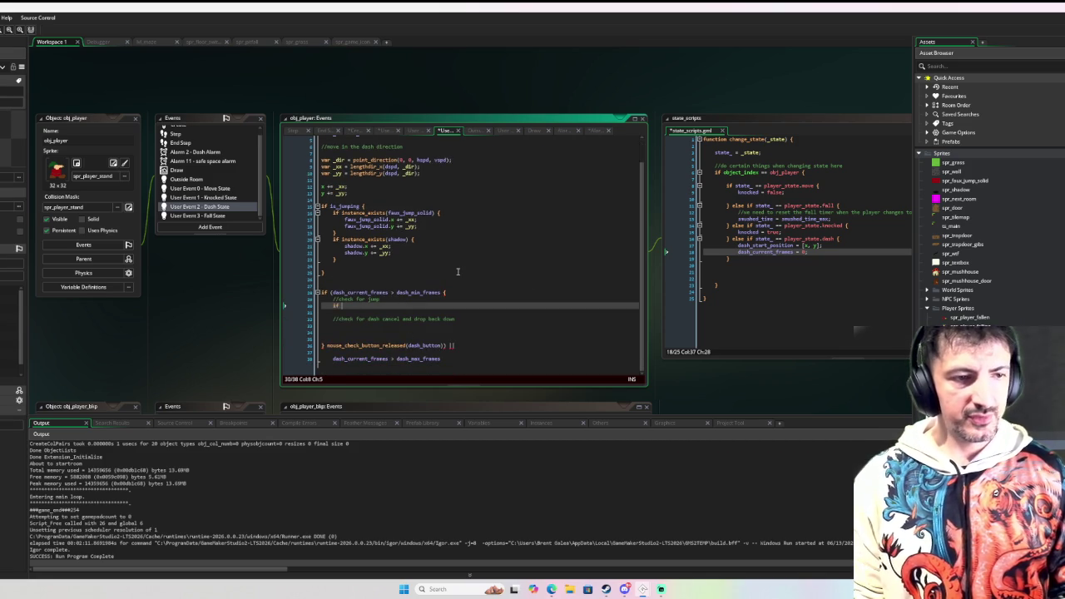
text(b)
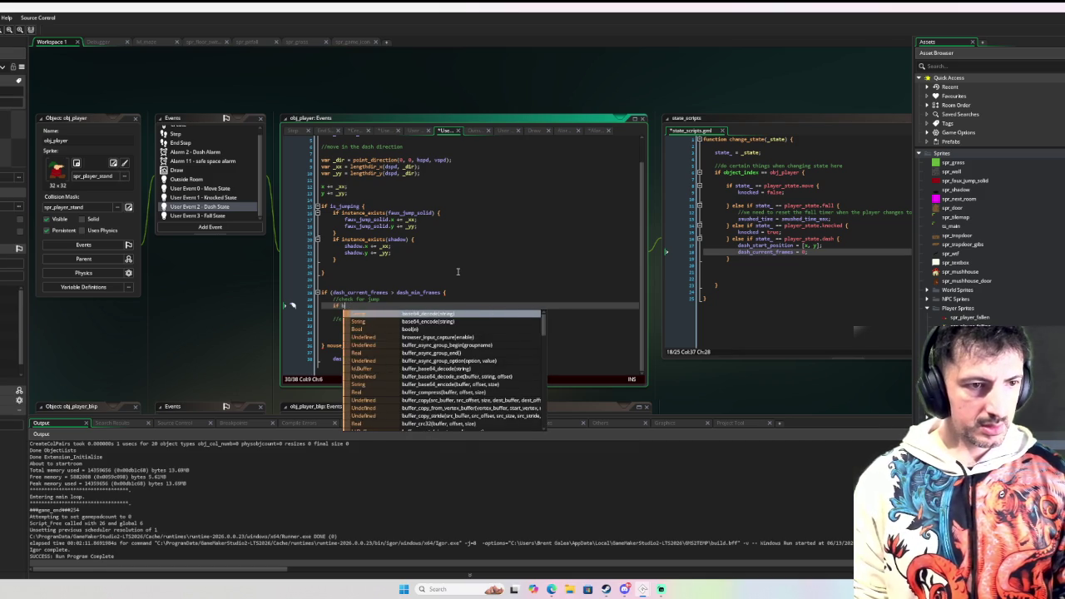
key(BackSpace)
text(keyboard_che)
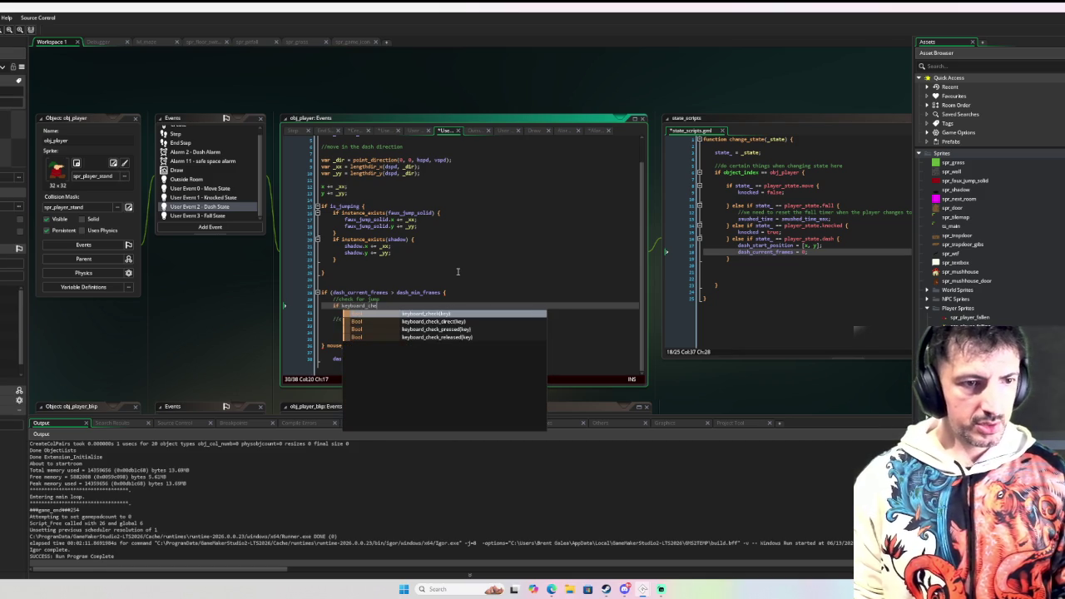
key(Down)
key(Down)
key(Return)
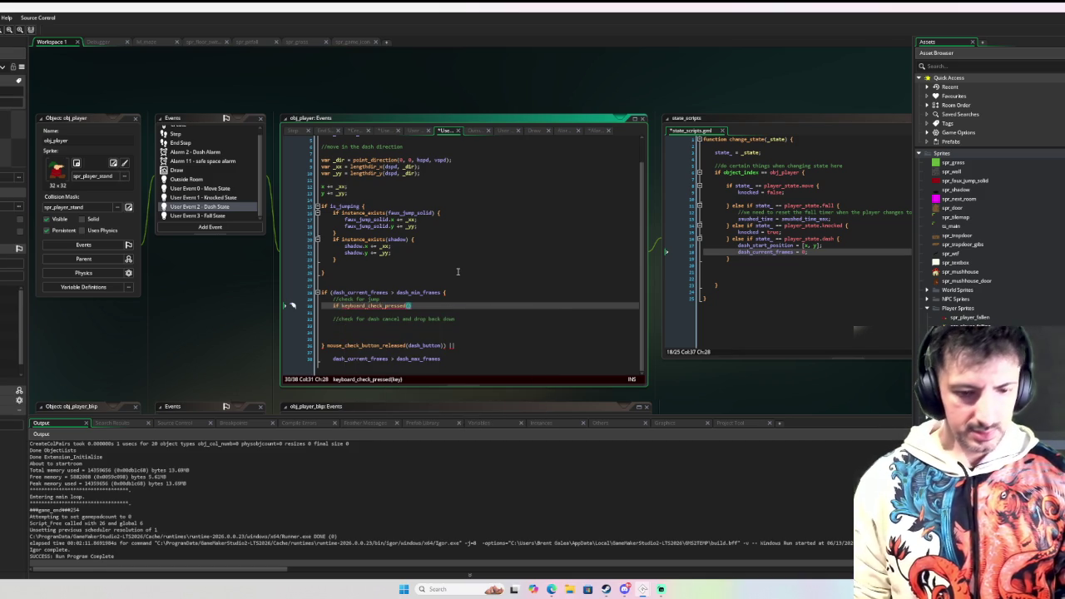
text(jum)
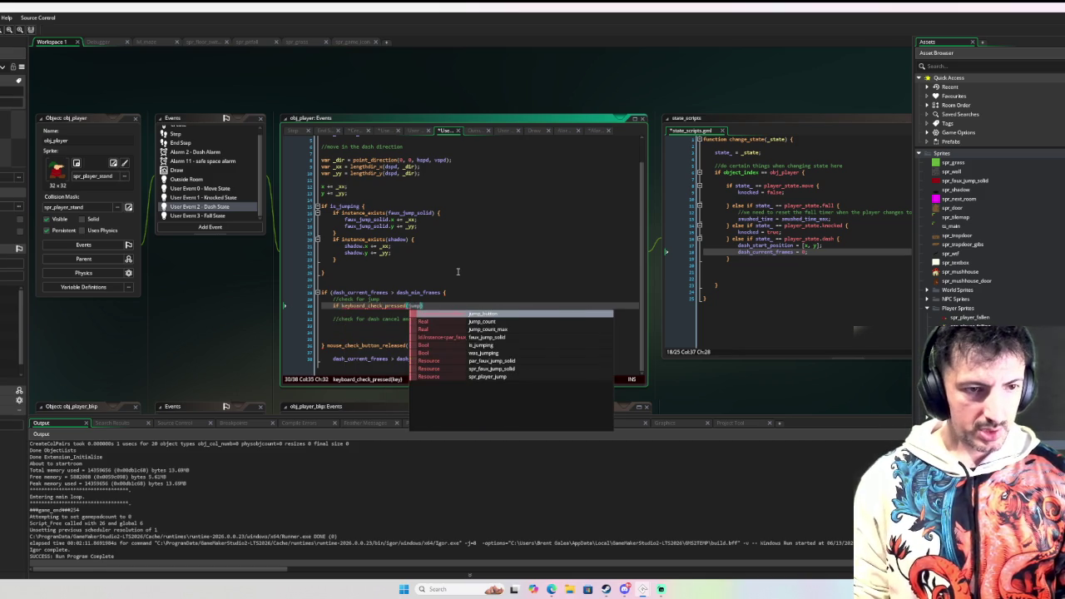
key(Return)
text() {)
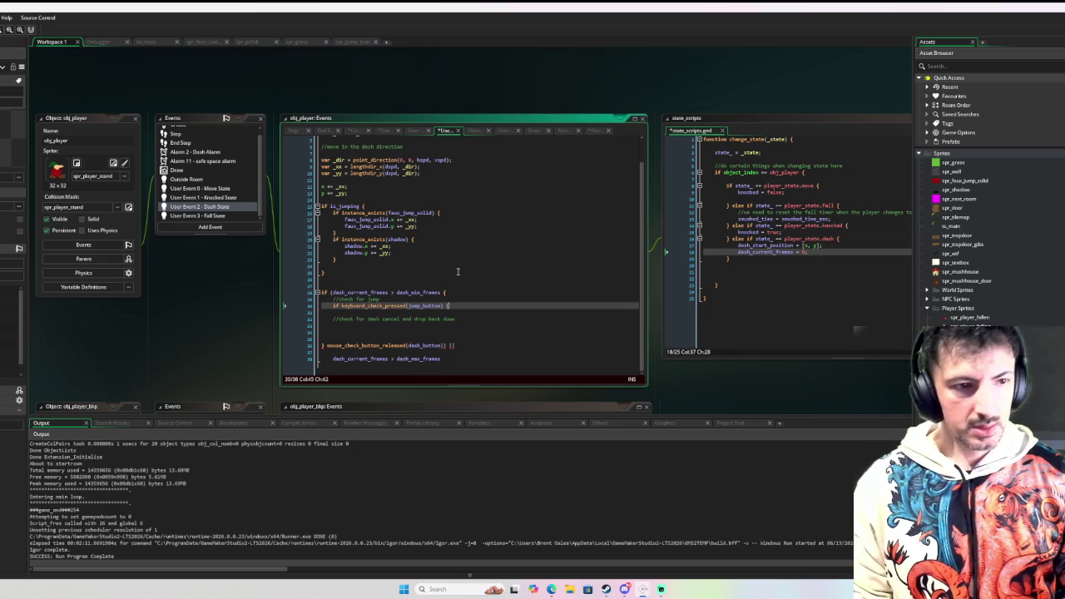
key(Return)
key(Return)
key(Return)
Start an else if branch right after the jump block's closing brace
key(Up)
key(Up)
key(Down)
key(End)
text(else if)
Move the mouse_check_button_released(dash_button) condition into the new else if
scroll(456, 271, down, 1)
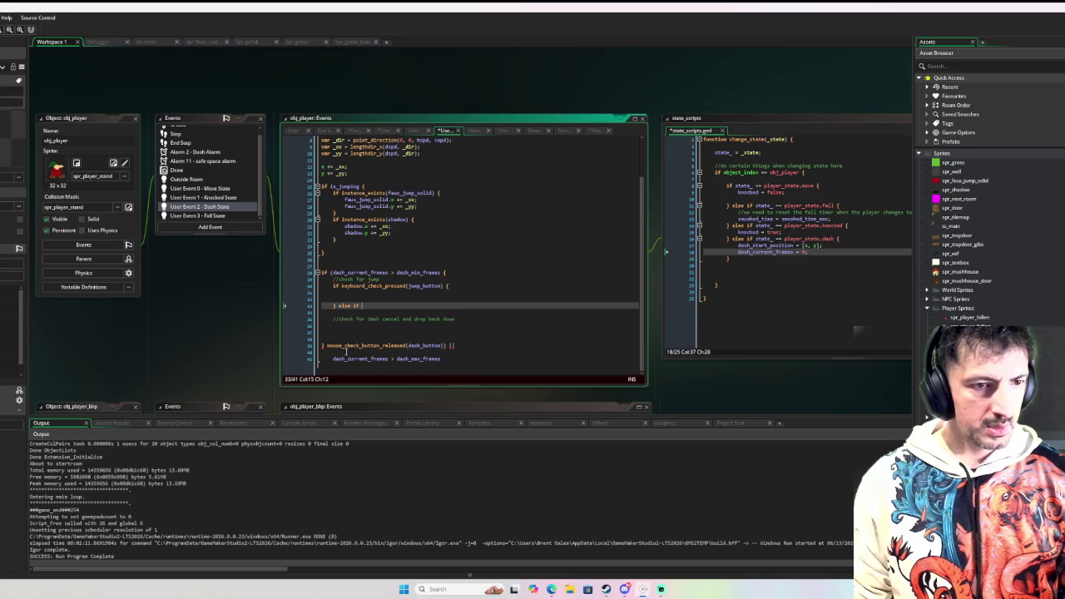
click(328, 346)
drag(327, 346, 450, 349)
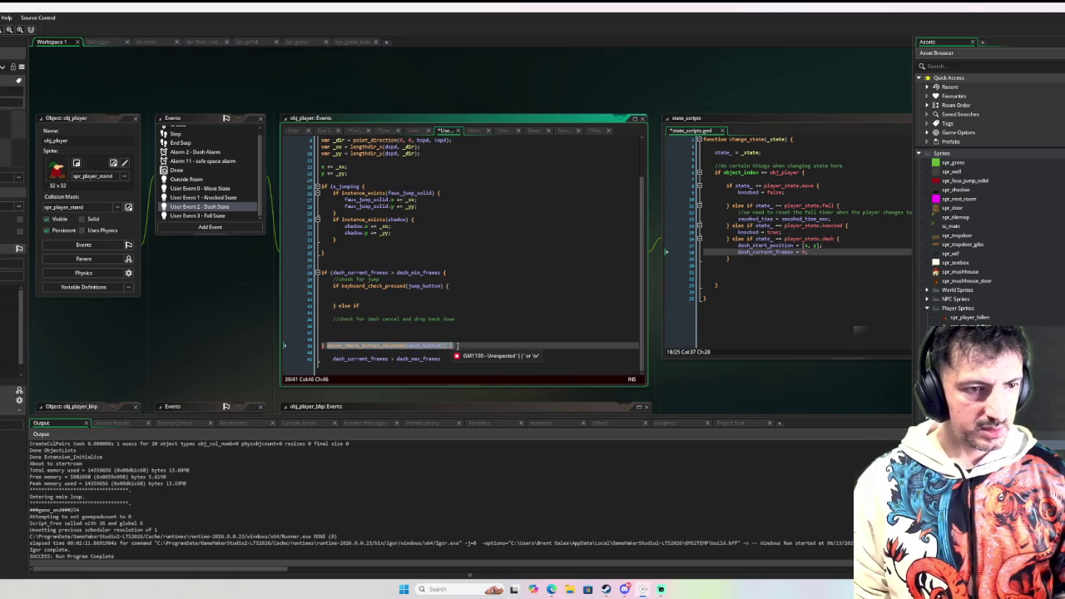
key(BackSpace)
click(398, 306)
text(mouse_check_button_released(dash_button)) ||)
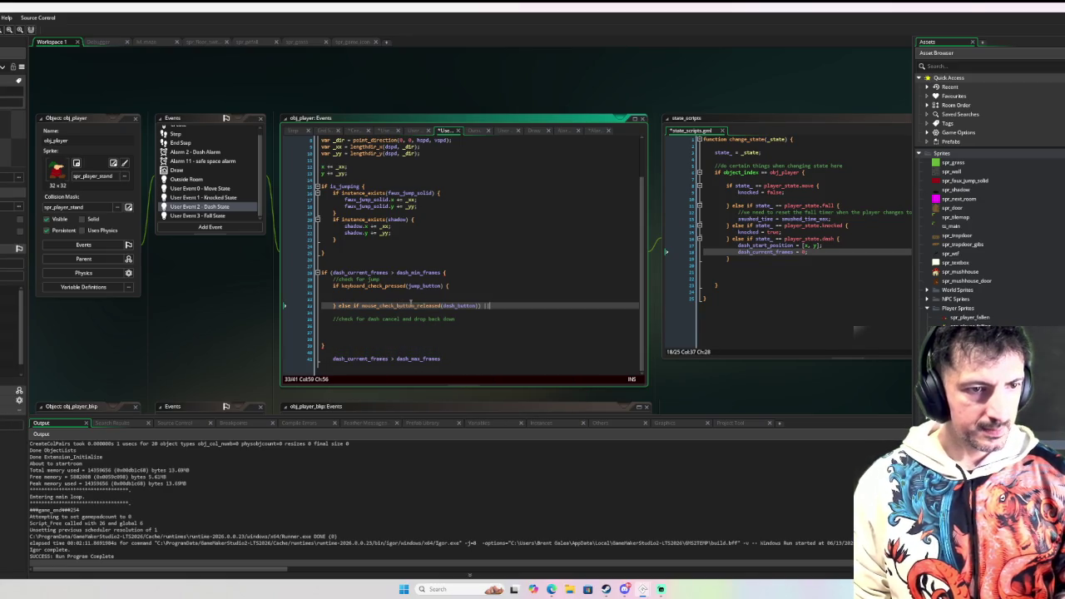
click(480, 306)
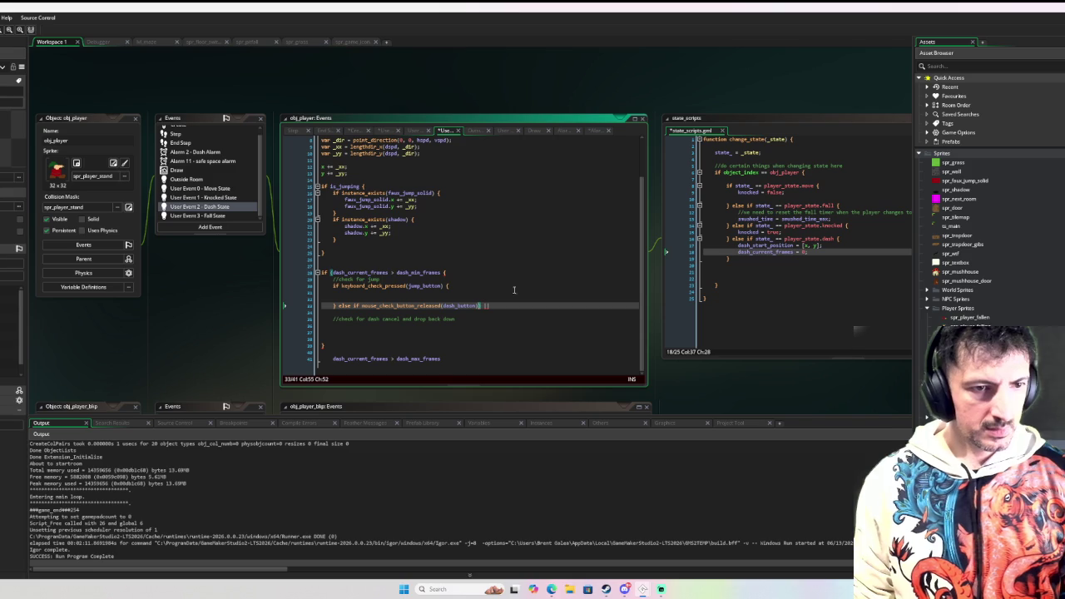
key(Right)
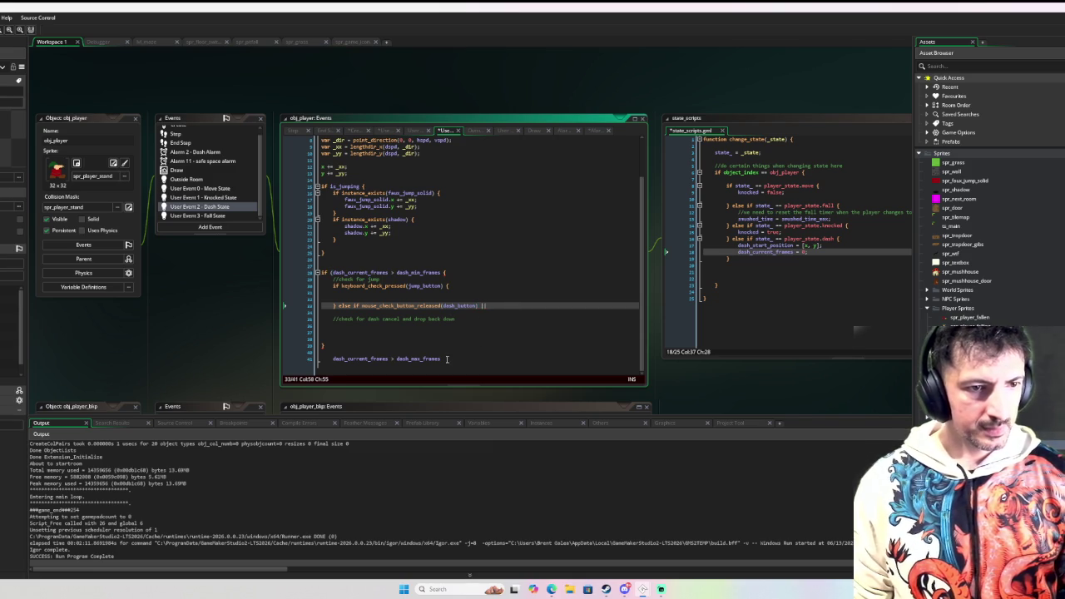
Cut 'dash_current_frames > dash_max_frames' and paste it after the || in the else if
drag(446, 359, 332, 359)
key(ctrl+x)
click(524, 305)
key(ctrl+v)
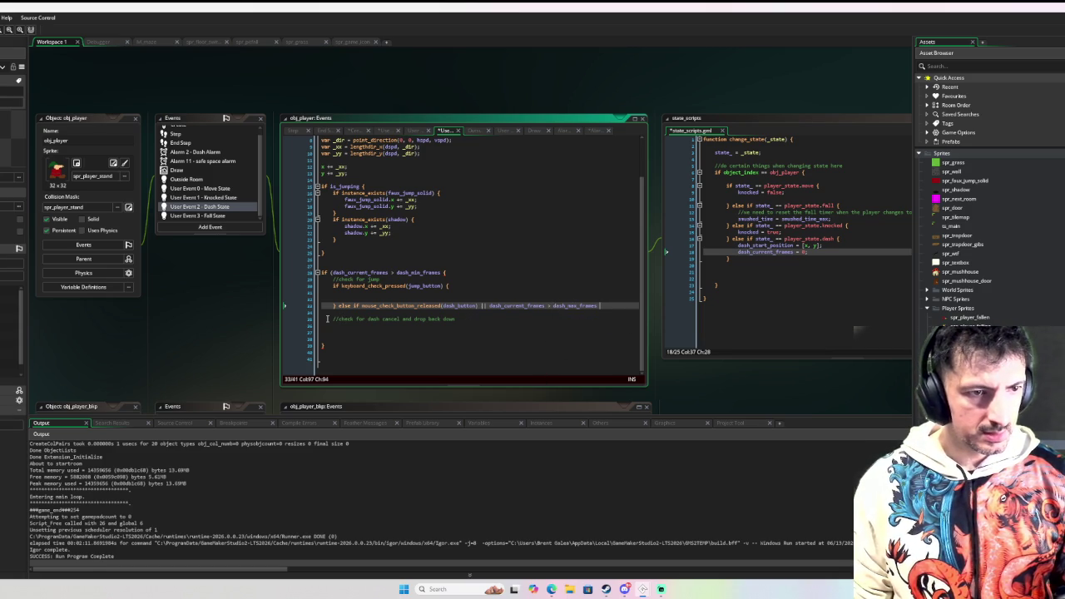
Put the jump comment inside the jump block and indent the dash cancel comment into its branch
drag(383, 280, 322, 281)
key(BackSpace)
click(339, 292)
key(Tab)
text(//check for jump)
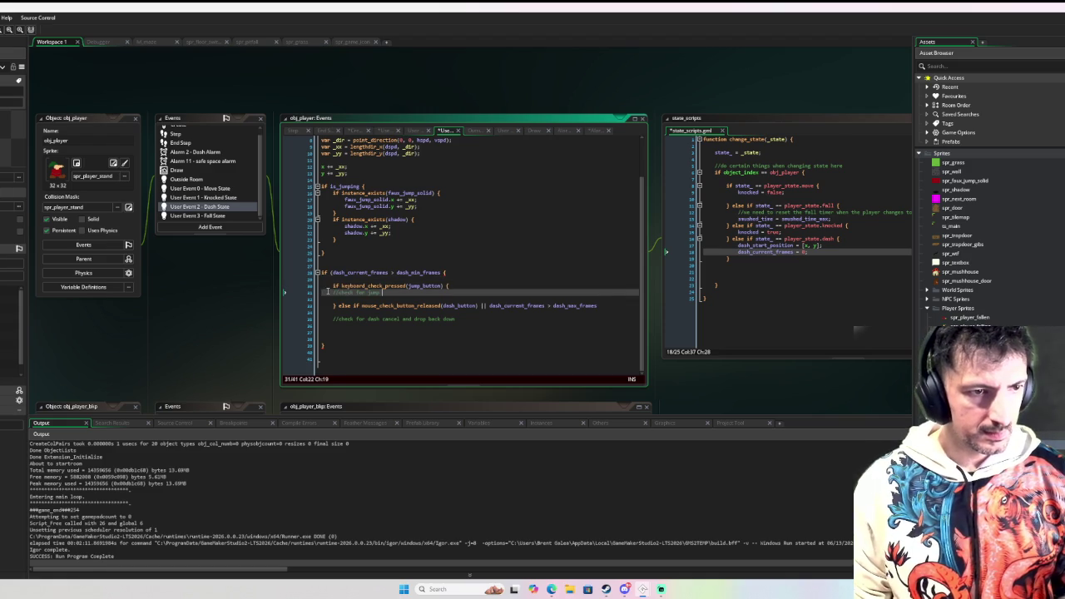
click(330, 319)
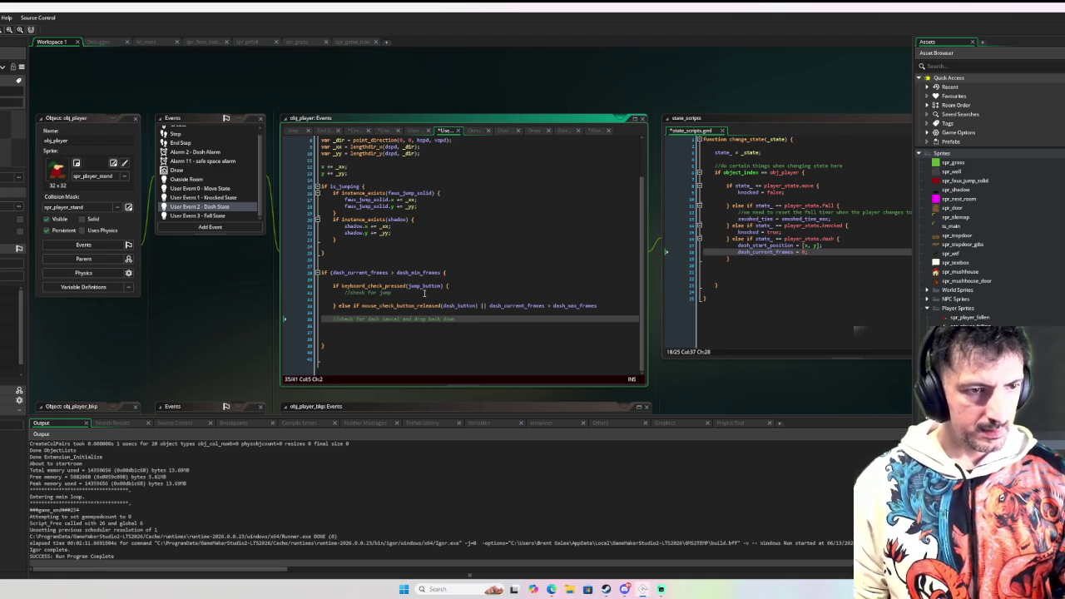
key(shift+Up)
key(BackSpace)
key(Tab)
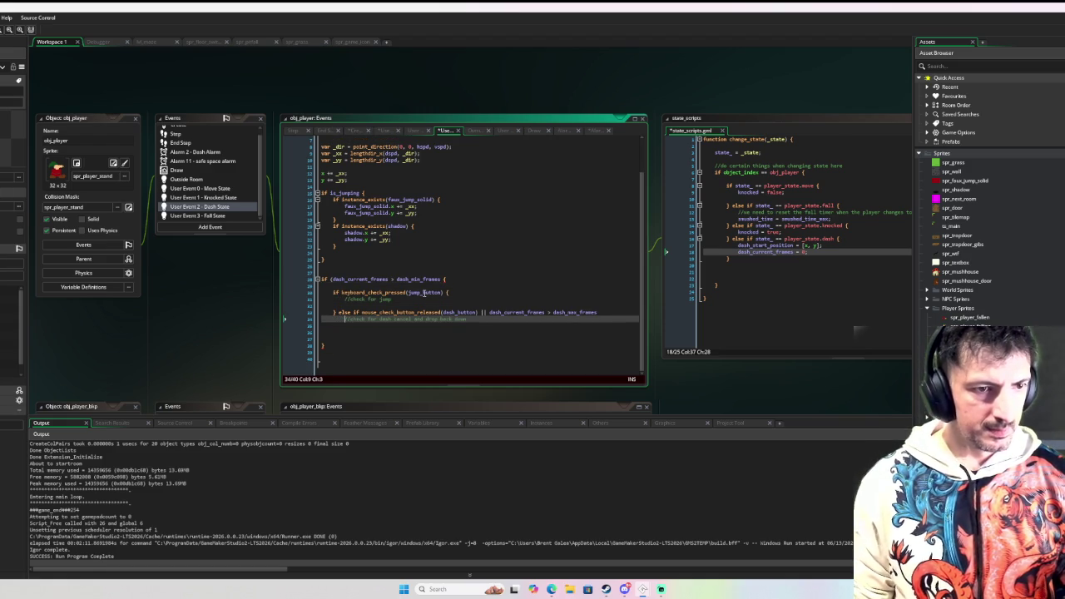
Tidy the blank lines below the dash code
click(372, 344)
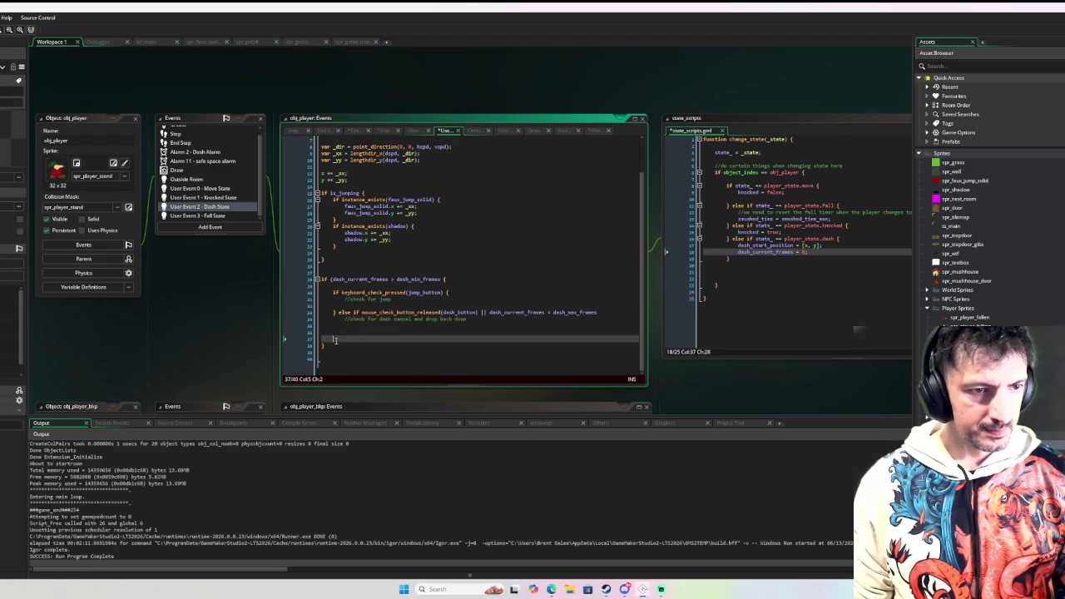
key(Return)
key(Return)
key(Up)
key(Up)
key(Up)
key(BackSpace)
click(494, 274)
scroll(490, 271, down, 1)
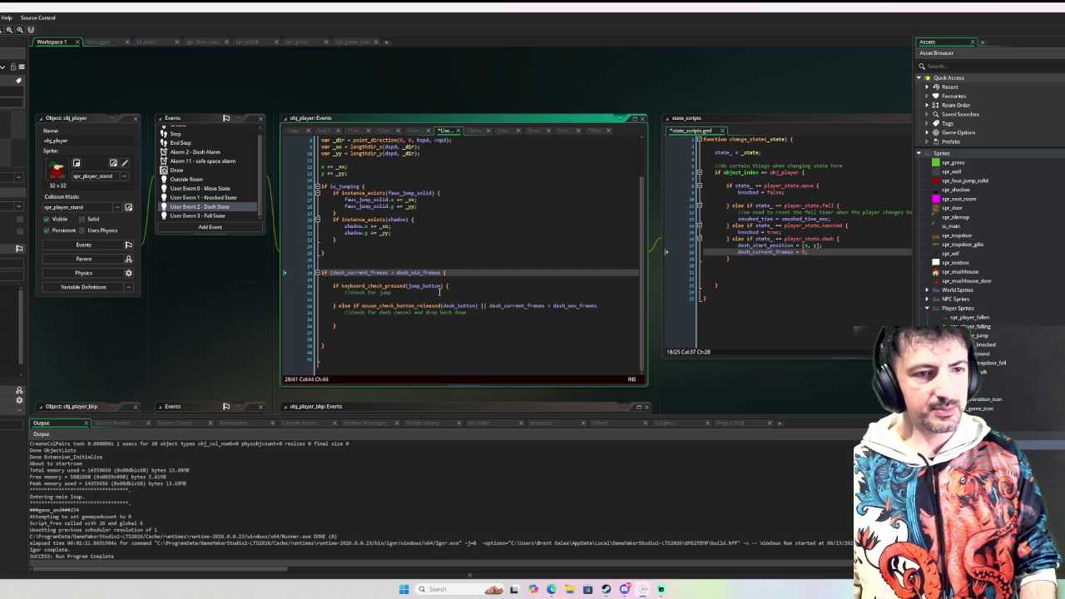
Append '&& jump_count < jump_count_max' to the keyboard_check_pressed(jump_button) condition
click(451, 286)
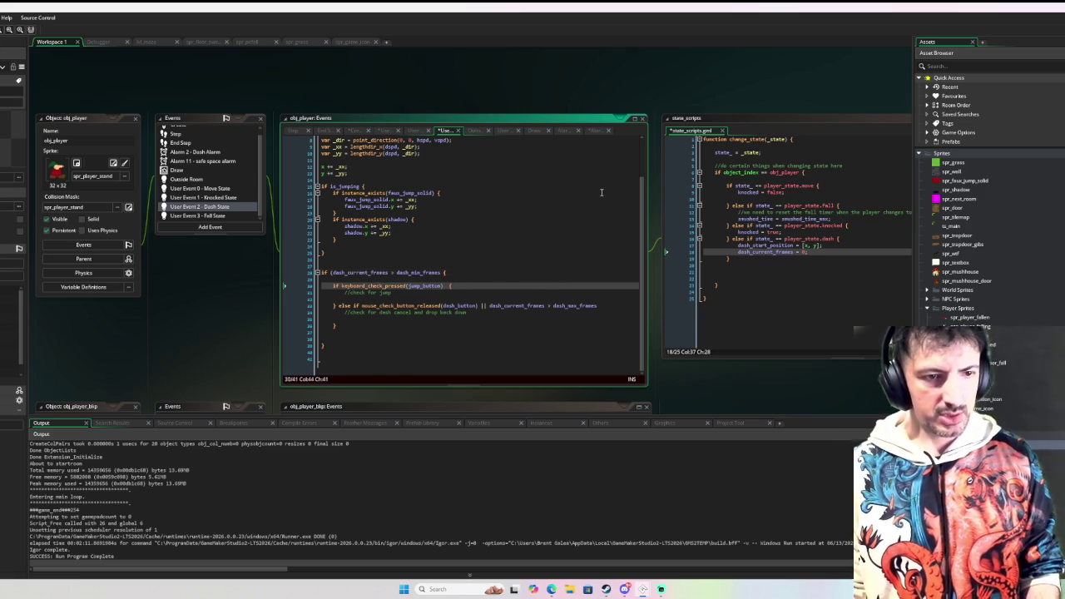
text(&& )
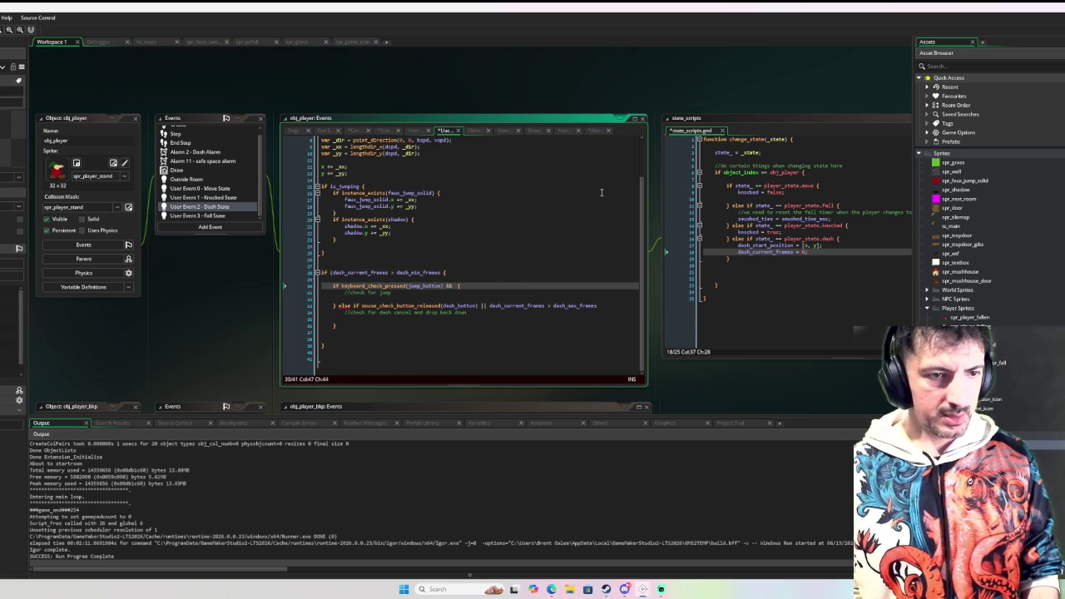
text(jump_co)
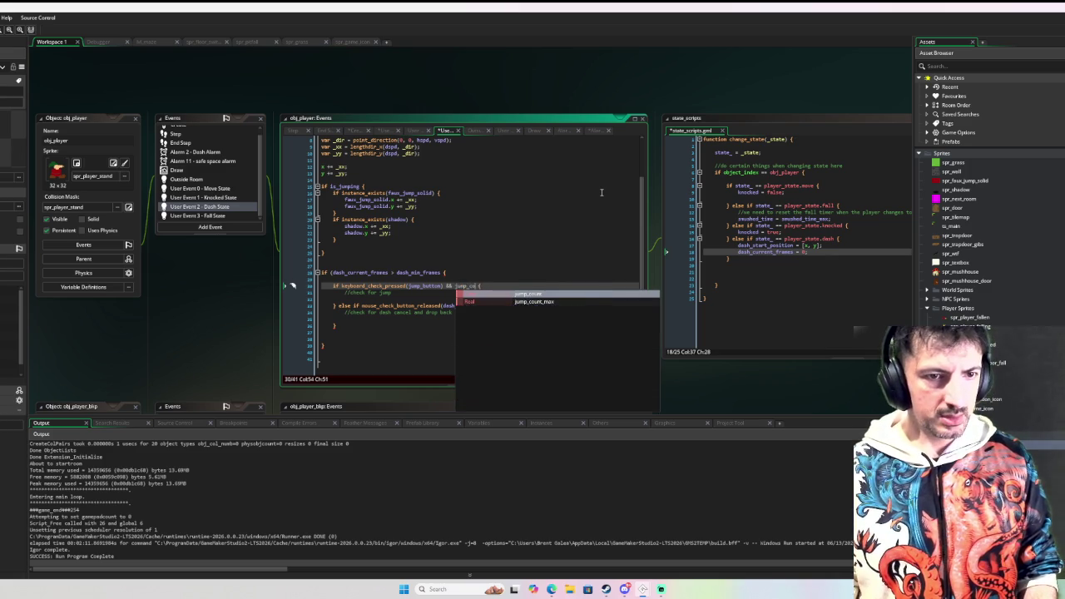
key(Return)
text(< )
text(jum)
text(p_count_m)
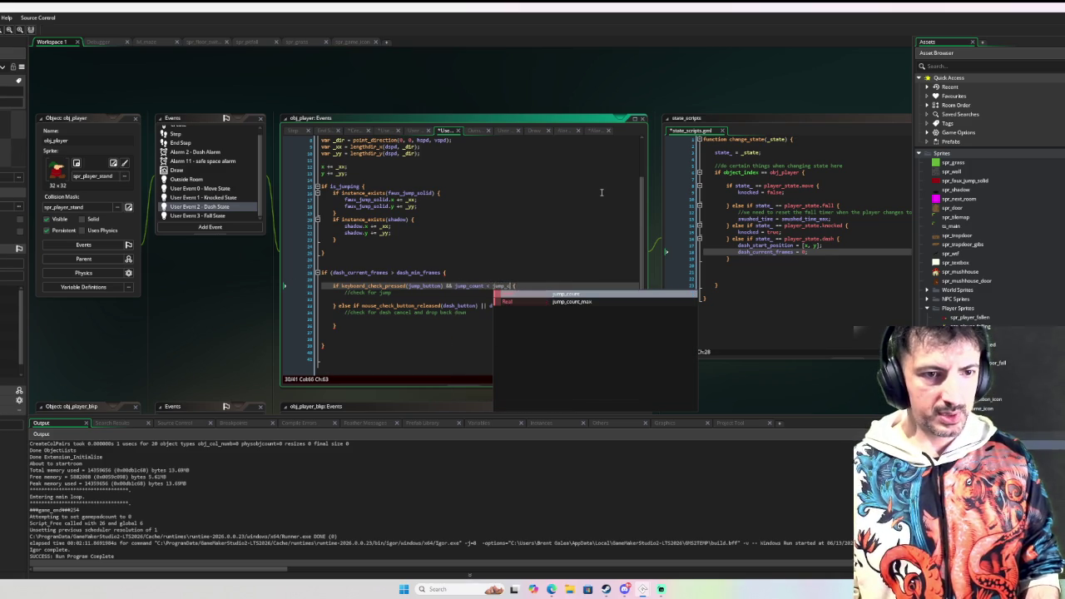
key(Return)
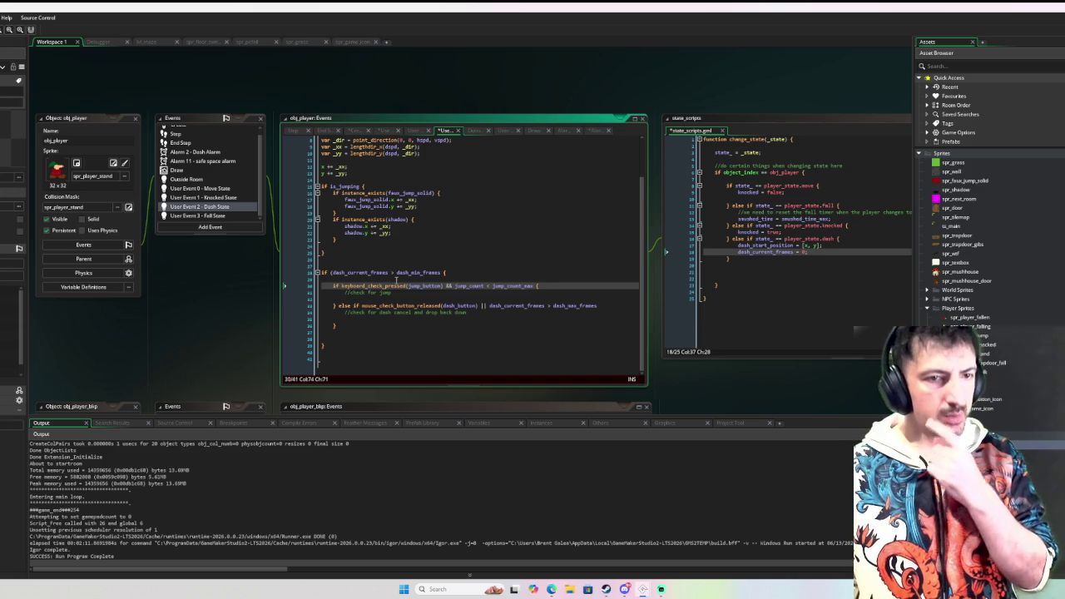
Inside the jump branch, add an if !is_jumping block setting is_jumping = true
click(367, 294)
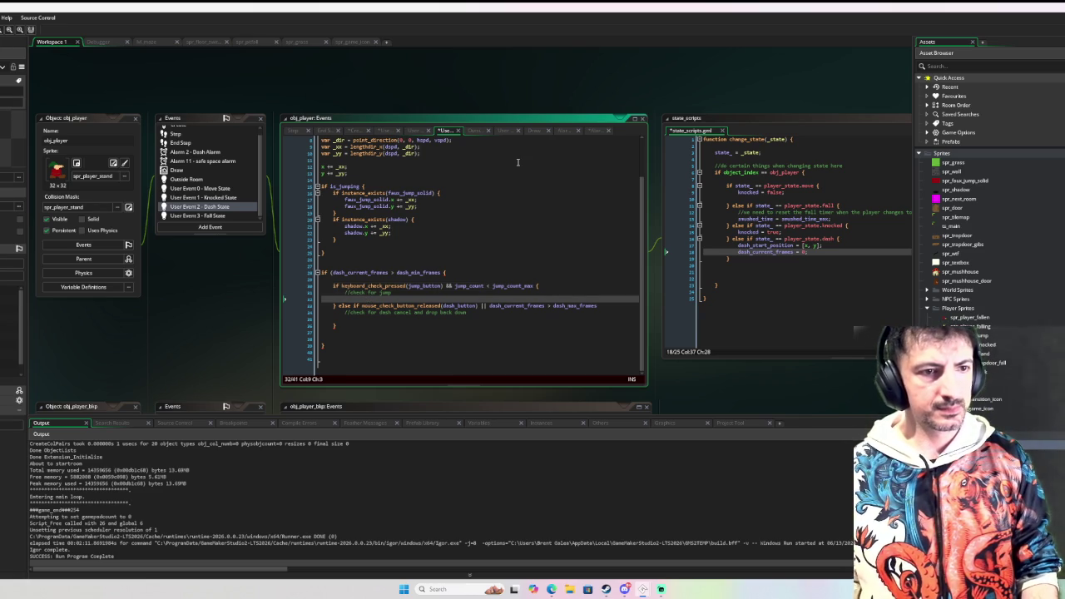
key(Return)
key(Return)
text(if ()
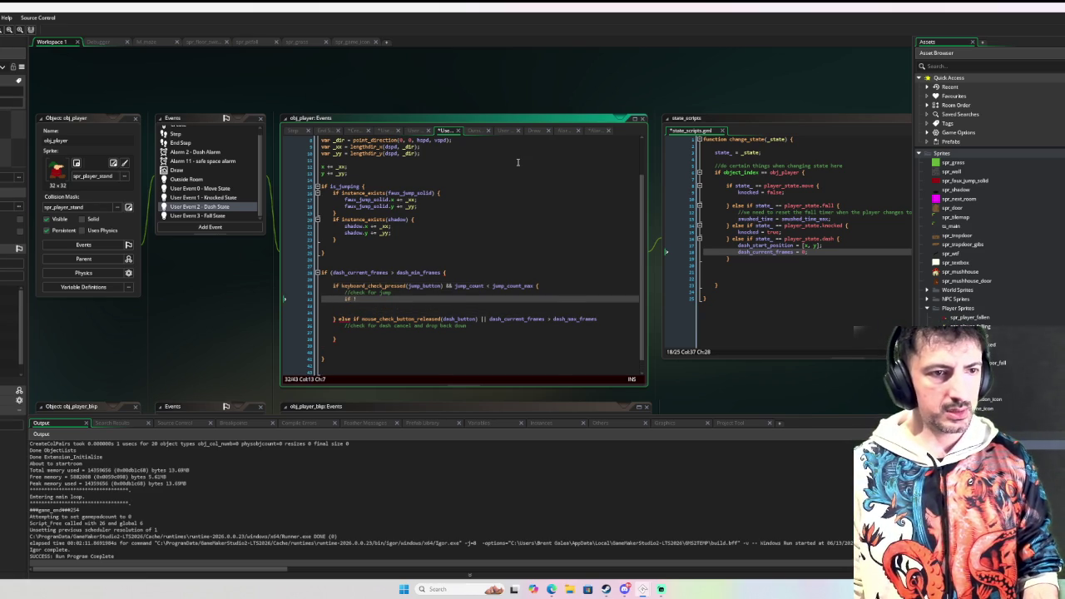
text(is_jumping {)
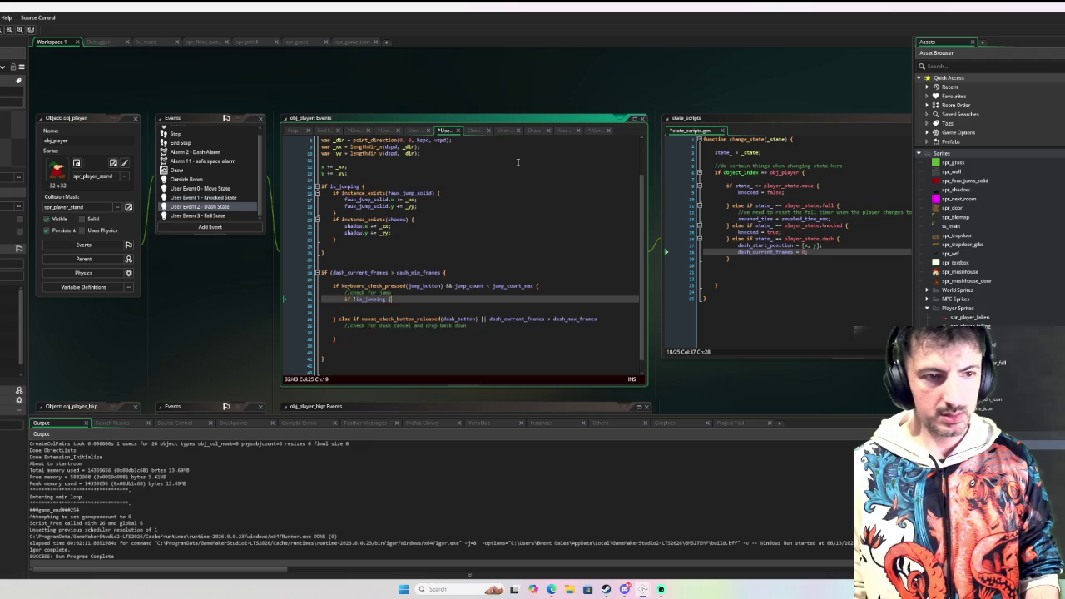
key(Return)
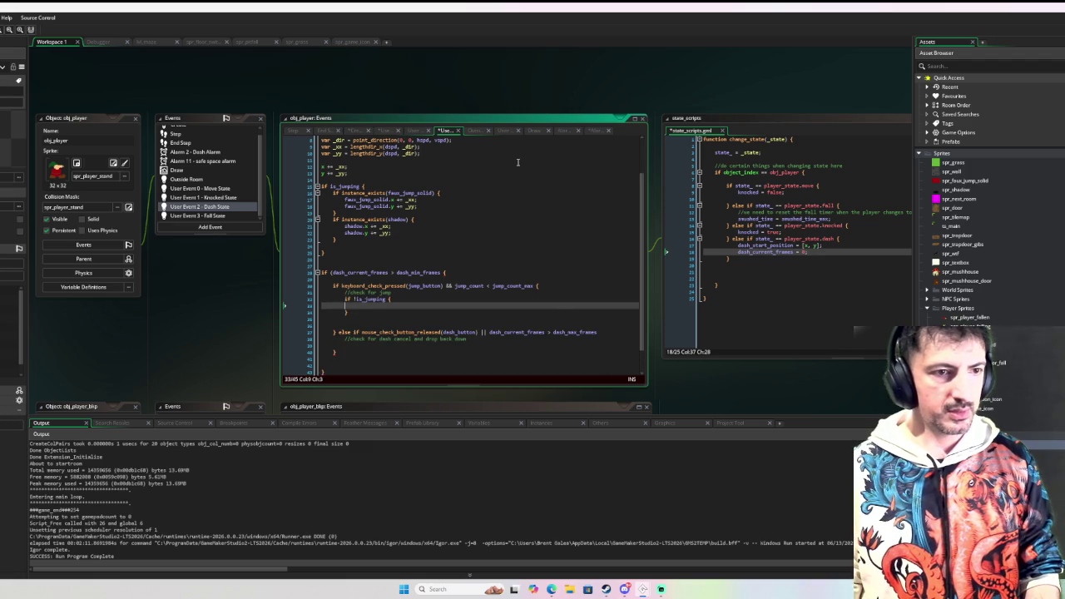
text(is_jump)
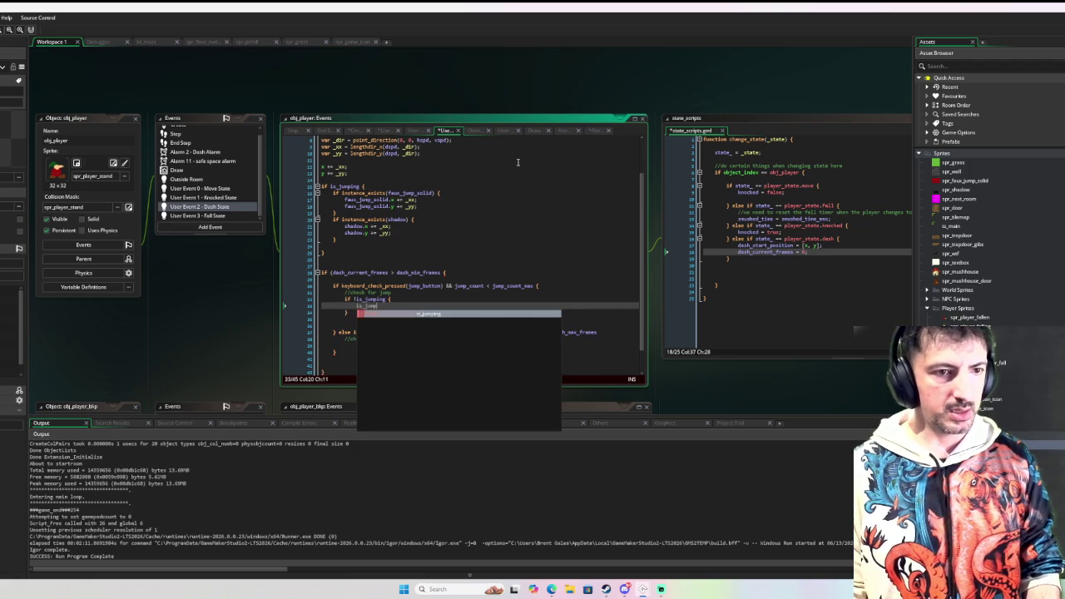
text(ing = 0rue;)
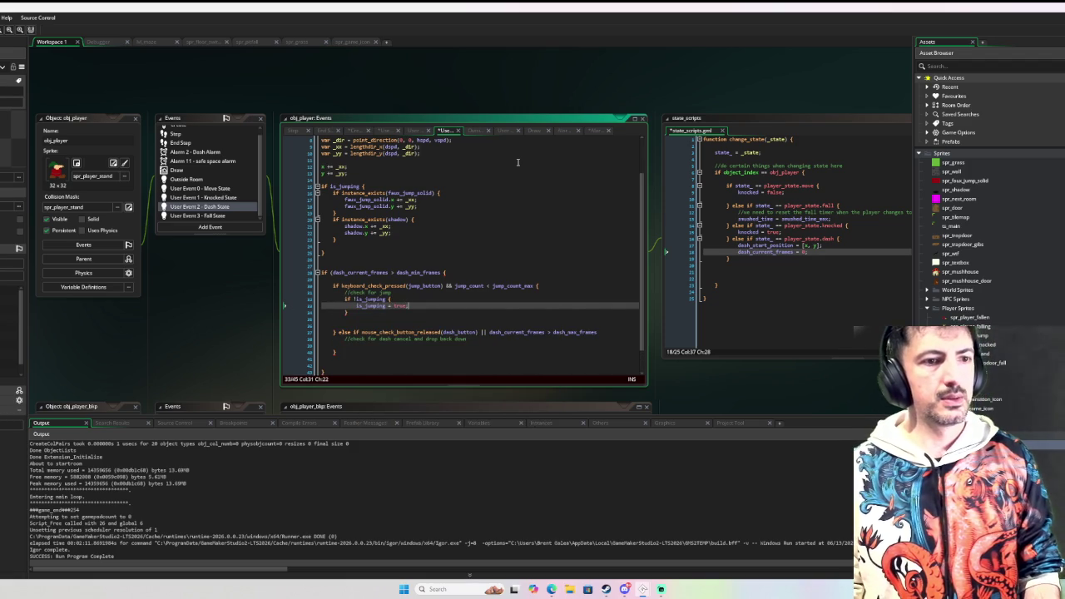
key(Down)
key(Return)
key(Return)
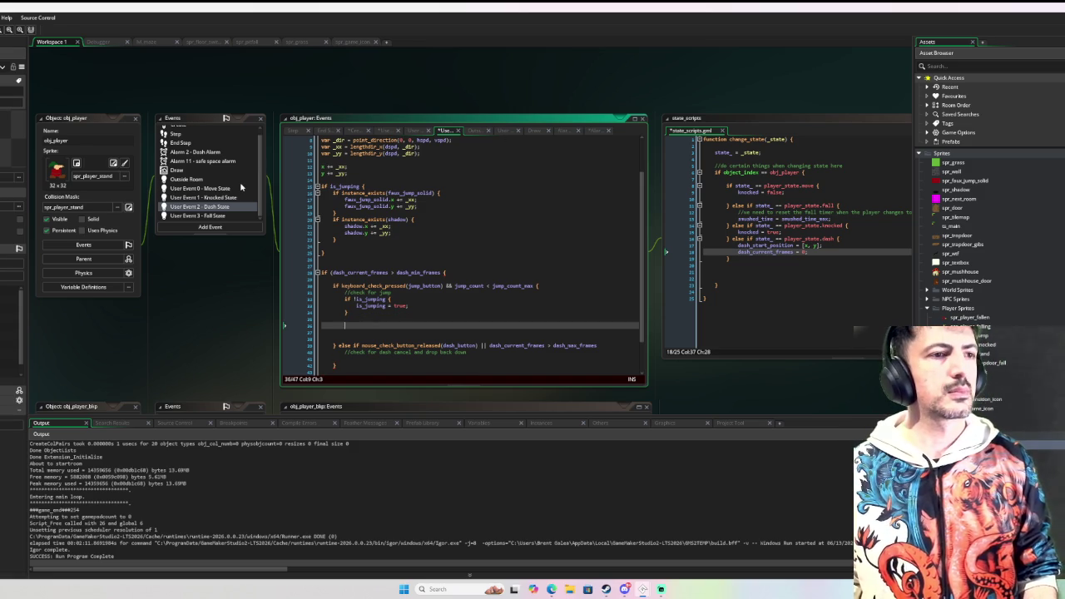
click(235, 190)
Select the Move State jump setup lines through player_set_prev_position and open that function's definition in player_scripts
scroll(439, 209, up, 8)
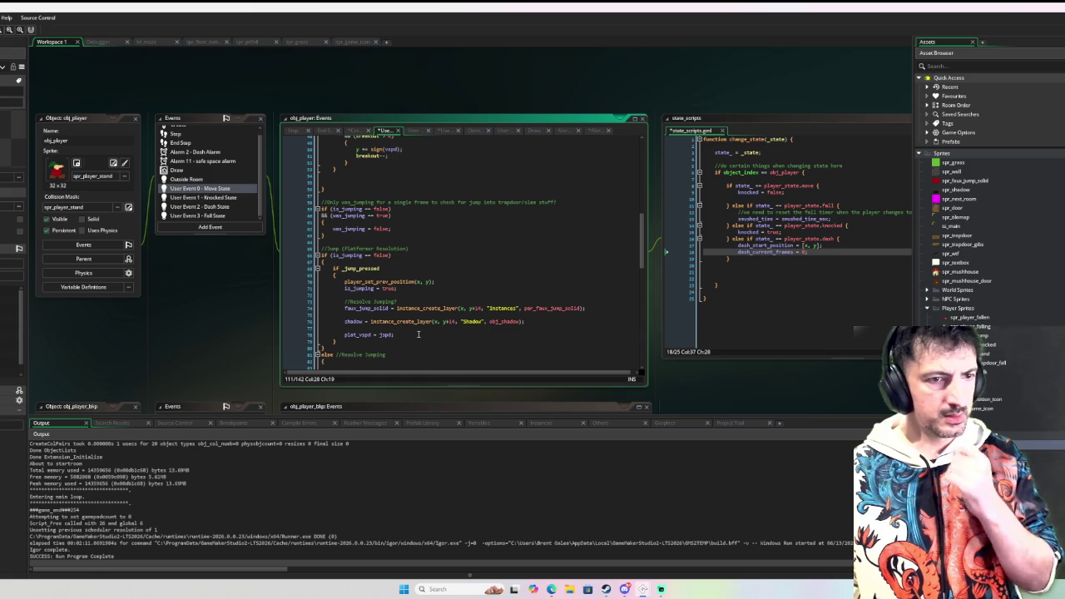
click(410, 336)
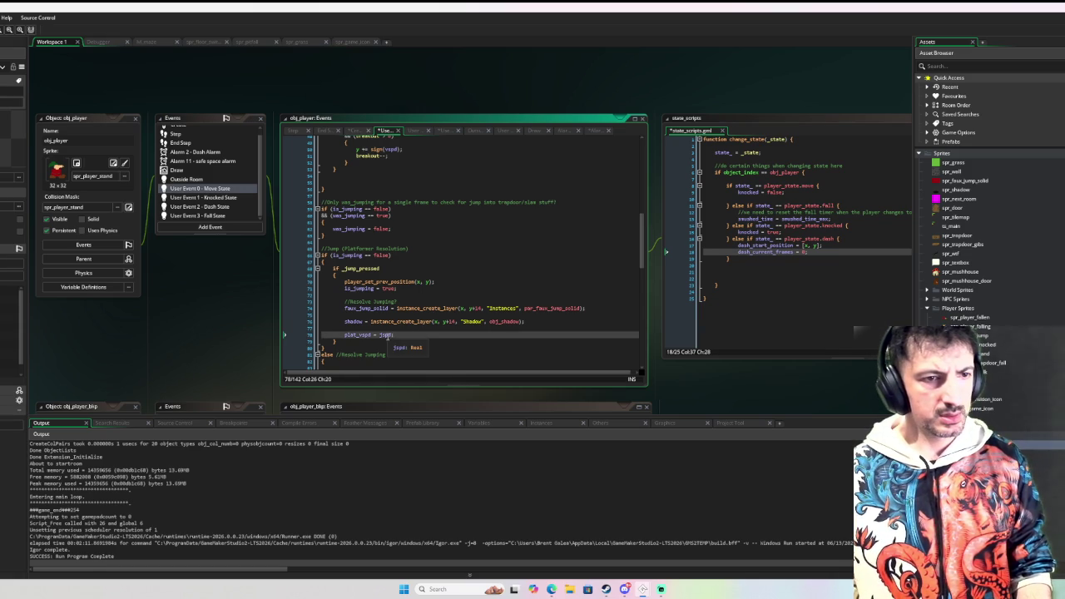
drag(416, 336, 348, 289)
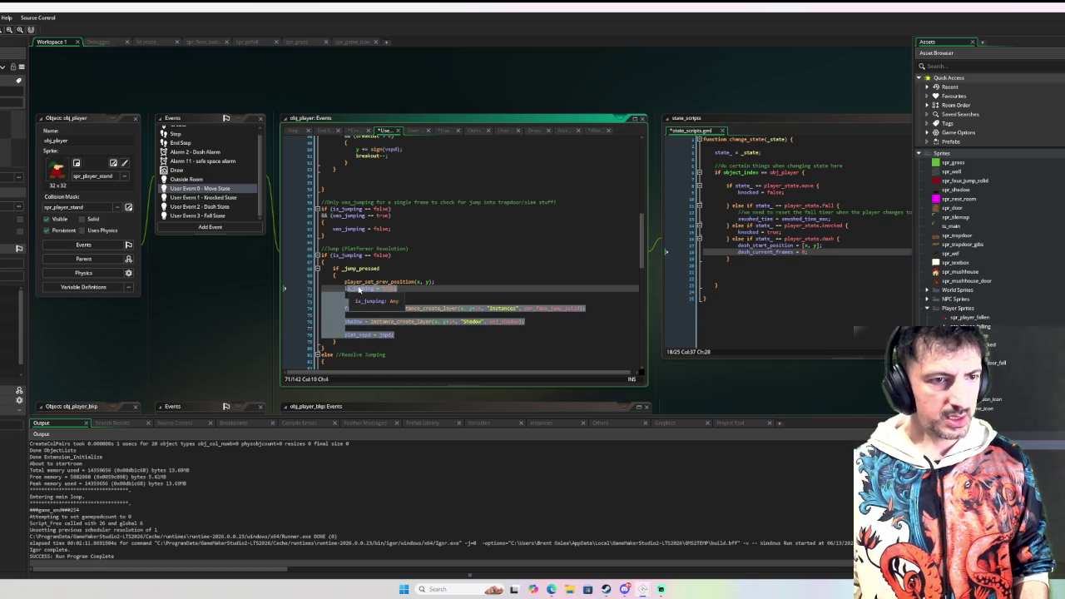
key(shift+Up)
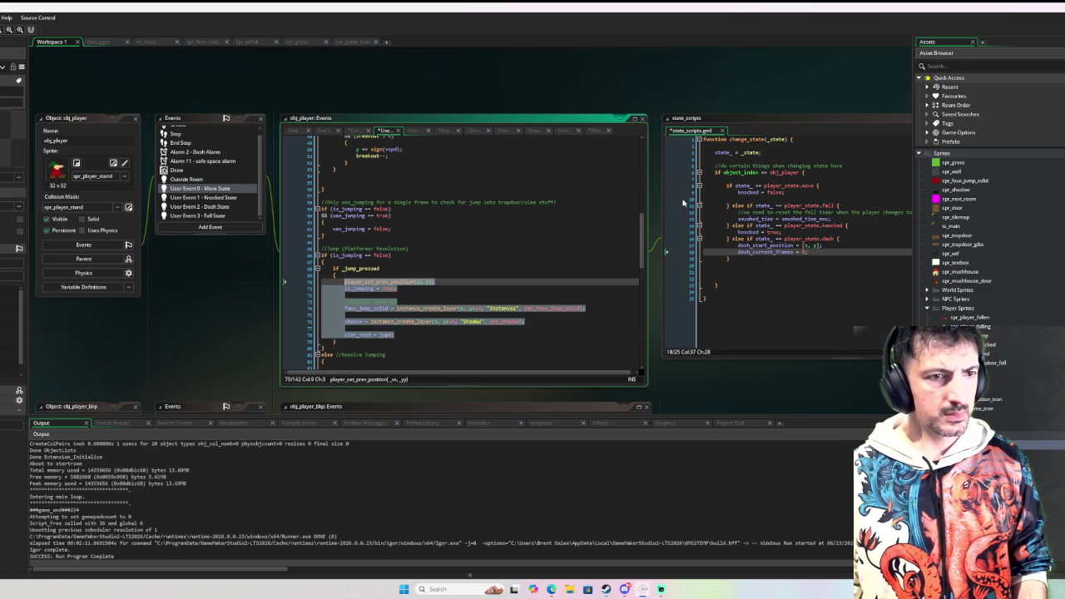
scroll(565, 226, down, 2)
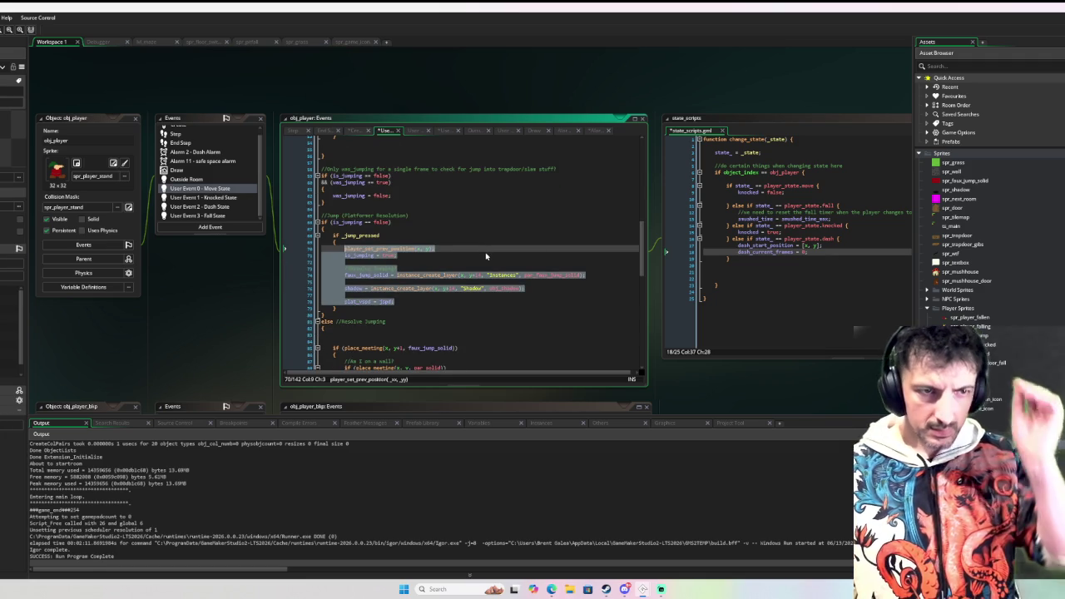
scroll(990, 249, down, 5)
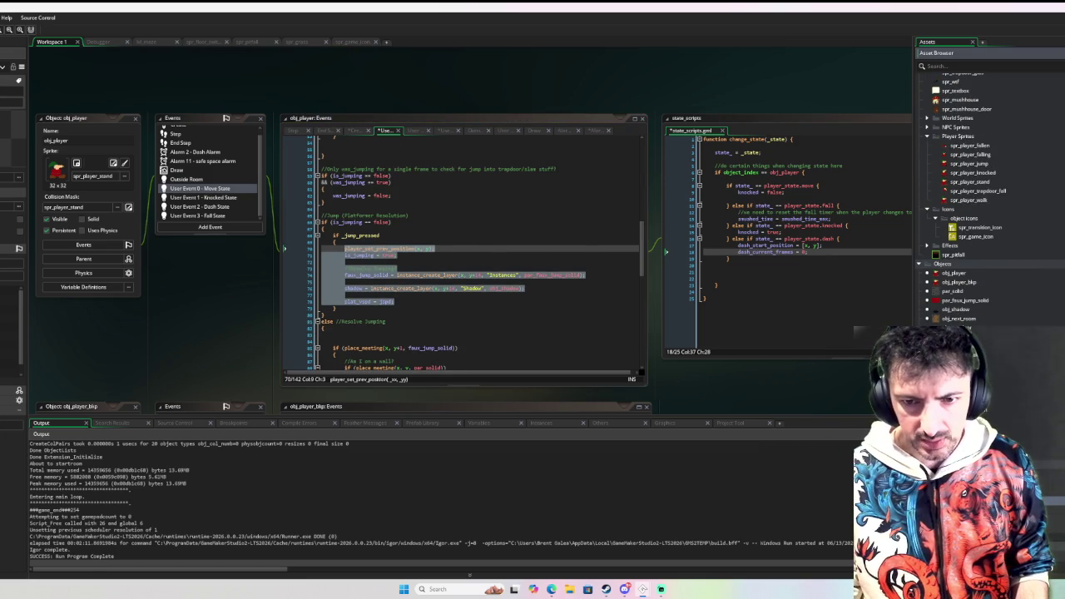
scroll(934, 249, down, 1)
key(F12)
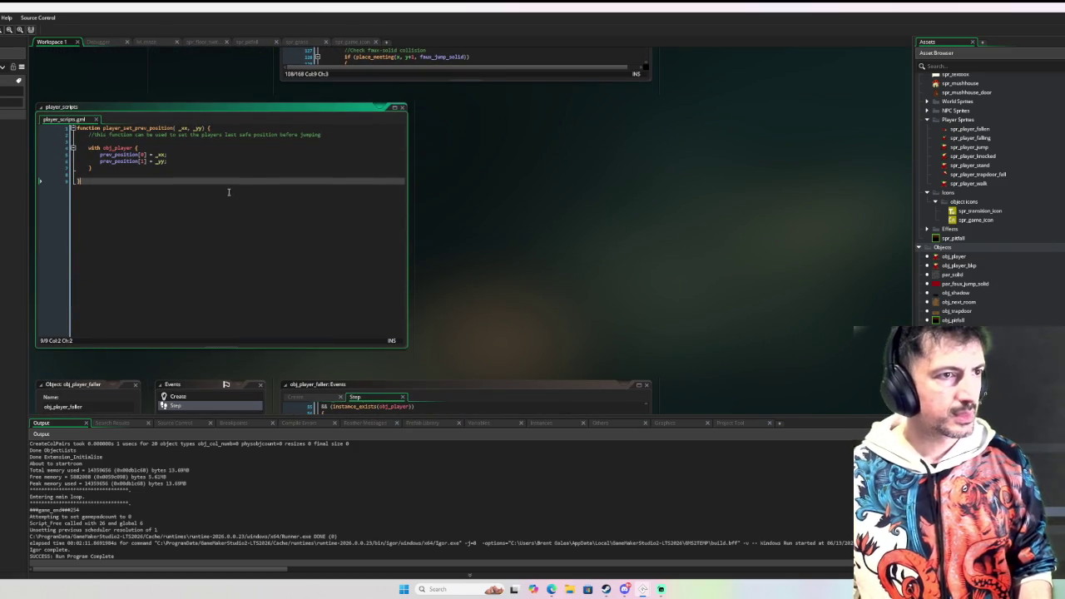
Create 'function player_jump_initiate() { }' below player_set_prev_position and paste the copied jump code inside
key(Return)
key(Return)
text(func)
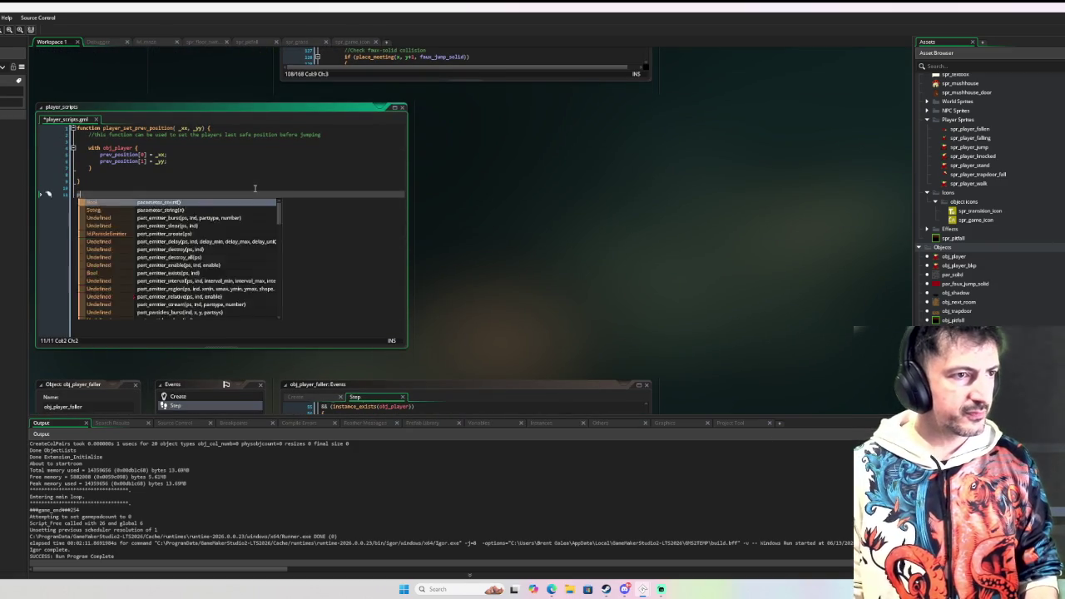
text(tion player)
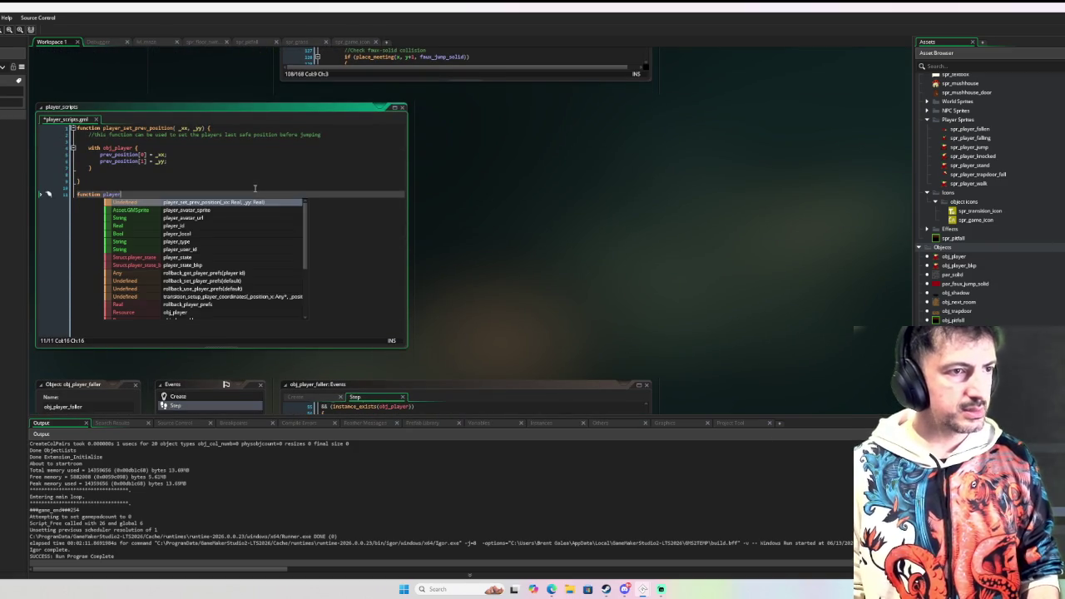
text(_initi)
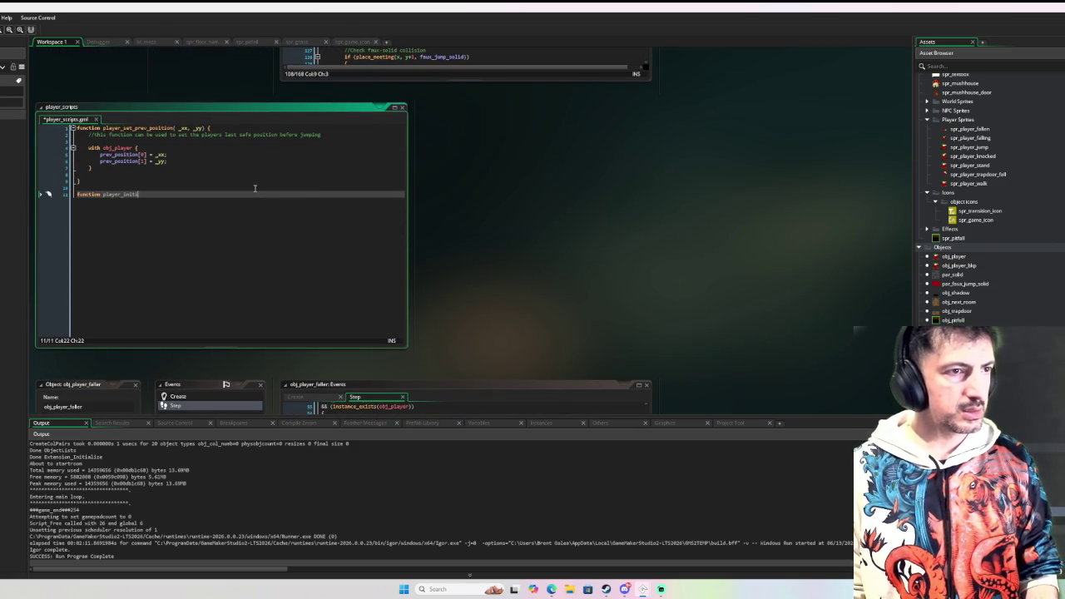
key(BackSpace)
key(BackSpace)
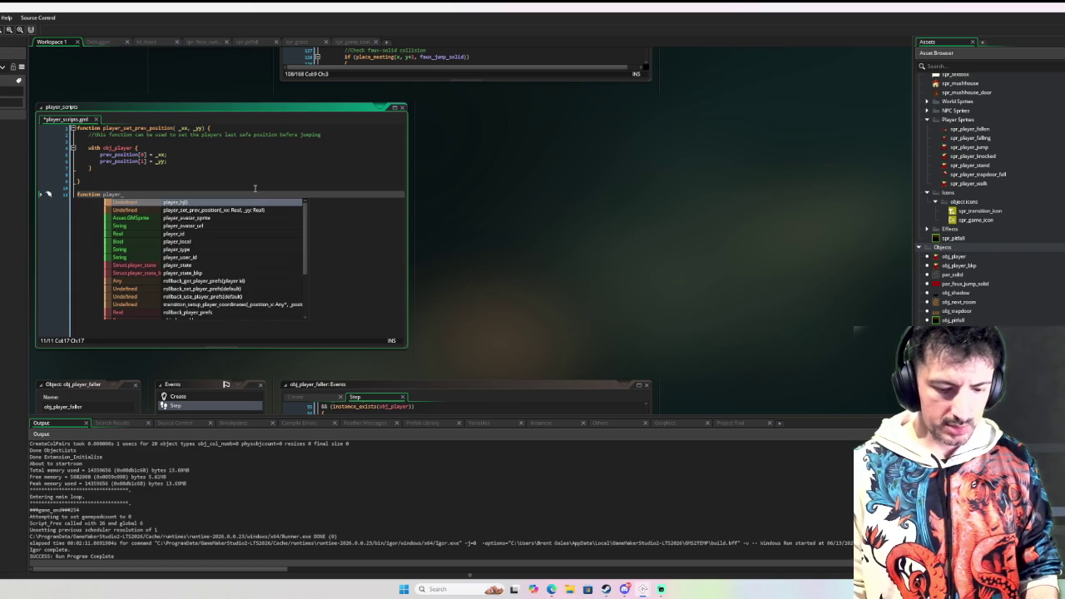
text(jump_)
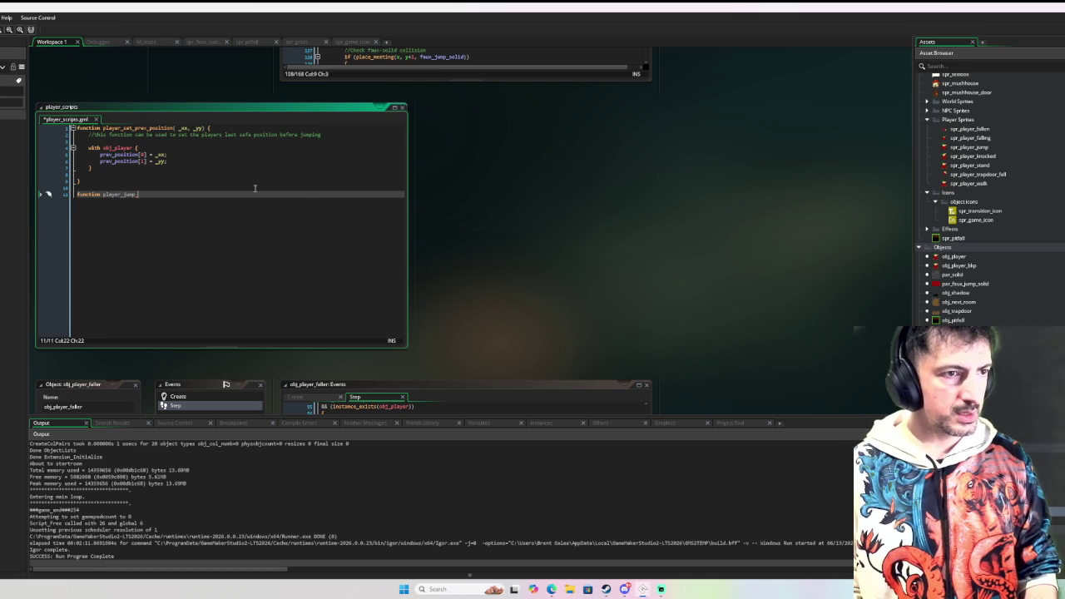
text(initiate)
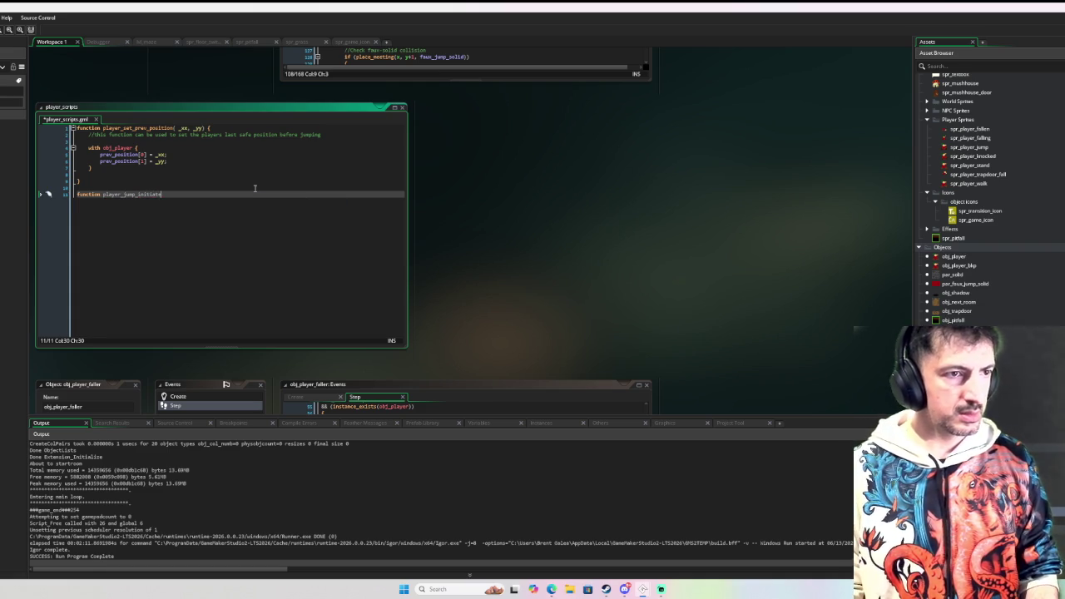
text(() )
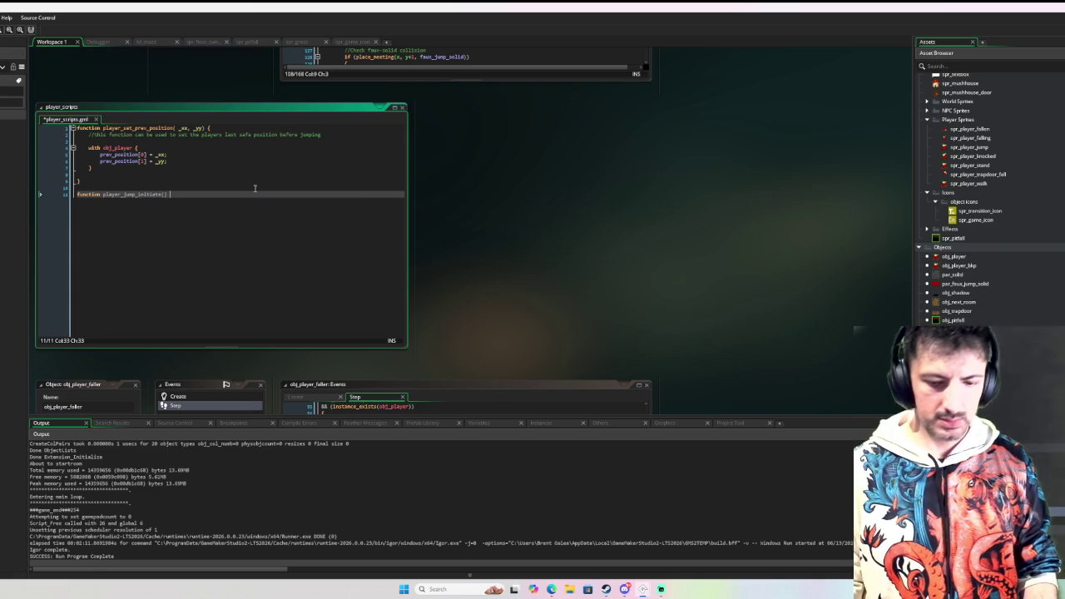
text({)
key(Return)
key(Return)
key(Return)
text(})
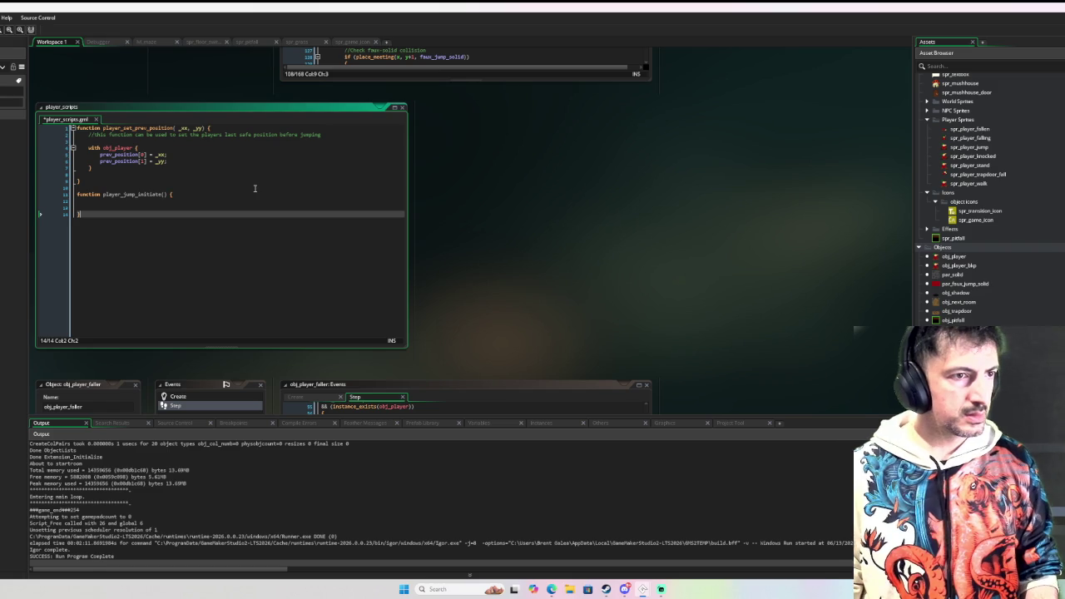
key(Up)
key(Up)
key(ctrl+v)
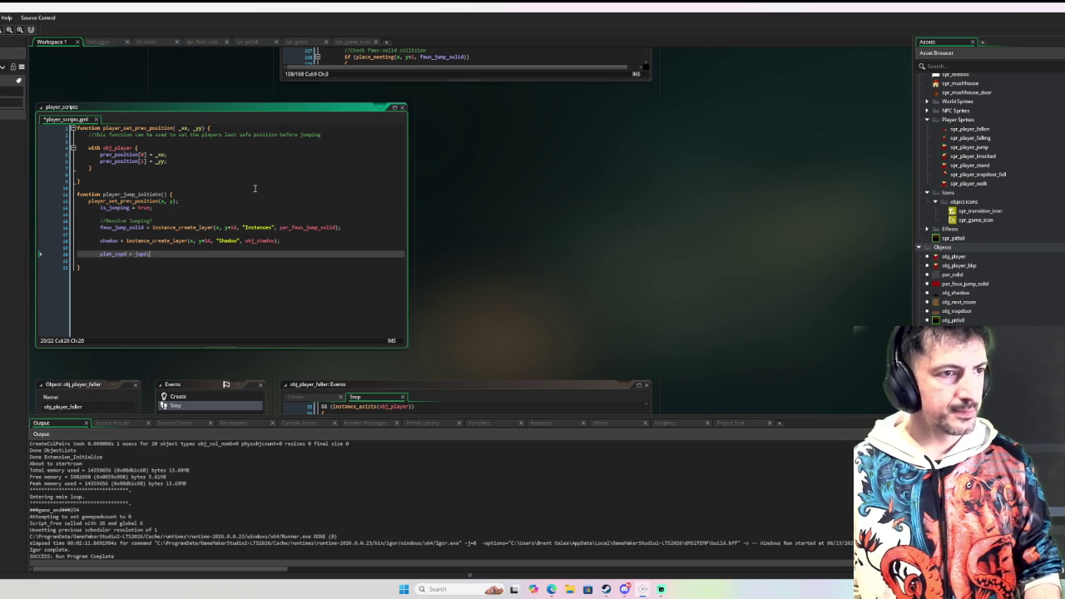
Add blank lines above the pasted jump code inside player_jump_initiate
drag(89, 207, 147, 254)
click(90, 208)
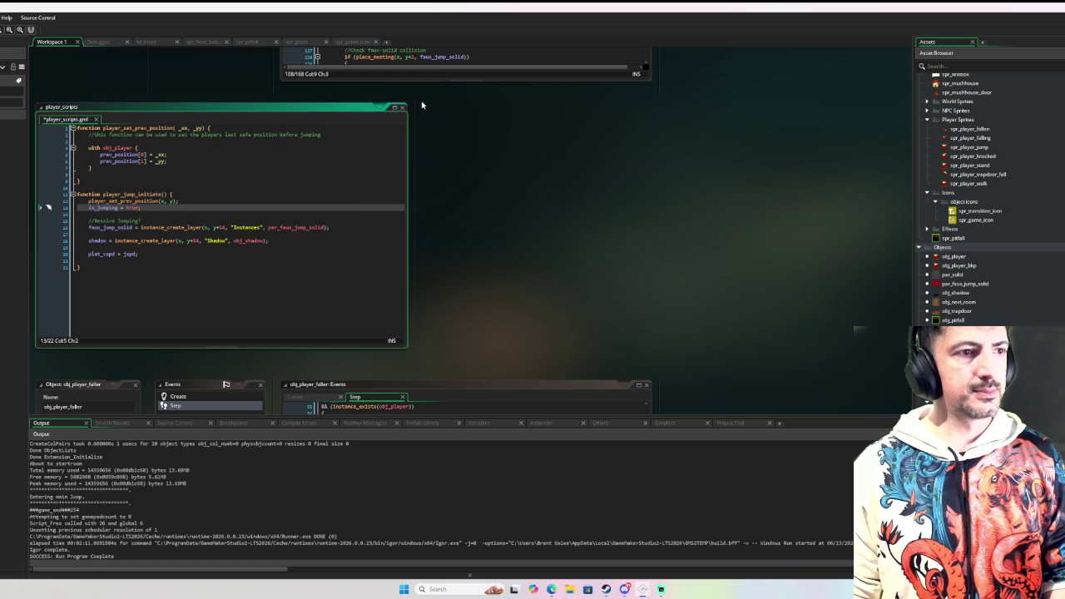
key(Up)
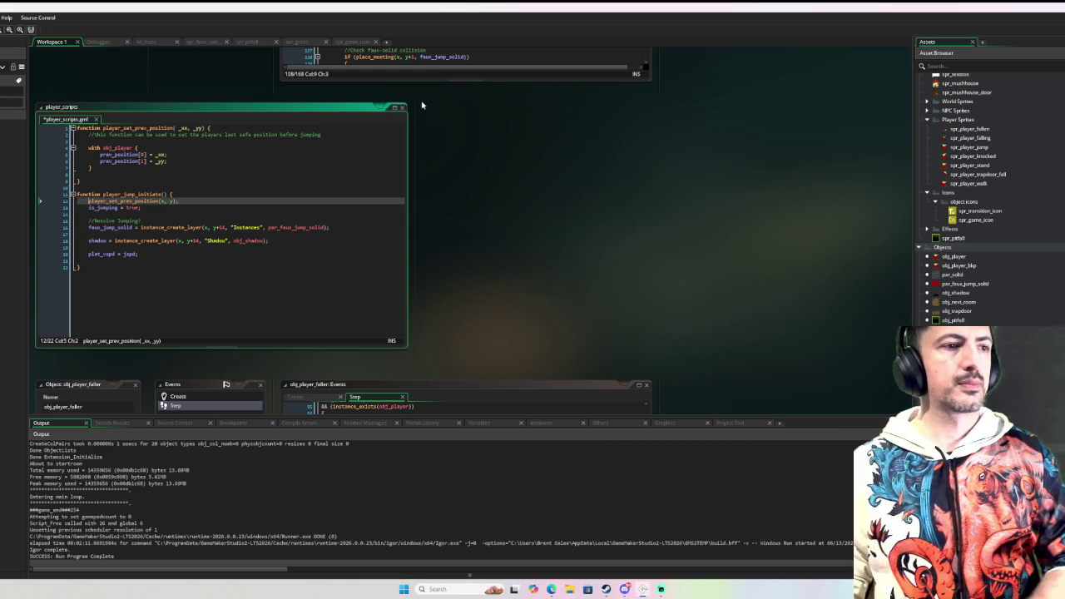
key(Return)
key(Return)
key(Return)
key(Up)
key(Up)
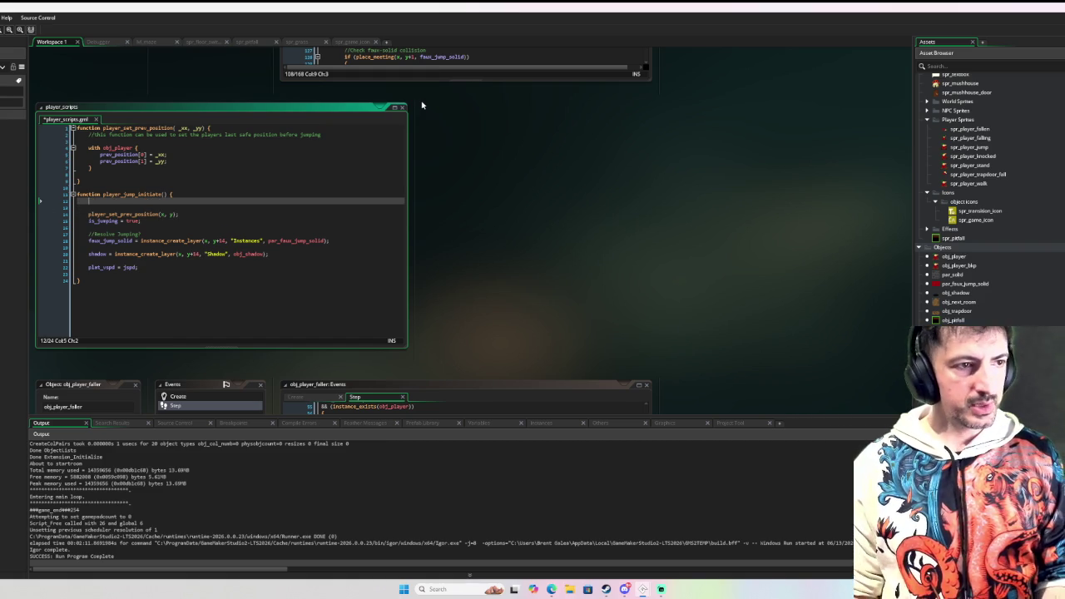
Add 'if jump_count >= jump_count_max { exit;}' at the top of player_jump_initiate
text(if jump)
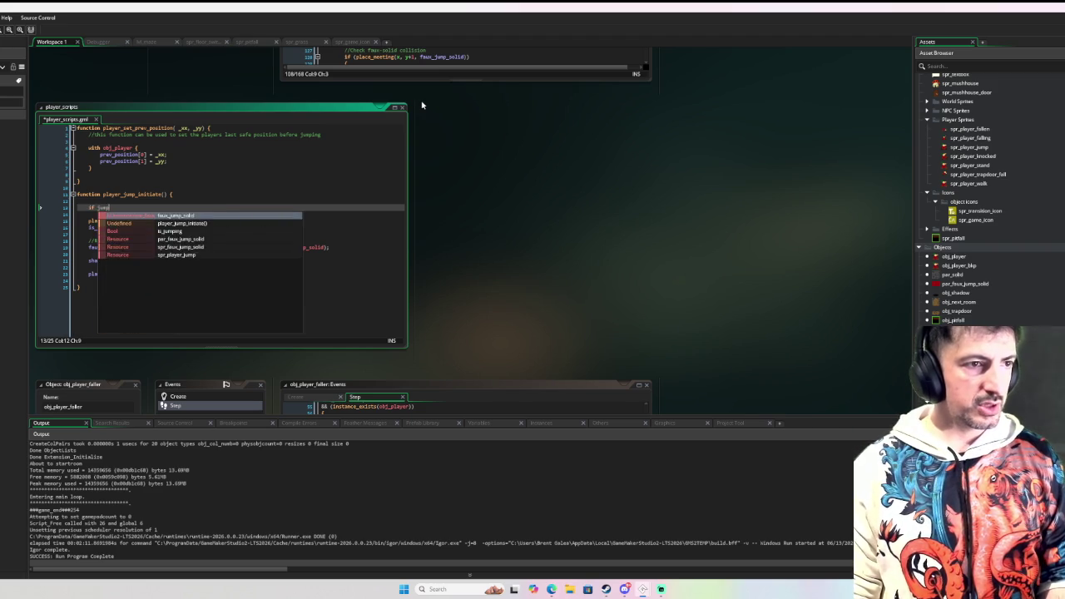
text(_count)
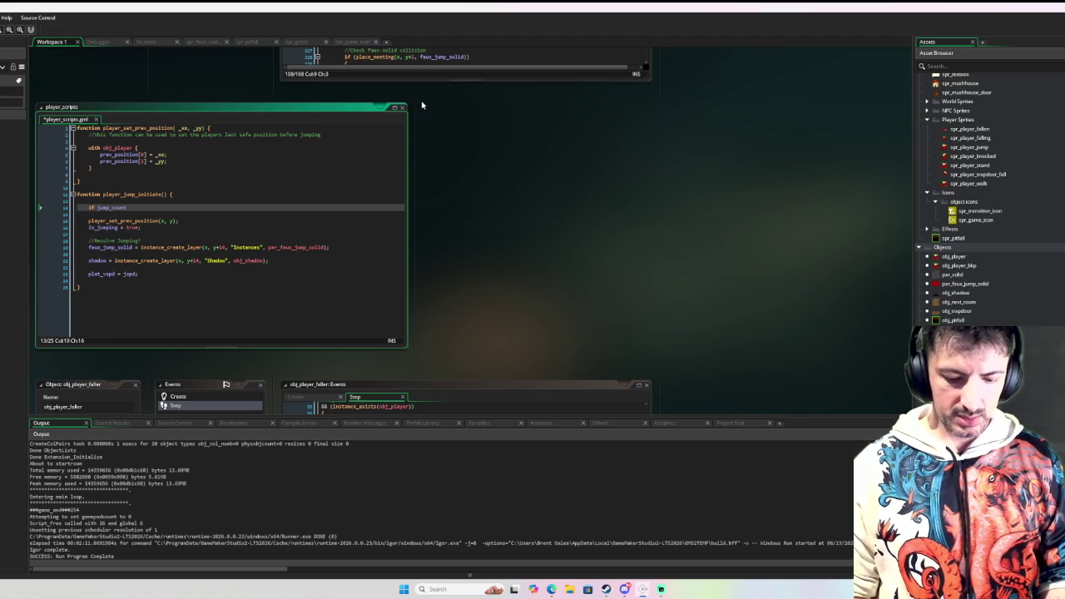
text( >= jump)
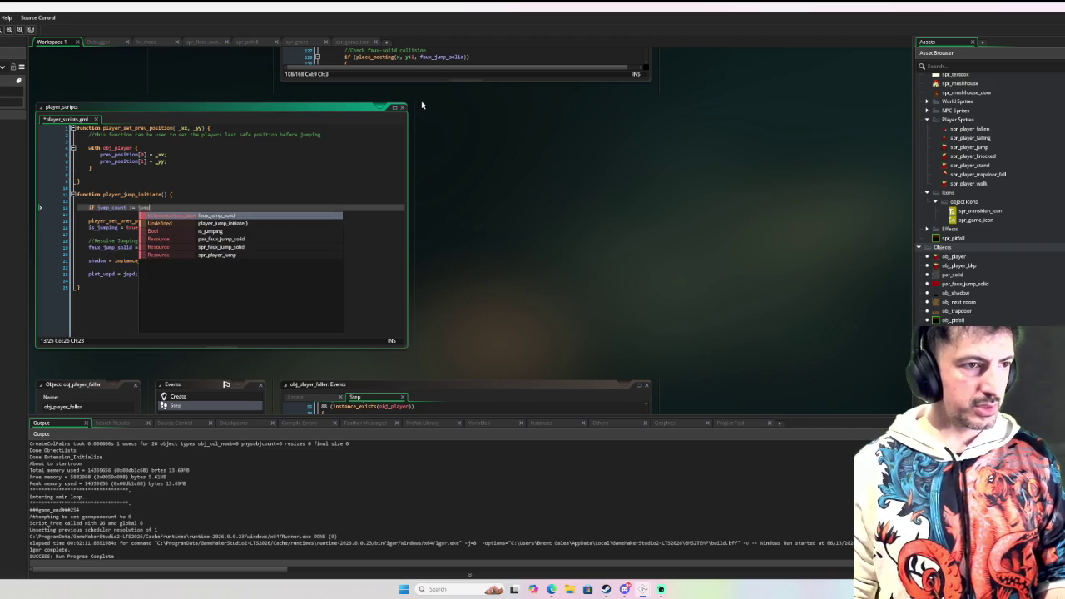
text(_count_max)
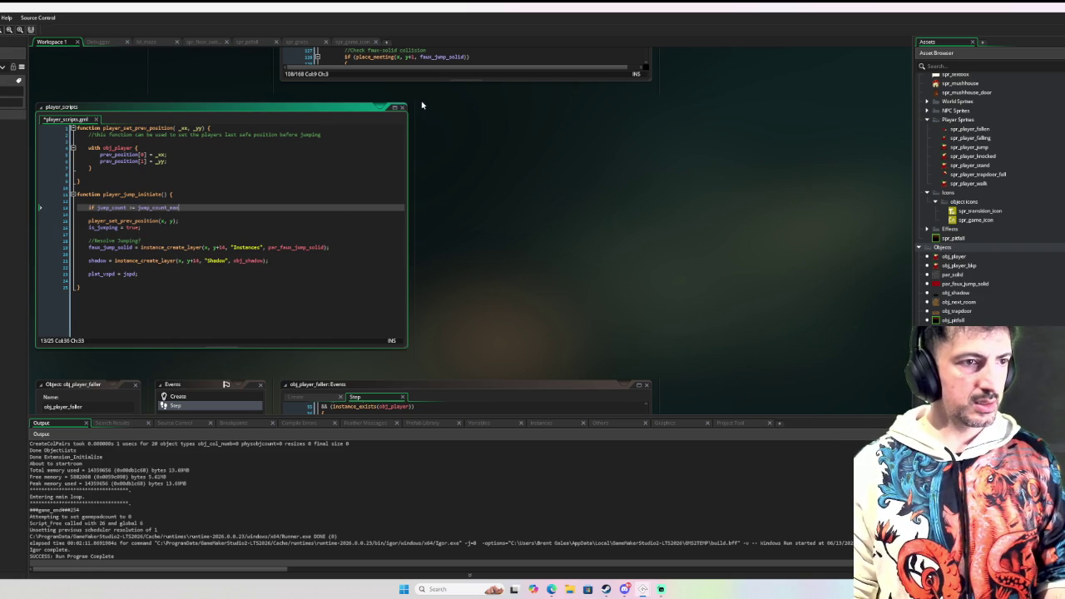
text( { exit;})
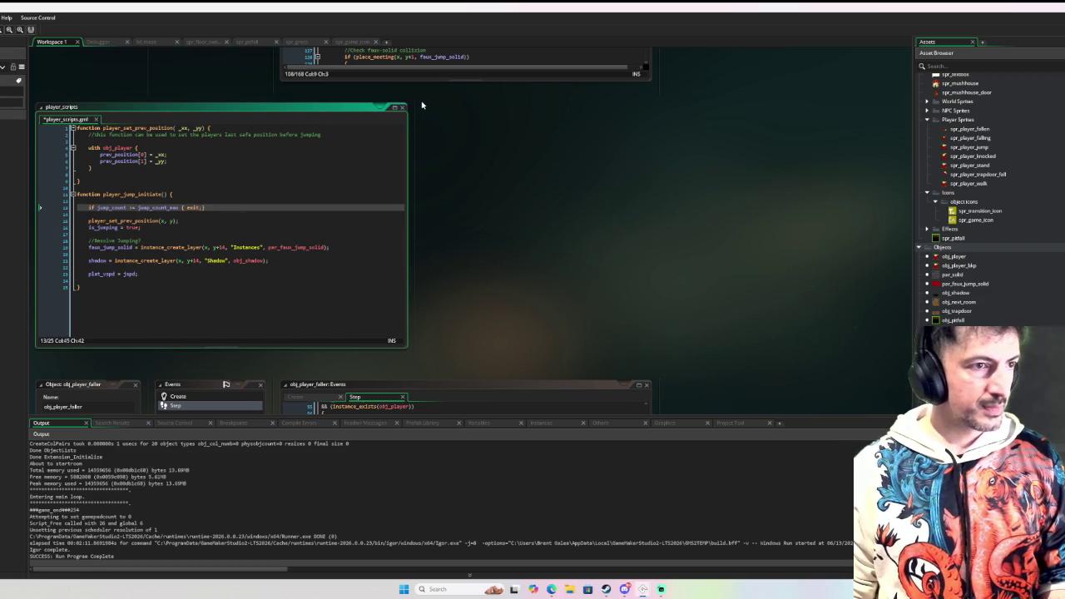
key(Down)
key(Down)
key(End)
key(Down)
key(Down)
key(Down)
key(End)
Wrap the faux_jump_solid creation in an 'if (instance_exists(faux_jump_solid)) {' block
key(Return)
text(if )
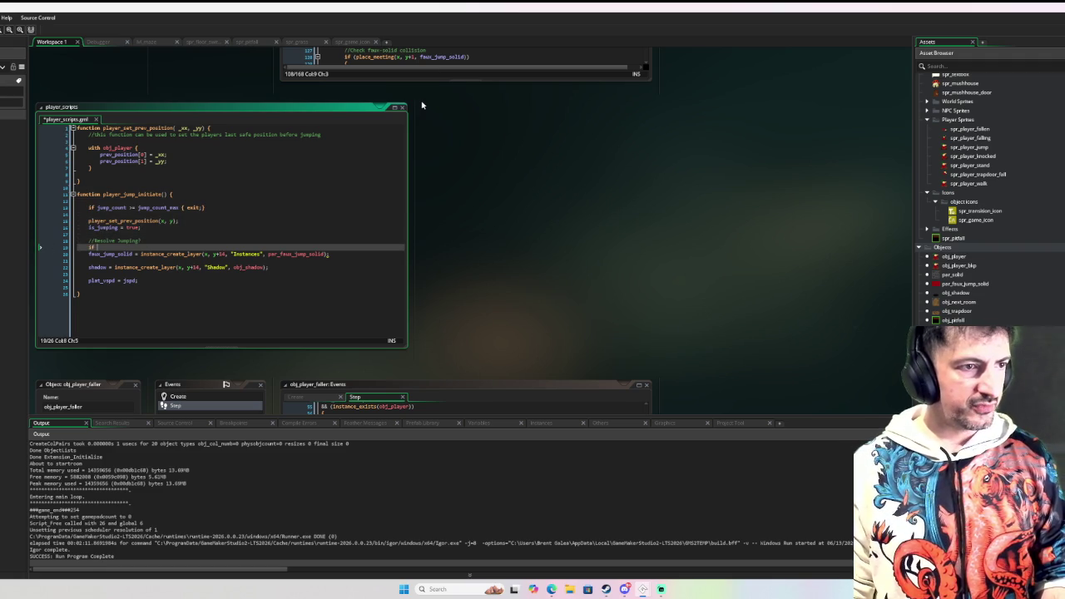
text((instance_exis)
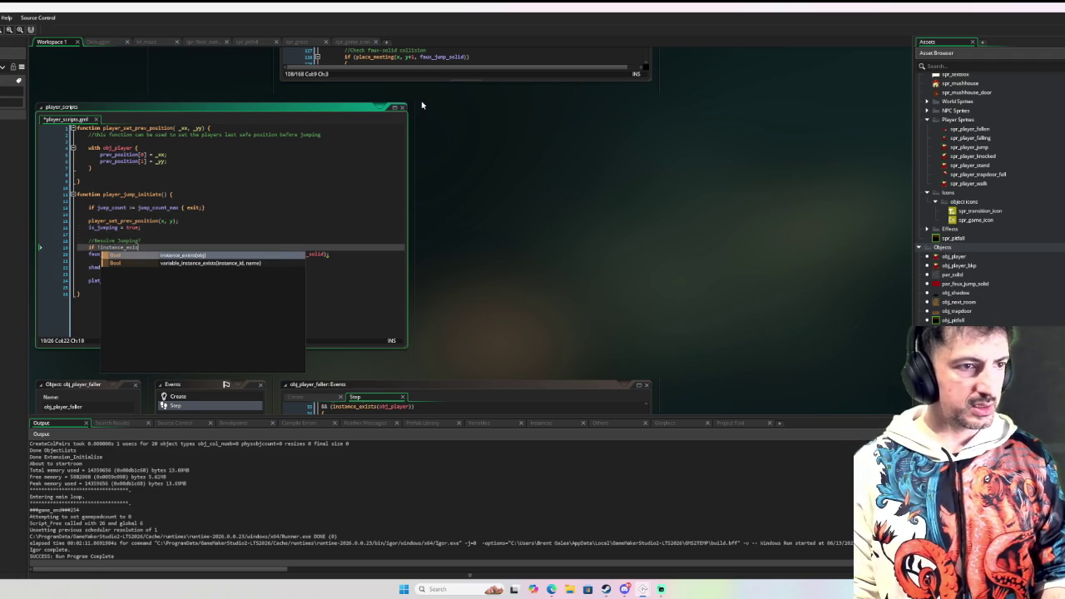
text(ts()
key(Down)
key(Home)
key(Up)
key(End)
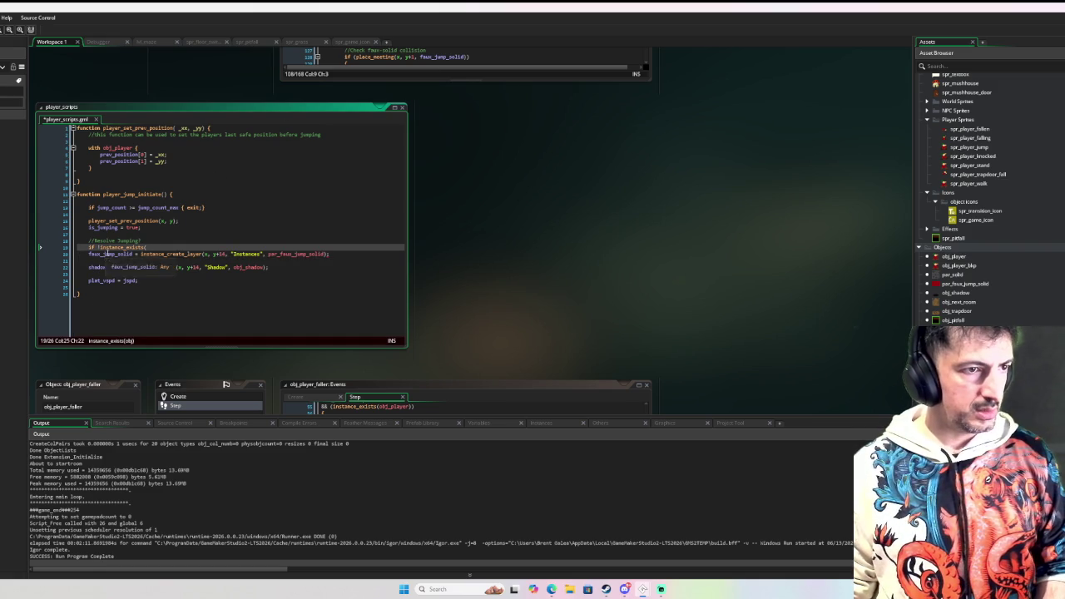
text(faux_jump_solid)
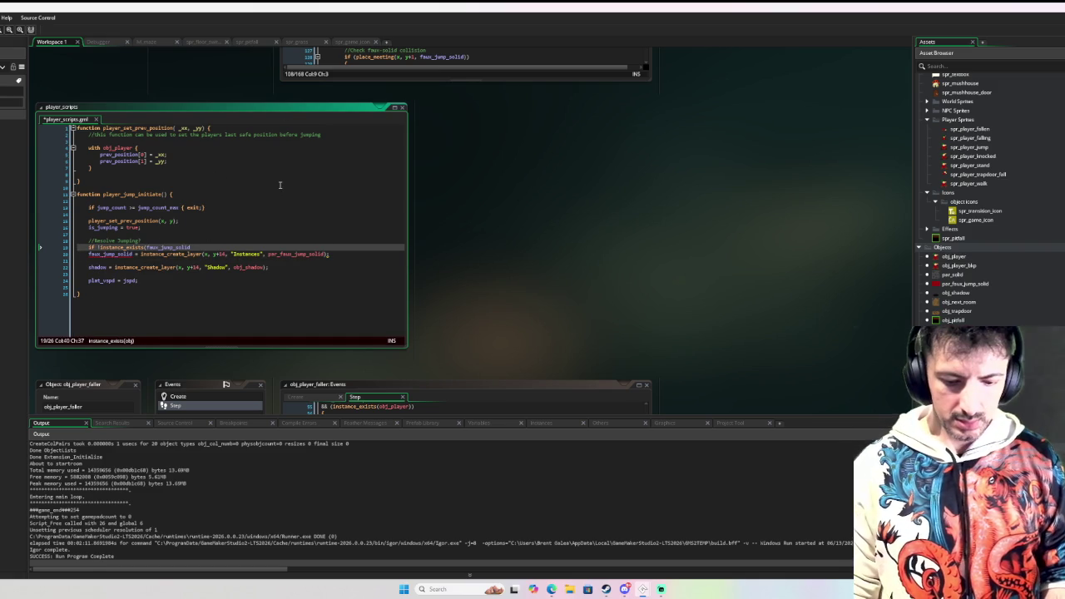
text() {)
key(Down)
key(Home)
key(Tab)
key(Down)
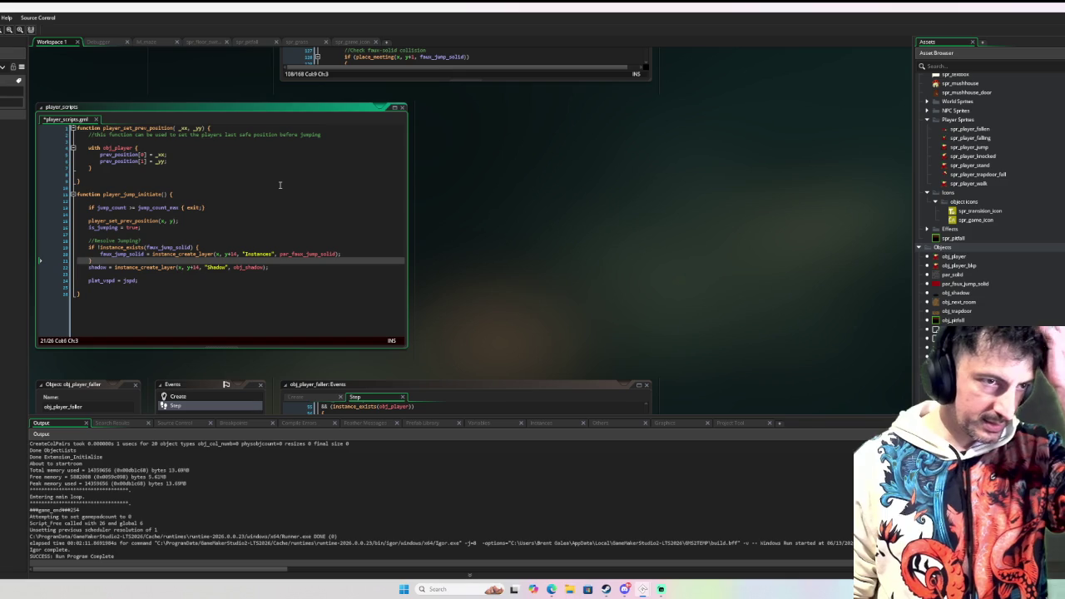
Wrap the shadow creation in an 'if !instance_exists(shadow) {' block
key(Return)
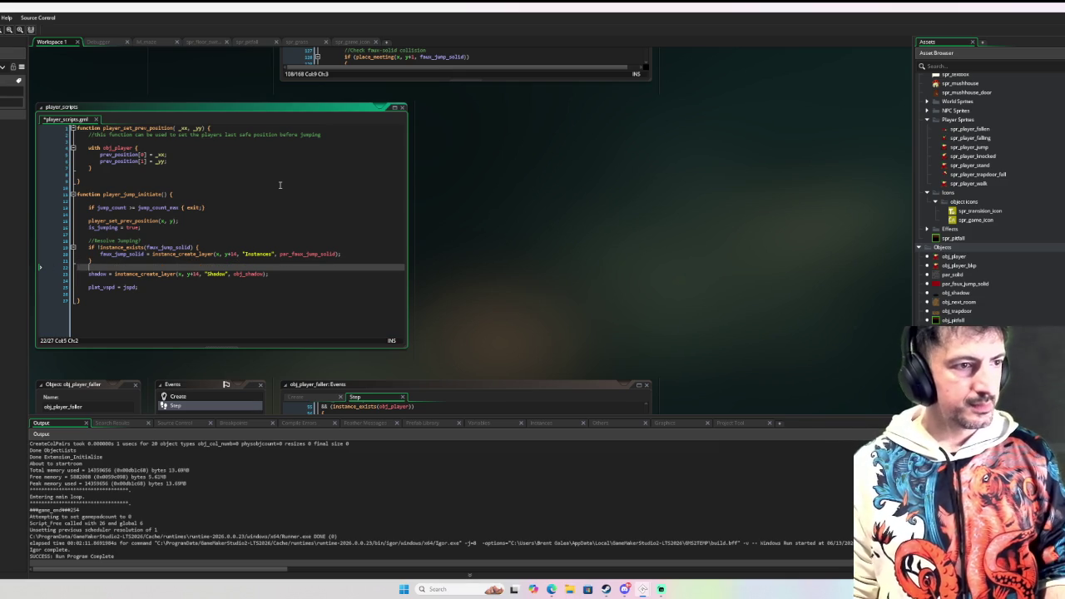
key(Return)
text(if !)
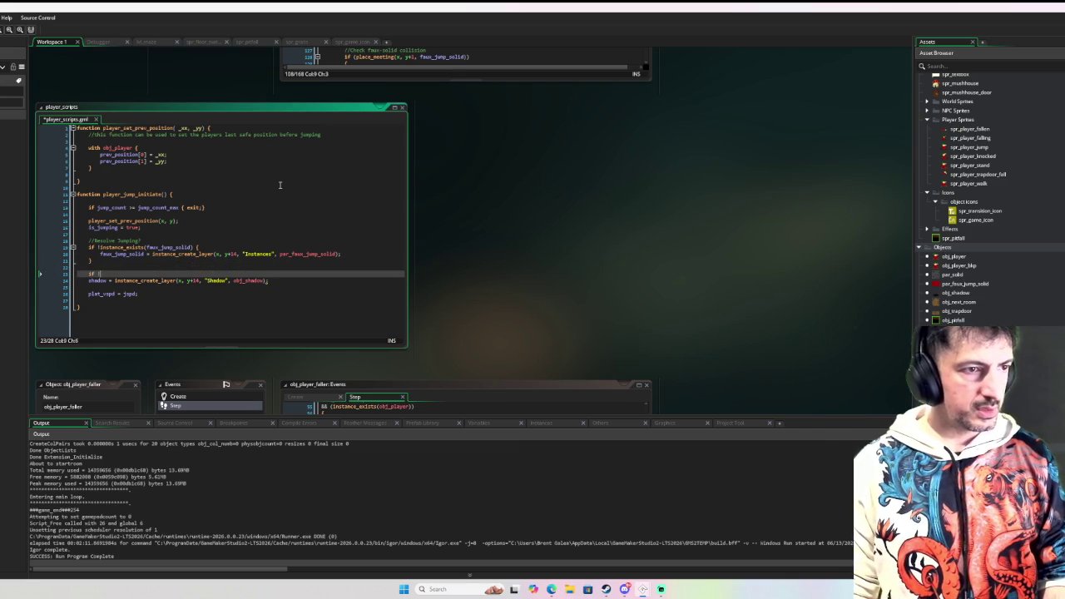
text(instance_exis)
key(Return)
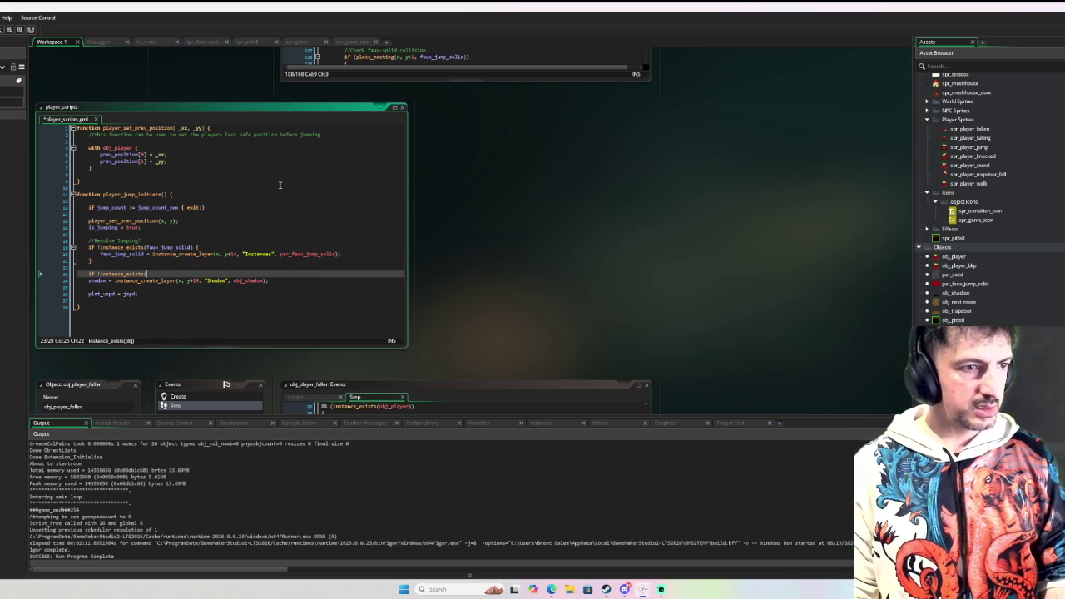
text(shadow) )
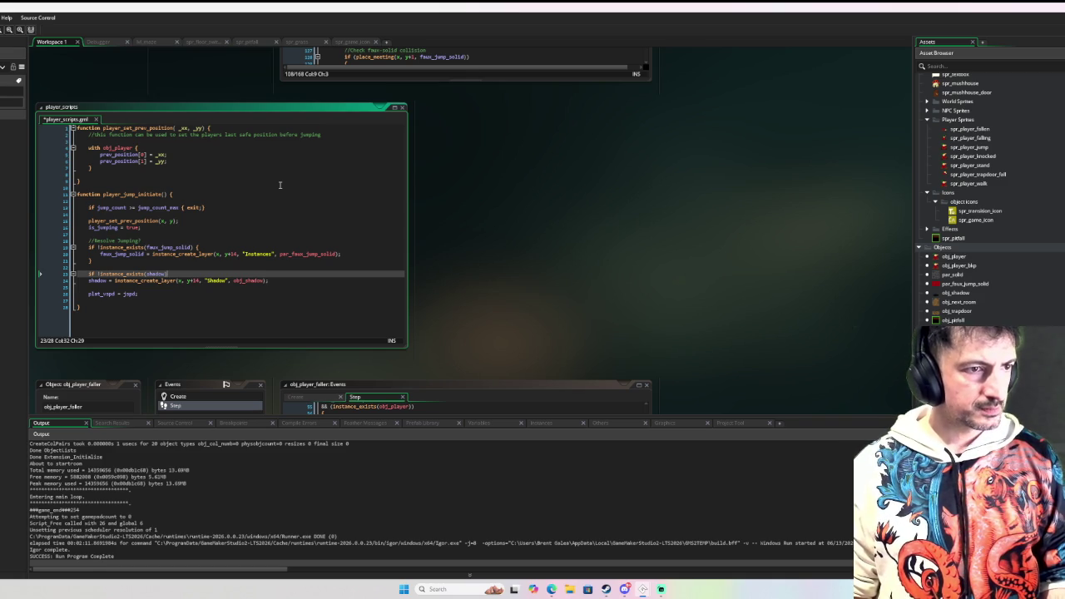
text({)
key(Down)
key(Down)
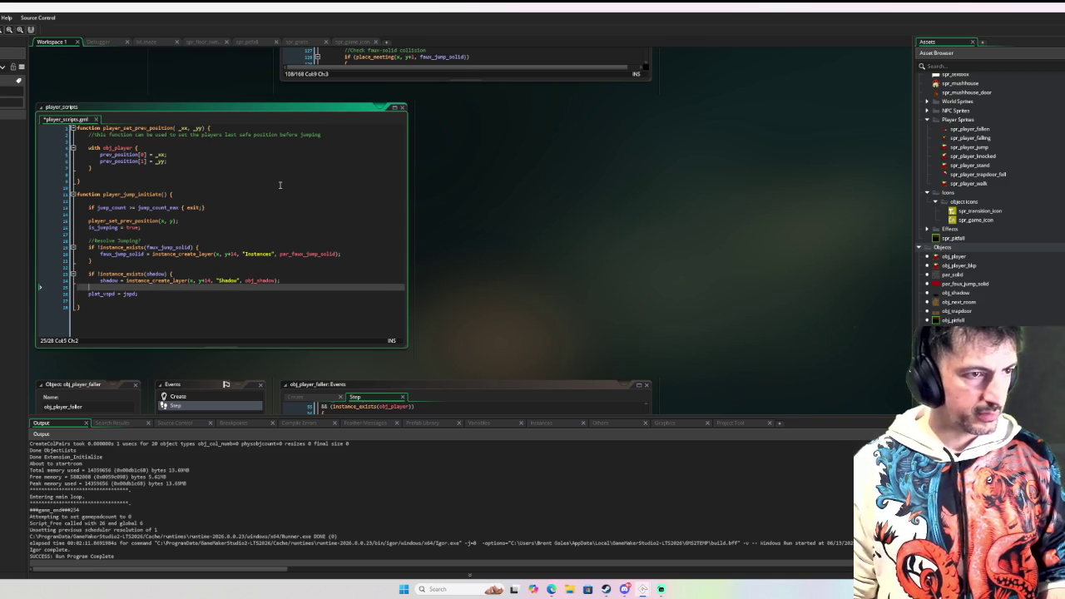
key(Return)
key(Return)
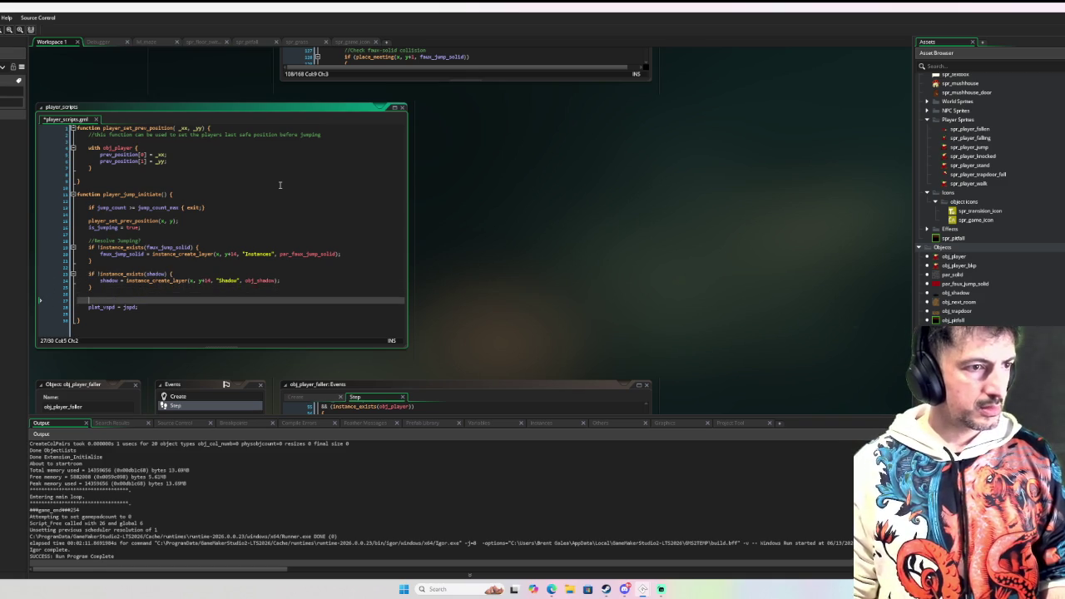
Add 'jump_count ++;' on a new line after plat_vspd = jspd
key(Down)
key(End)
key(Return)
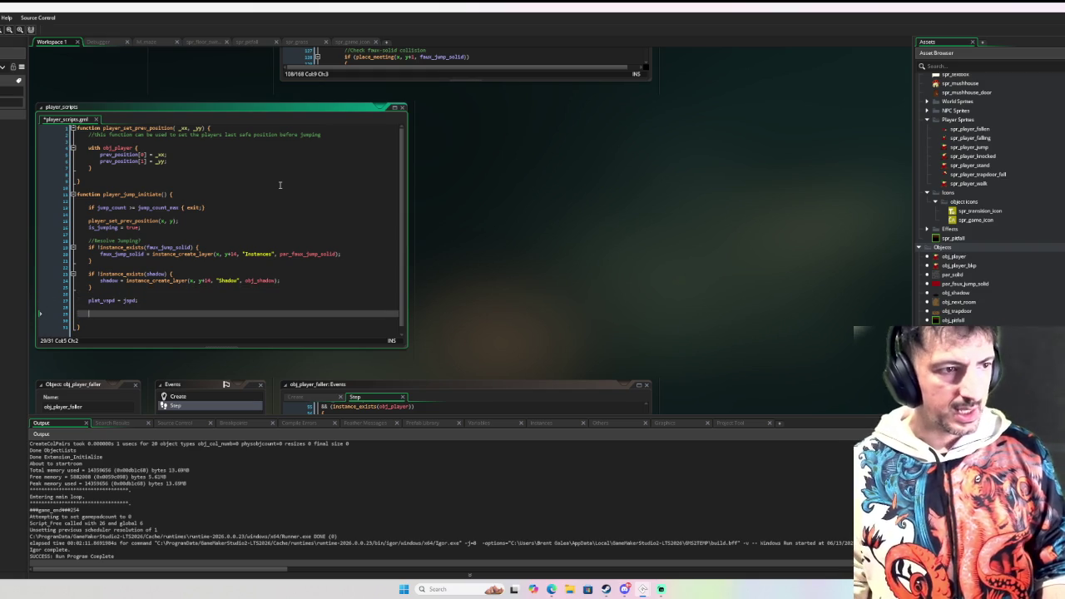
text(jump_count)
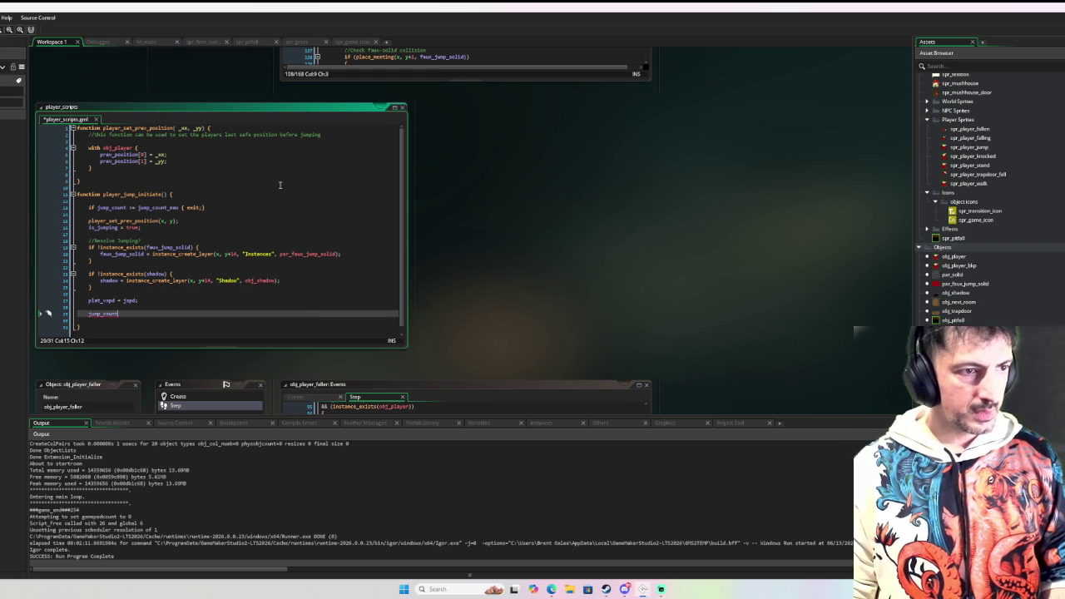
text( ++;)
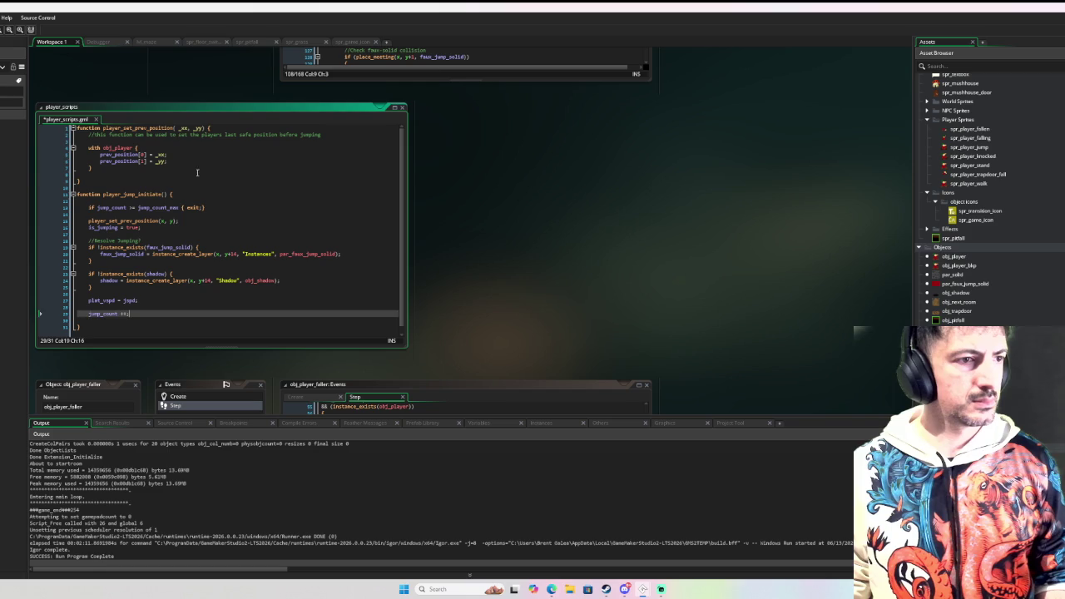
Save player_scripts with the finished player_jump_initiate function
click(201, 188)
key(ctrl+s)
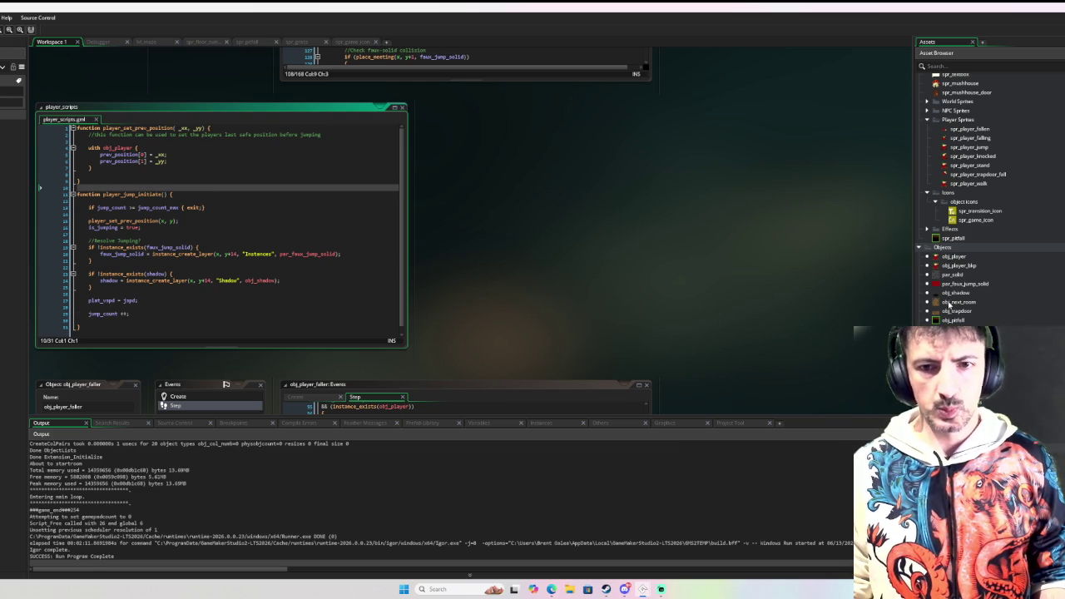
Open the obj_player object and view its Step event code
double_click(951, 259)
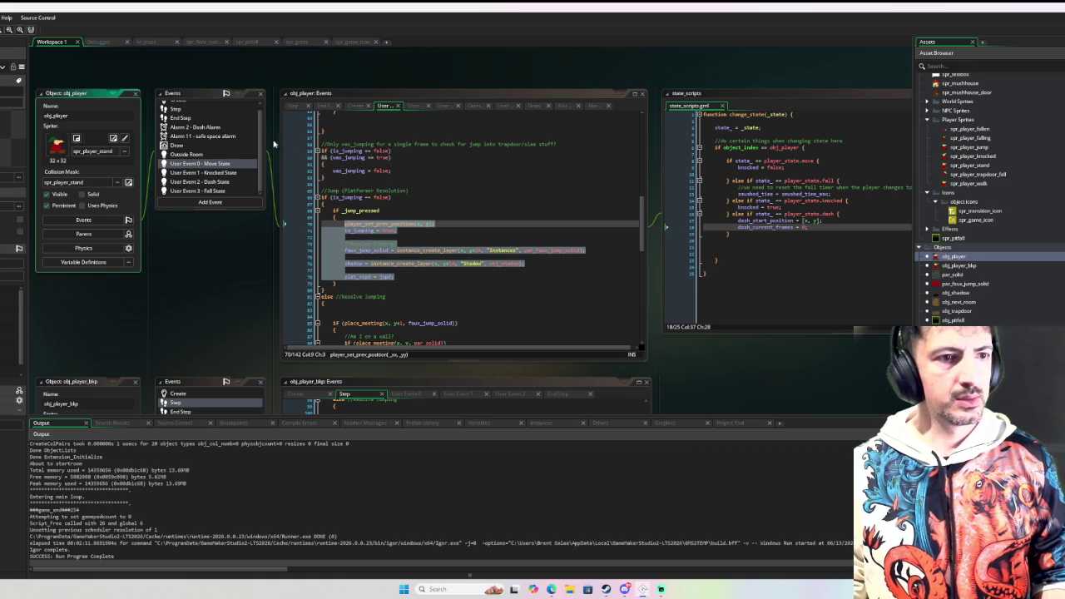
scroll(219, 162, up, 1)
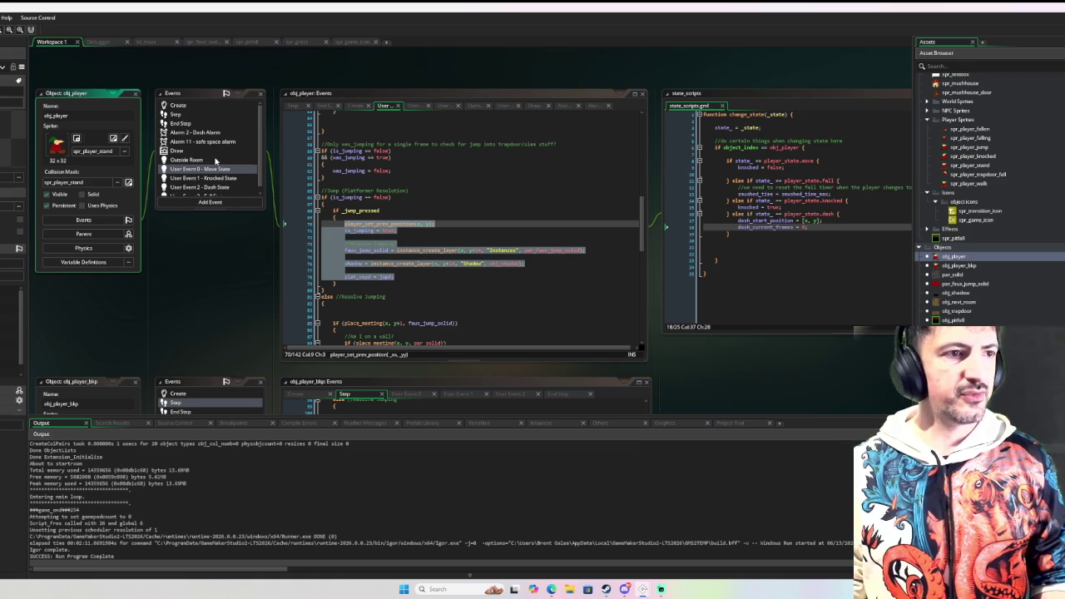
click(208, 115)
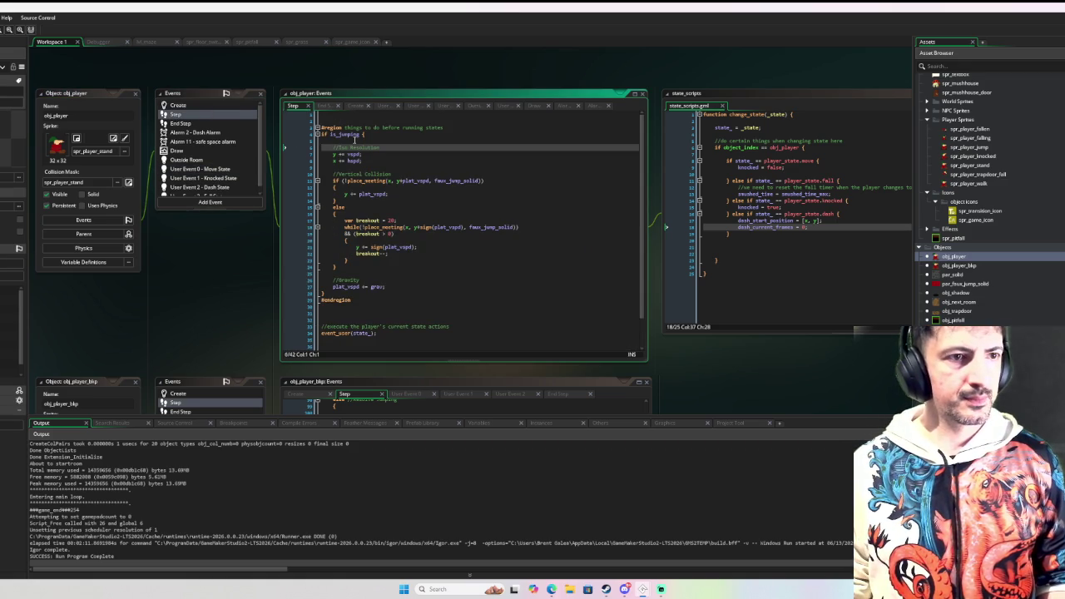
click(354, 141)
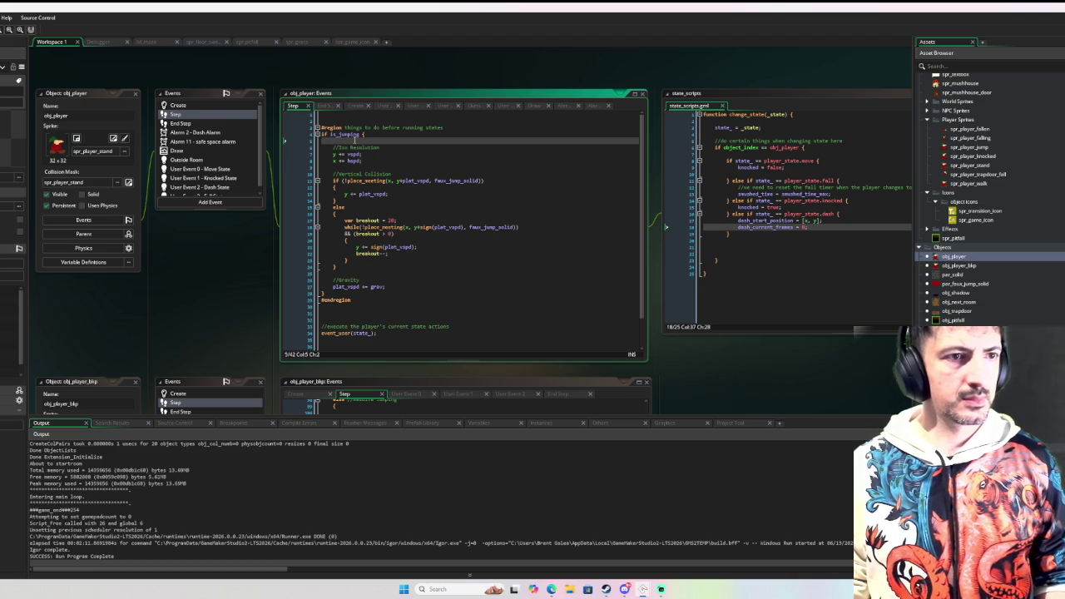
In the Create event, add 'jump_buffer_frames = 0' under jump_count_max
click(204, 107)
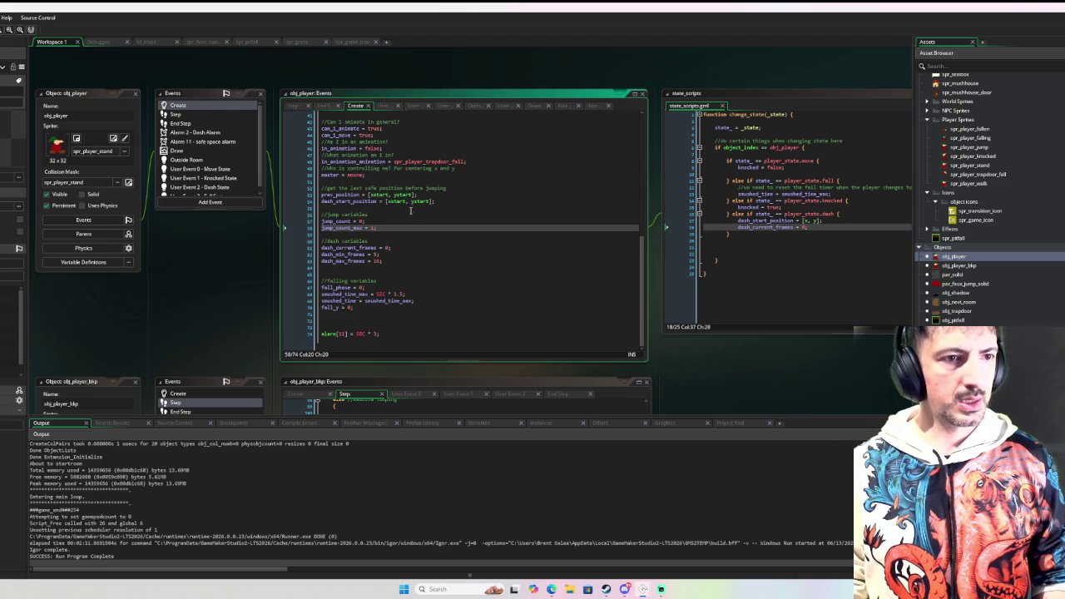
key(Return)
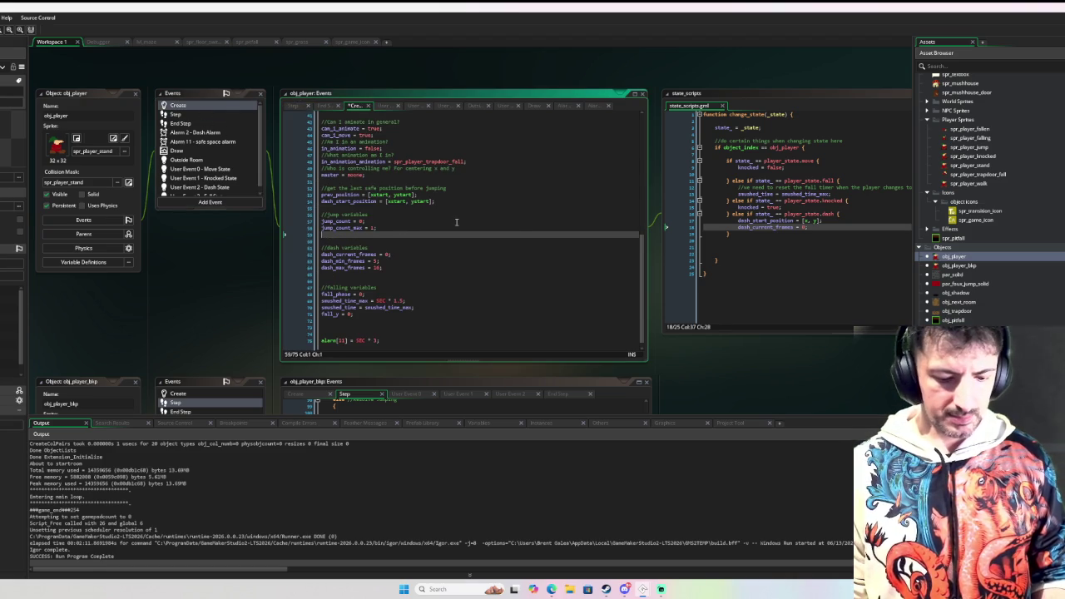
text(jump_buffer_frames = 0)
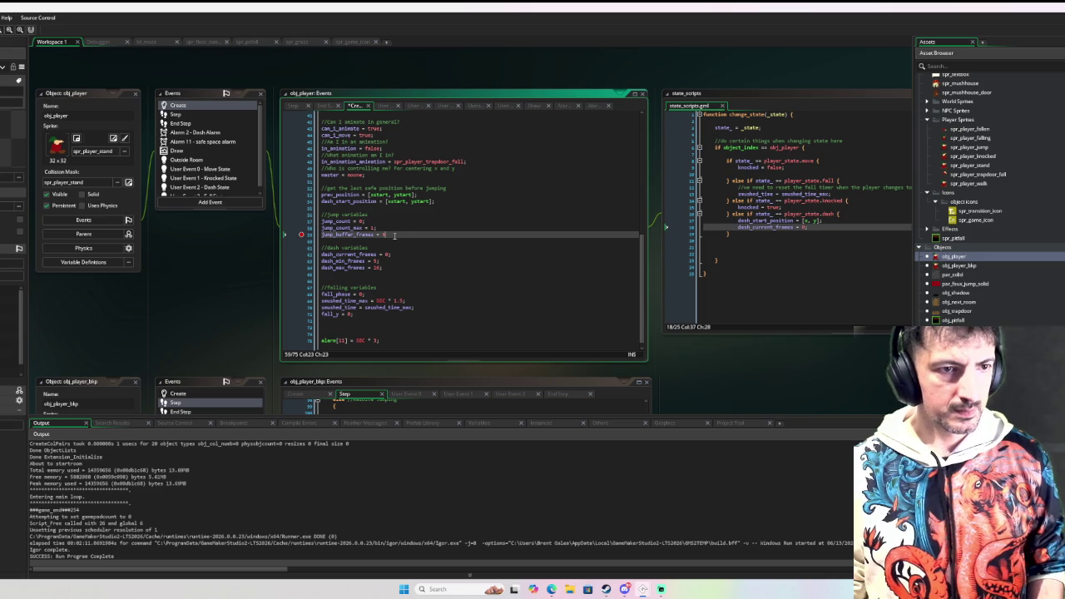
drag(394, 234, 396, 230)
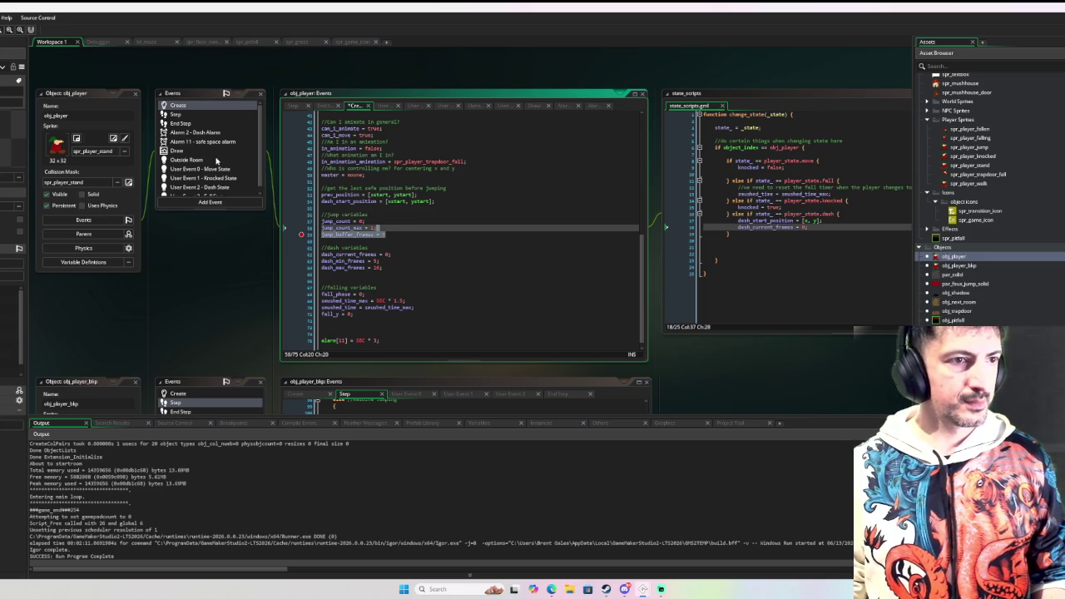
Return to the Step event code and scroll through it
click(207, 117)
scroll(414, 203, down, 2)
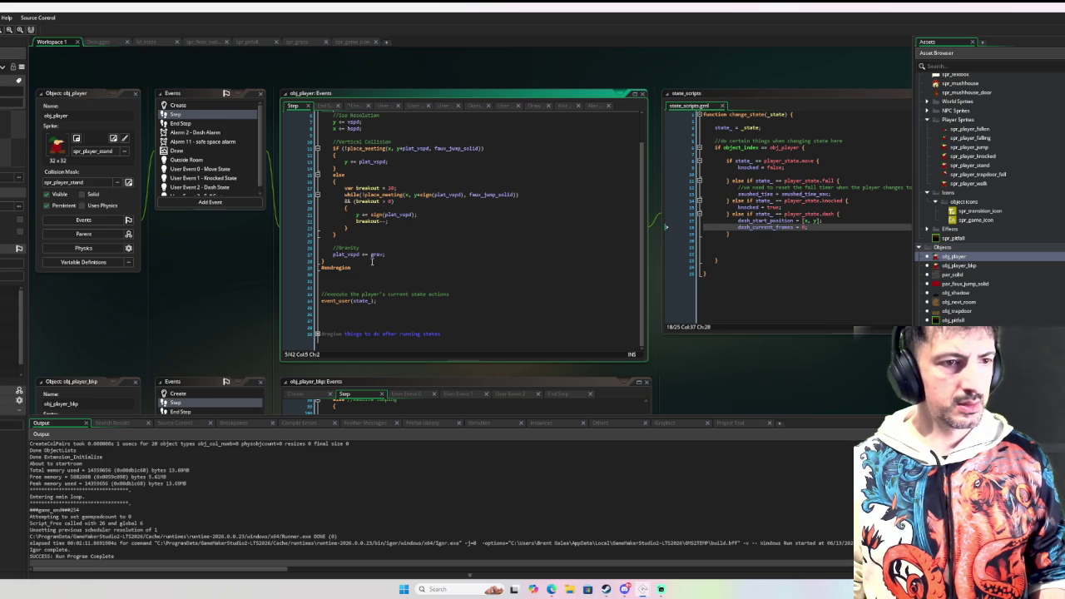
scroll(354, 270, up, 2)
scroll(354, 271, down, 2)
Write the condition 'if jump_buffer_frames > 0 {' in the Step event's after-states region
click(333, 333)
key(Down)
key(Down)
key(Down)
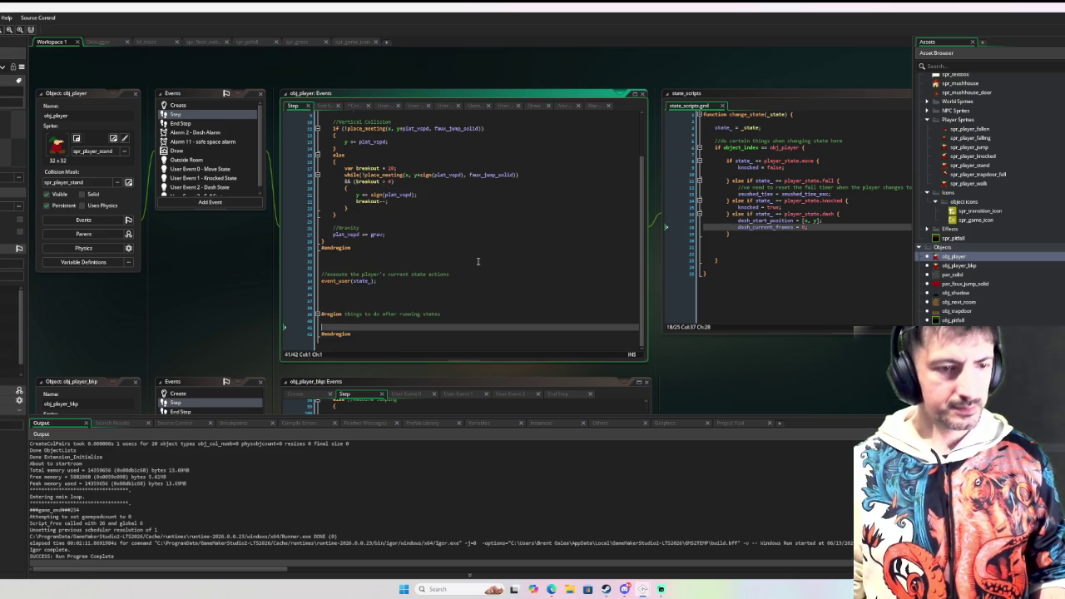
text(jump_buffer_frames = 5)
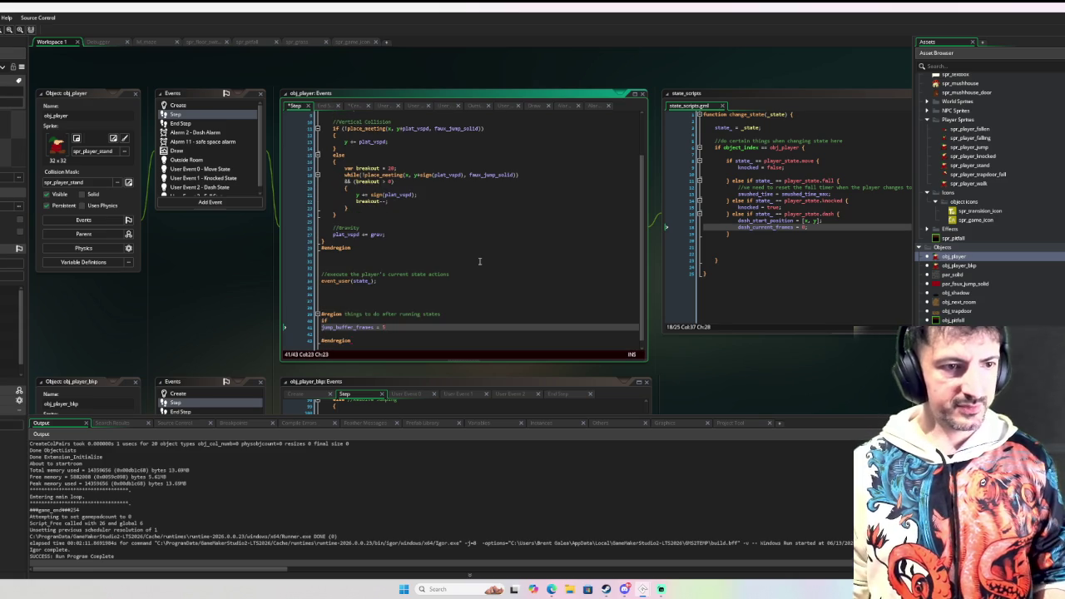
key(Home)
key(BackSpace)
key(End)
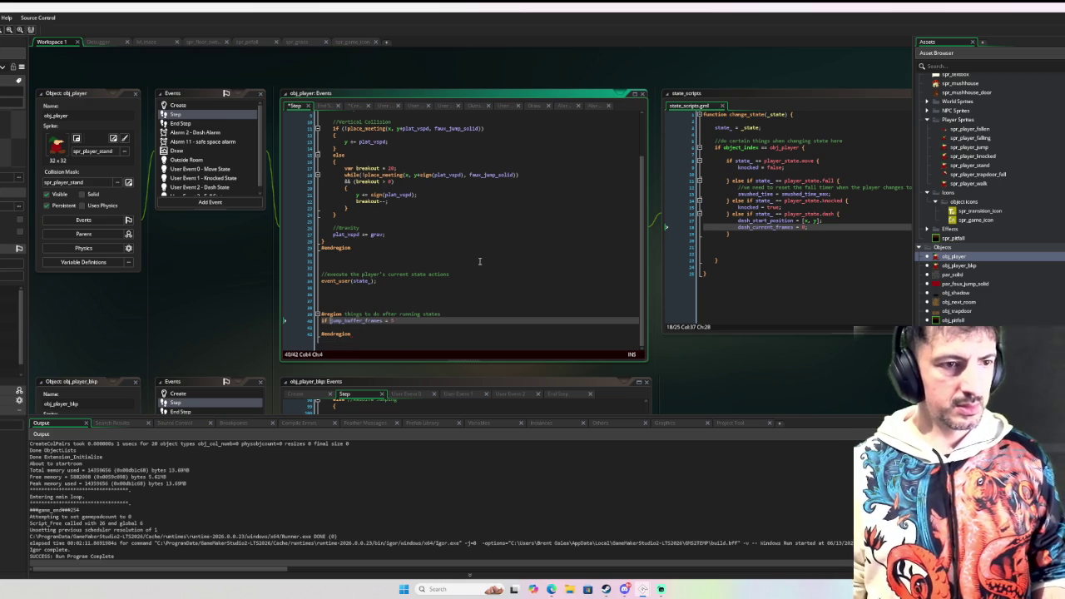
key(shift+Left)
key(shift+Left)
key(shift+Left)
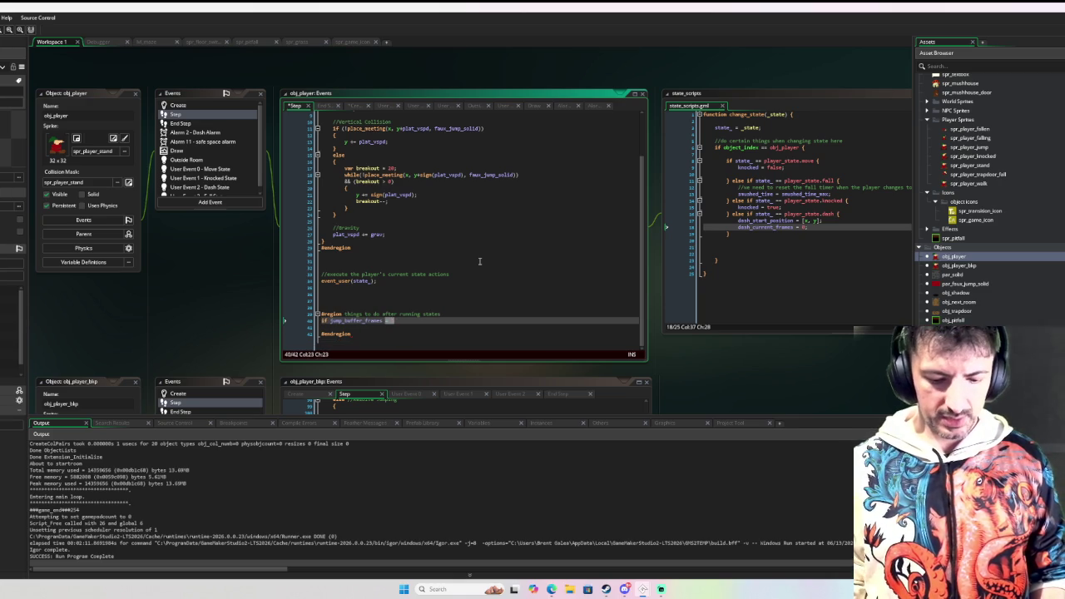
text(>= 0)
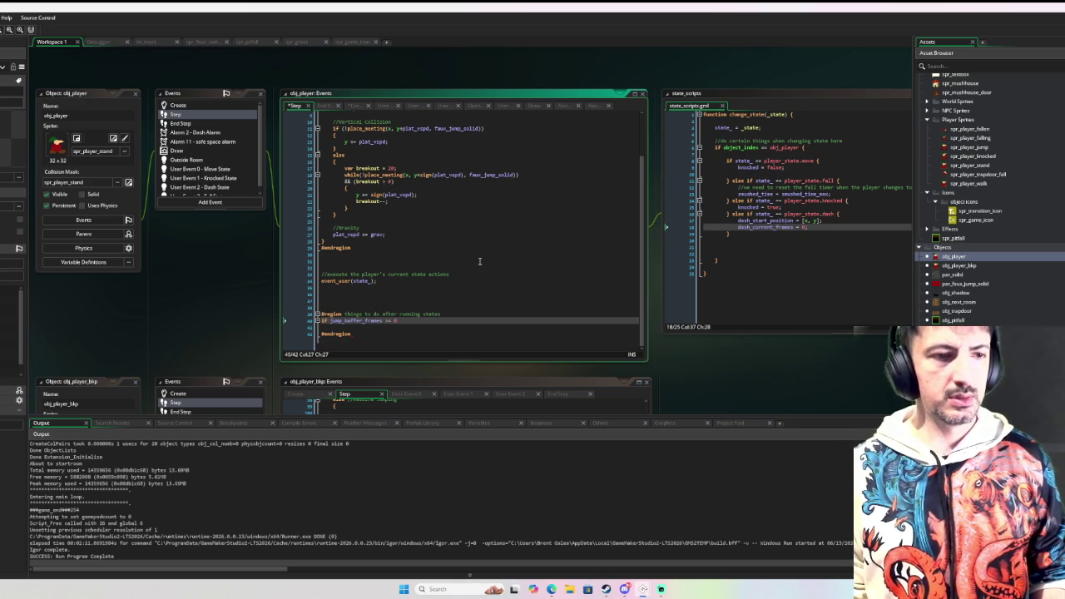
key(BackSpace)
key(BackSpace)
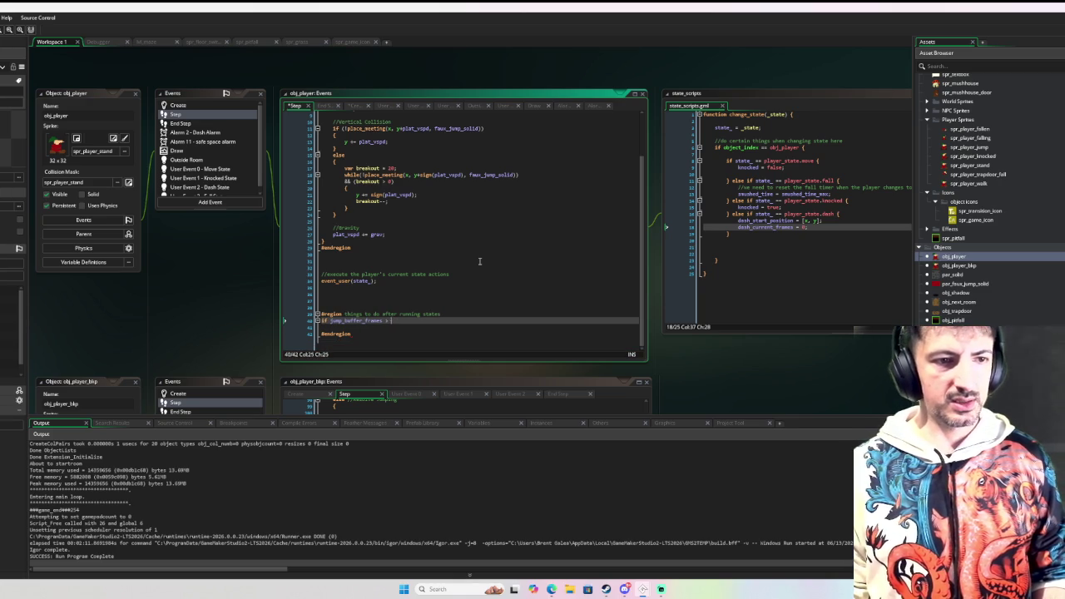
text(0 {)
Put 'jump_buffer_frames--;' inside that block and scroll over to player_scripts
key(Return)
key(Up)
key(Tab)
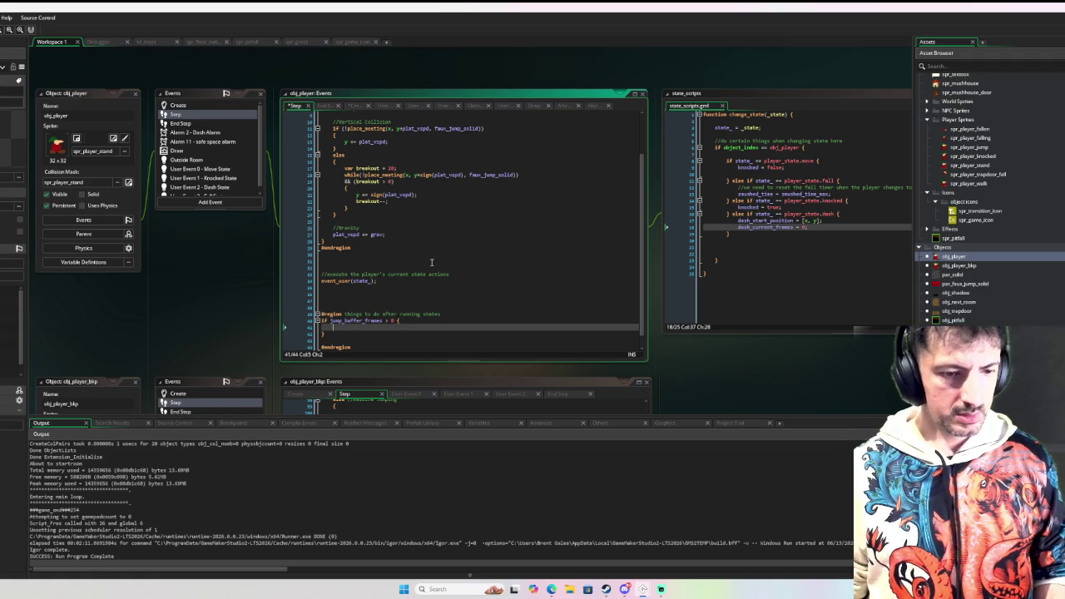
text(jump_buffer_frames)
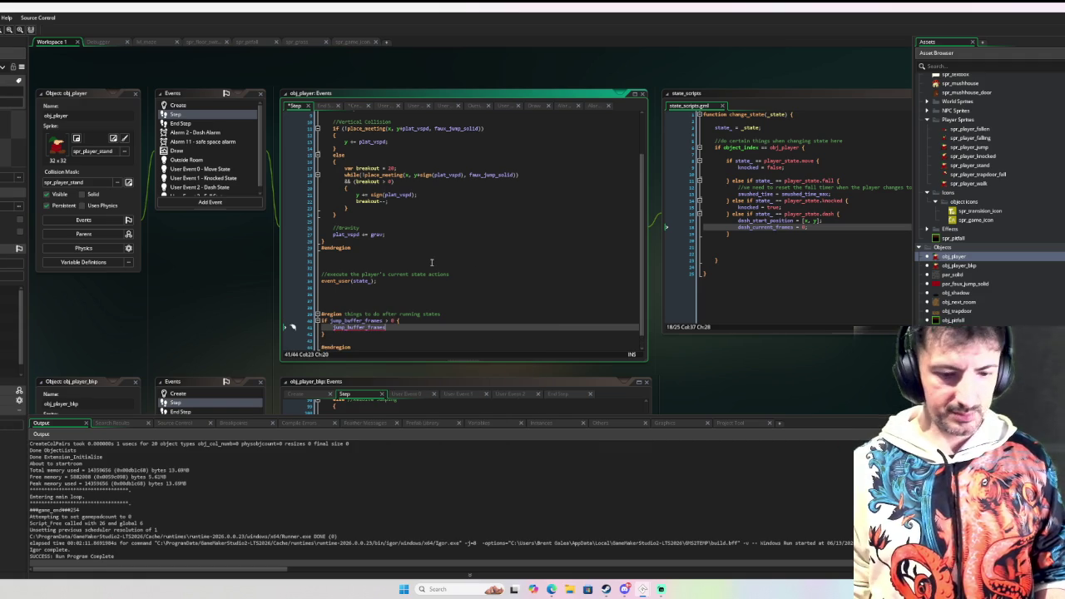
text(--;)
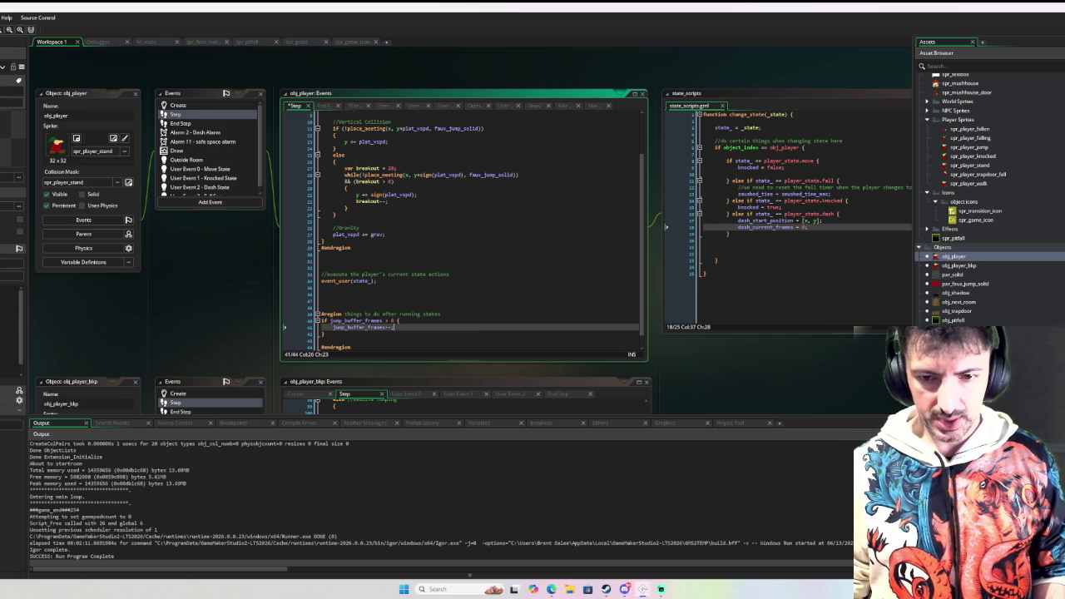
scroll(976, 221, down, 1)
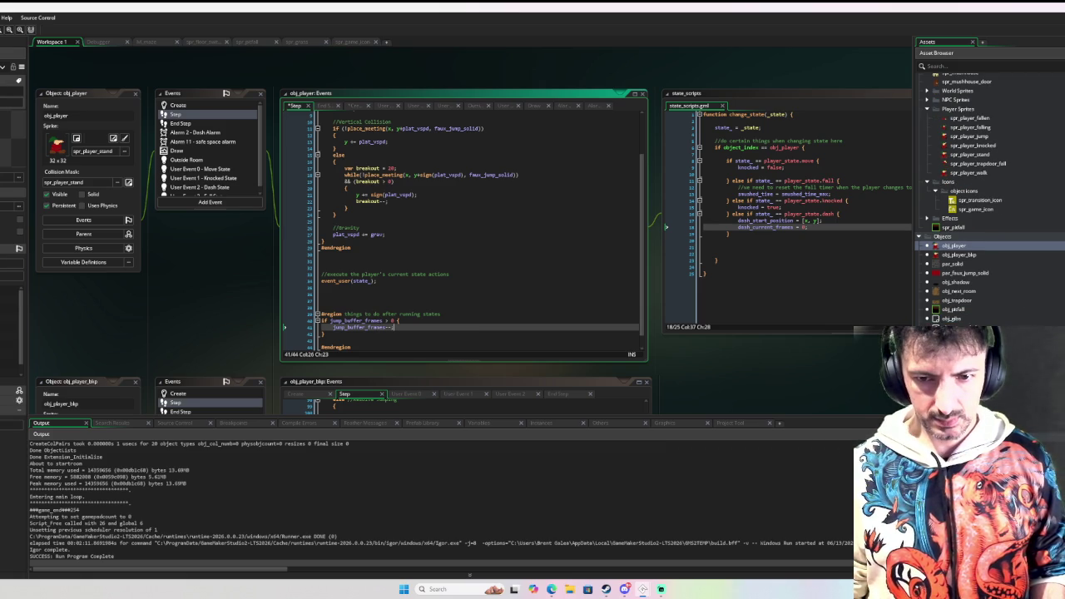
scroll(325, 218, down, 5)
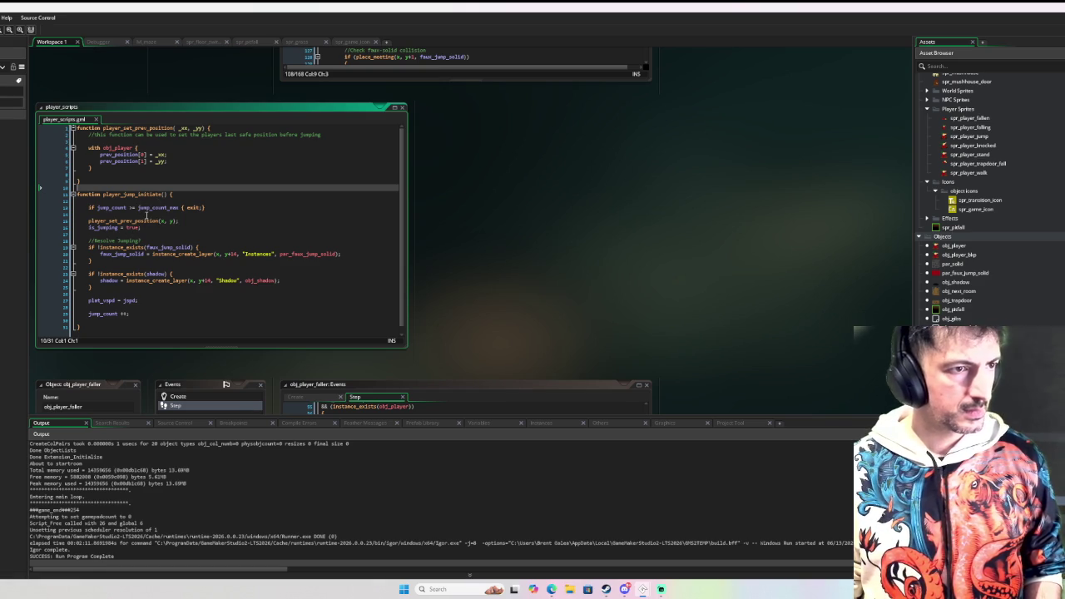
Add 'jump_buffer_frames = 5' after is_jumping = true in player_jump_initiate
click(147, 227)
key(Return)
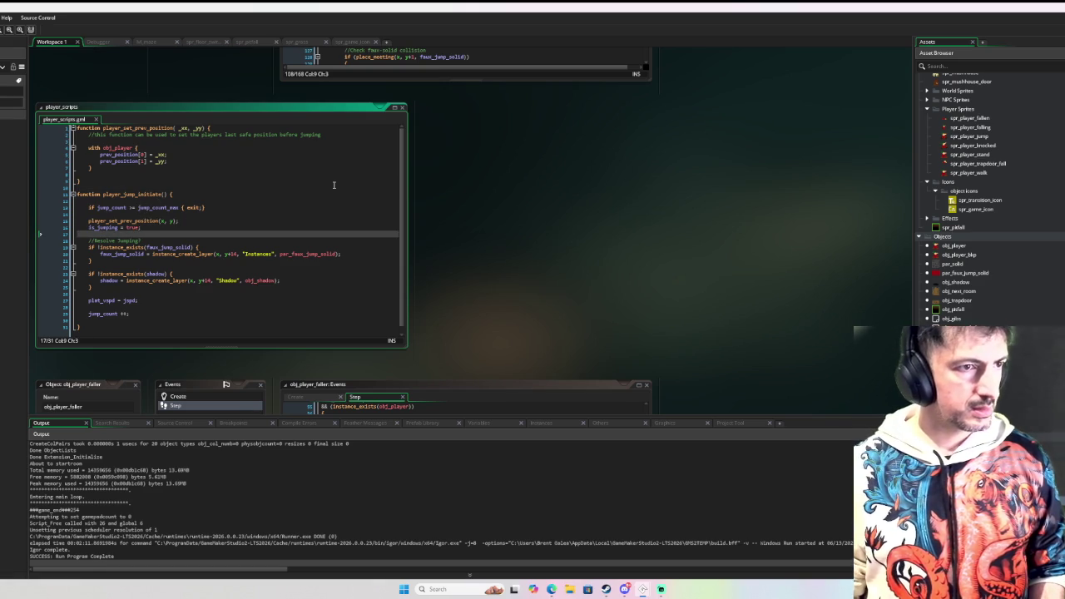
text(jump_buffer_frames = 5)
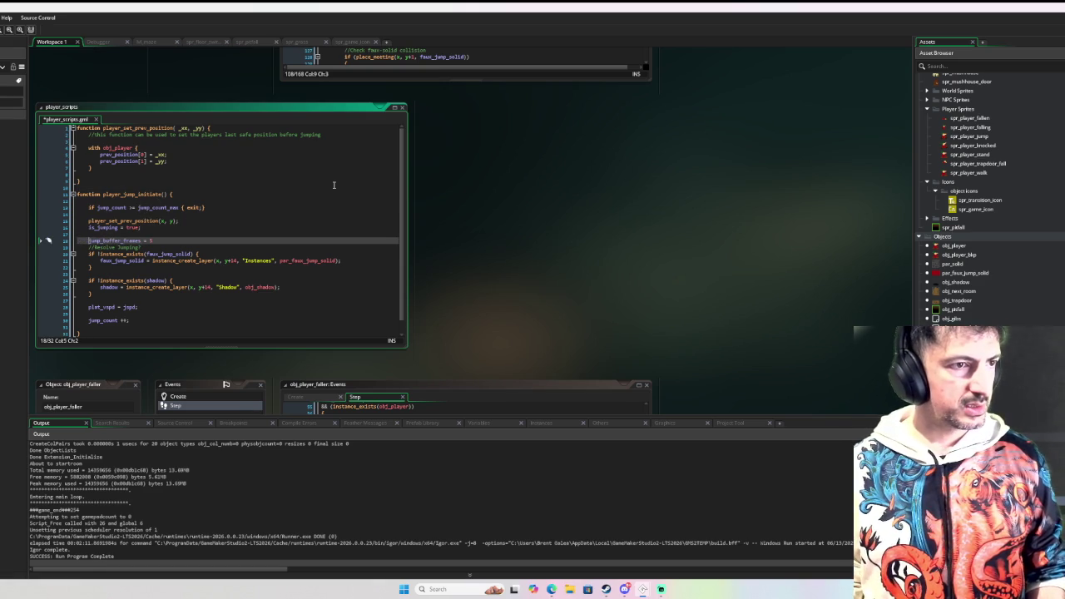
key(Return)
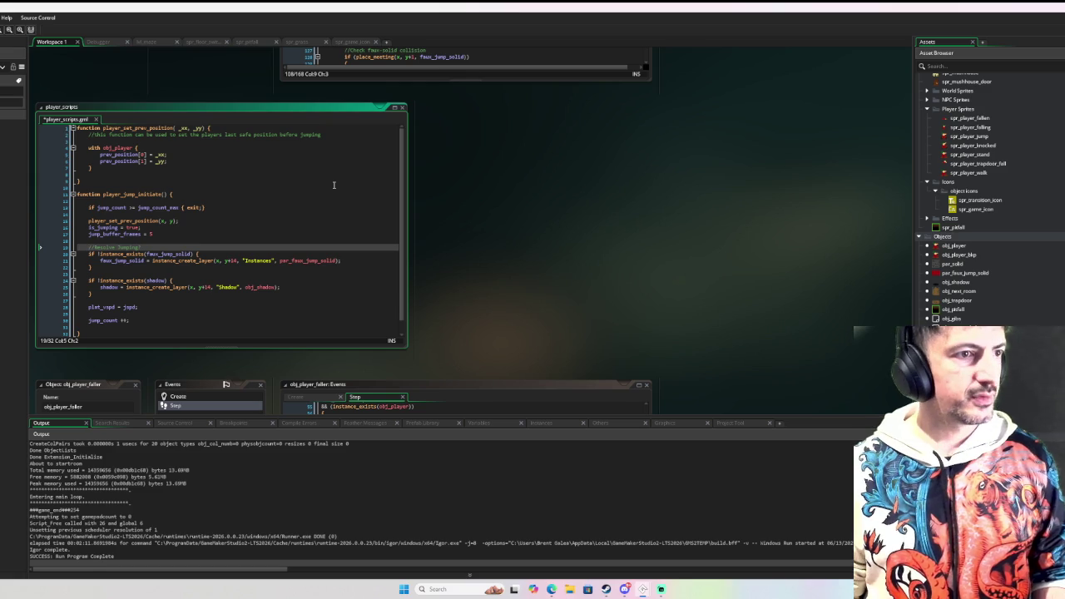
Extend the exit condition with '|| jump_buffer_frames = 0'
click(185, 207)
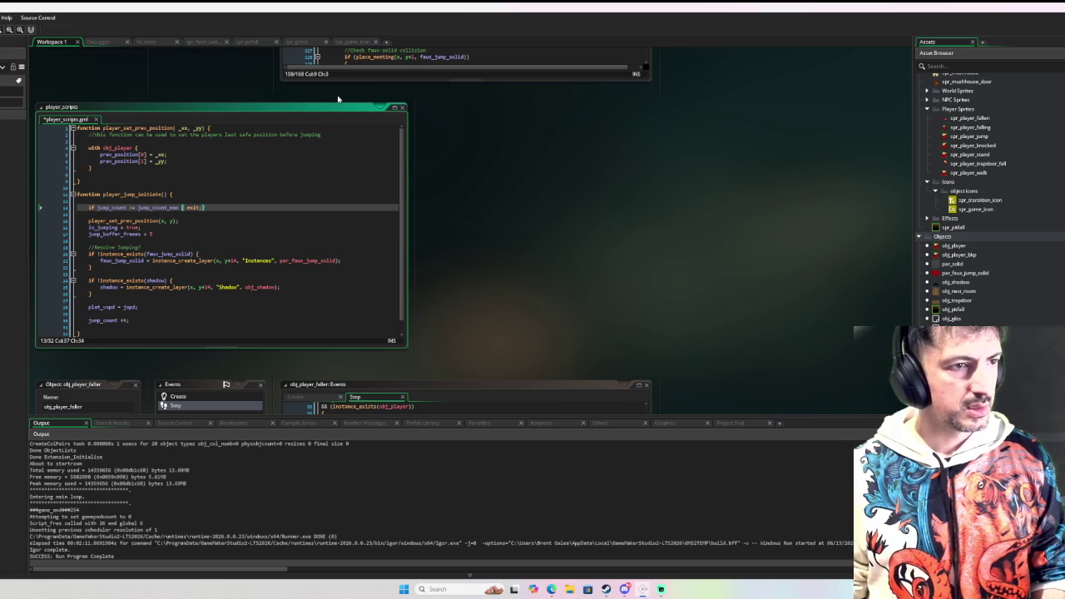
text(||)
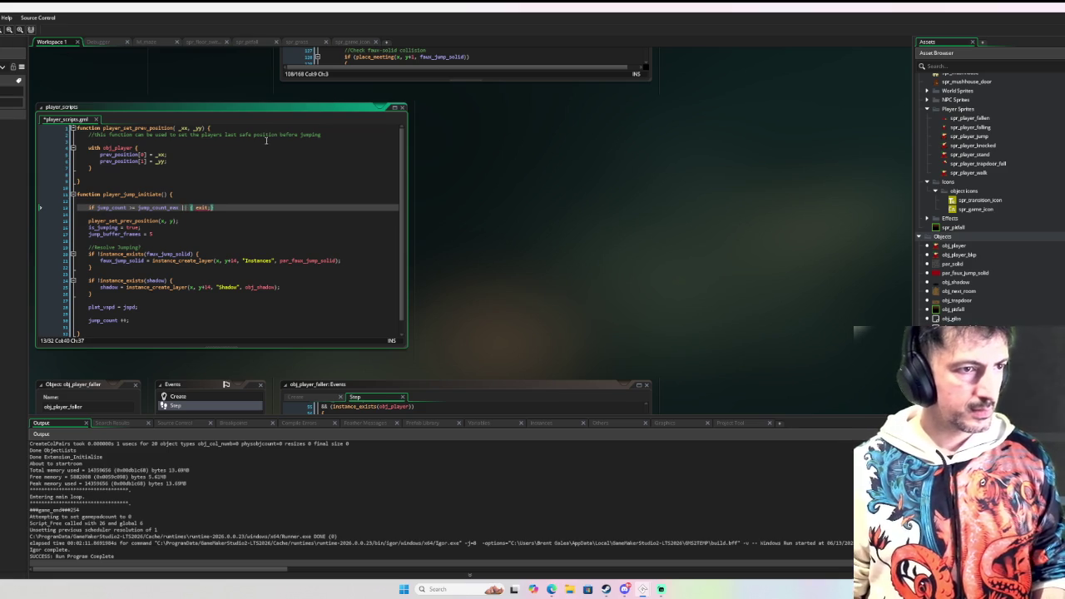
double_click(125, 235)
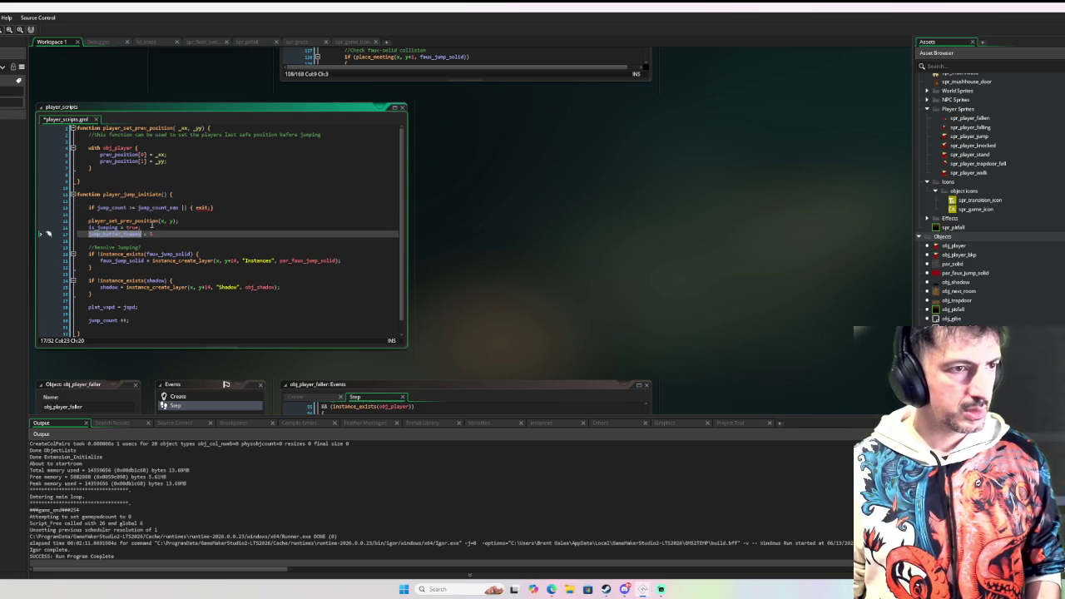
key(ctrl+c)
click(186, 207)
key(ctrl+v)
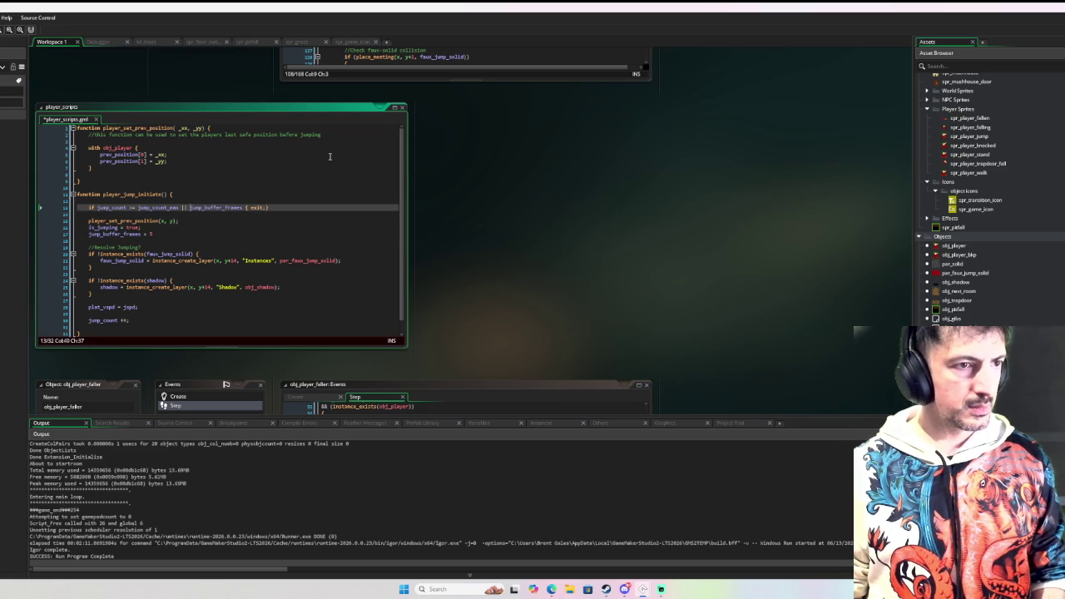
text(= 0)
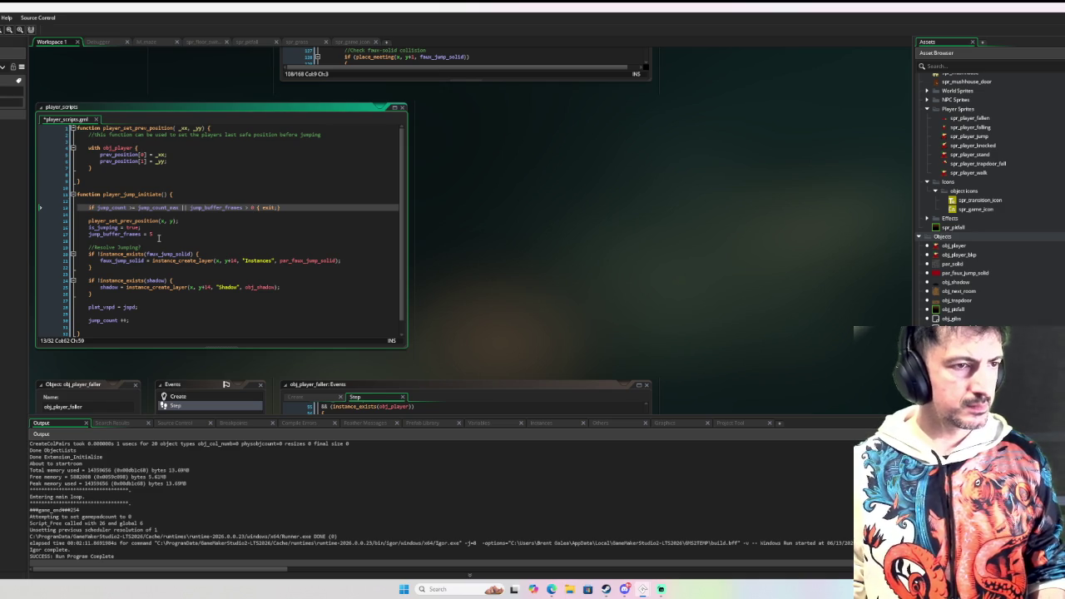
Try a '//Jump' comment below is_jumping = true, undo it, and reopen obj_player
click(155, 228)
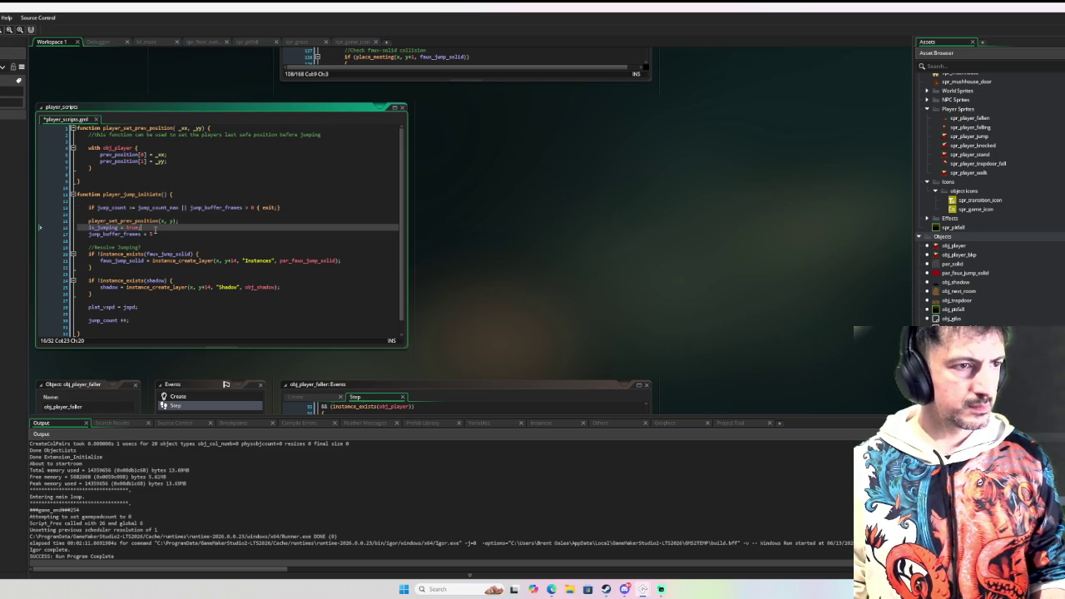
key(Return)
key(Return)
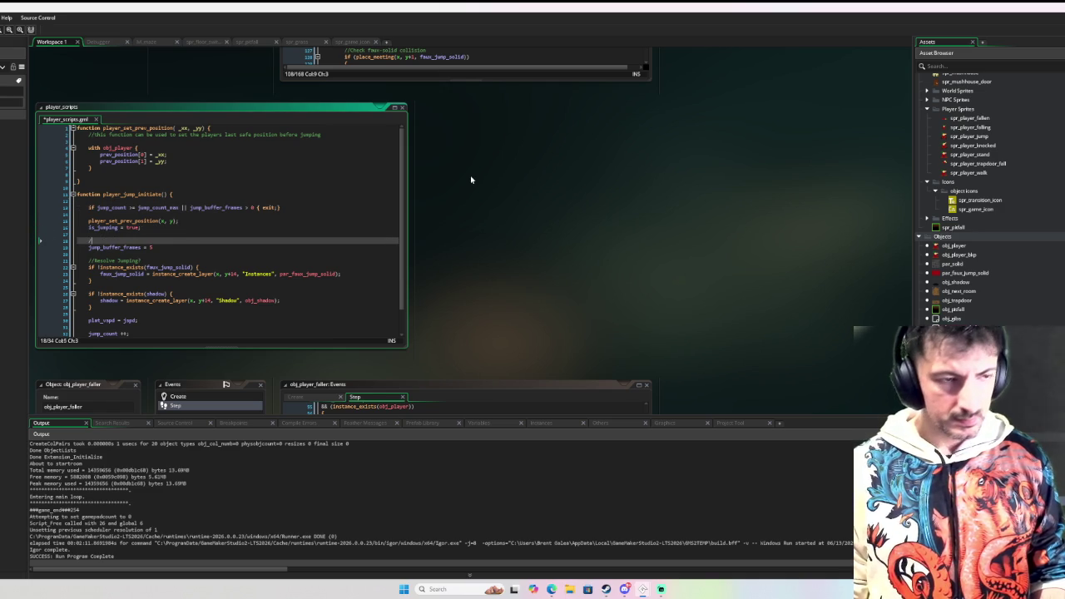
text(//Jump)
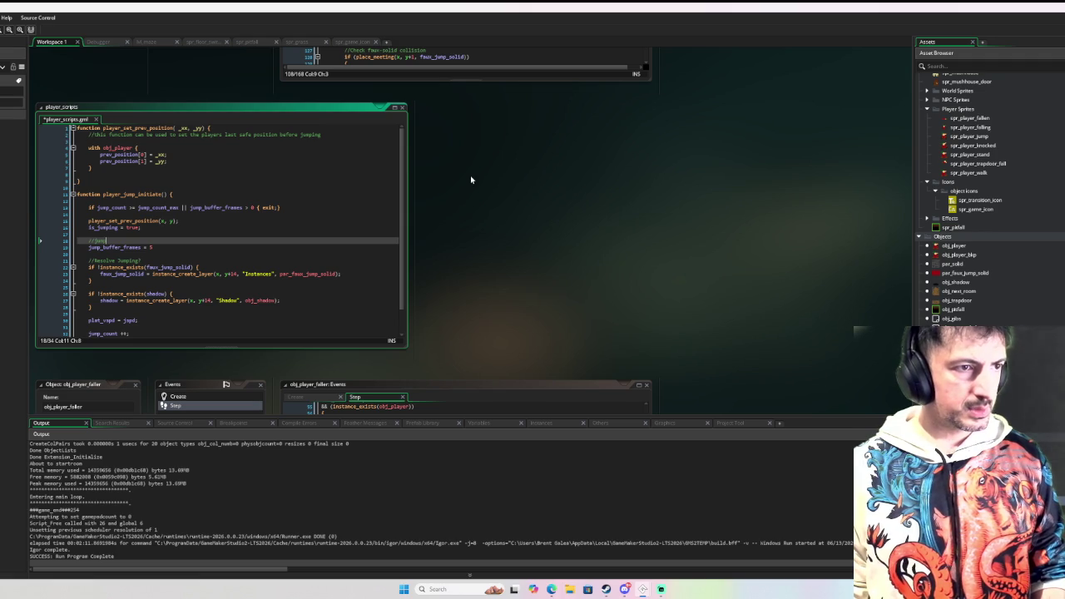
key(ctrl+z)
key(ctrl+z)
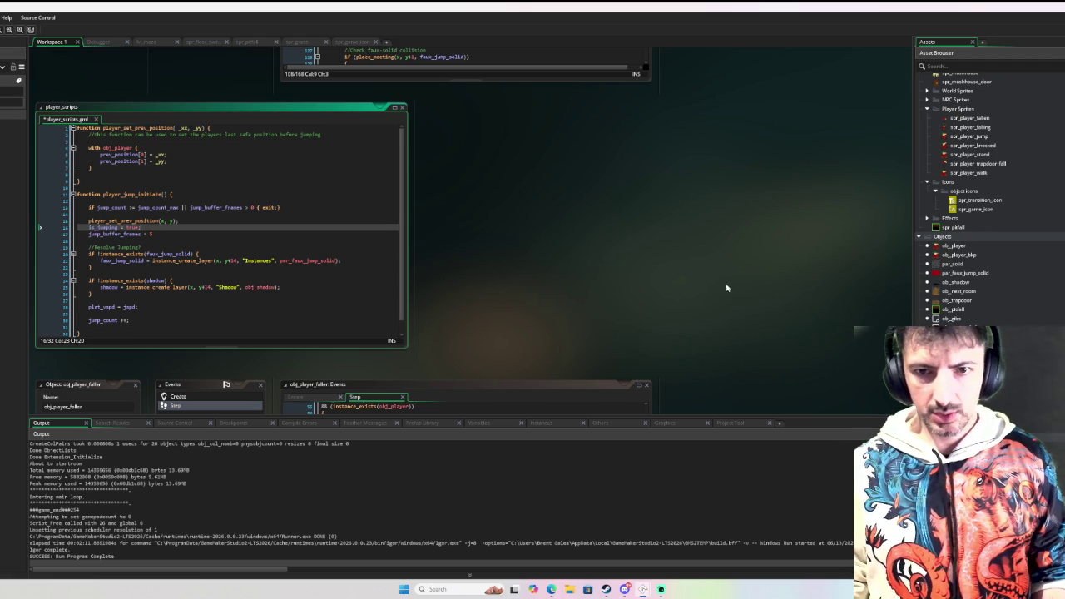
double_click(953, 247)
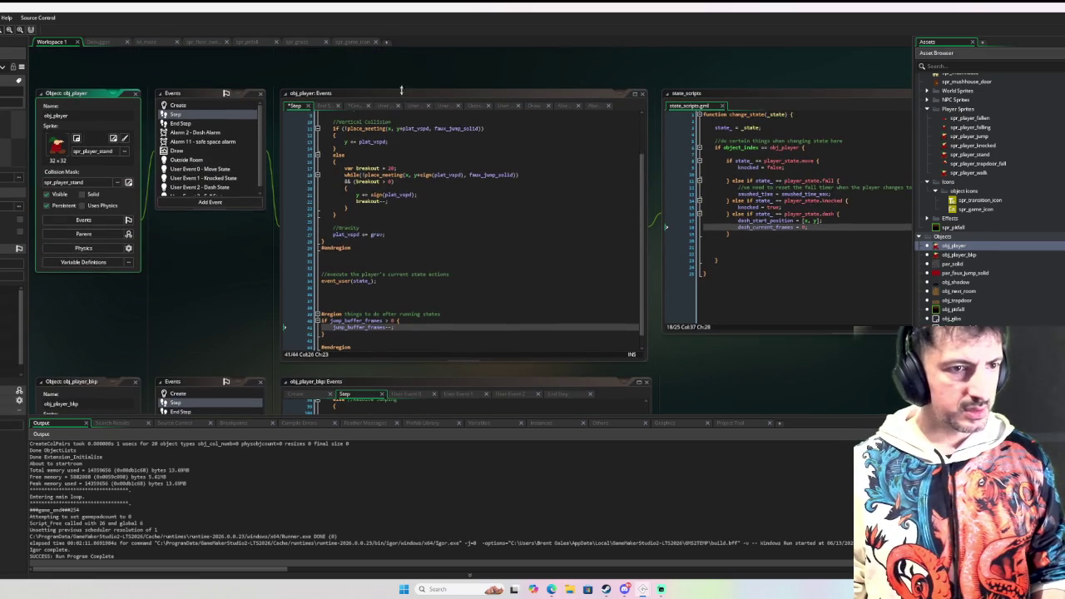
End the jump_buffer_frames line with ';' and comment it as frames the player must pass
click(189, 107)
text(;)
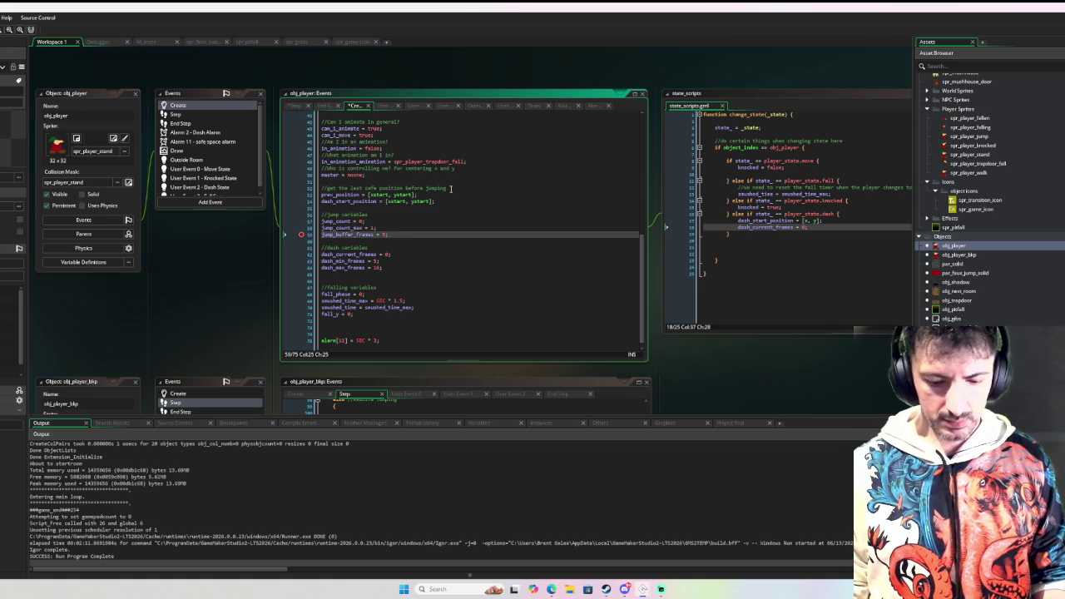
key(Tab)
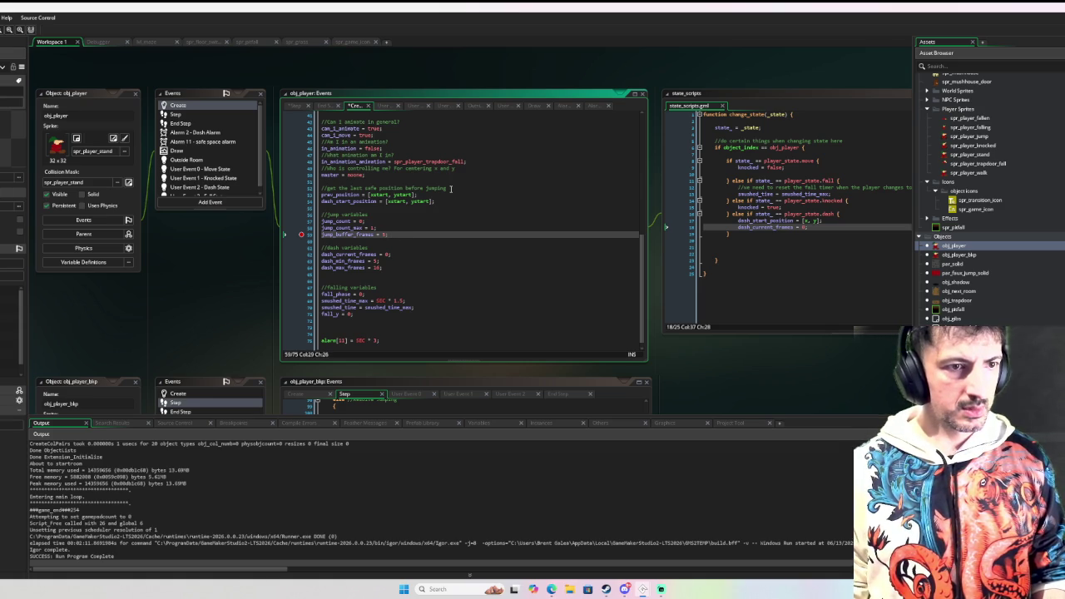
key(Tab)
text(//the amoun)
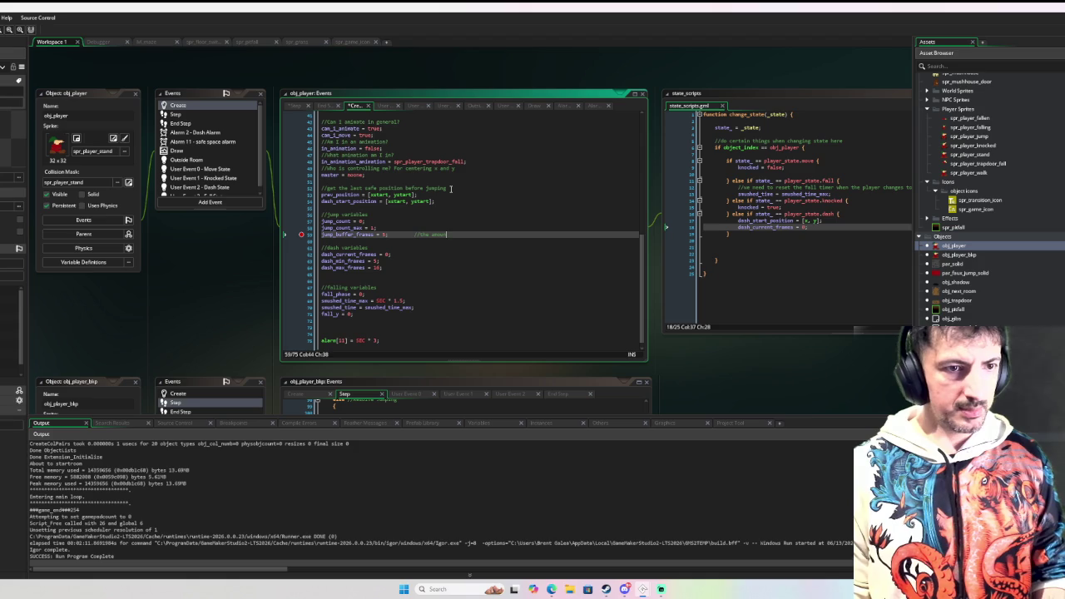
text(t of frames that passes)
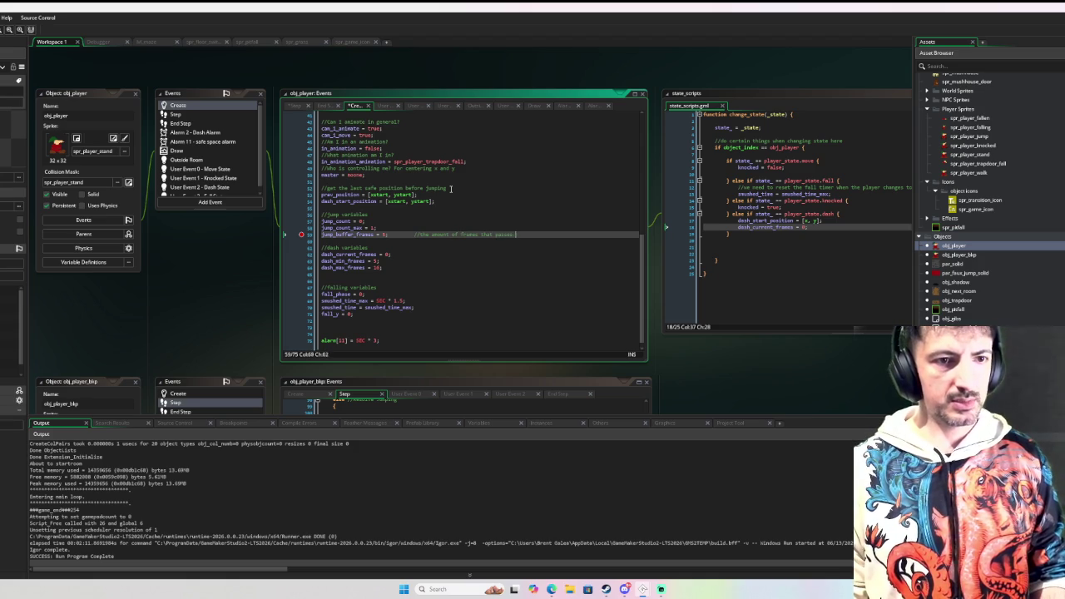
text(e player can jump again)
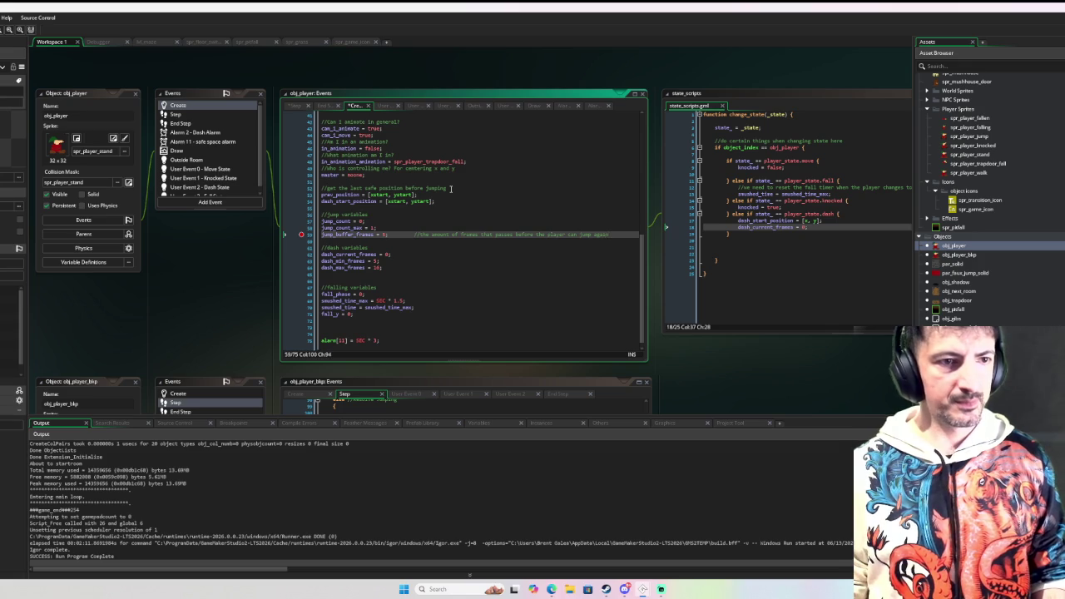
Reword the buffer comment and comment jump_count_max as maximum jumps before landing
key(Up)
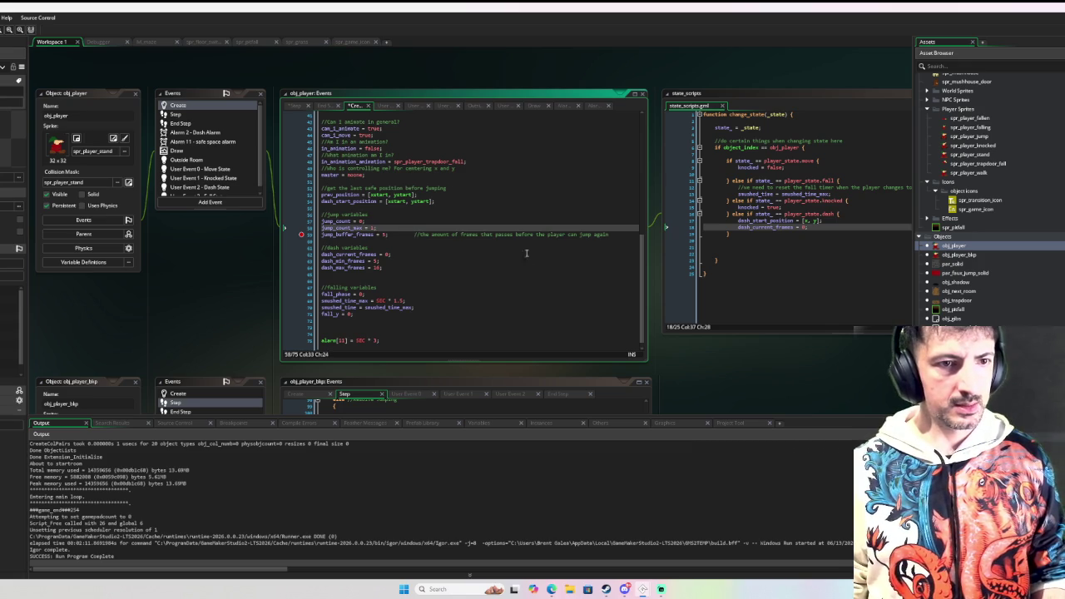
double_click(501, 236)
text(must pass)
key(Up)
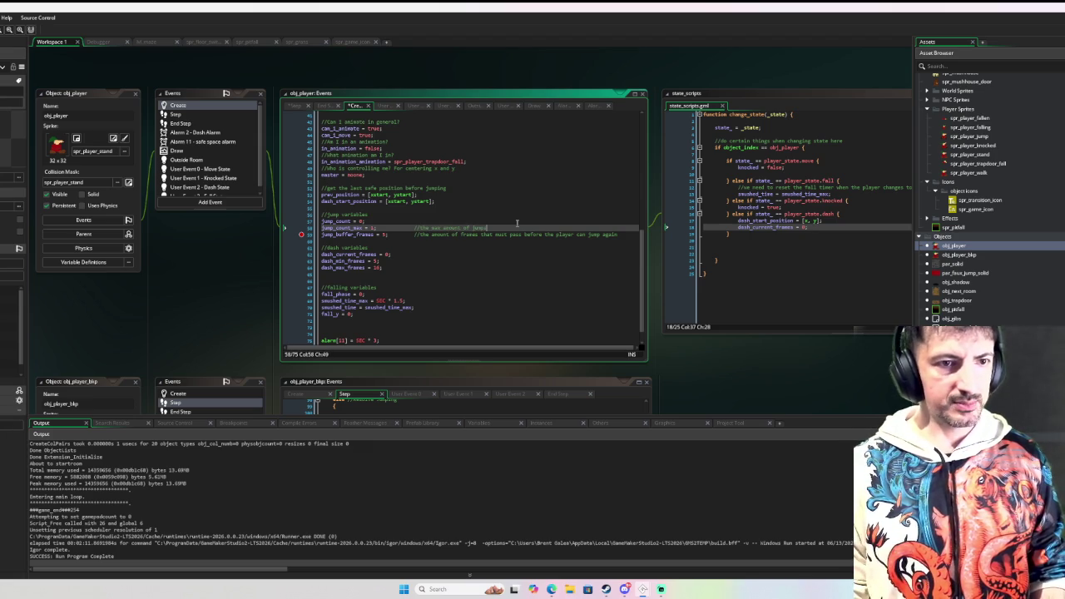
text( the player can perform before)
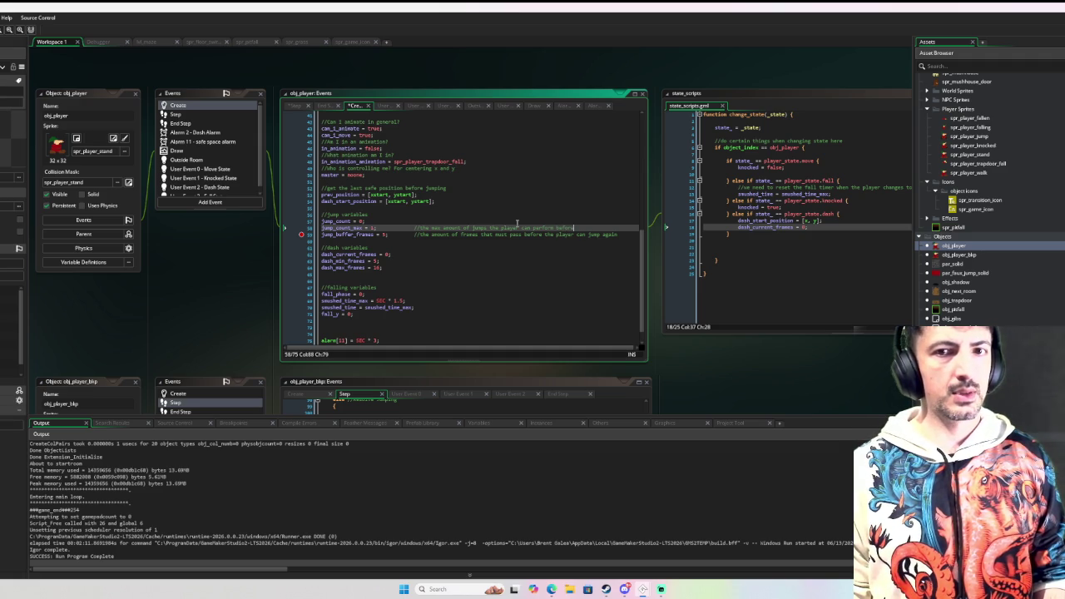
text( landing)
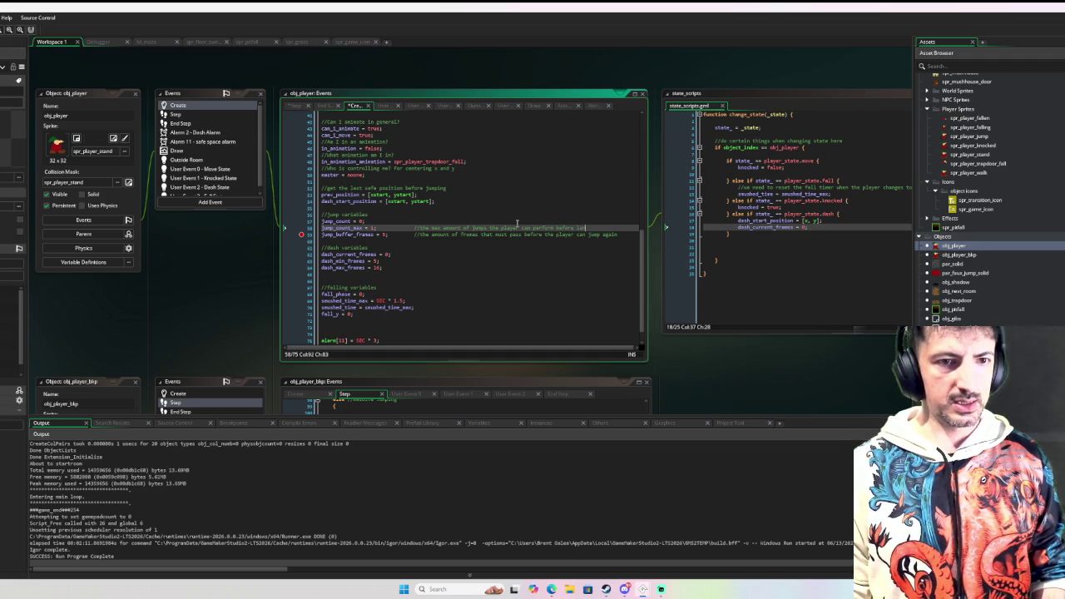
Comment jump_count as how many jumps the player has completed before landing
key(Up)
key(Tab)
key(Tab)
key(Tab)
text(/)
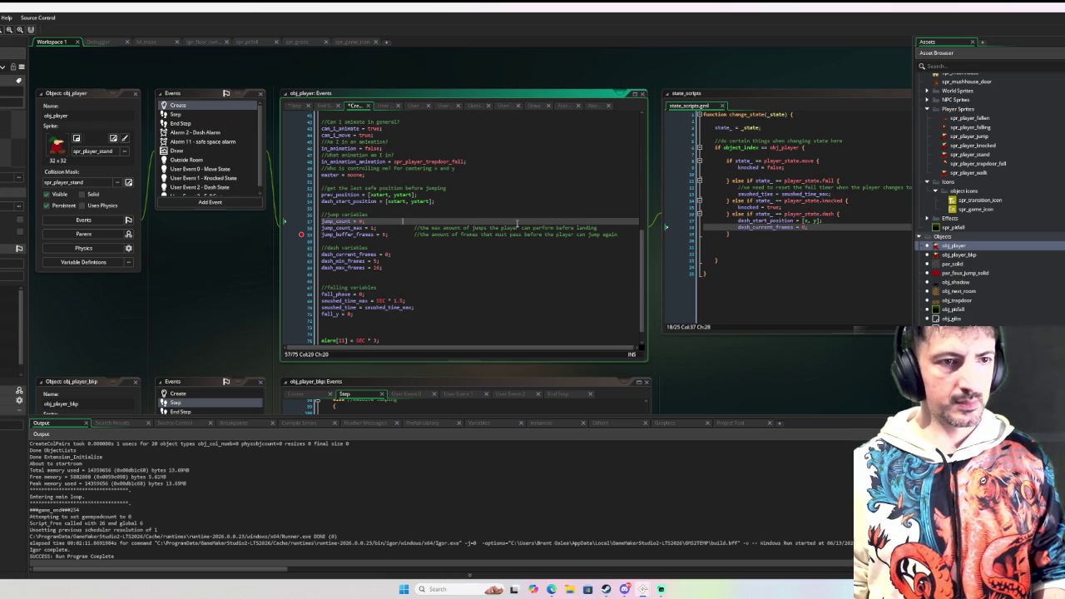
text(/how ma)
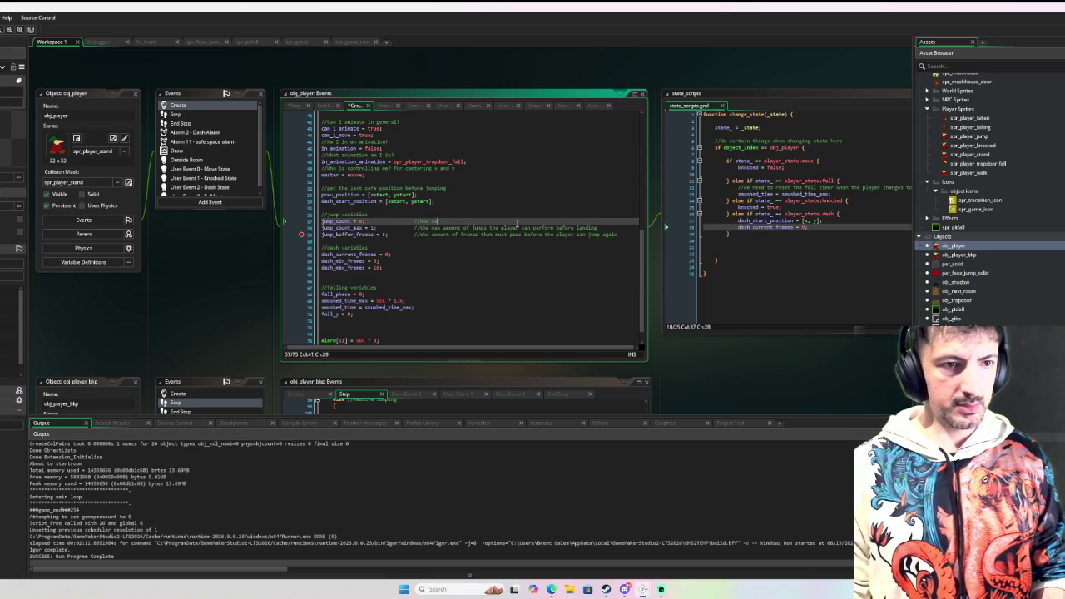
text(ny jumps the player)
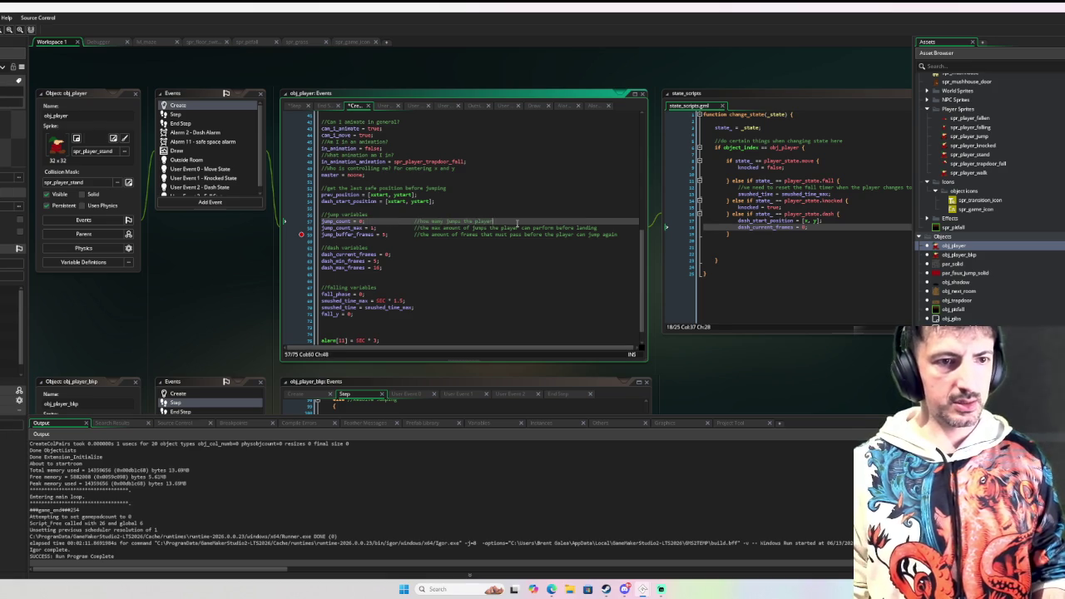
text( has completed in)
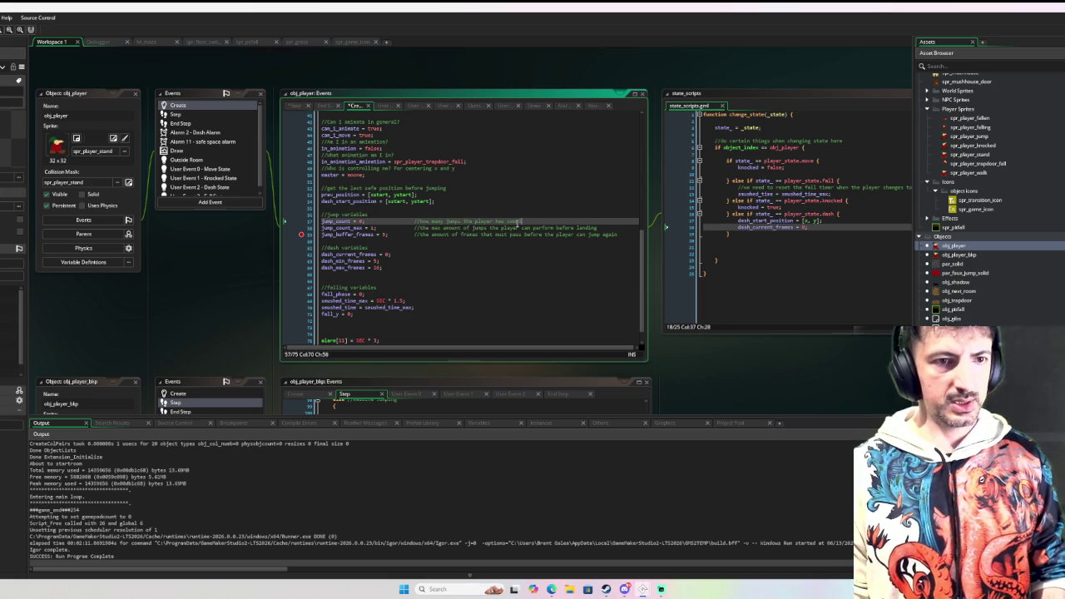
key(BackSpace)
key(BackSpace)
text(before landing)
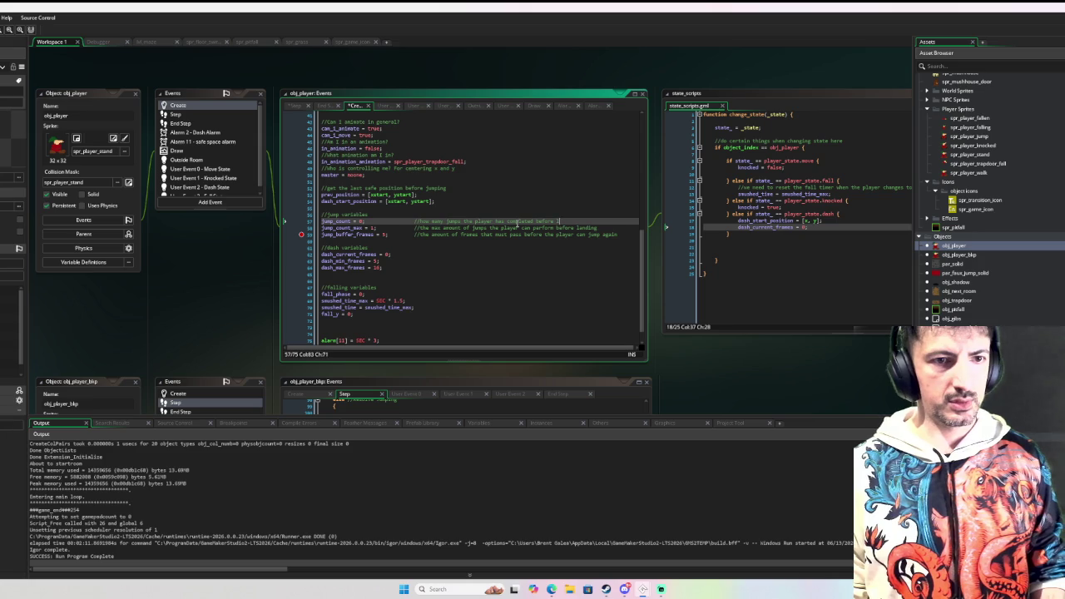
click(445, 254)
text(//da)
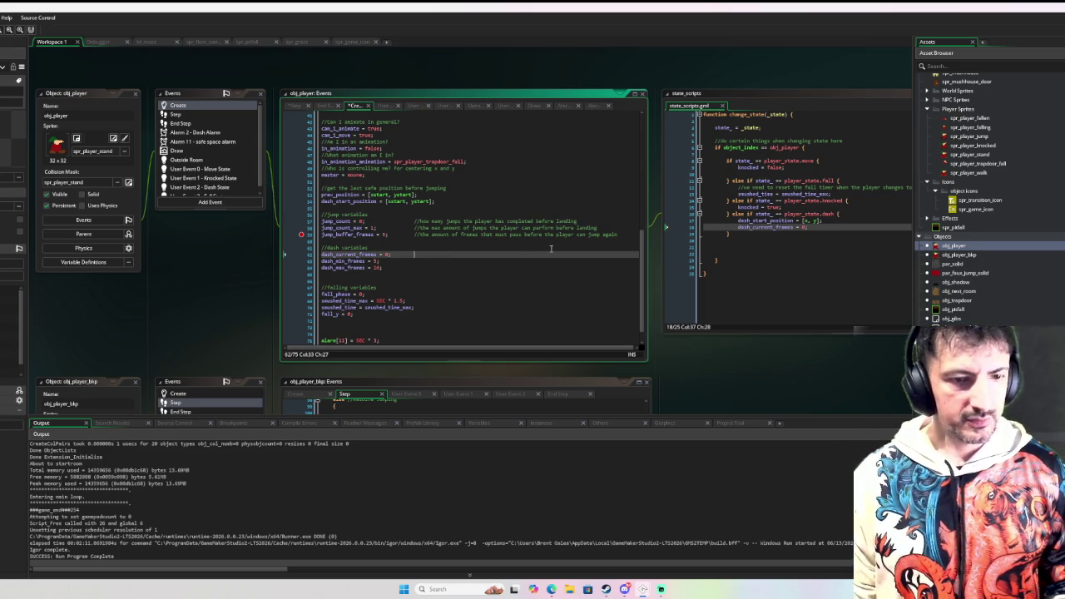
text(w many frames to)
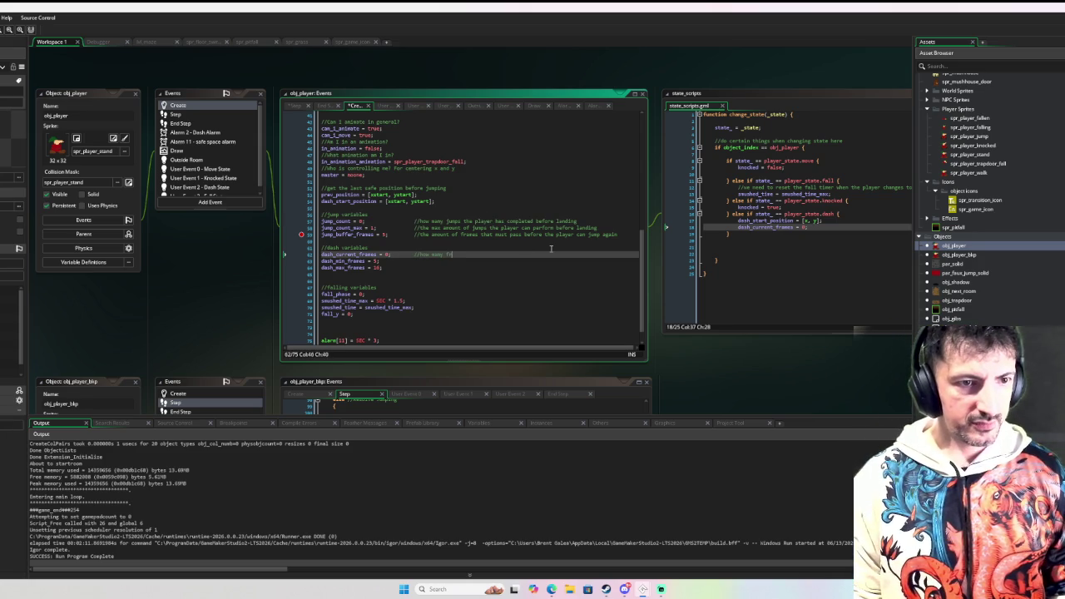
Comment dash_current_frames, dash_min_frames and dash_max_frames: frames dashing, minimum before cancel, maximum before forced cancel
key(BackSpace)
key(BackSpace)
text(has the player)
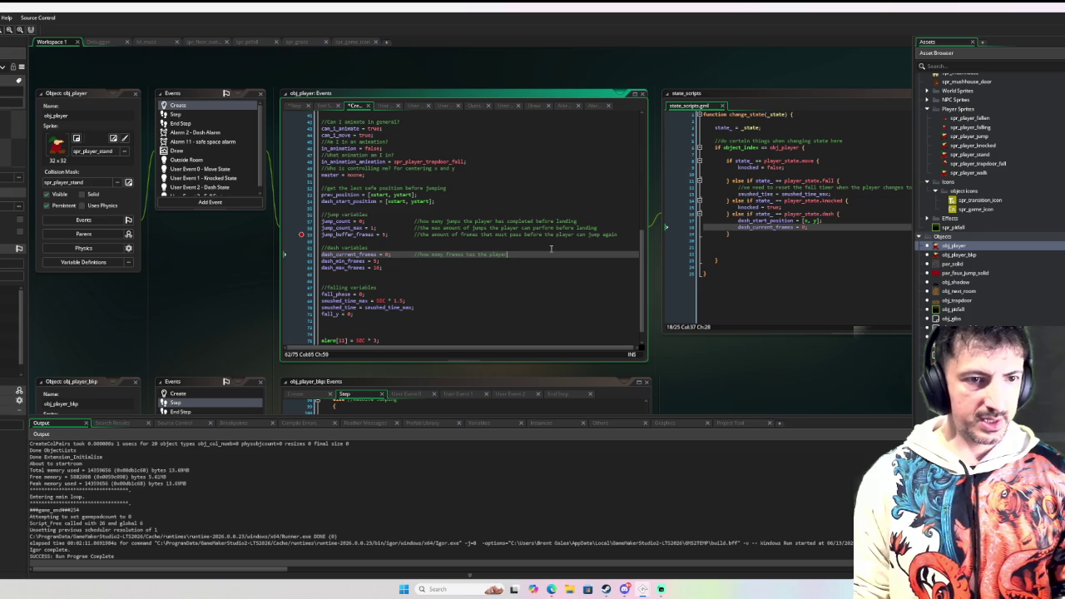
text( been dashing for)
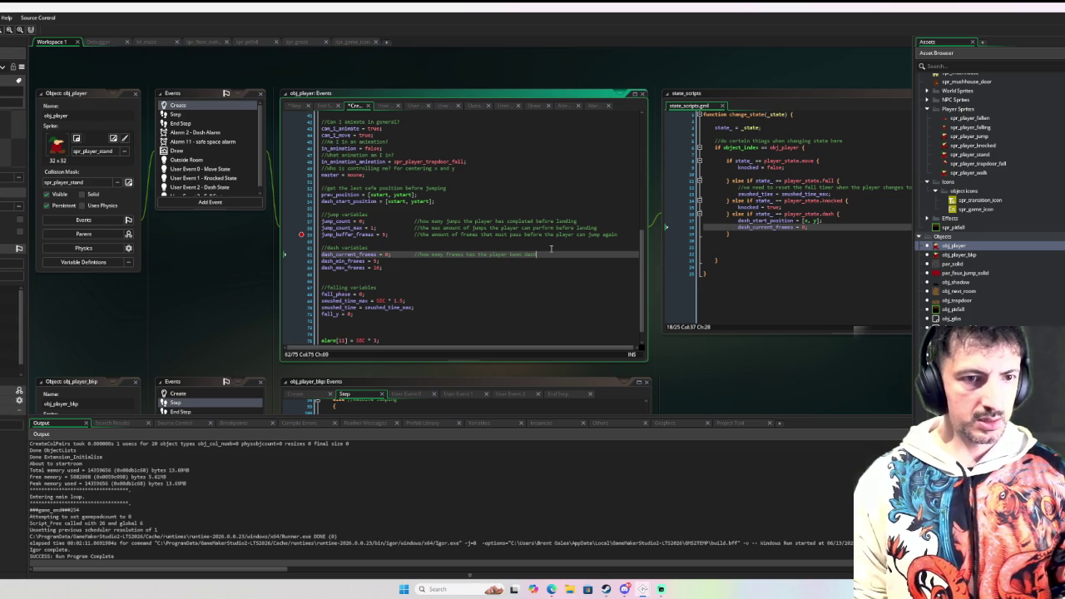
key(Down)
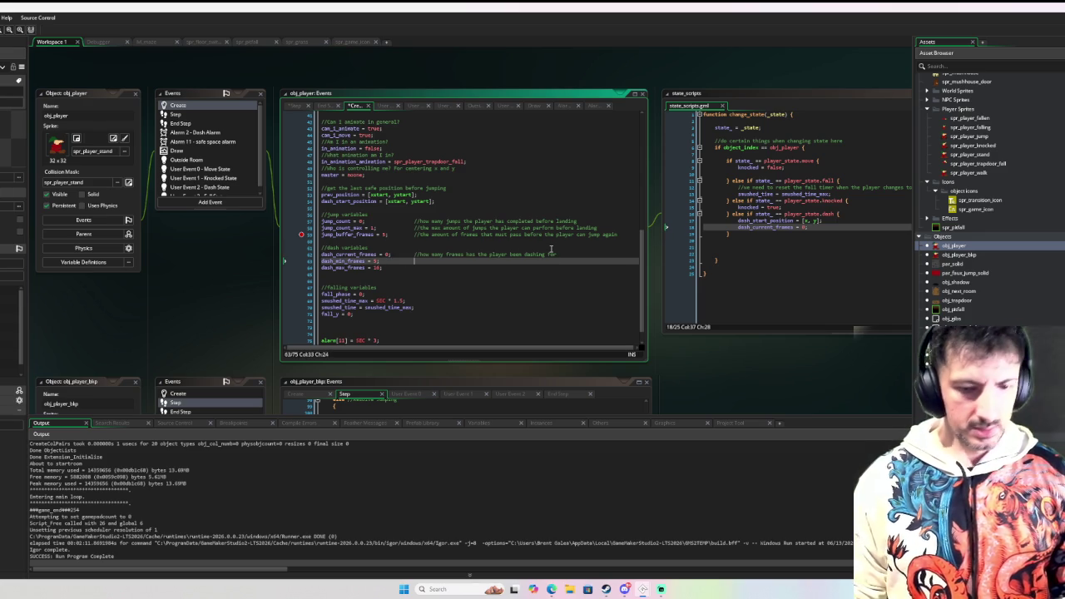
key(Tab)
key(Tab)
key(Tab)
text(//minimu)
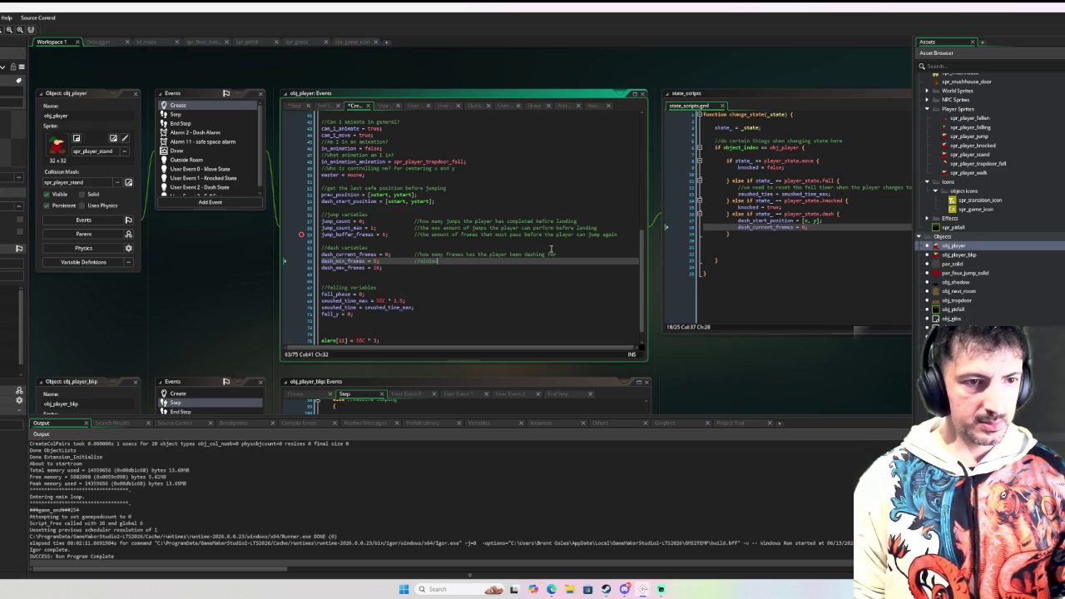
text(m frames)
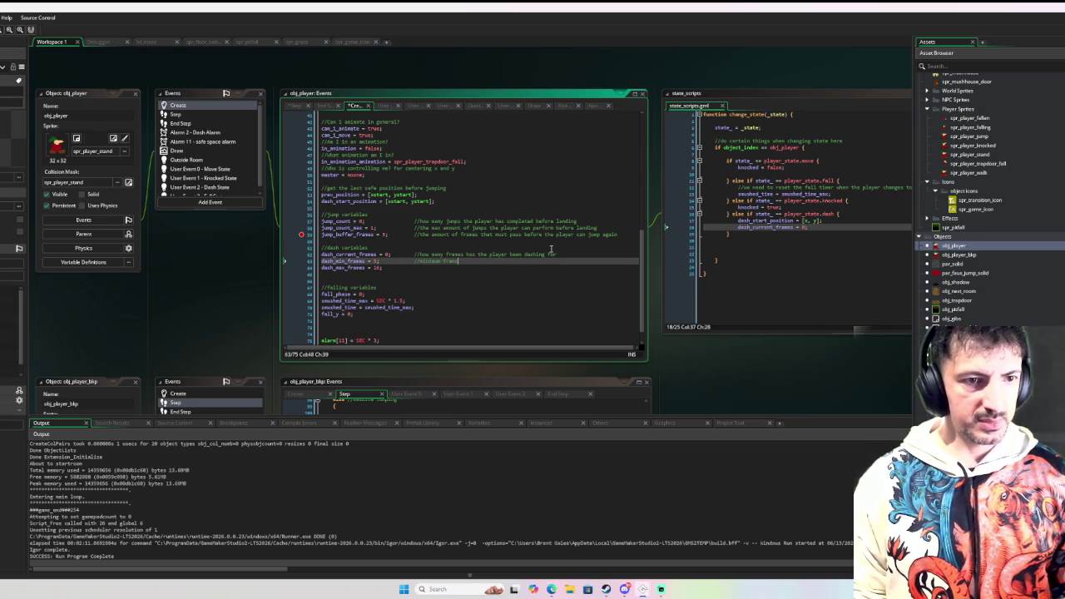
text( before a dash can be cancelle)
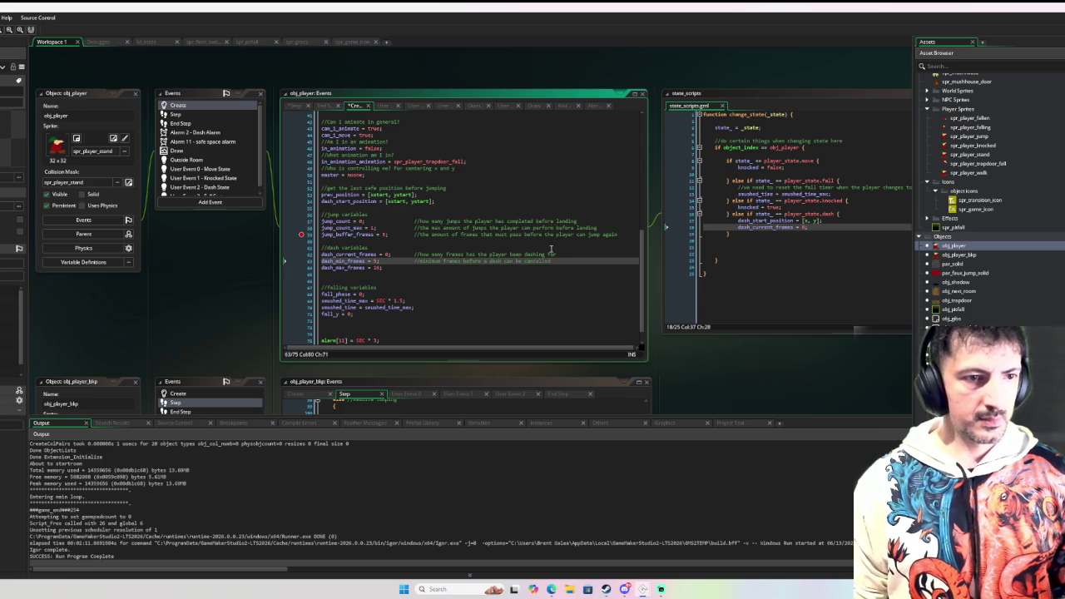
key(Down)
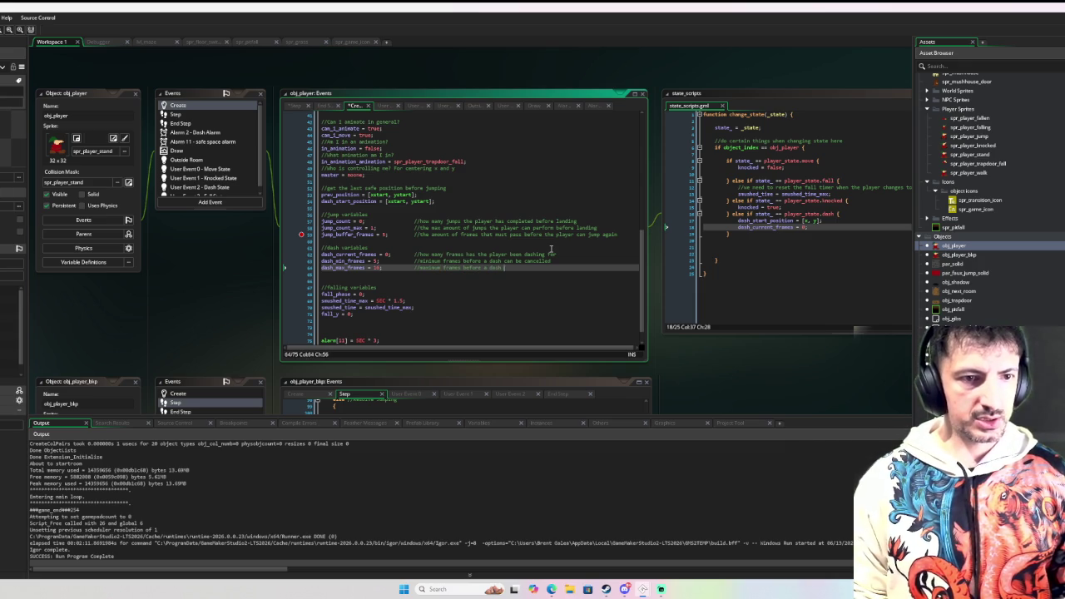
text(celled)
key(Down)
scroll(526, 245, down, 1)
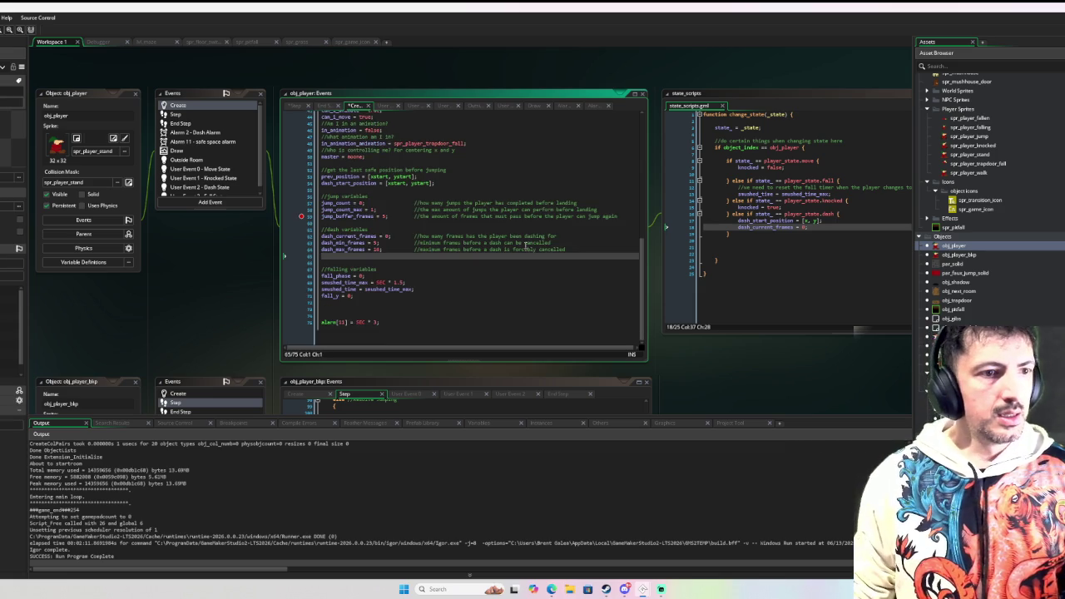
Comment fall_y as the target y for falling and the alarm as saving safe position every 3 seconds
scroll(445, 274, up, 1)
click(444, 276)
click(443, 281)
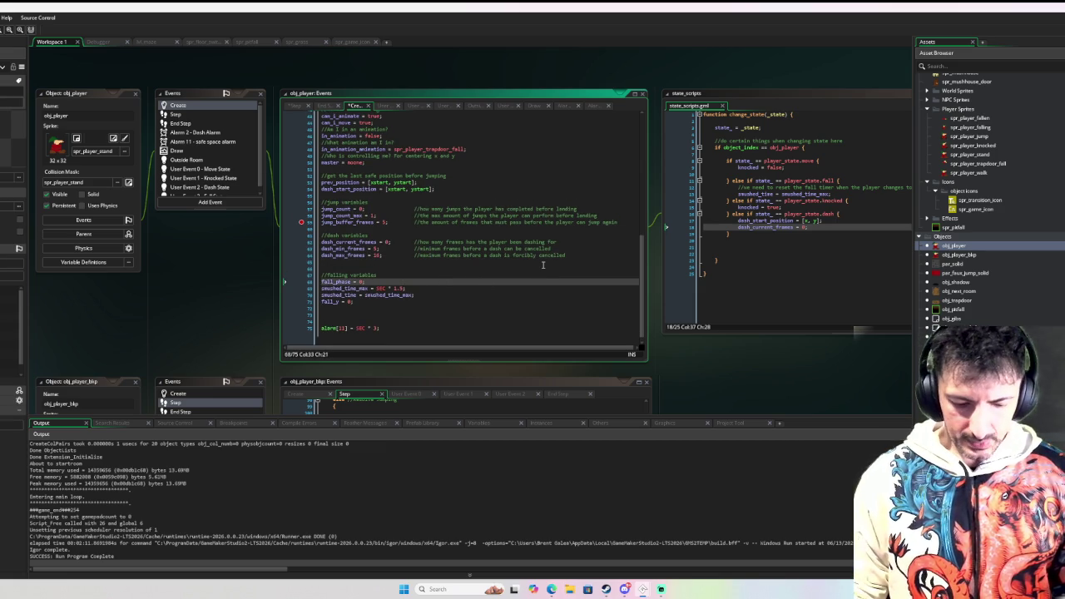
text(the obj_pl)
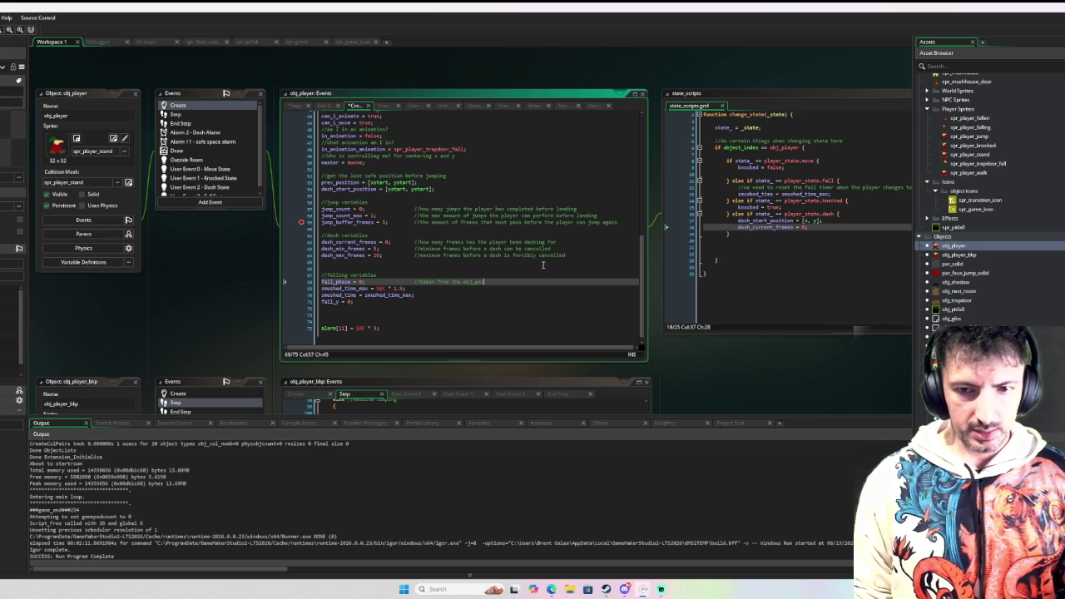
text(er)
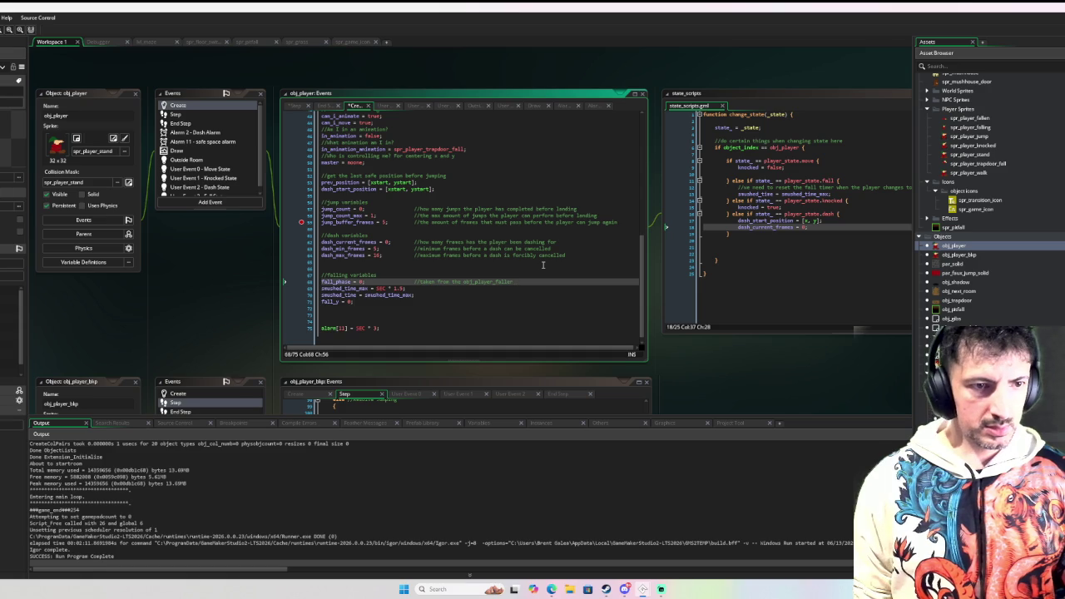
text( but moved to player)
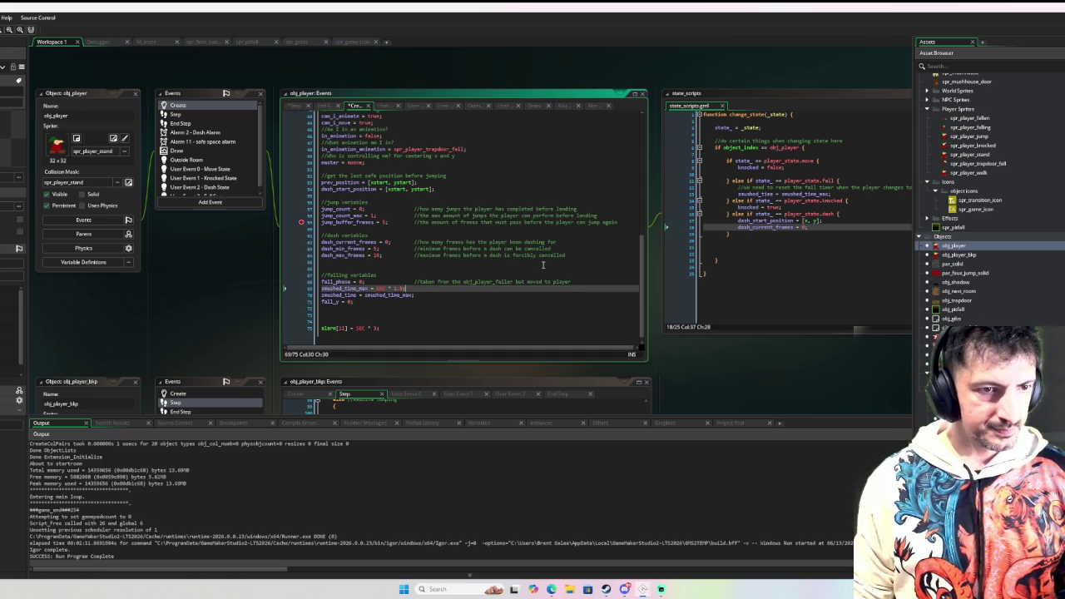
key(Home)
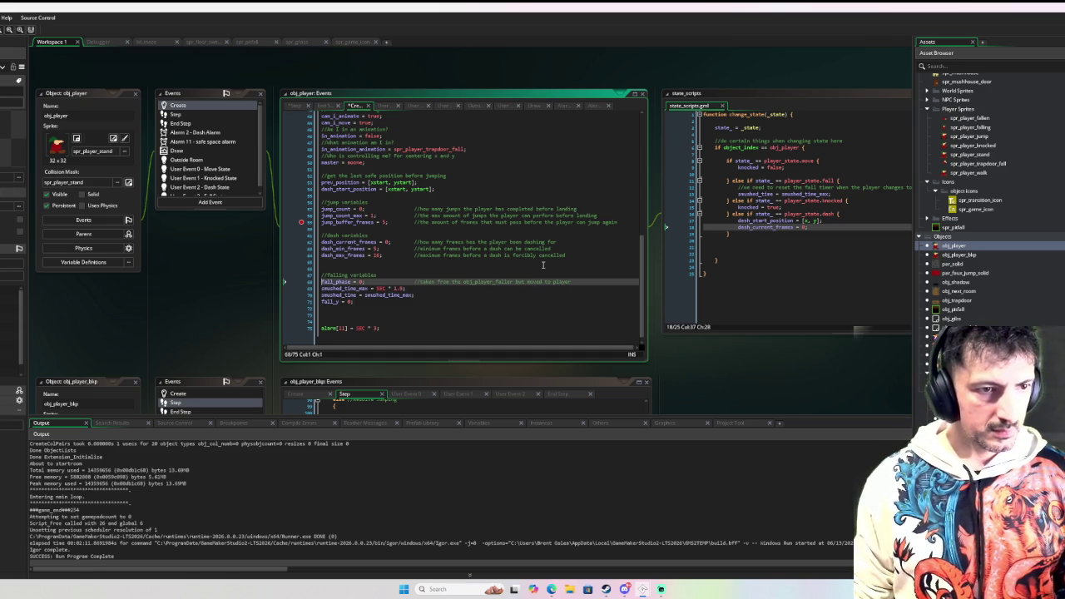
click(418, 302)
text(//target y for falling)
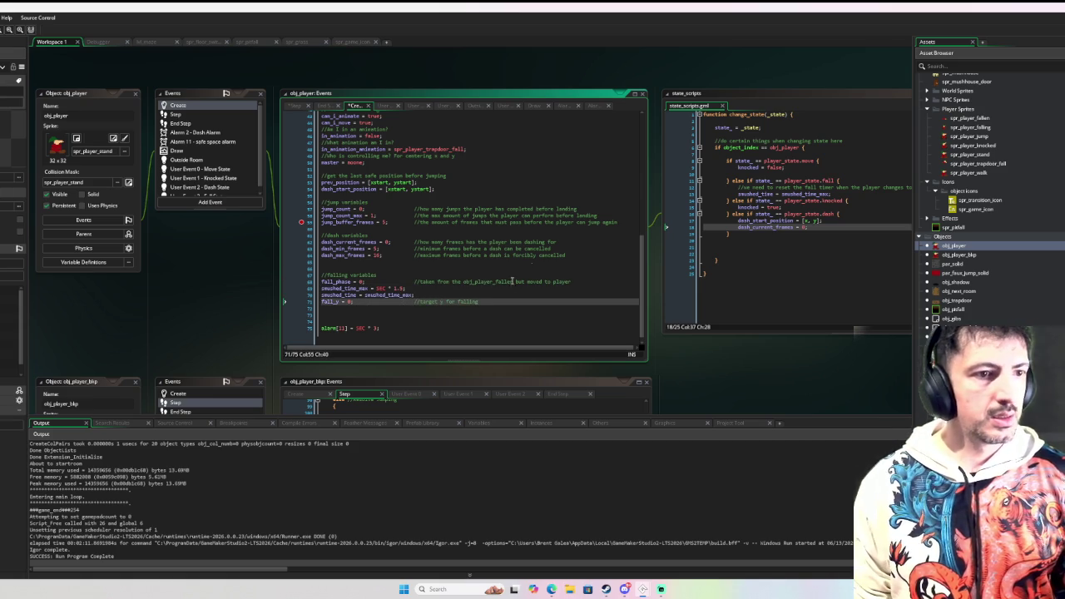
click(427, 327)
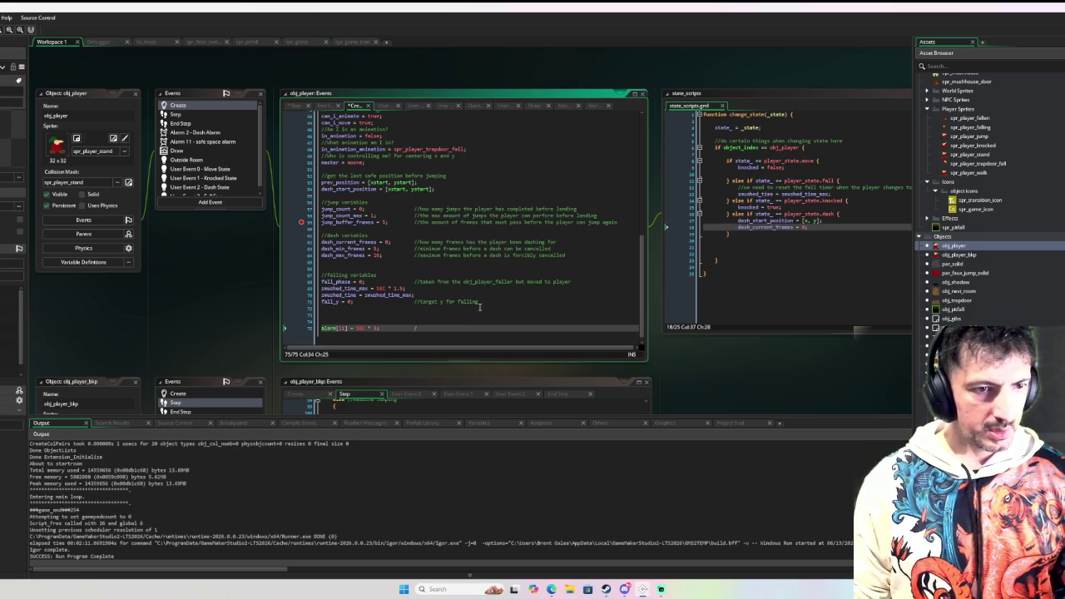
text(/)
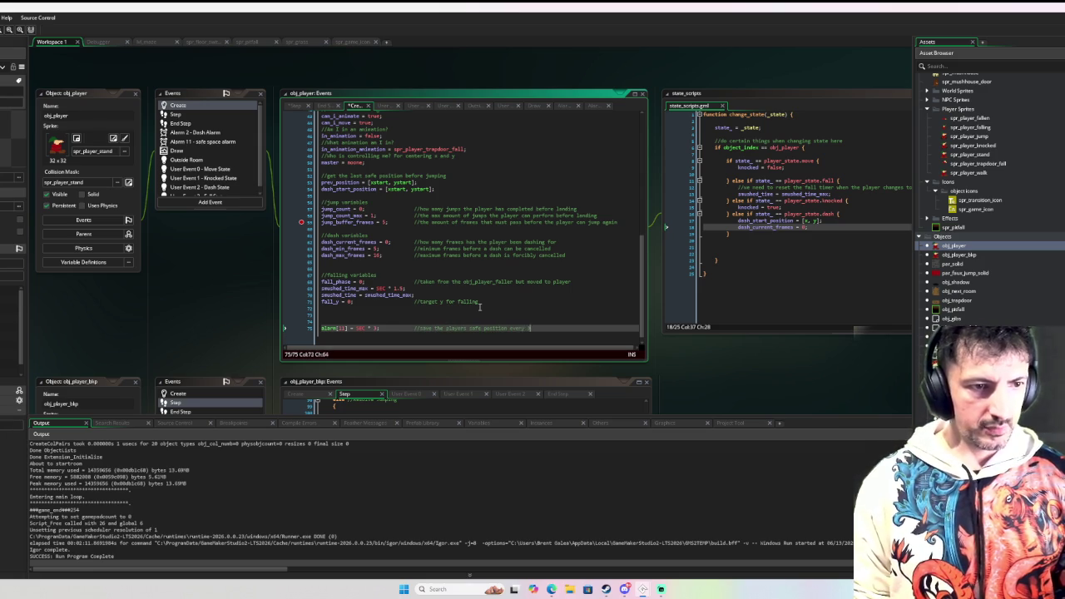
text(seconds)
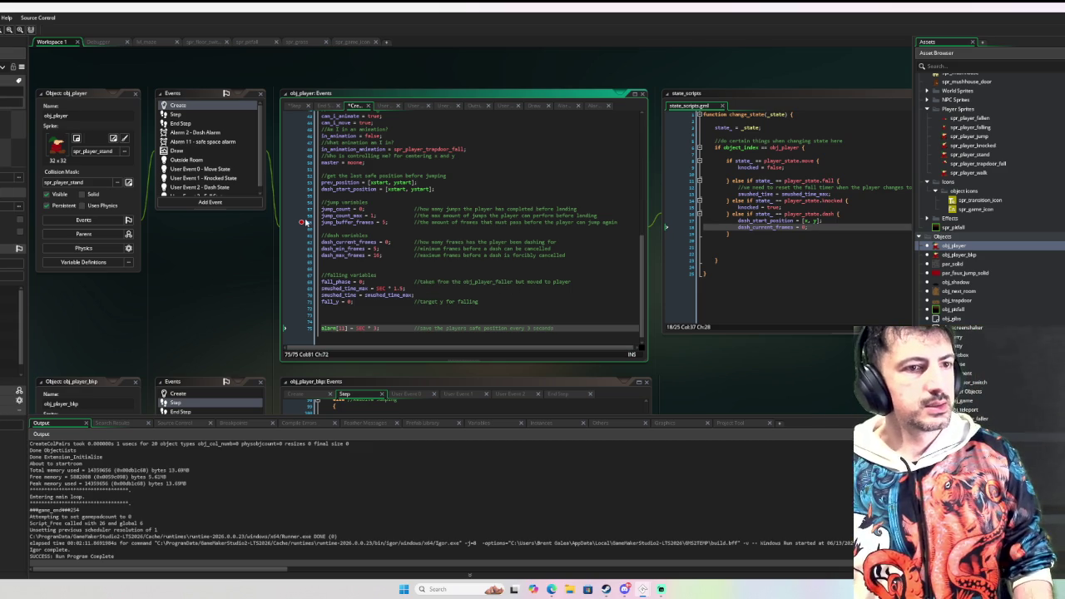
click(322, 222)
Review the Create event variables, then open User Event 2 – Dash State code
scroll(353, 222, up, 15)
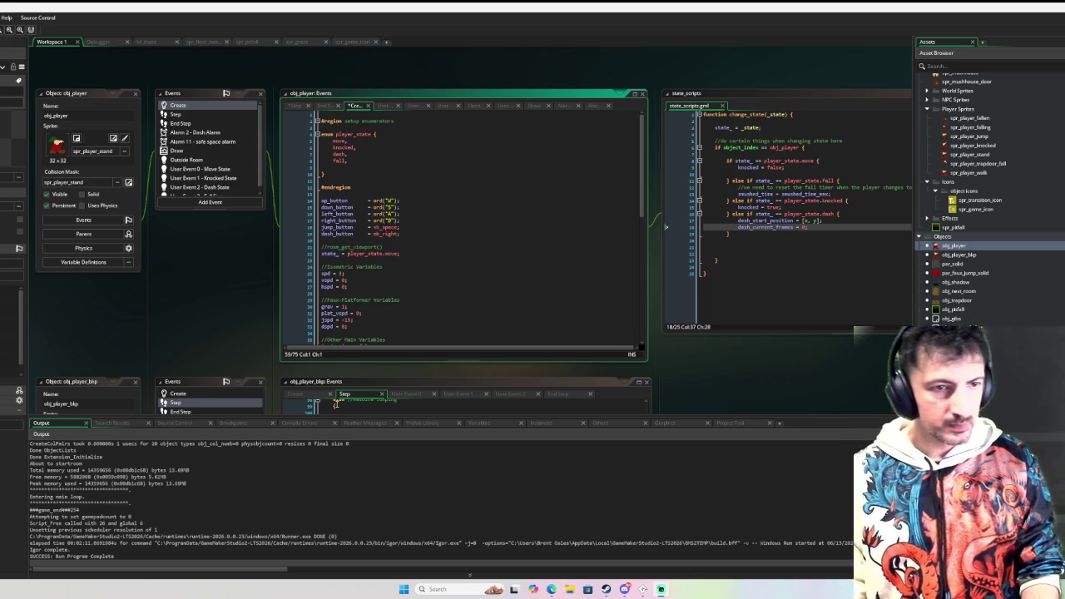
scroll(411, 255, down, 4)
scroll(411, 255, down, 7)
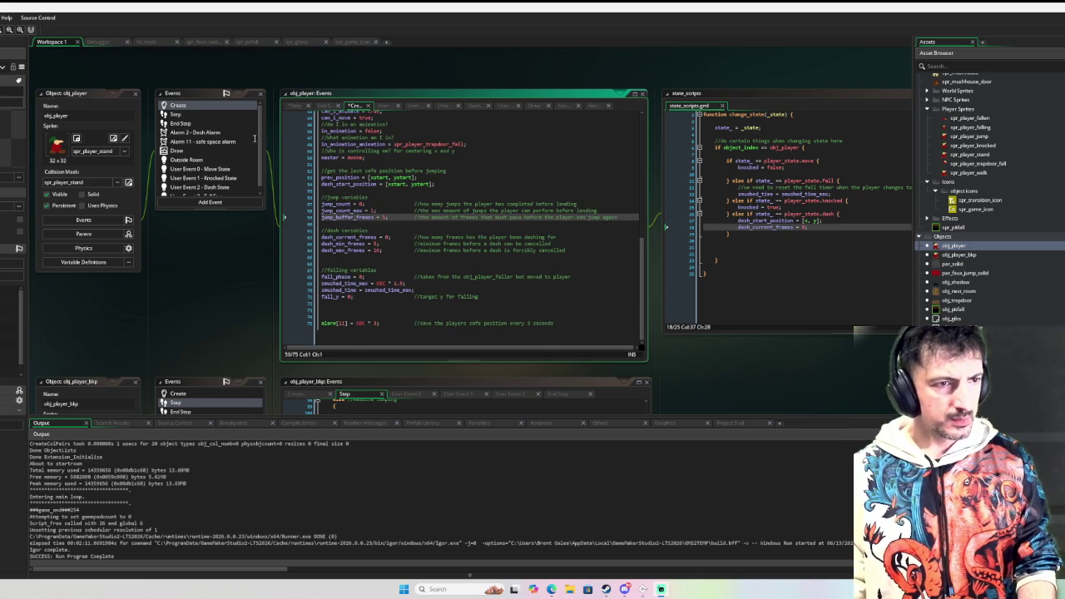
scroll(226, 170, down, 1)
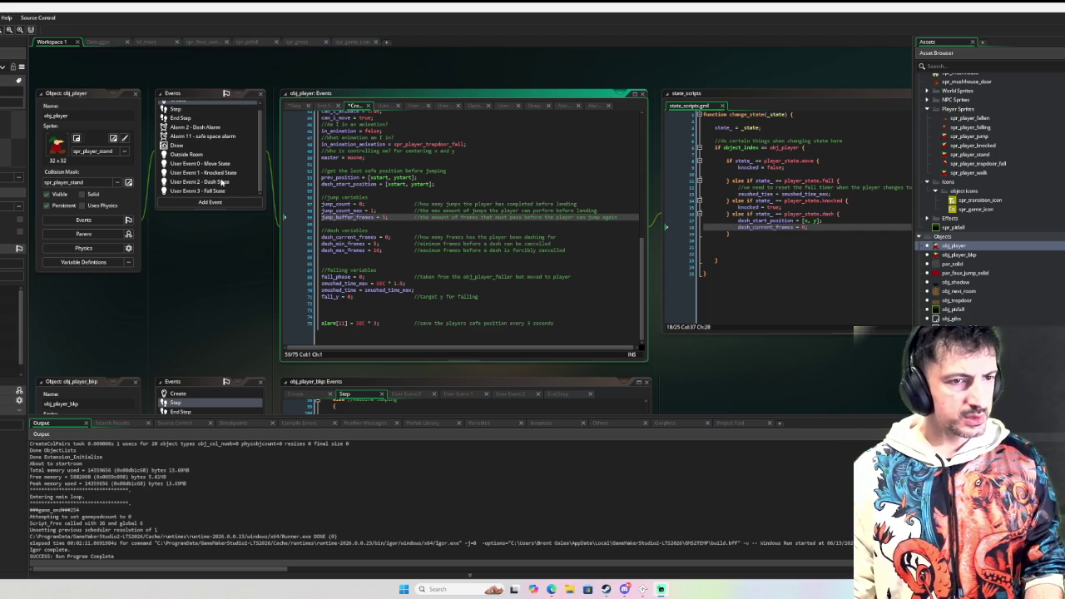
click(223, 182)
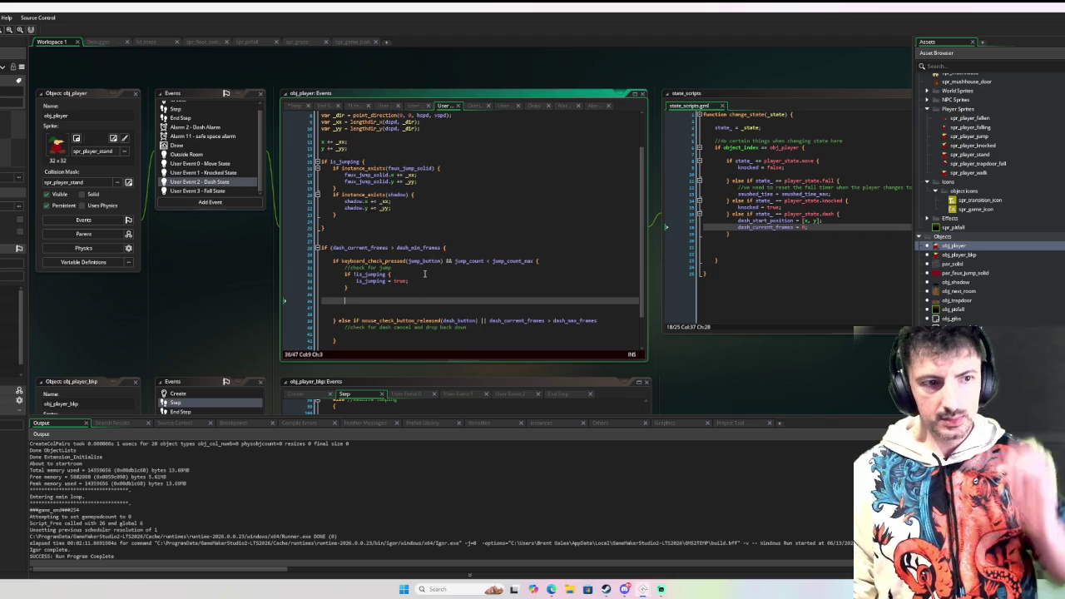
In User Event 0 - Move State, replace the _jump_pressed block's inline jump setup with player_jump_initiate()
click(200, 163)
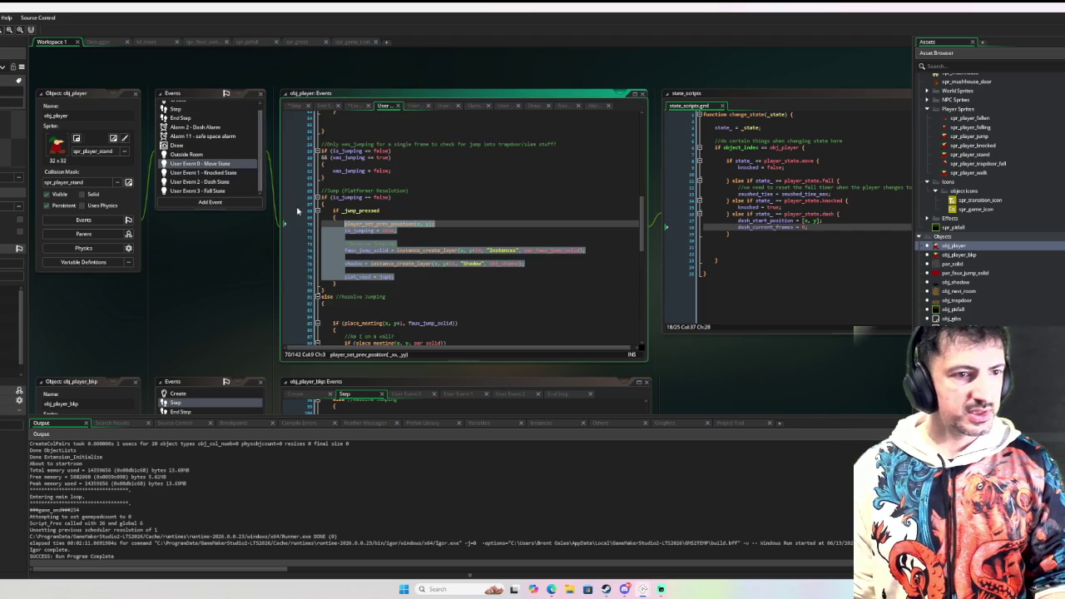
click(454, 214)
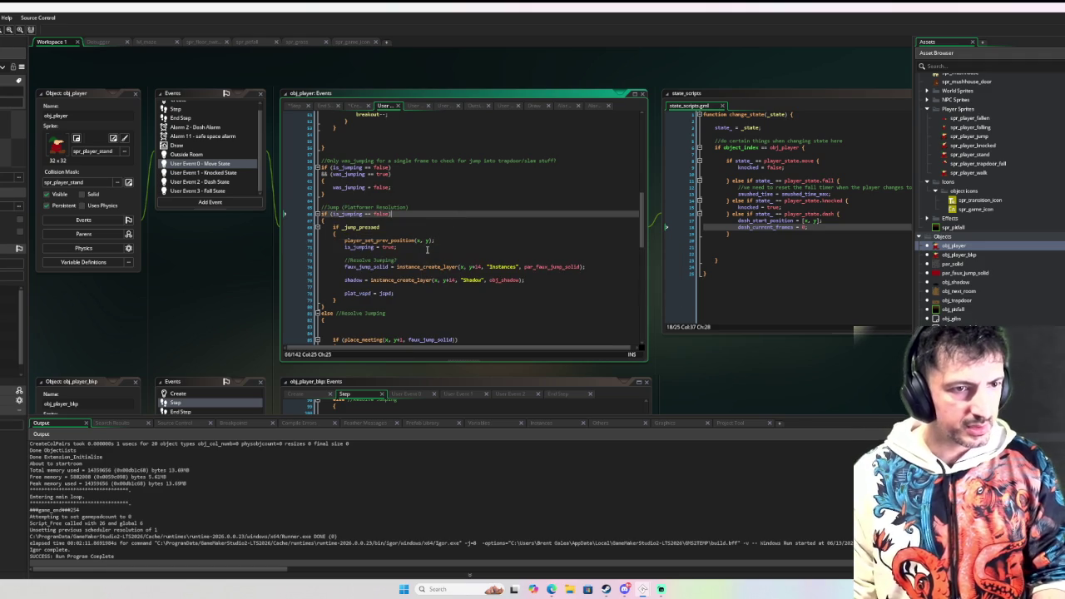
mouse_move(395, 293)
mouse_down()
mouse_move(370, 287)
mouse_move(337, 236)
mouse_move(345, 241)
mouse_up()
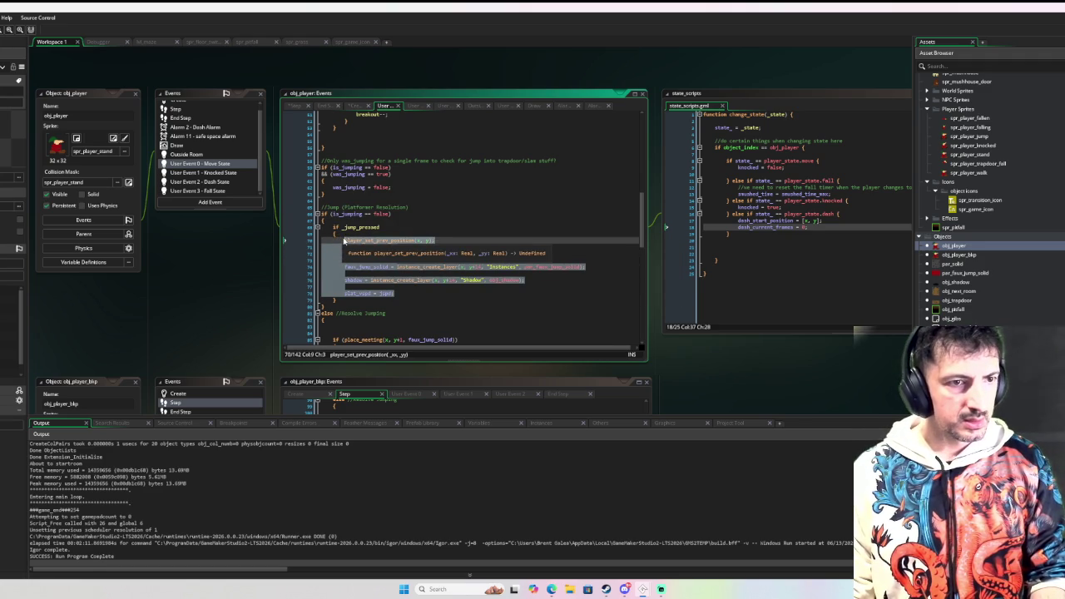
key(Delete)
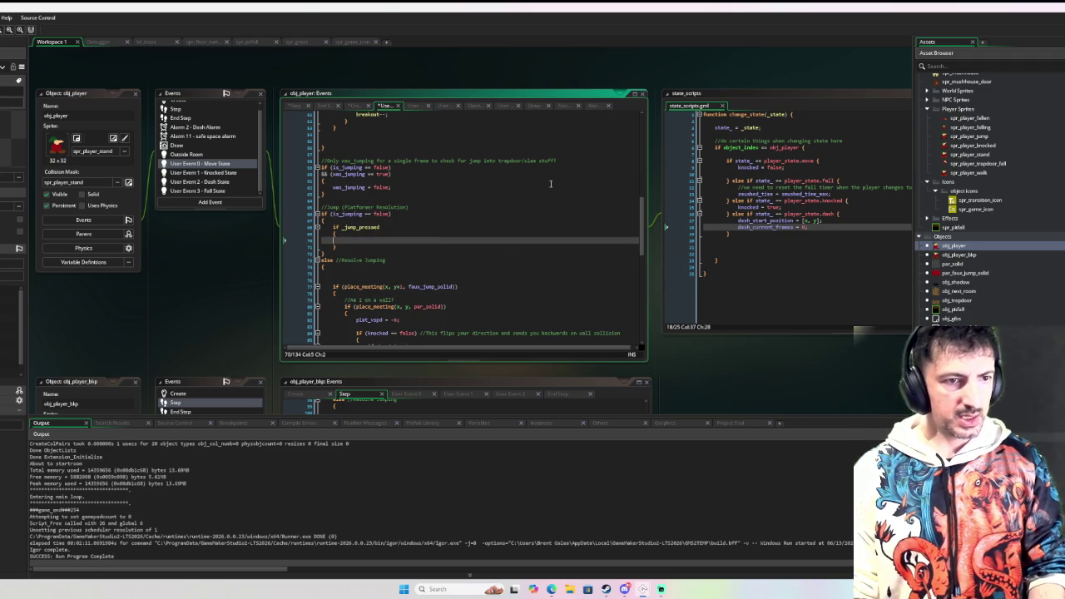
text(player)
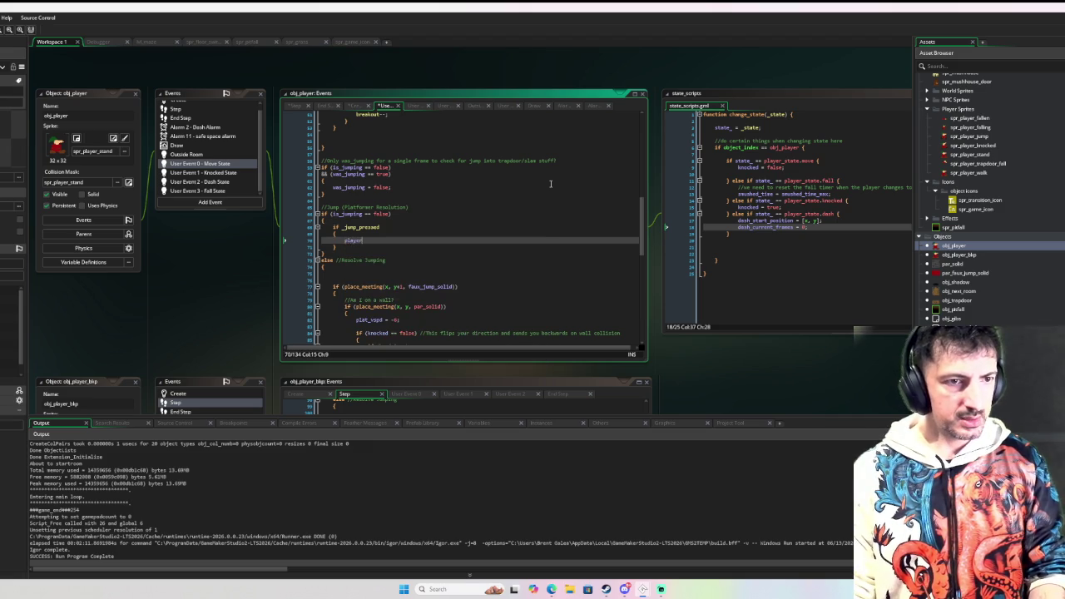
text(_jump)
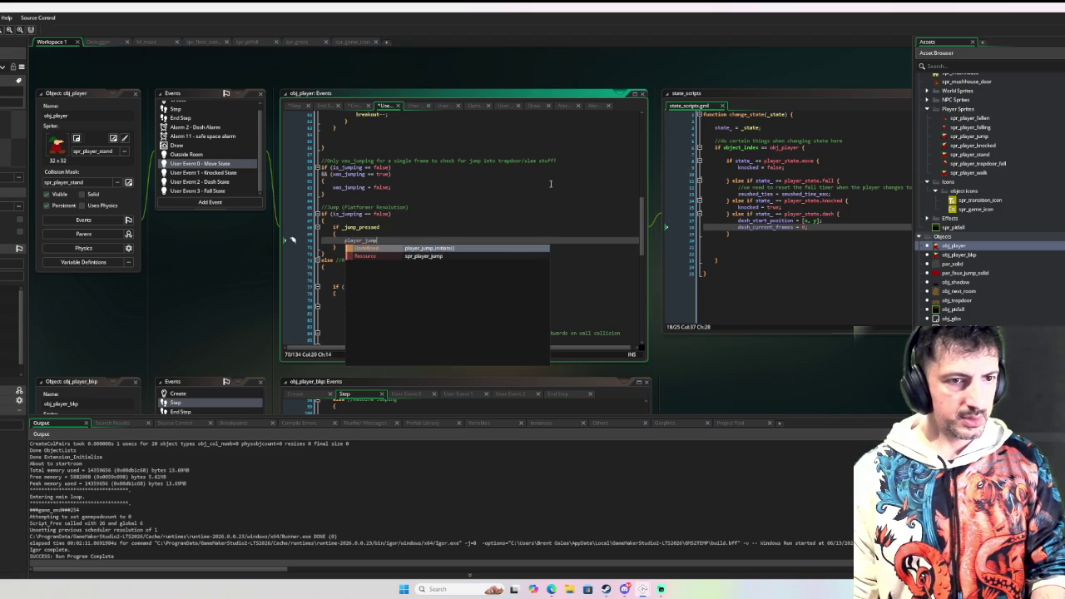
key(Return)
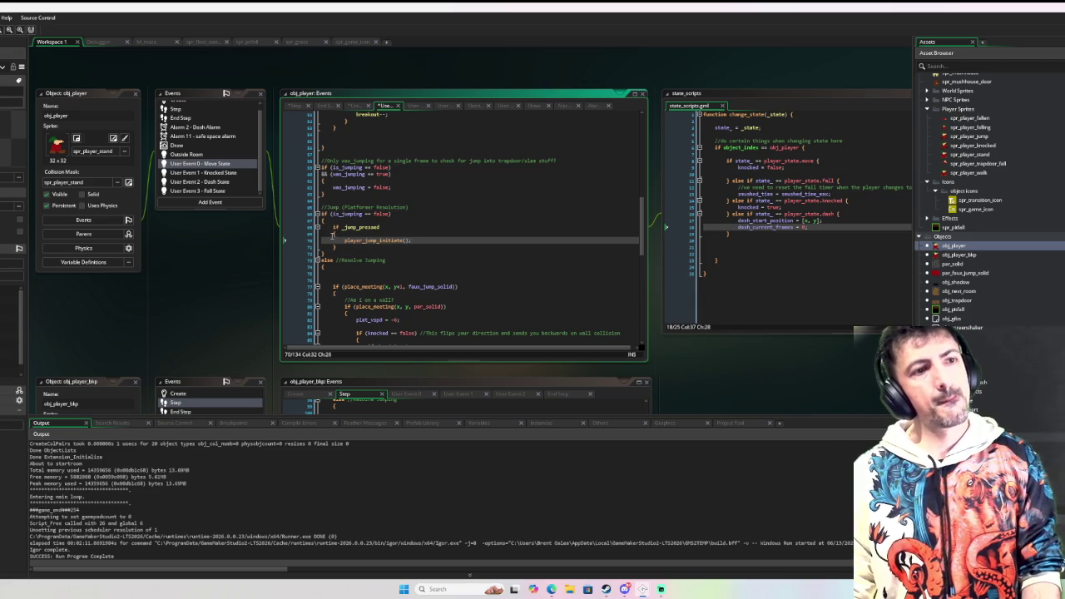
Try merging the _jump_pressed check into the is_jumping condition with &&, then undo back to the nested block
key(BackSpace)
key(BackSpace)
key(BackSpace)
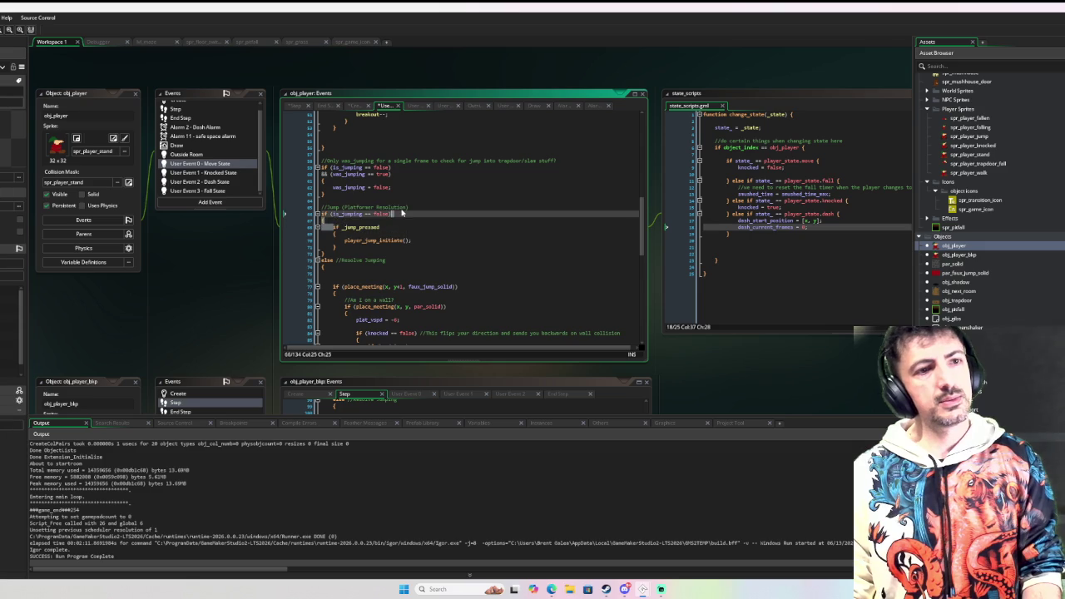
text( && _jump_pressed)
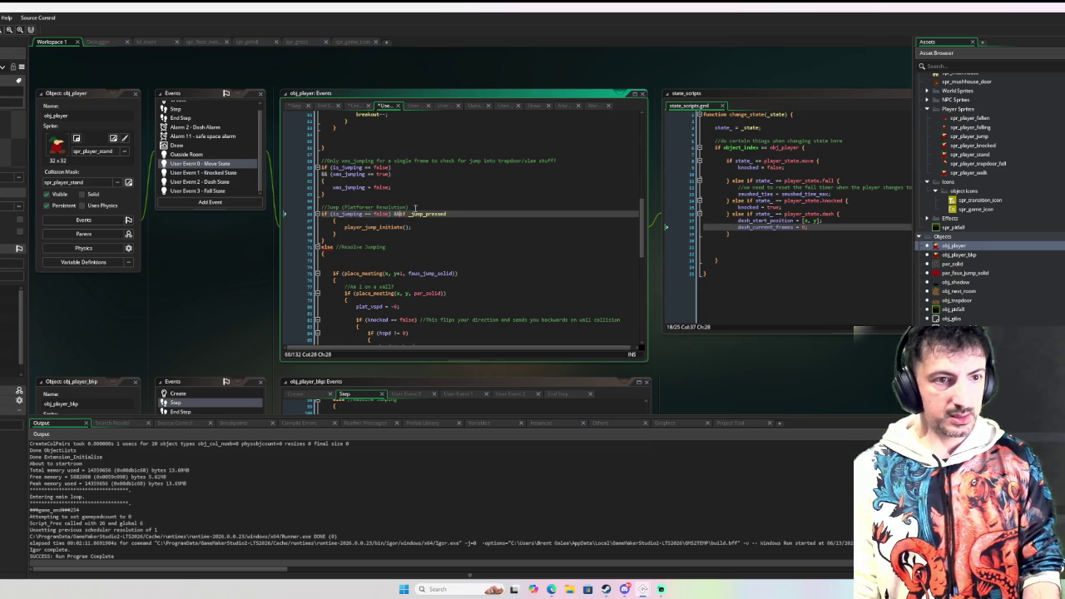
key(BackSpace)
key(BackSpace)
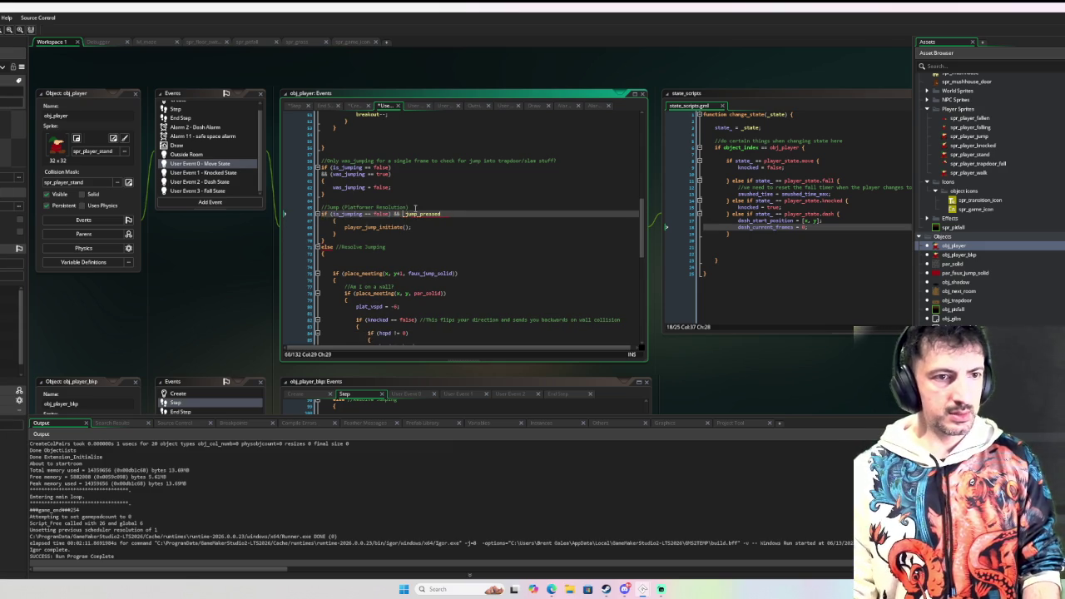
key(Down)
key(Down)
key(Down)
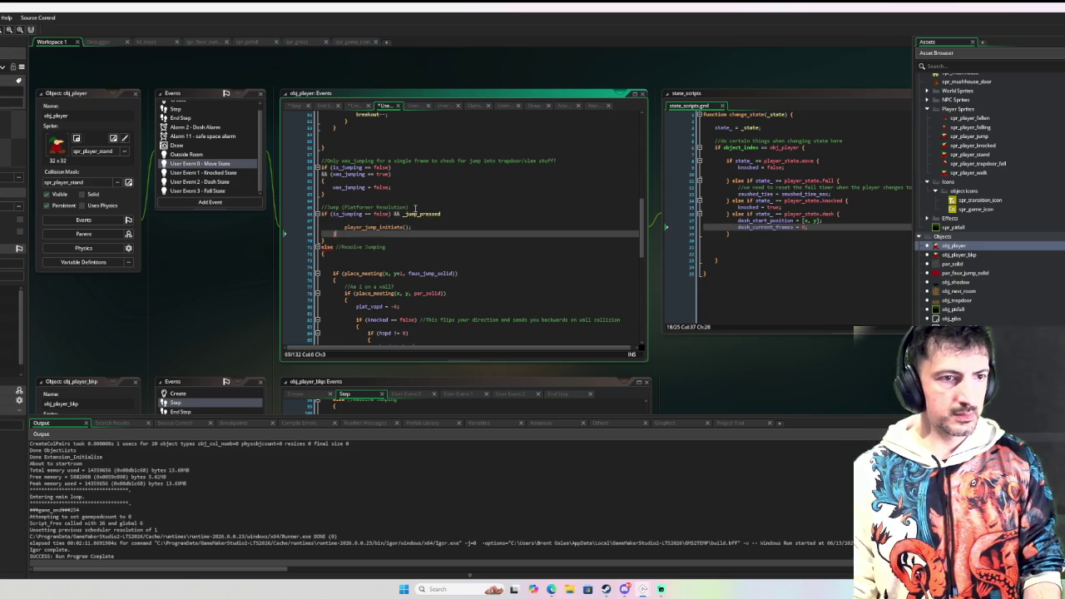
key(Up)
key(Up)
key(Home)
key(shift+Down)
key(Delete)
key(End)
key(Home)
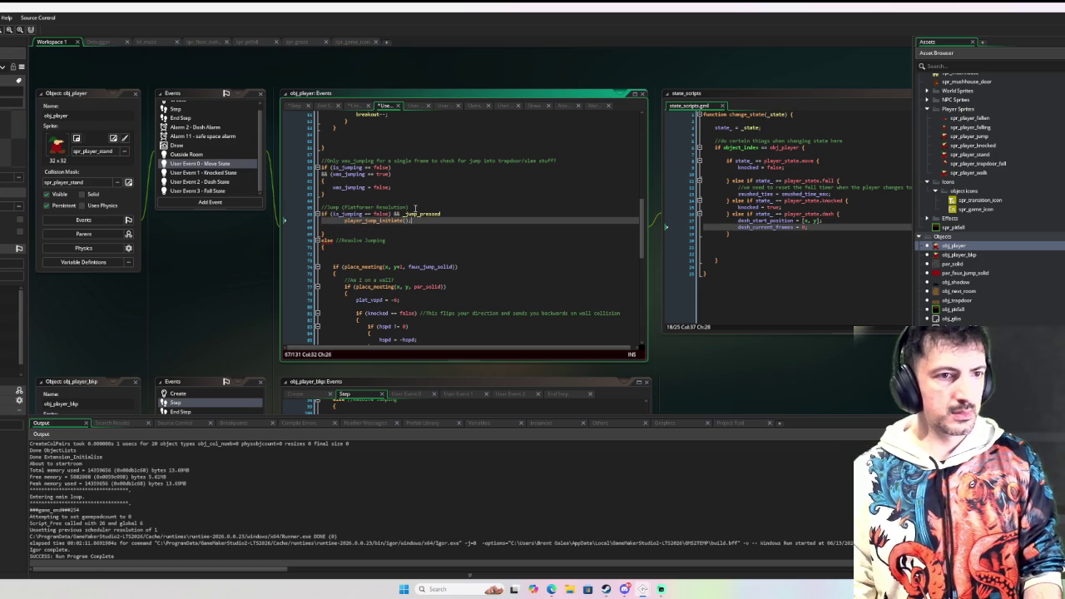
key(BackSpace)
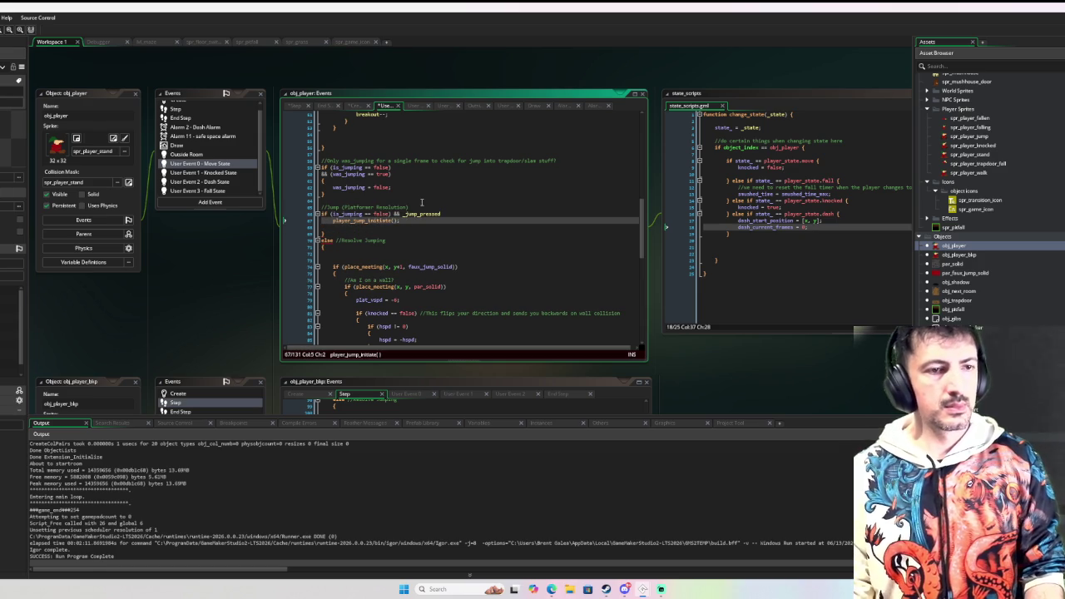
key(Home)
key(Left)
text({)
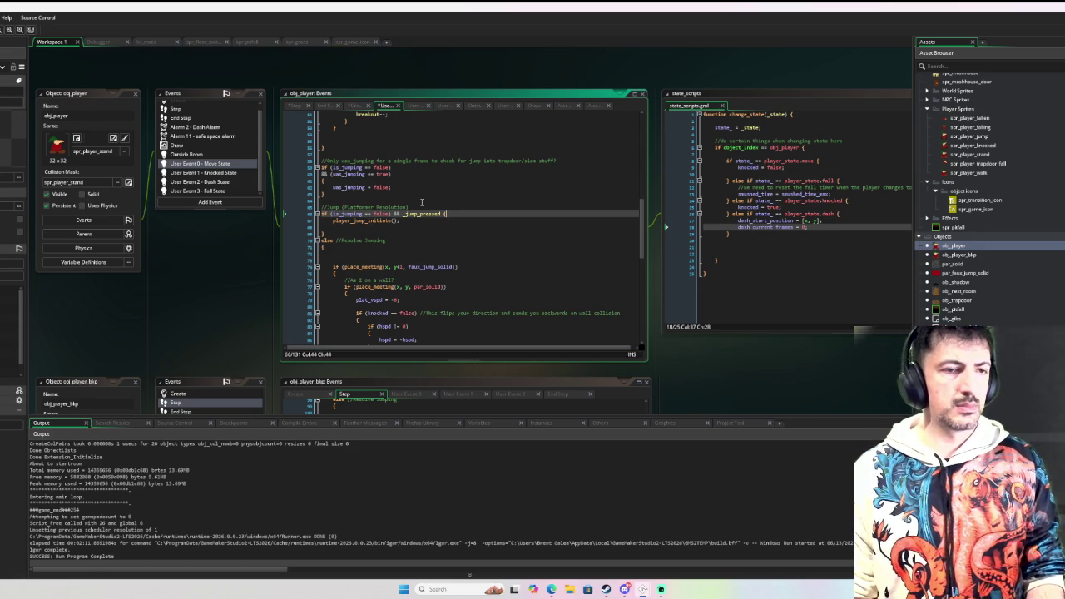
key(ctrl+z)
key(ctrl+z)
key(ctrl+z)
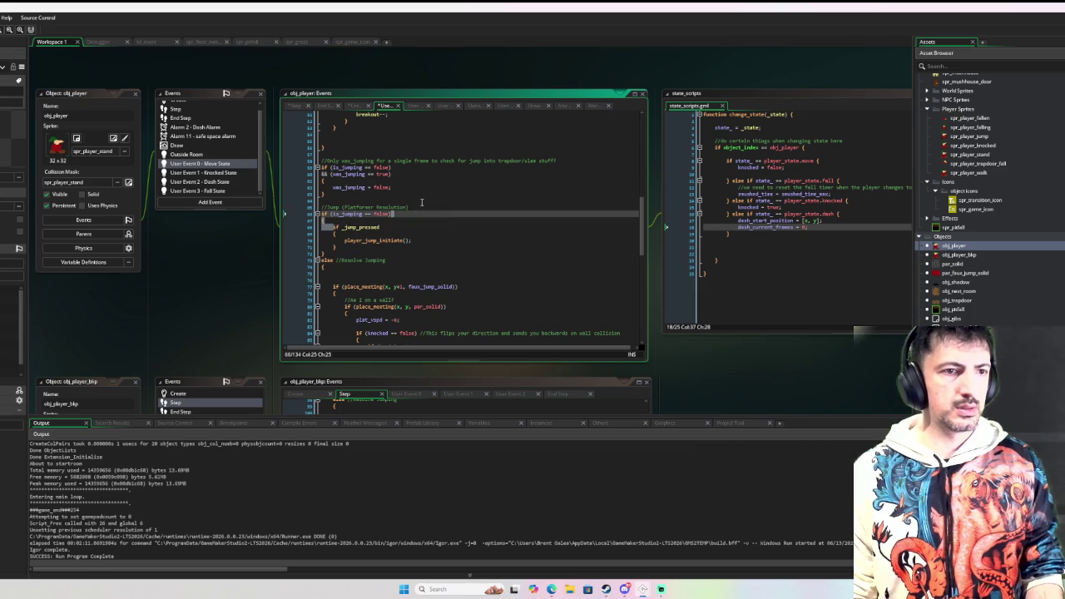
Collapse the _jump_pressed block into a one-line conditional calling player_jump_initiate()
key(Down)
key(Down)
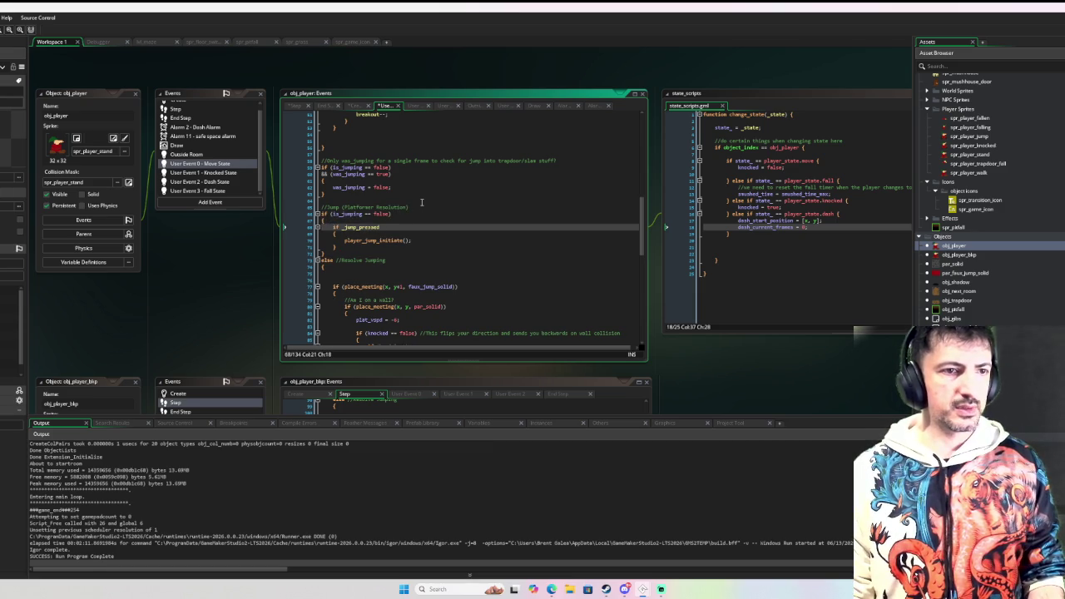
key(Down)
key(Home)
key(BackSpace)
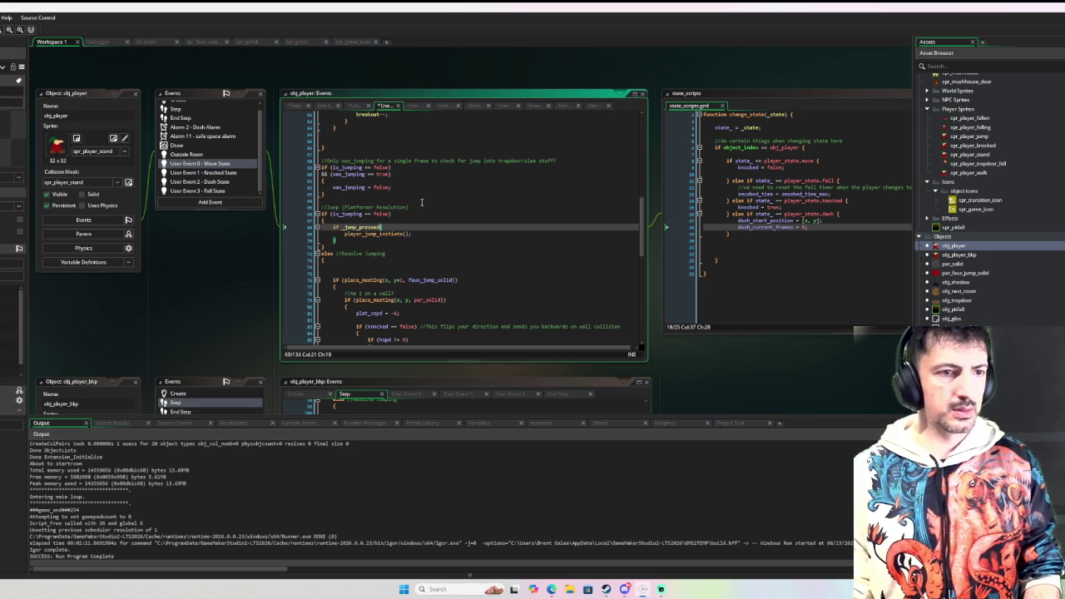
key(Delete)
key(Delete)
key(End)
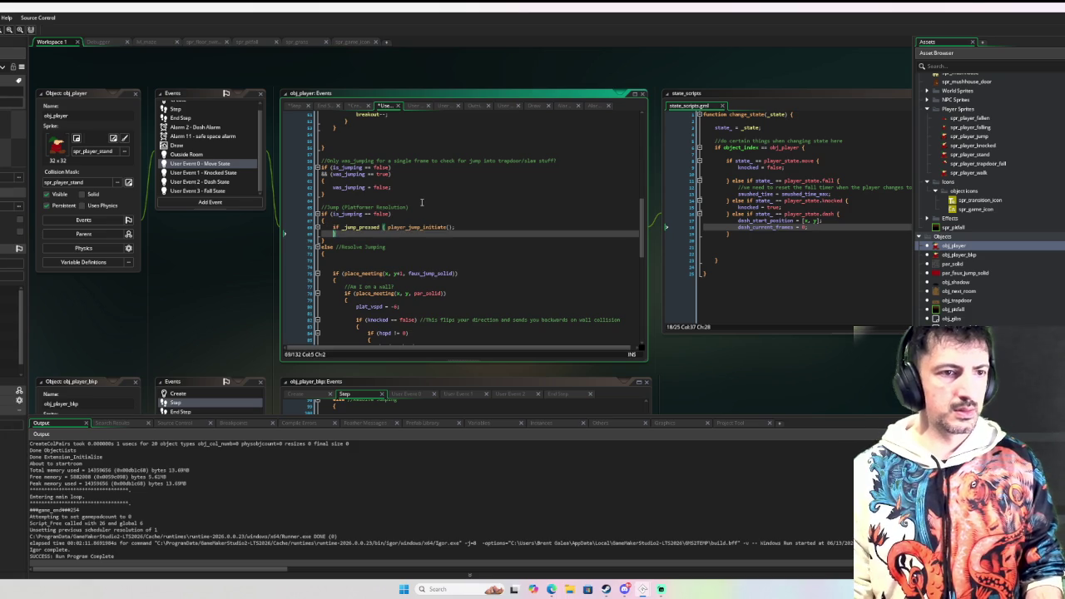
key(Delete)
key(Return)
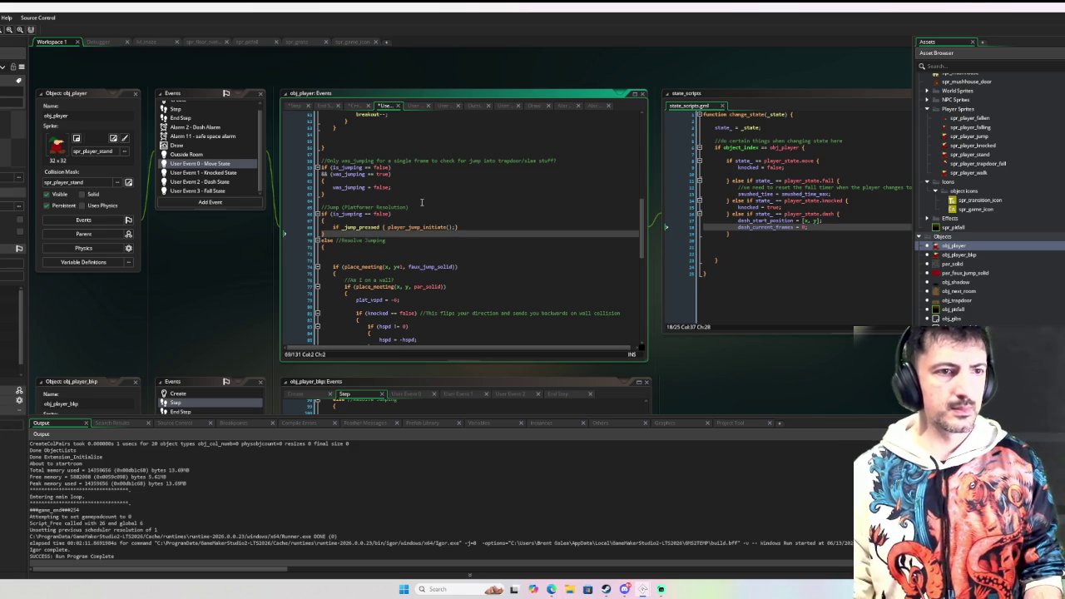
Join the was_jumping check onto the condition line above it
scroll(429, 190, up, 1)
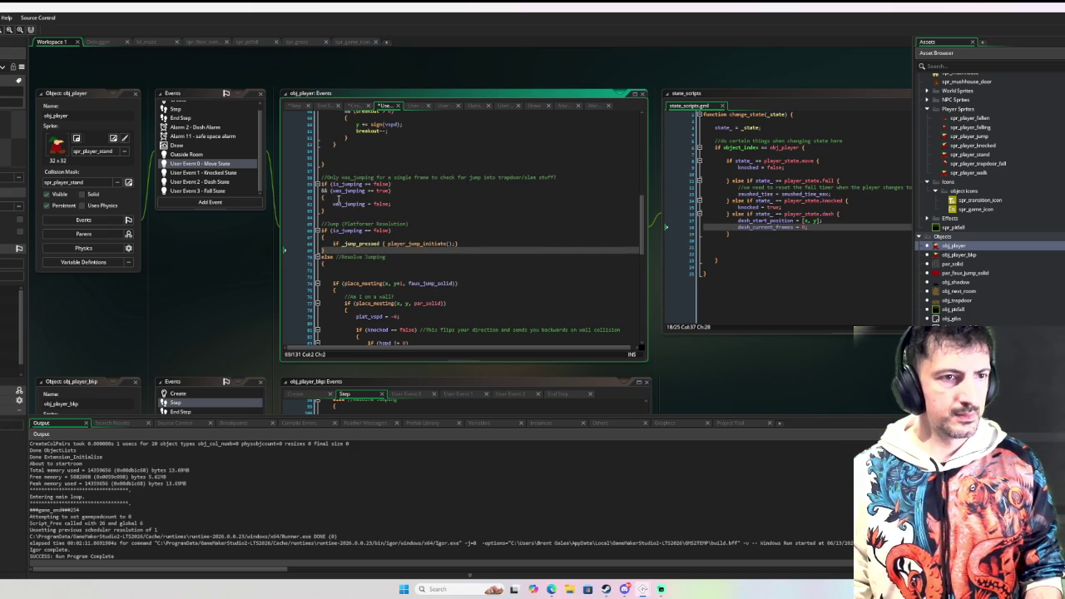
click(331, 191)
key(BackSpace)
key(BackSpace)
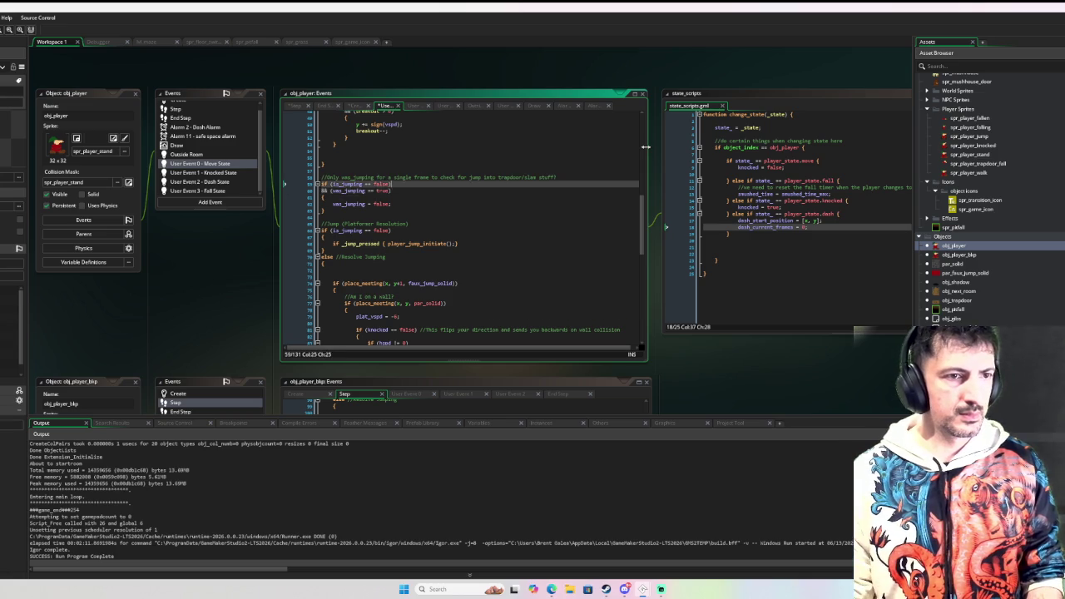
key(Down)
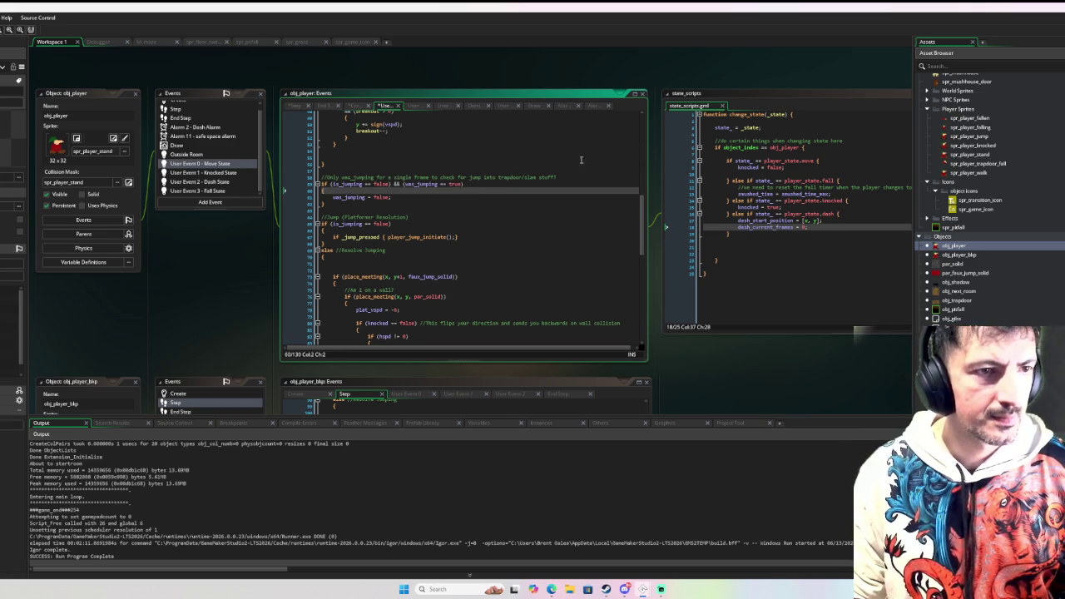
Delete the blank line above the place_meeting check under 'else //Resolve Jumping'
scroll(555, 186, up, 4)
scroll(555, 187, up, 5)
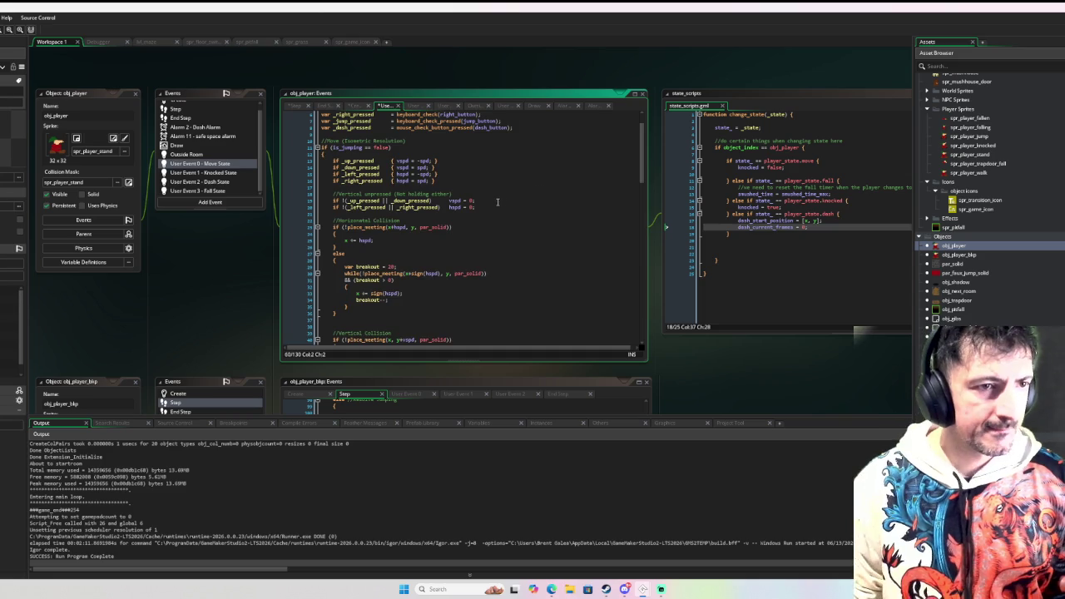
scroll(555, 186, down, 10)
scroll(495, 218, up, 5)
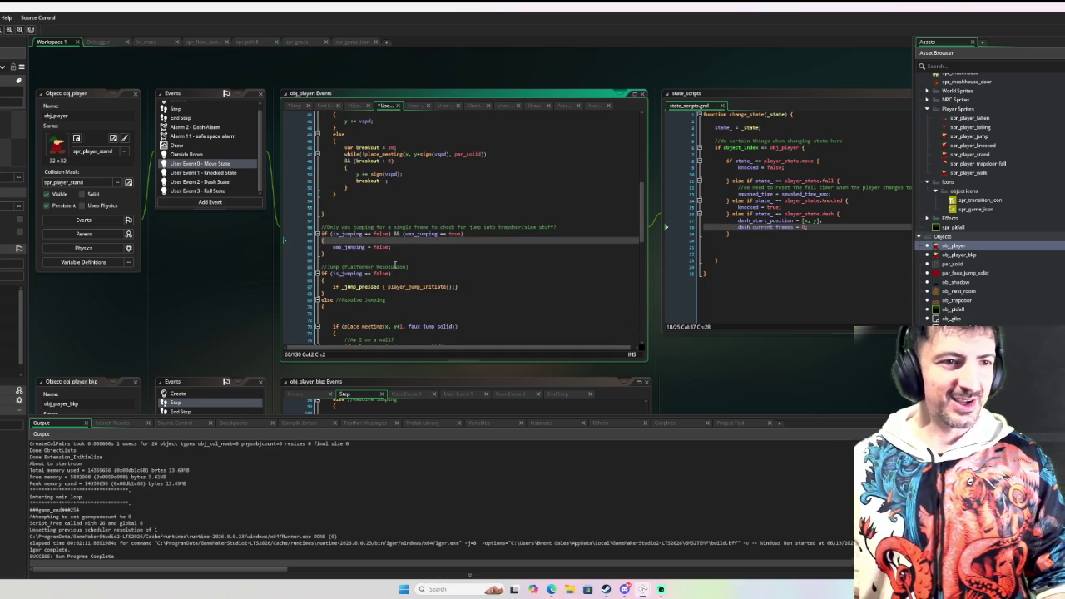
scroll(378, 221, down, 5)
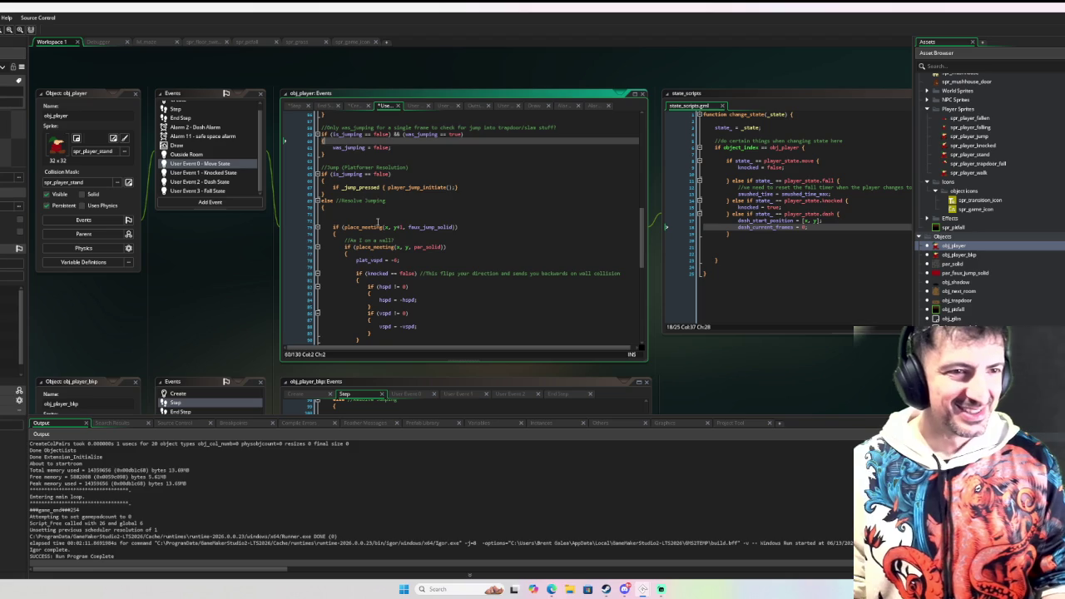
click(378, 222)
key(BackSpace)
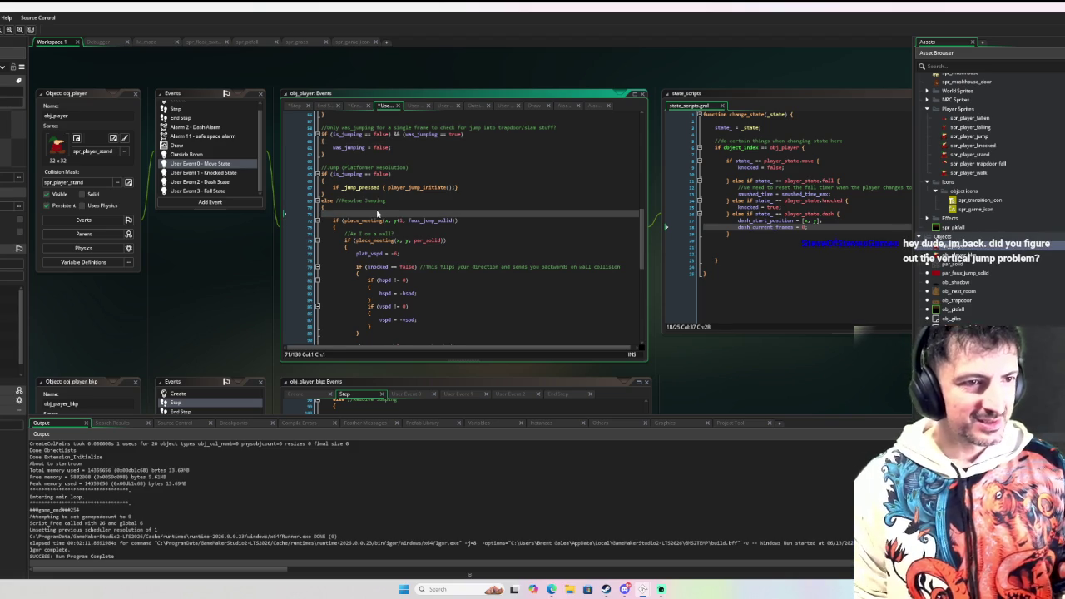
scroll(378, 214, down, 3)
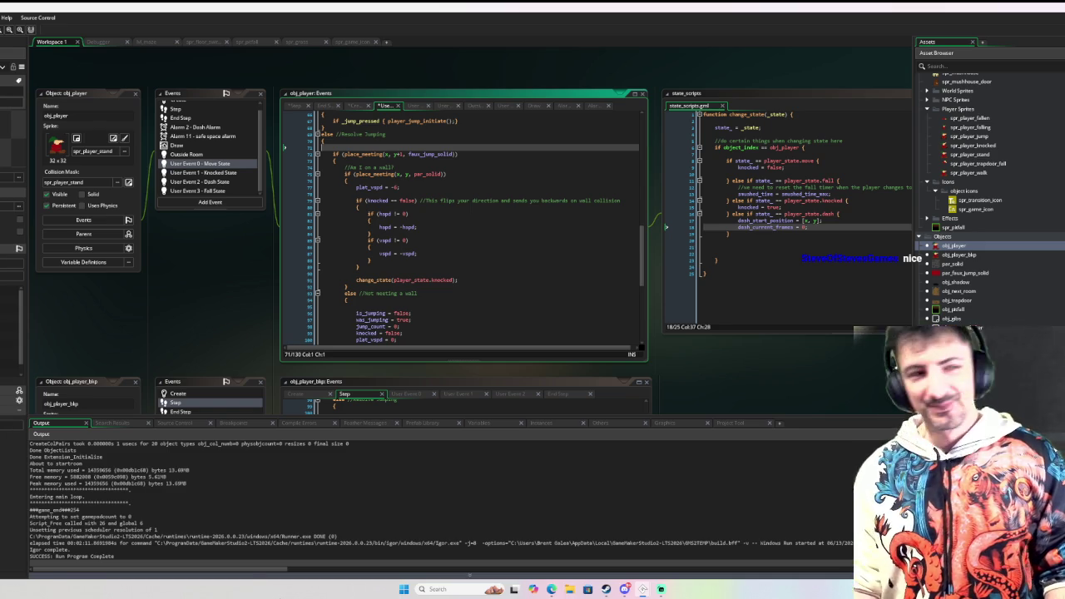
key(F6)
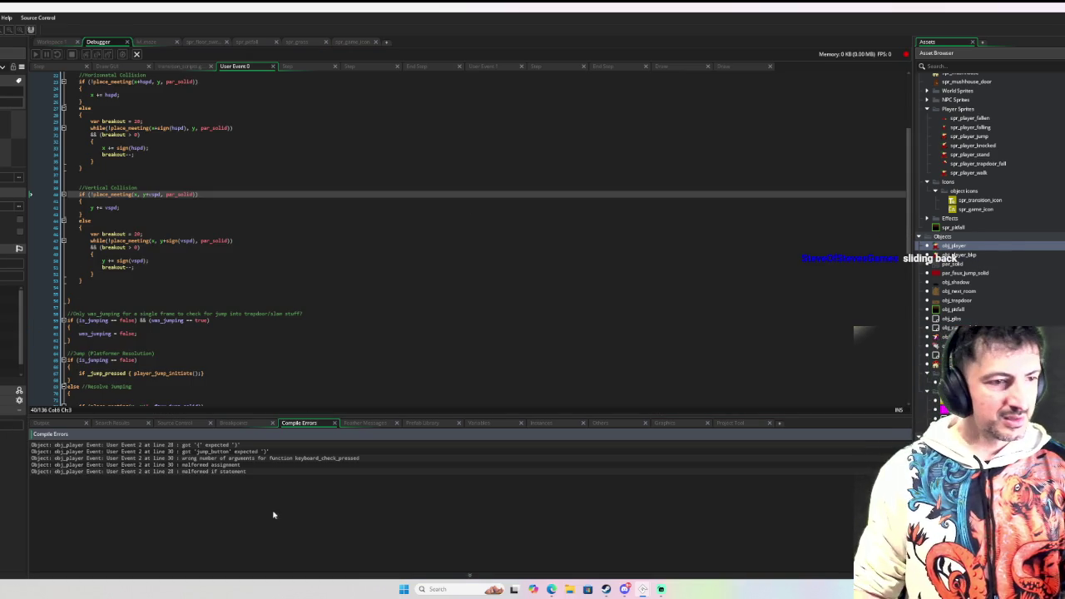
Open the Dash State code from the malformed assignment error, inspect its checks, and rebuild
double_click(239, 465)
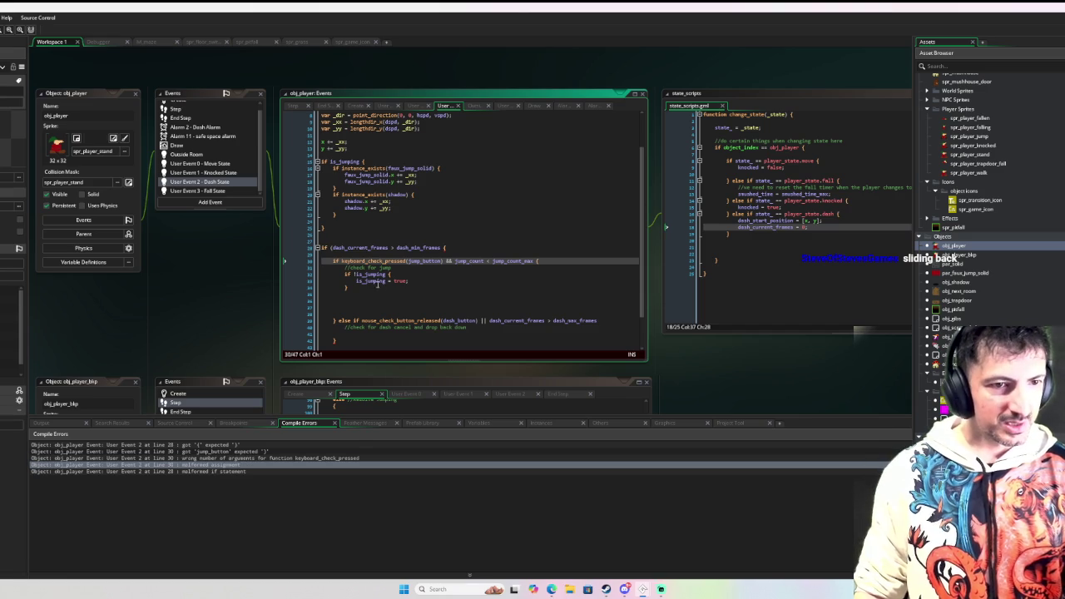
click(376, 283)
scroll(420, 286, down, 2)
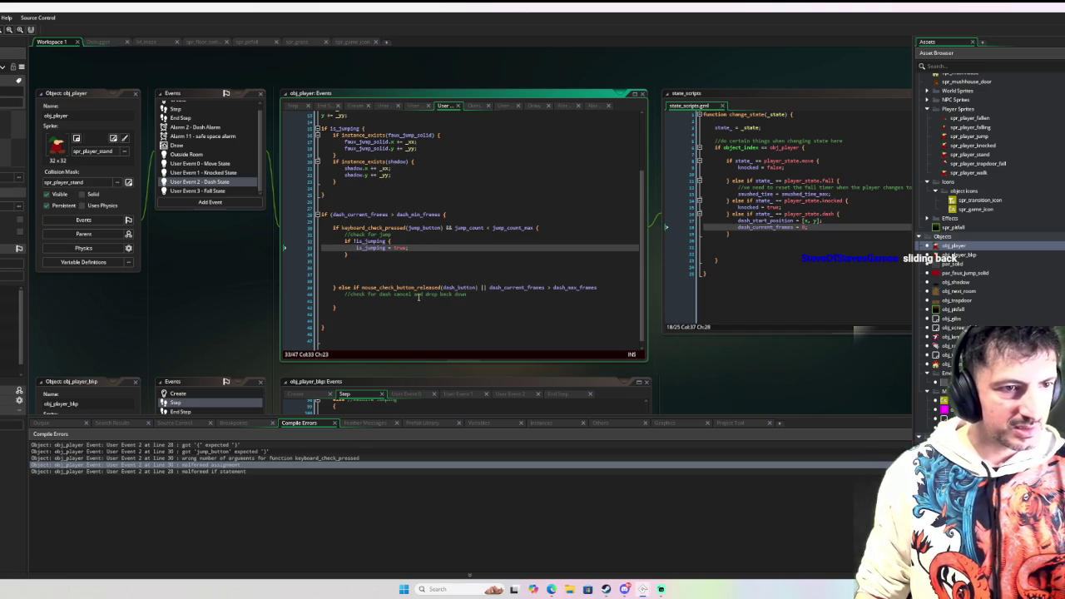
click(537, 227)
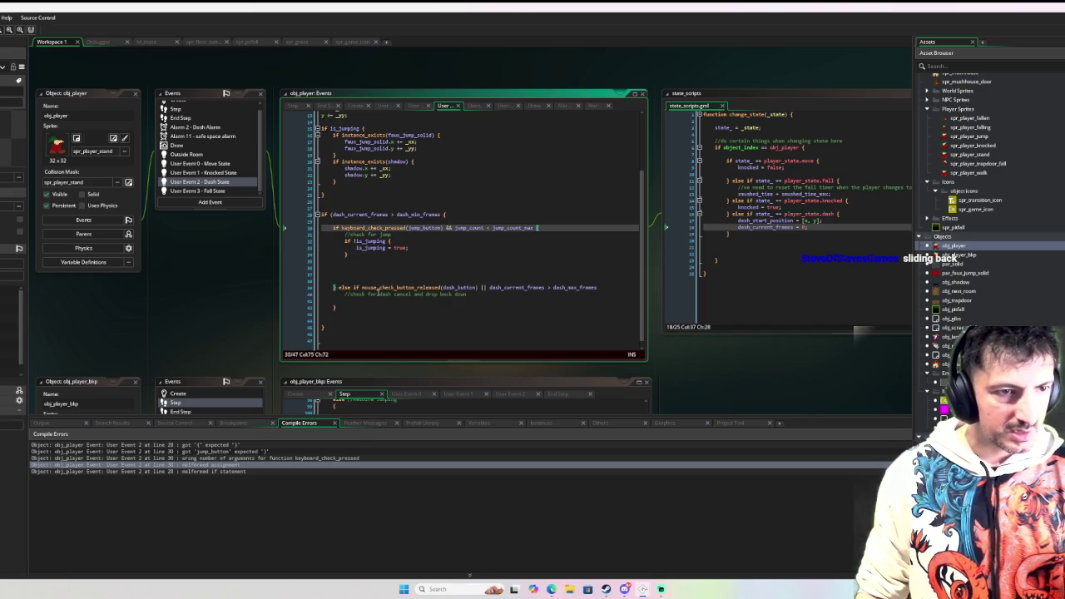
click(334, 307)
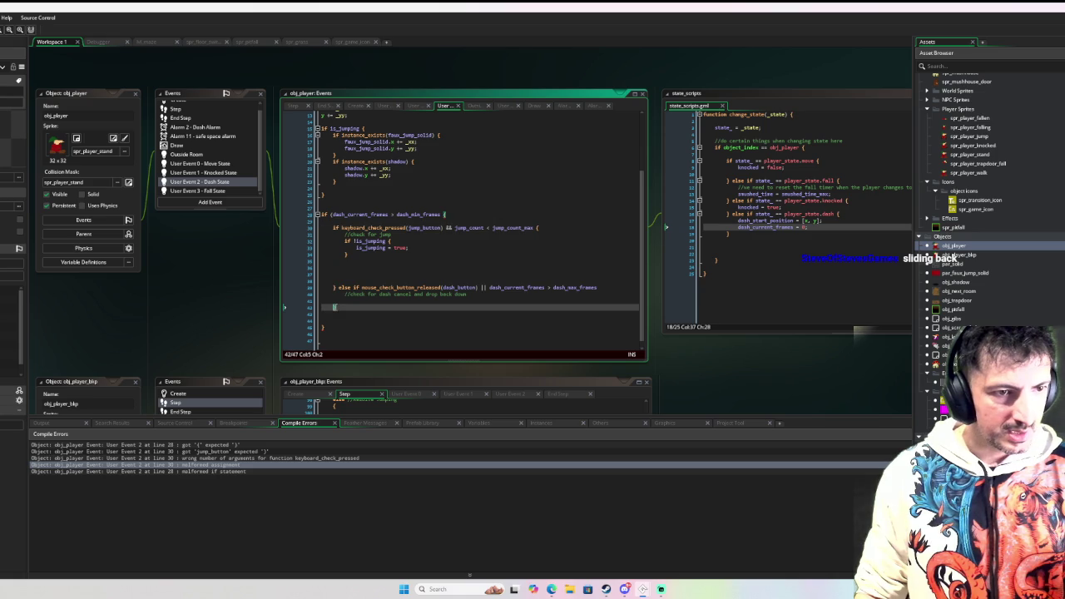
click(616, 287)
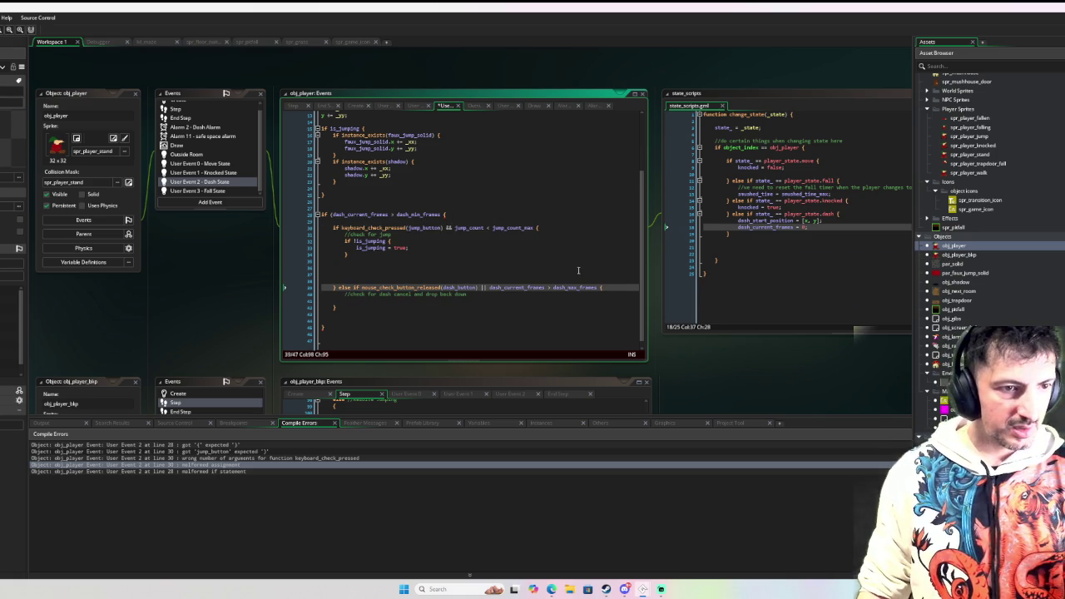
click(582, 268)
key(F6)
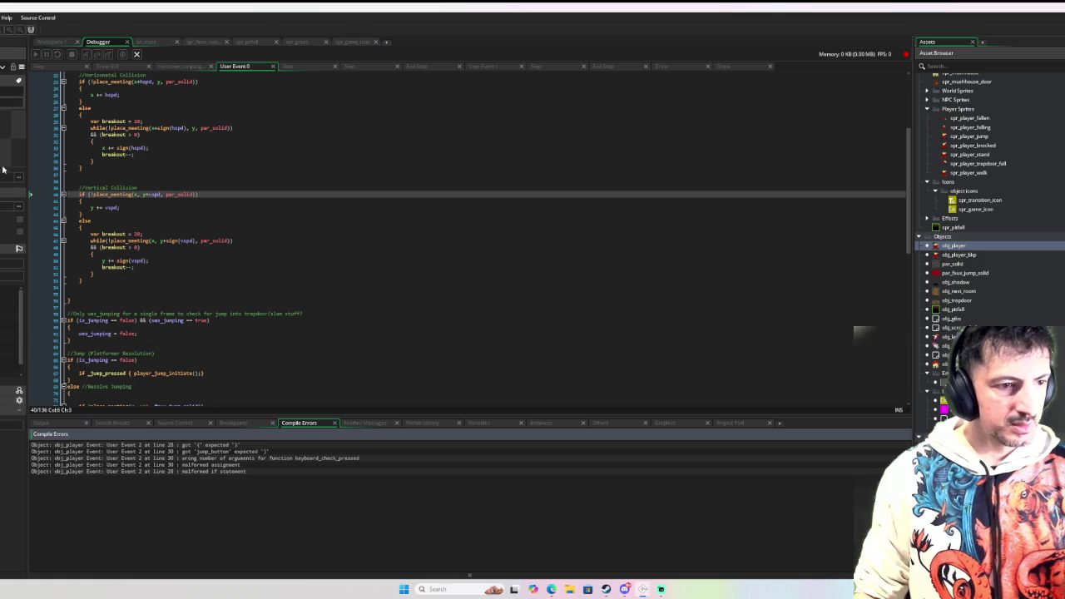
Delete the stray '(' before dash_current_frames on line 28 and run the game in debug mode
double_click(205, 452)
click(379, 252)
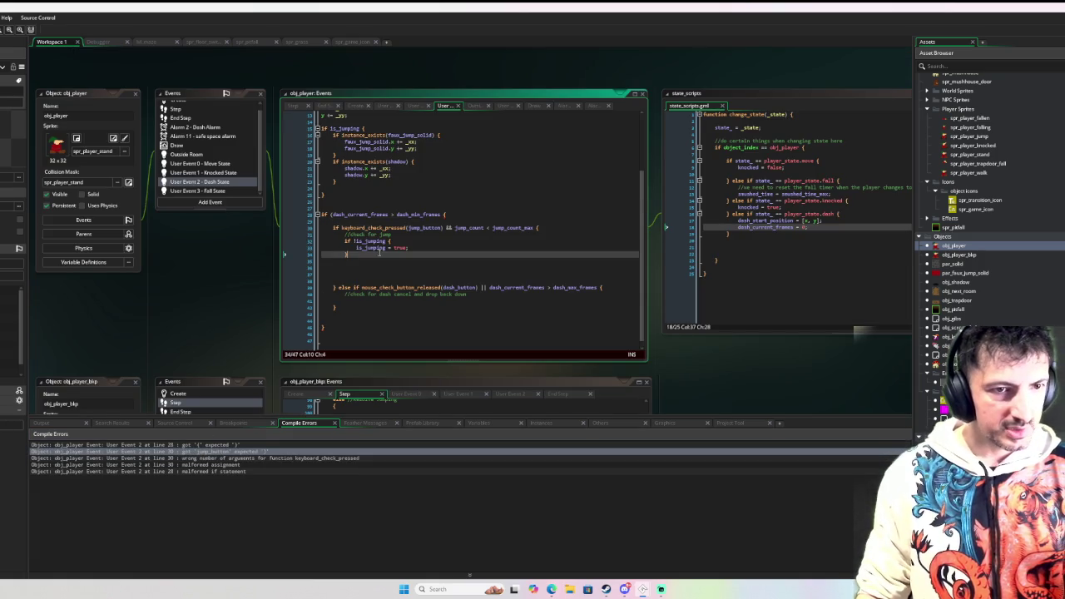
click(537, 227)
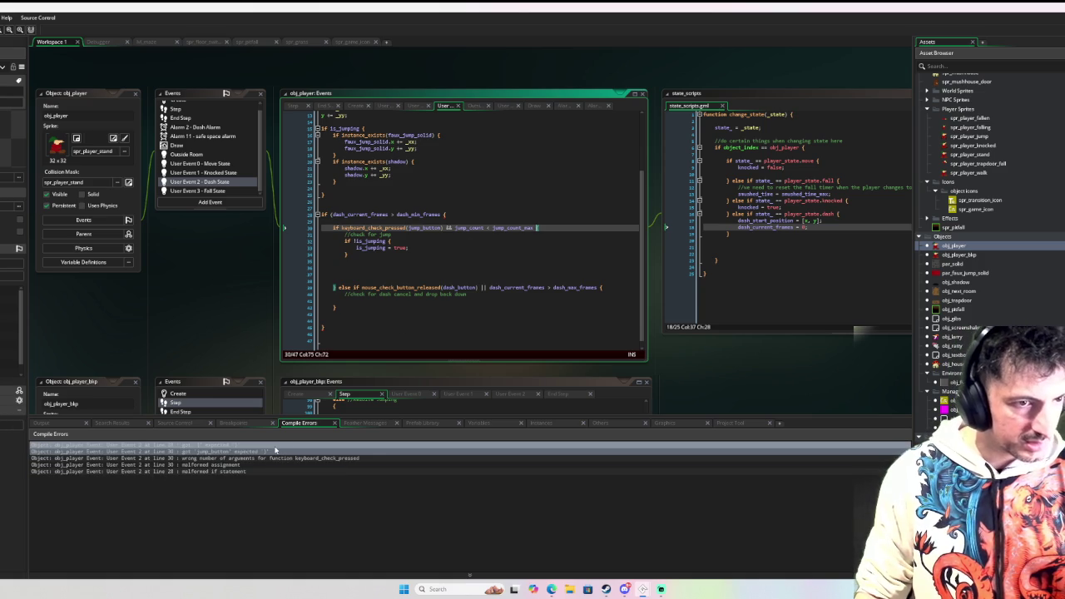
click(443, 214)
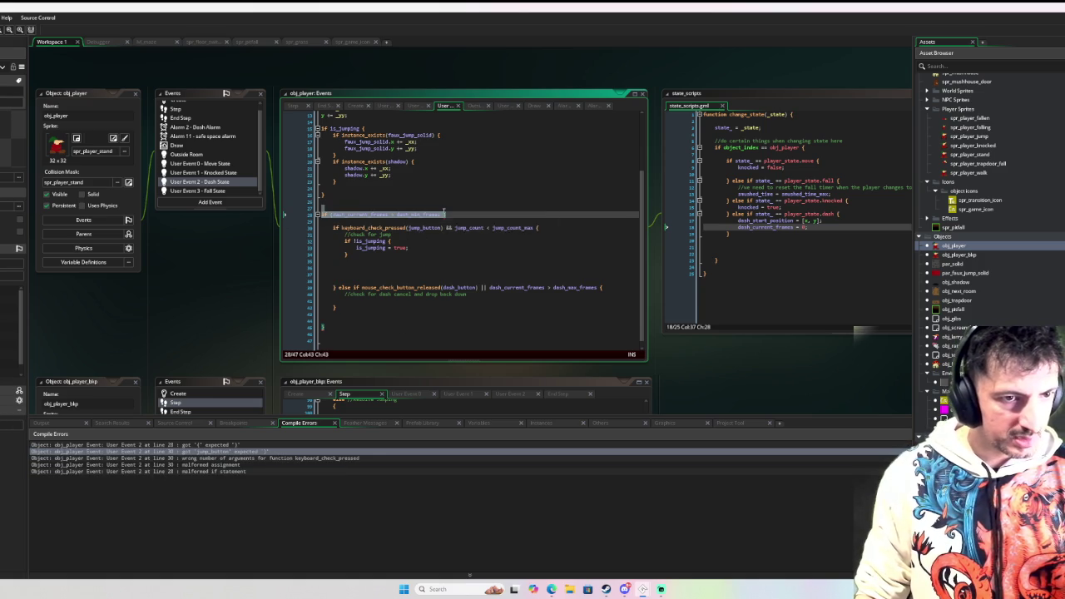
click(343, 228)
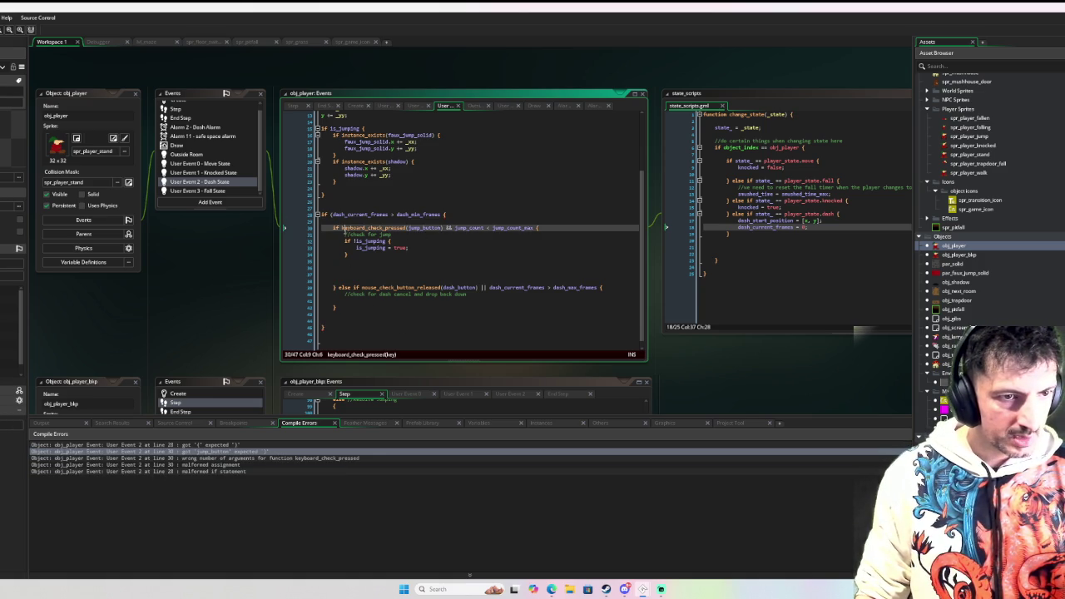
click(331, 214)
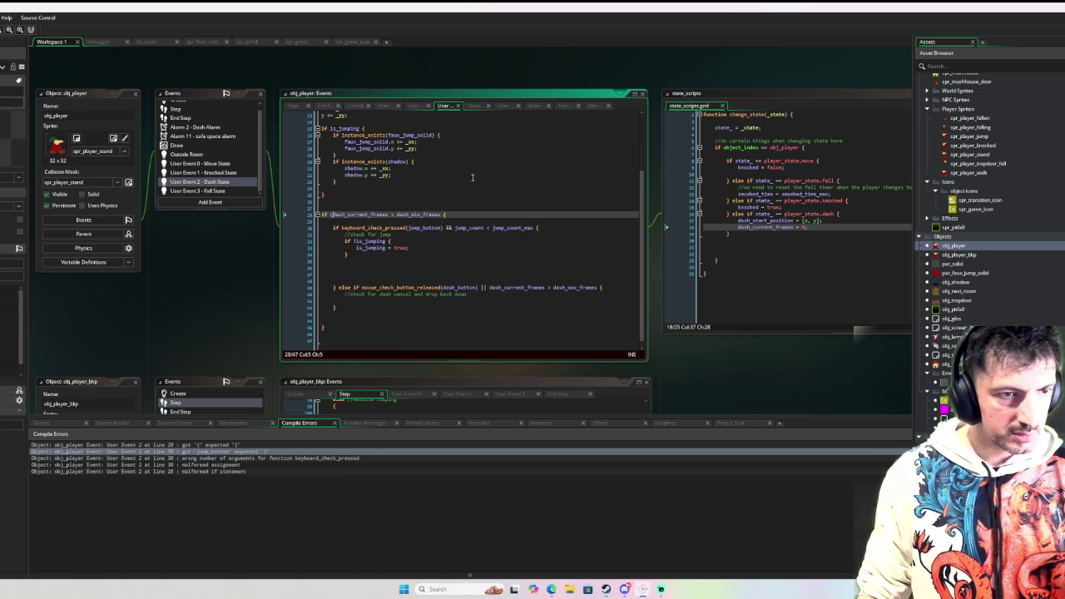
key(BackSpace)
click(466, 174)
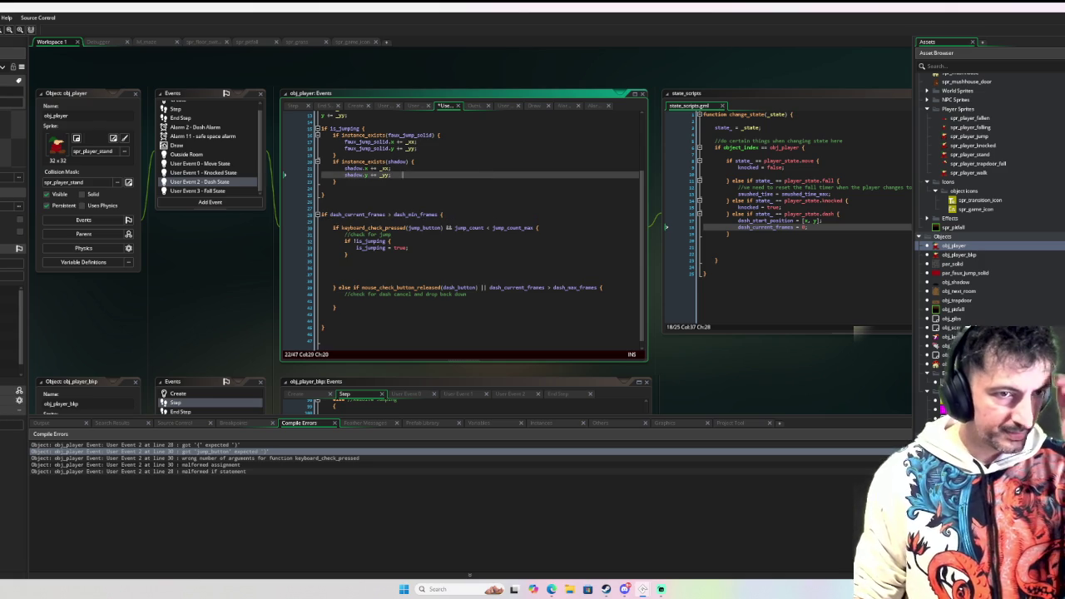
key(F6)
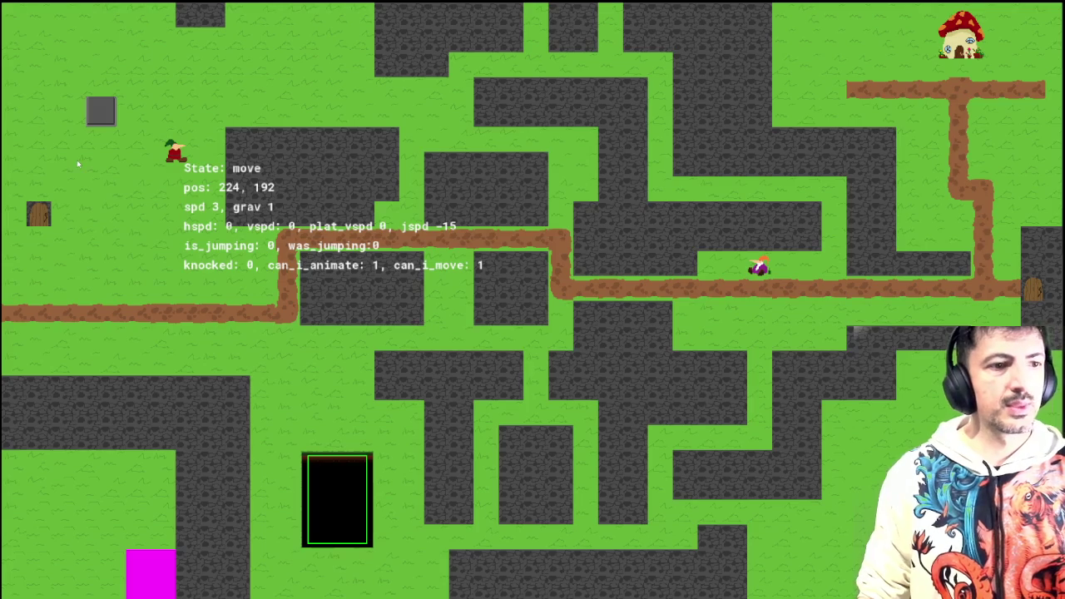
Walk the player left and right with the arrow keys and jump with space
key(Left)
key(Right)
key(Left)
key(Right)
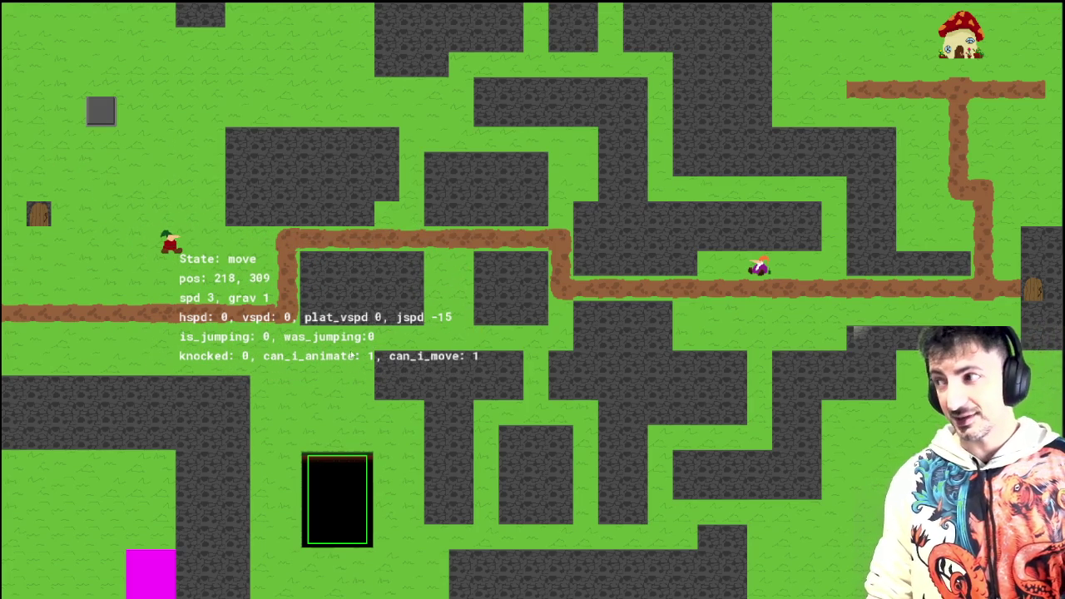
key(Right)
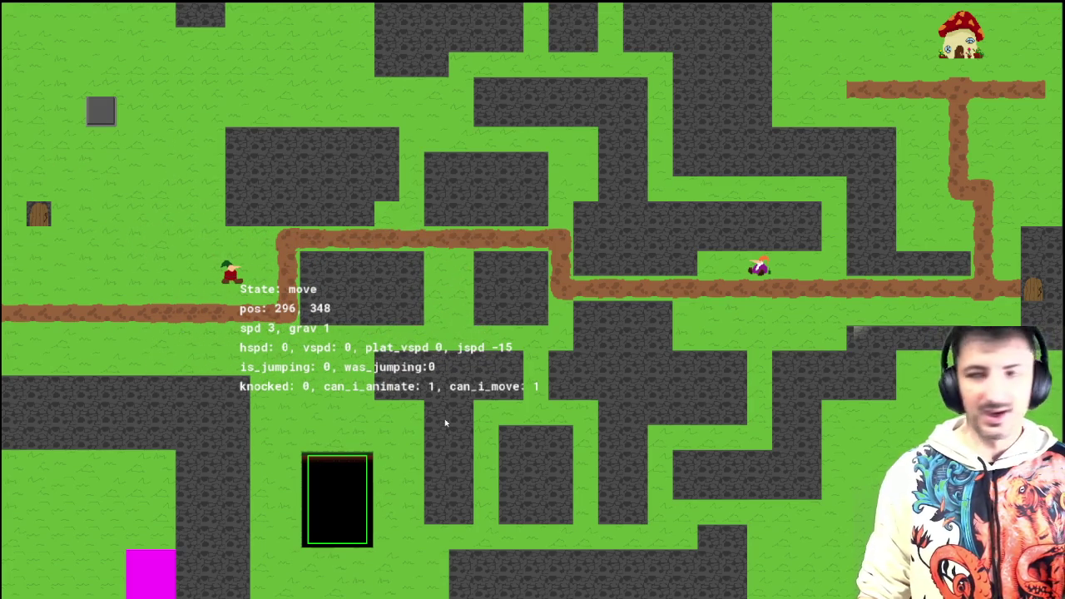
key(Left)
key(Right)
key(space)
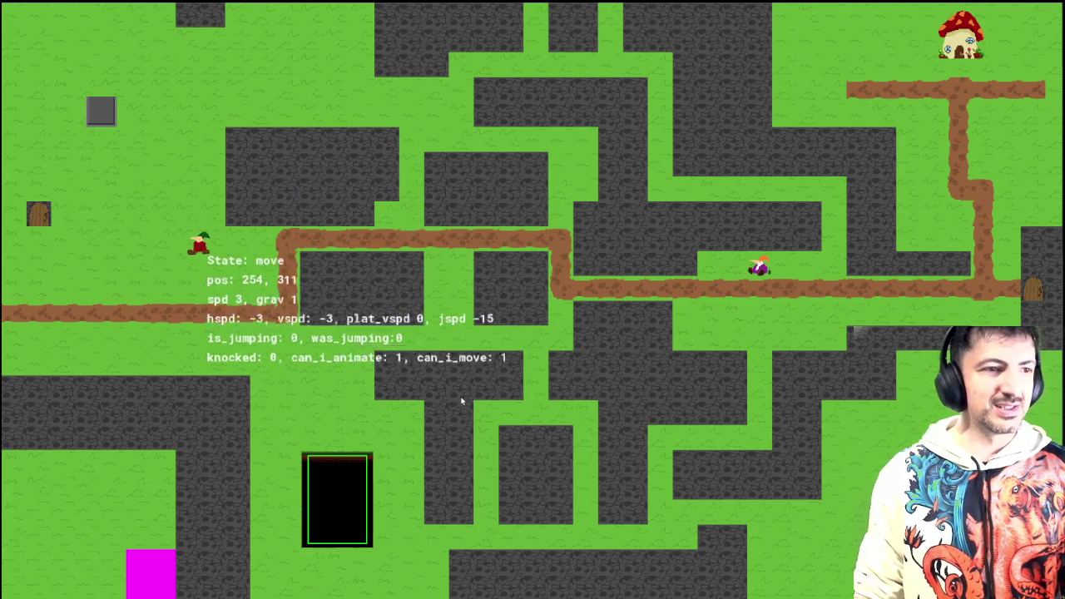